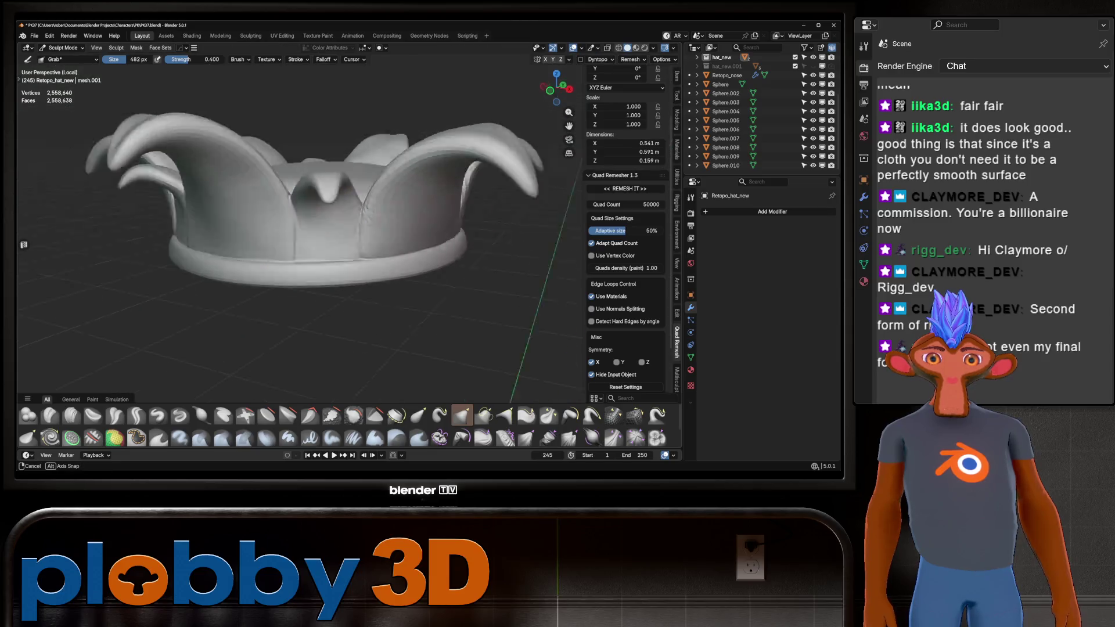
Orbit and zoom around the isolated hat to inspect the notches between its points
{"action": "scroll", "coordinate": [351, 254], "scroll_direction": "up", "scroll_amount": 5}
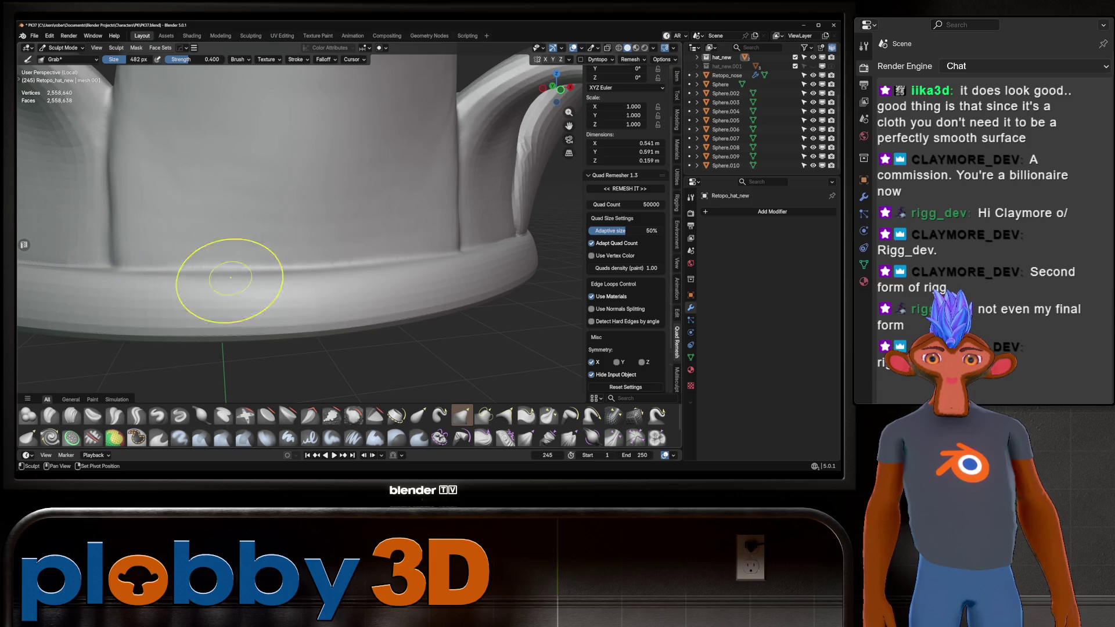
{"action": "scroll", "coordinate": [433, 272], "scroll_direction": "down", "scroll_amount": 4}
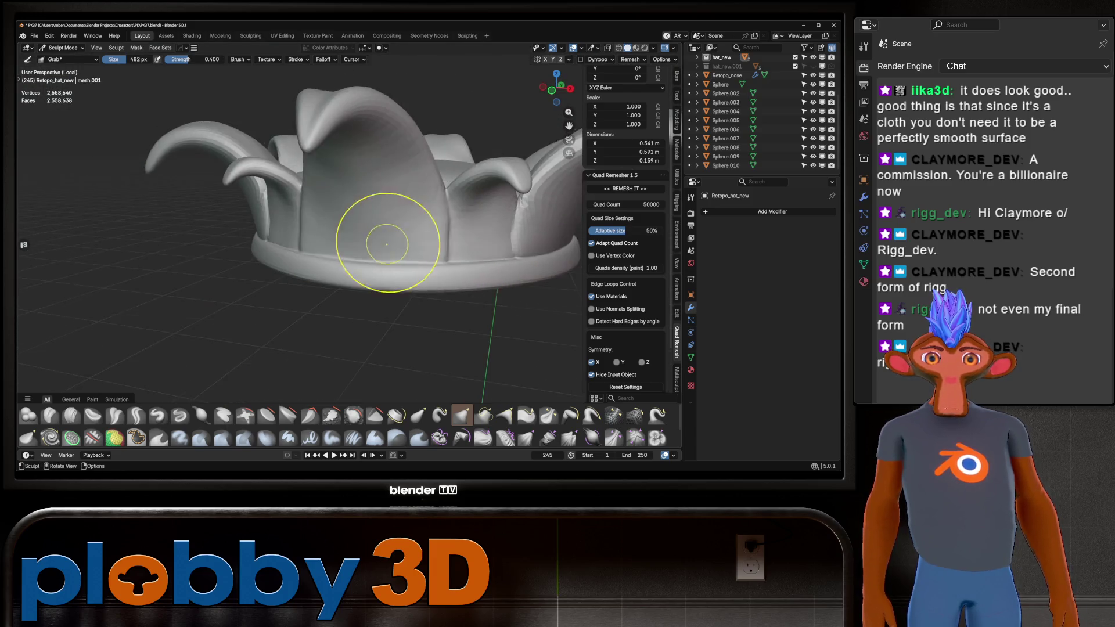
{"action": "mouse_move", "coordinate": [386, 224]}
{"action": "middle_mouse_down"}
{"action": "mouse_move", "coordinate": [286, 261]}
{"action": "mouse_move", "coordinate": [399, 203]}
{"action": "middle_mouse_up"}
{"action": "scroll", "coordinate": [398, 203], "scroll_direction": "up", "scroll_amount": 4}
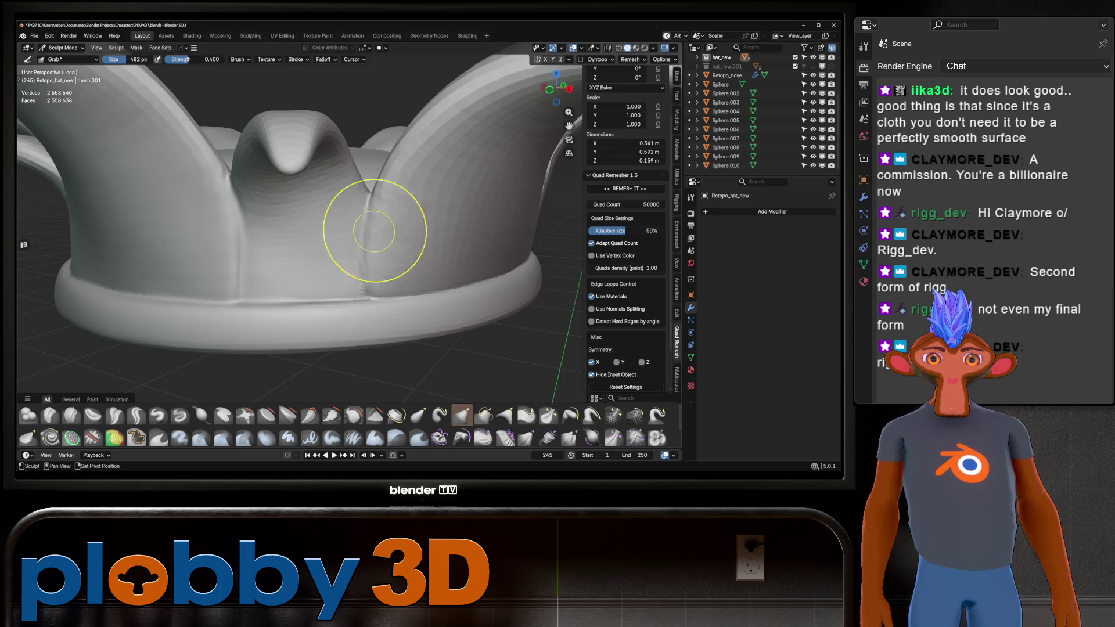
{"action": "scroll", "coordinate": [349, 250], "scroll_direction": "up", "scroll_amount": 4}
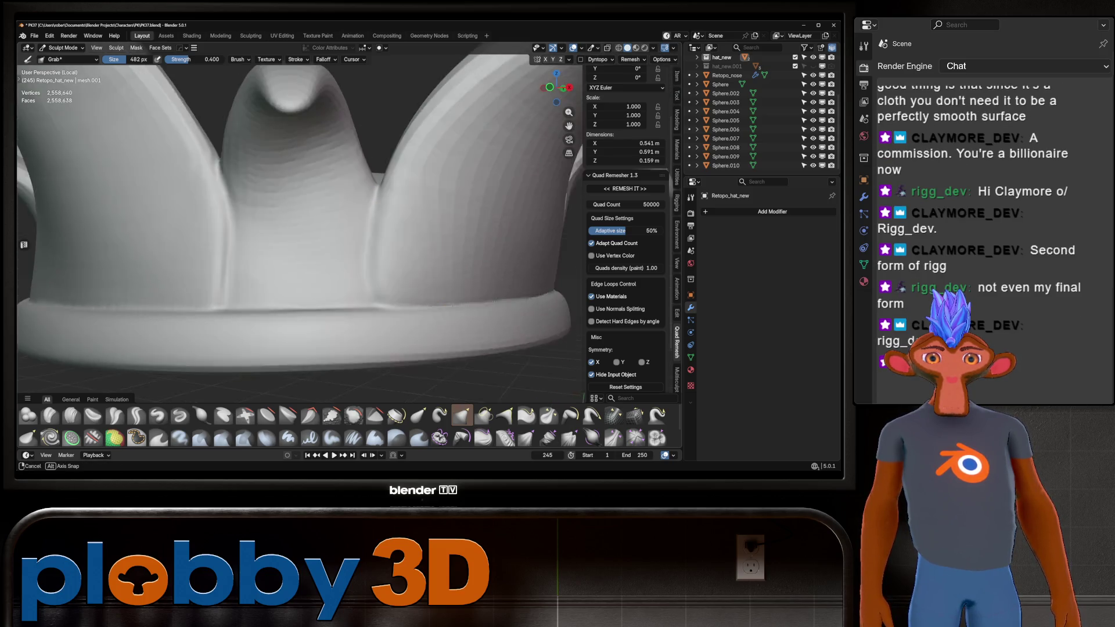
{"action": "middle_click_drag", "start_coordinate": [309, 189], "coordinate": [360, 180]}
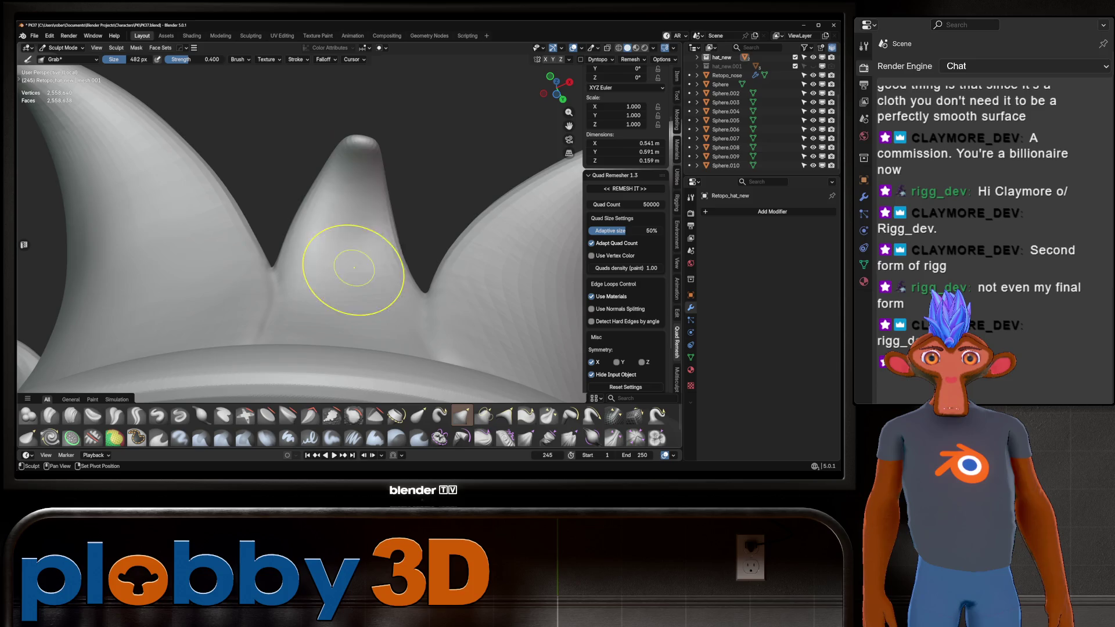
{"action": "scroll", "coordinate": [360, 132], "scroll_direction": "down", "scroll_amount": 5}
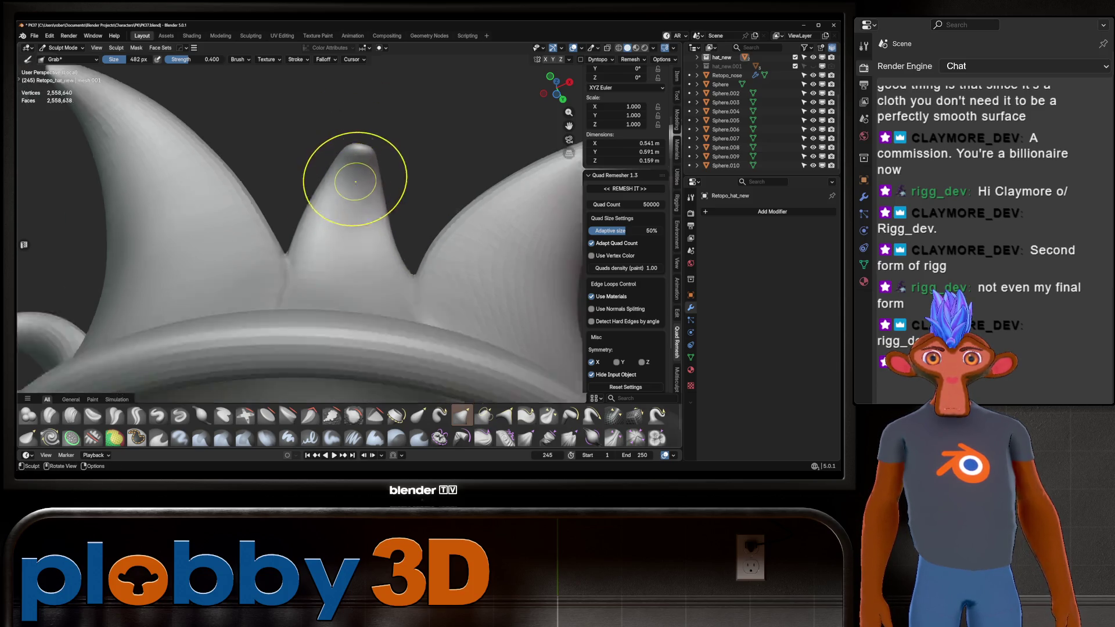
{"action": "mouse_move", "coordinate": [391, 274]}
{"action": "middle_mouse_down"}
{"action": "mouse_move", "coordinate": [332, 257]}
{"action": "mouse_move", "coordinate": [485, 145]}
{"action": "mouse_move", "coordinate": [425, 331]}
{"action": "middle_mouse_up"}
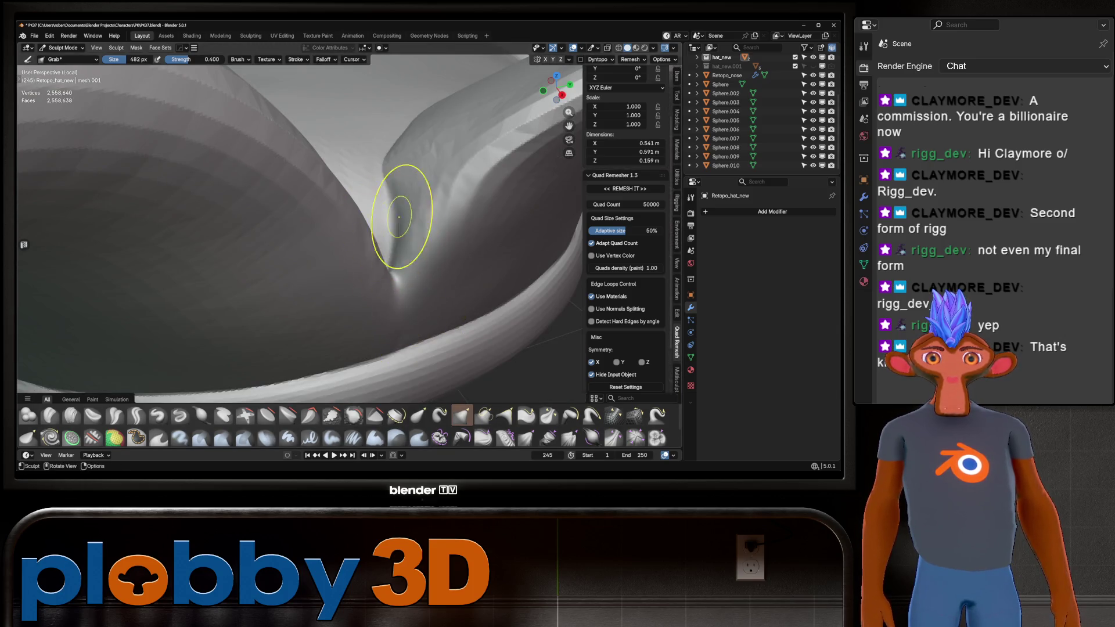
{"action": "middle_click_drag", "start_coordinate": [399, 218], "coordinate": [400, 174]}
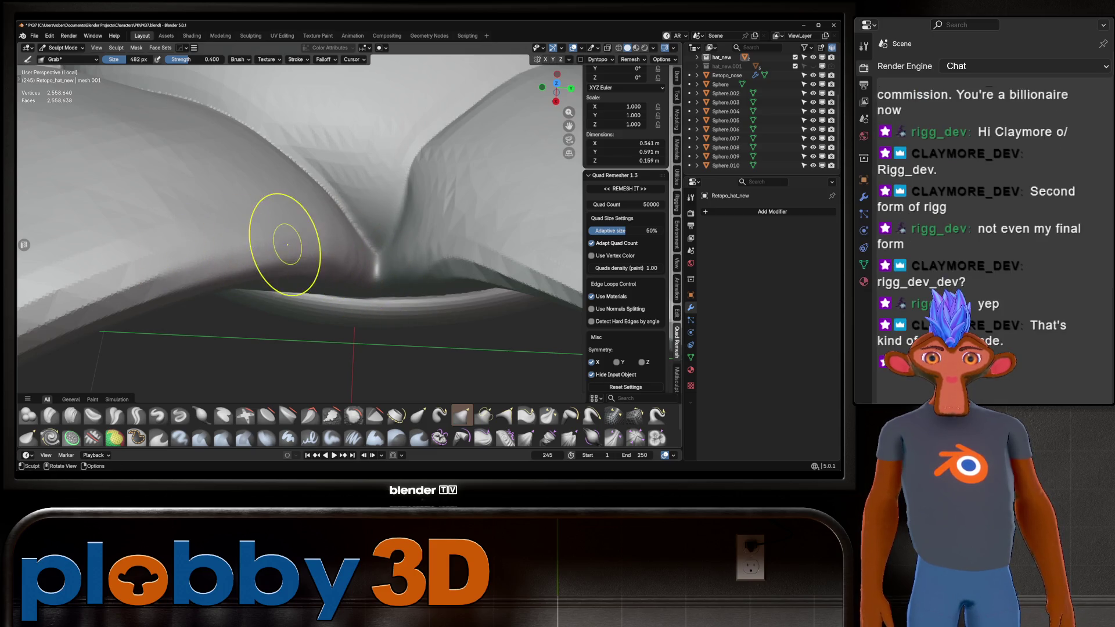
{"action": "mouse_move", "coordinate": [385, 133]}
{"action": "middle_mouse_down"}
{"action": "mouse_move", "coordinate": [378, 290]}
{"action": "mouse_move", "coordinate": [401, 275]}
{"action": "middle_mouse_up"}
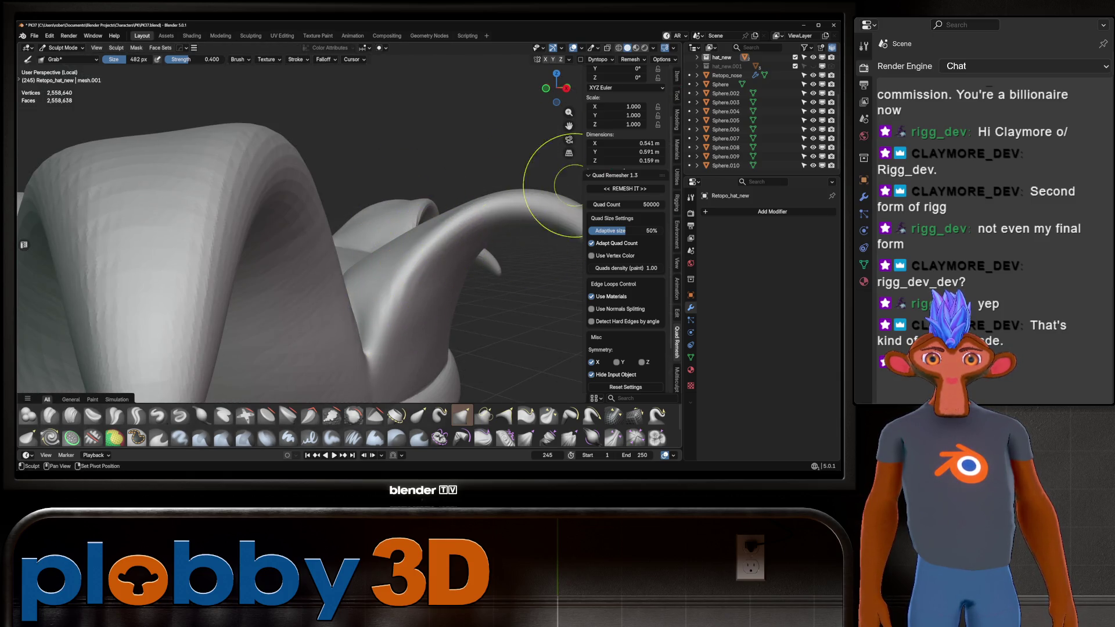
{"action": "middle_click_drag", "start_coordinate": [348, 261], "coordinate": [299, 245]}
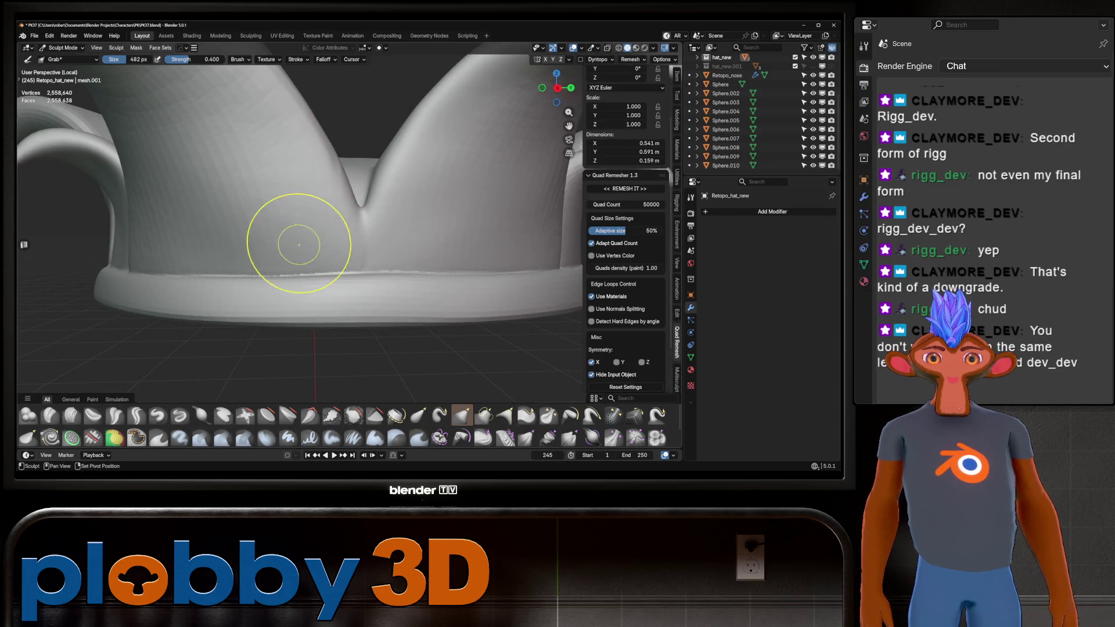
{"action": "middle_click_drag", "start_coordinate": [205, 268], "coordinate": [449, 277]}
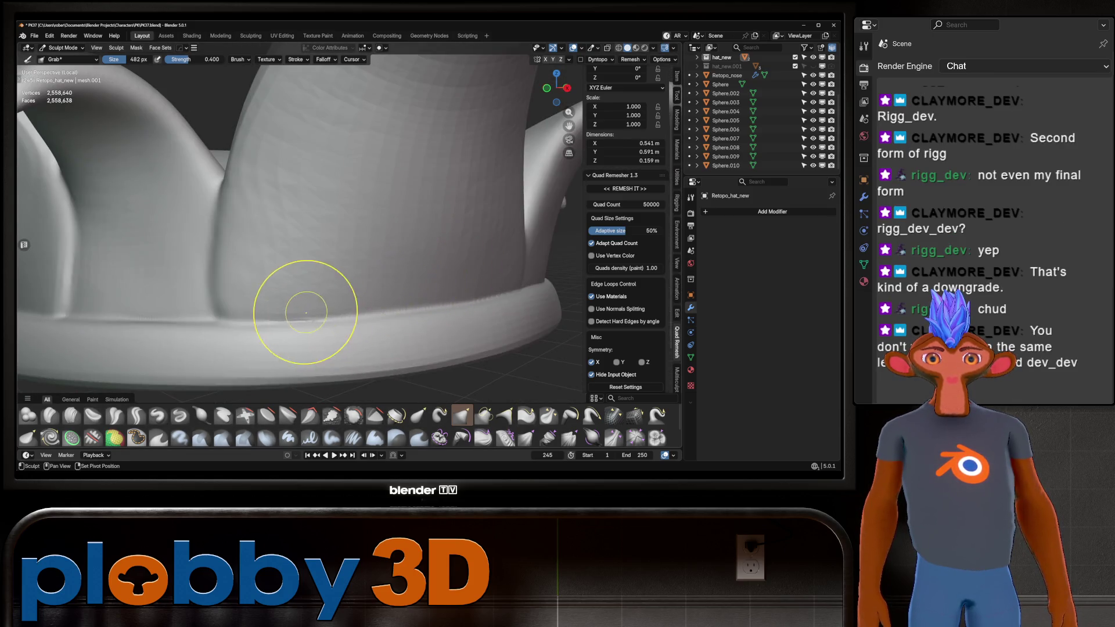
{"action": "scroll", "coordinate": [219, 294], "scroll_direction": "down", "scroll_amount": 4}
{"action": "scroll", "coordinate": [187, 294], "scroll_direction": "up", "scroll_amount": 2}
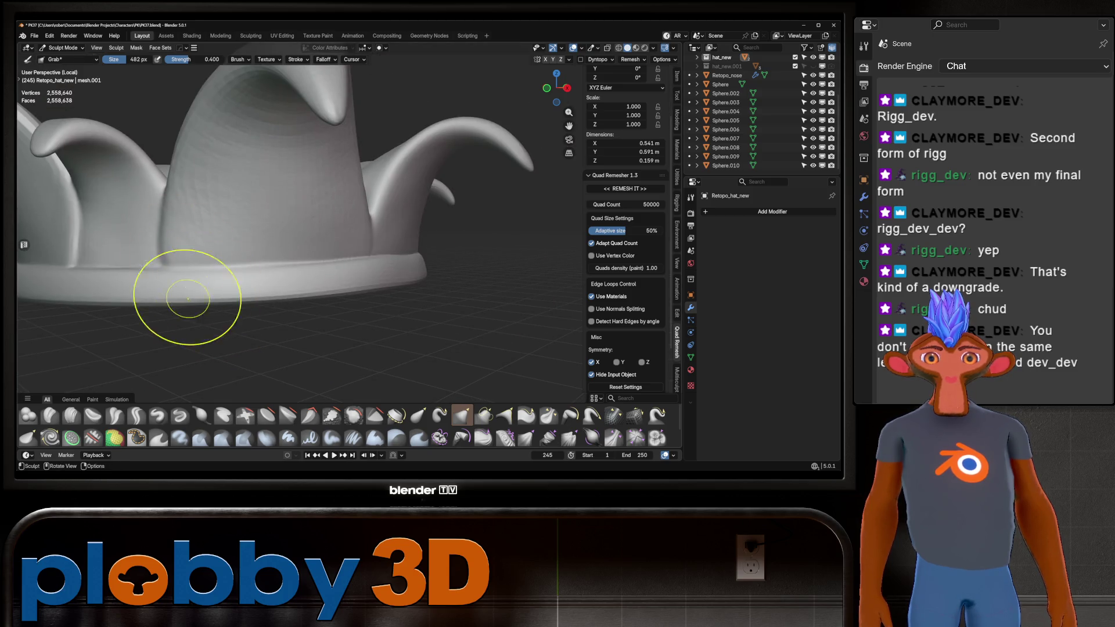
{"action": "mouse_move", "coordinate": [390, 277]}
{"action": "middle_mouse_down"}
{"action": "mouse_move", "coordinate": [281, 280]}
{"action": "mouse_move", "coordinate": [510, 286]}
{"action": "mouse_move", "coordinate": [373, 287]}
{"action": "mouse_move", "coordinate": [423, 279]}
{"action": "mouse_move", "coordinate": [340, 224]}
{"action": "middle_mouse_up"}
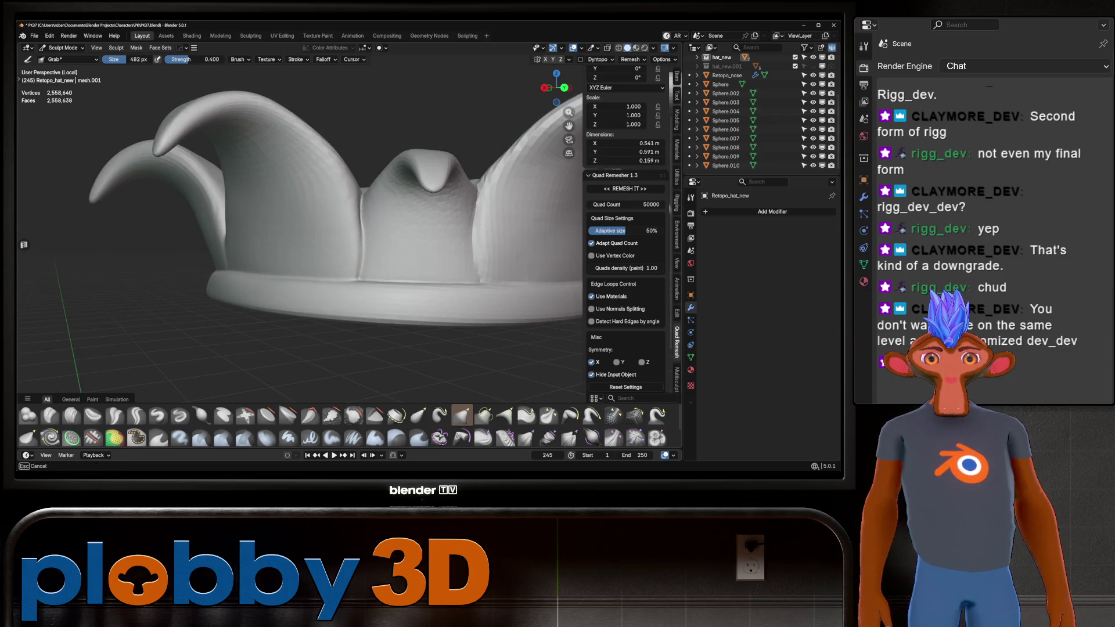
{"action": "middle_click_drag", "start_coordinate": [340, 223], "coordinate": [340, 273]}
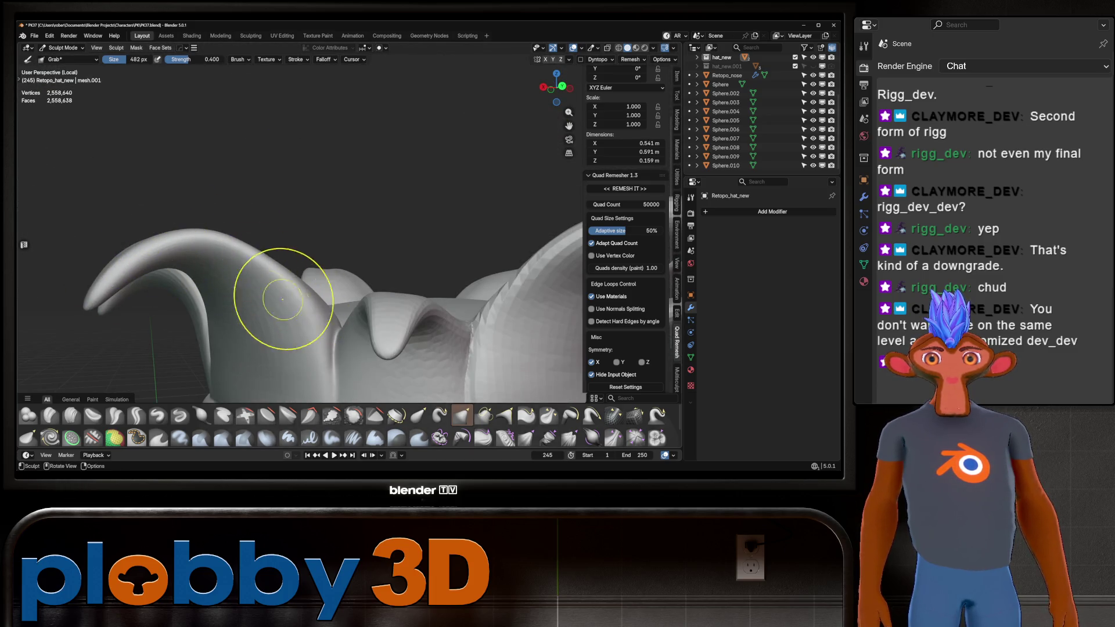
{"action": "mouse_move", "coordinate": [239, 264]}
{"action": "middle_mouse_down"}
{"action": "mouse_move", "coordinate": [236, 244]}
{"action": "mouse_move", "coordinate": [262, 273]}
{"action": "mouse_move", "coordinate": [335, 198]}
{"action": "middle_mouse_up"}
{"action": "middle_click_drag", "start_coordinate": [112, 217], "coordinate": [186, 180], "text": "shift"}
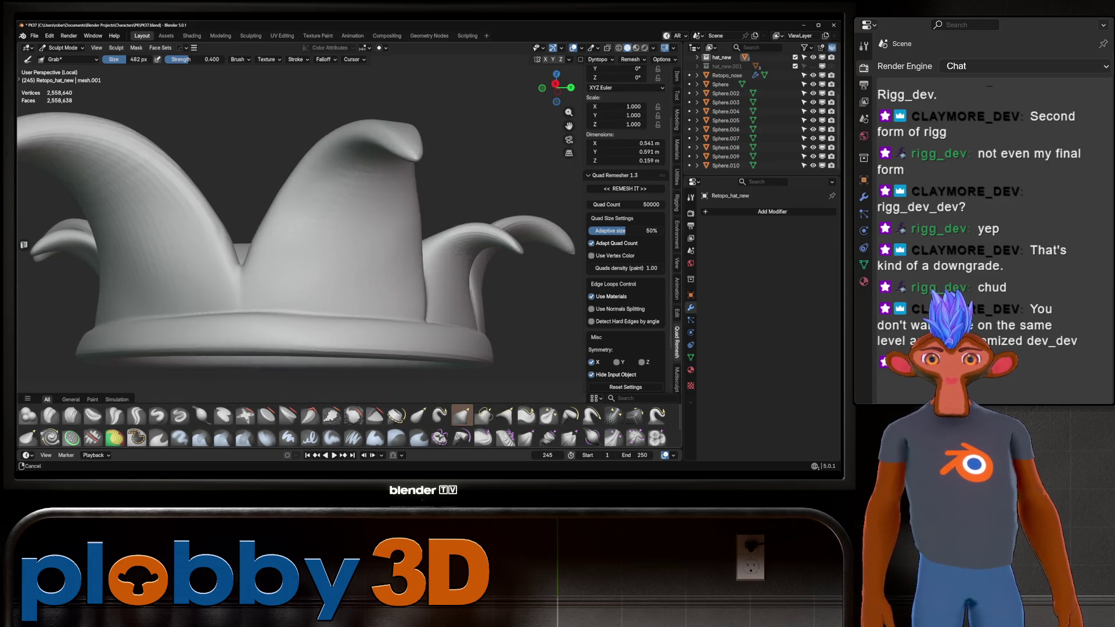
{"action": "mouse_move", "coordinate": [338, 171]}
{"action": "middle_mouse_down"}
{"action": "mouse_move", "coordinate": [356, 189]}
{"action": "mouse_move", "coordinate": [281, 195]}
{"action": "mouse_move", "coordinate": [273, 149]}
{"action": "mouse_move", "coordinate": [304, 226]}
{"action": "mouse_move", "coordinate": [273, 209]}
{"action": "middle_mouse_up"}
{"action": "scroll", "coordinate": [273, 209], "scroll_direction": "up", "scroll_amount": 3}
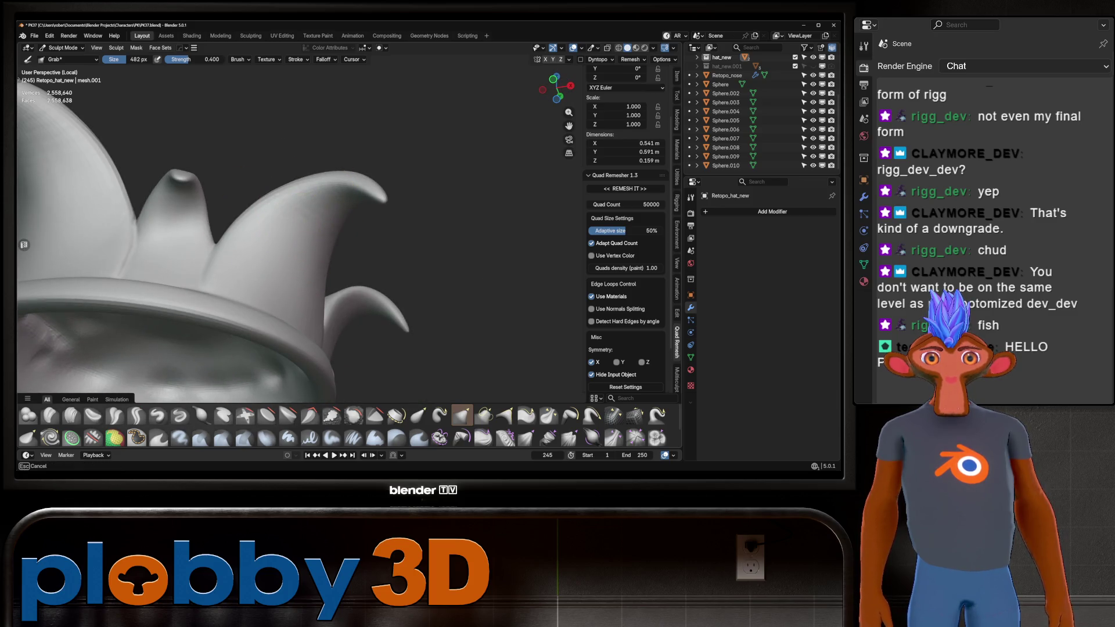
Keep orbiting to examine the brim, horns, spikes and crown from many angles
{"action": "mouse_move", "coordinate": [346, 239]}
{"action": "middle_mouse_down"}
{"action": "mouse_move", "coordinate": [249, 200]}
{"action": "mouse_move", "coordinate": [175, 236]}
{"action": "mouse_move", "coordinate": [324, 256]}
{"action": "mouse_move", "coordinate": [366, 356]}
{"action": "middle_mouse_up"}
{"action": "middle_click_drag", "start_coordinate": [331, 299], "coordinate": [341, 267]}
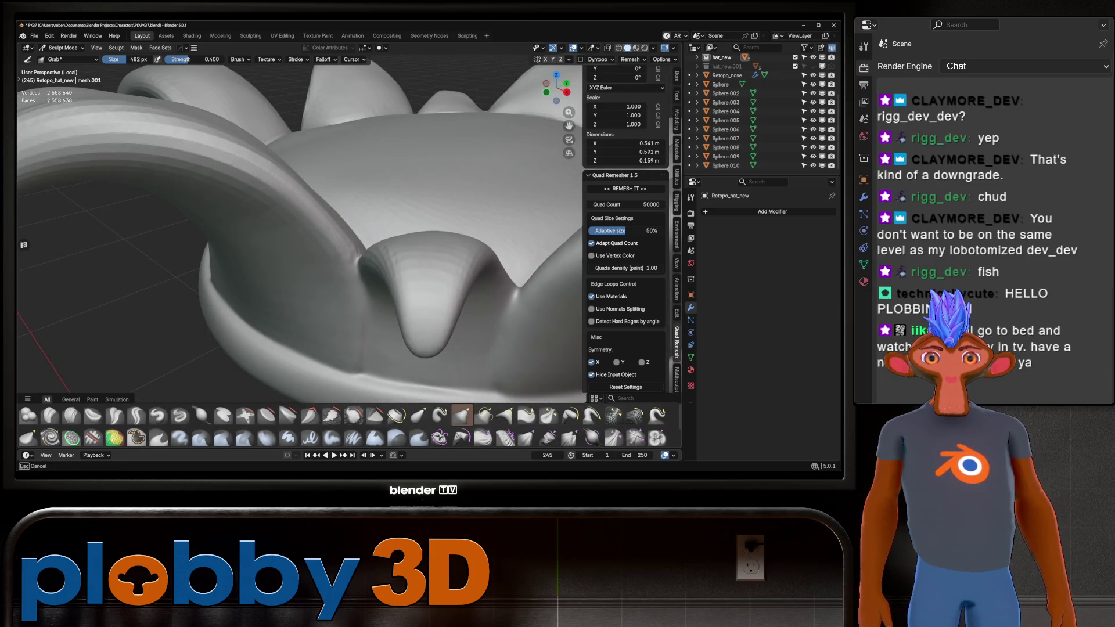
{"action": "scroll", "coordinate": [196, 162], "scroll_direction": "down", "scroll_amount": 4}
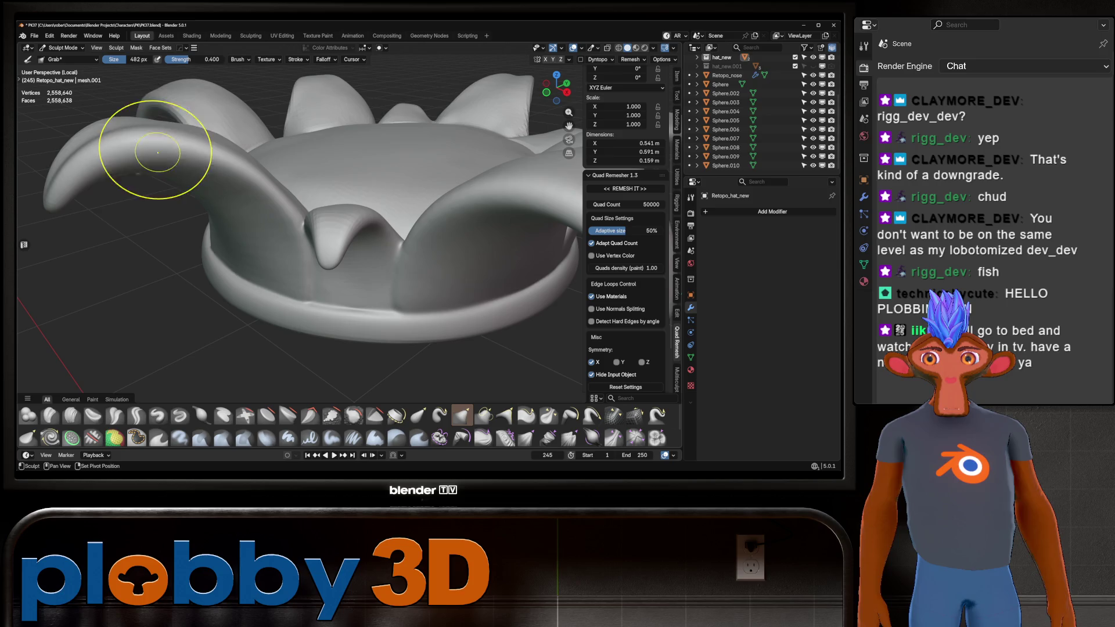
{"action": "scroll", "coordinate": [98, 149], "scroll_direction": "up", "scroll_amount": 5}
{"action": "middle_click_drag", "start_coordinate": [97, 149], "coordinate": [186, 174]}
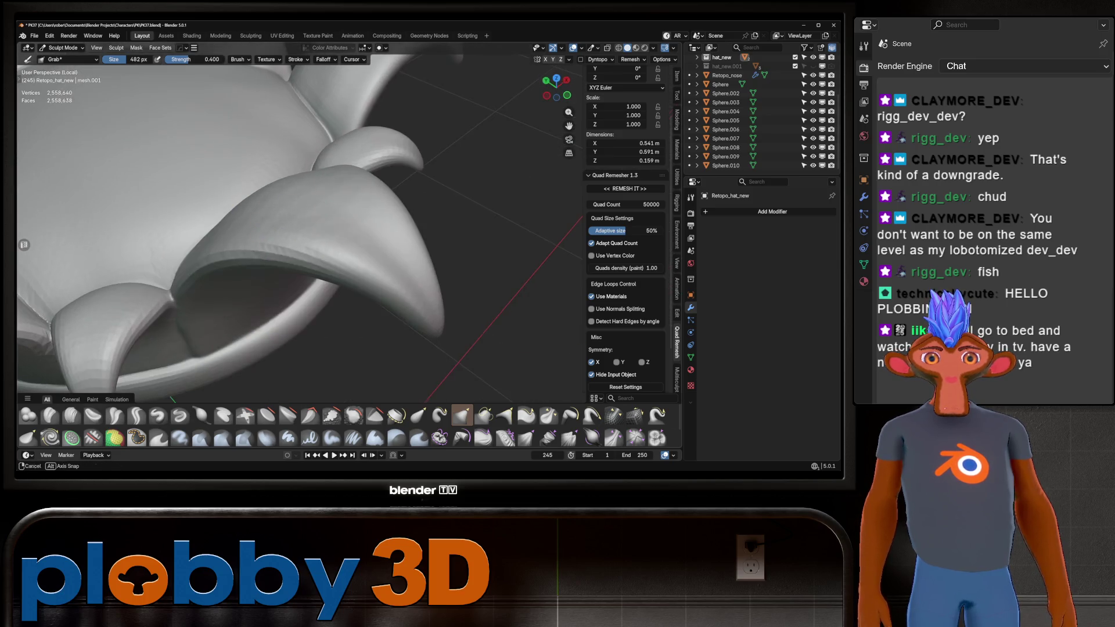
{"action": "mouse_move", "coordinate": [244, 224]}
{"action": "middle_mouse_down"}
{"action": "mouse_move", "coordinate": [187, 248]}
{"action": "mouse_move", "coordinate": [295, 224]}
{"action": "mouse_move", "coordinate": [261, 202]}
{"action": "mouse_move", "coordinate": [237, 103]}
{"action": "mouse_move", "coordinate": [120, 116]}
{"action": "mouse_move", "coordinate": [219, 149]}
{"action": "mouse_move", "coordinate": [314, 227]}
{"action": "middle_mouse_up"}
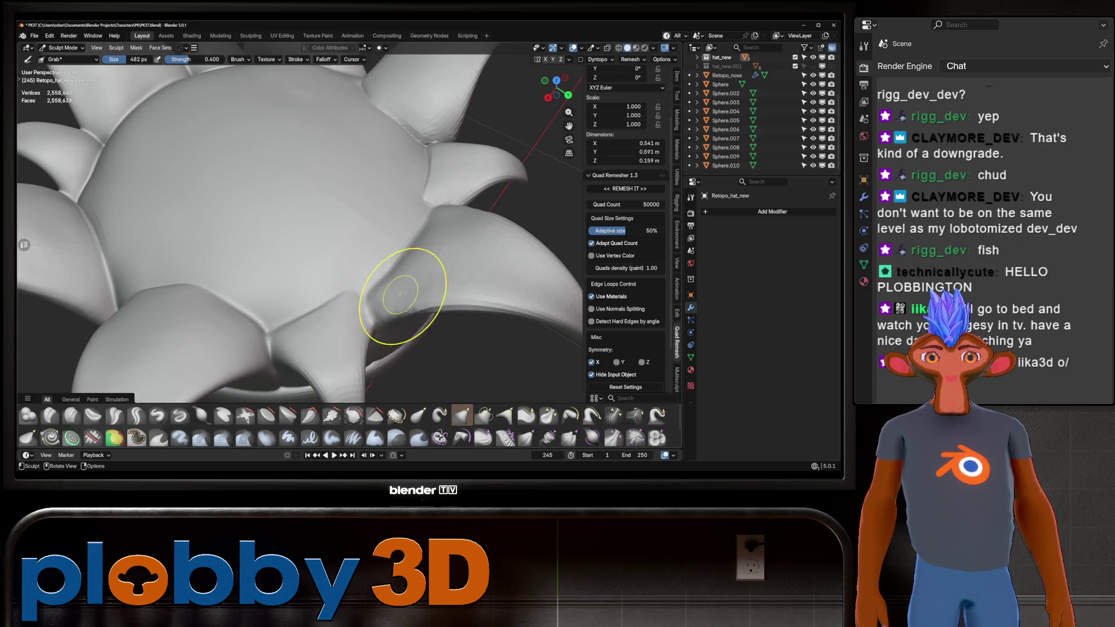
{"action": "mouse_move", "coordinate": [403, 294]}
{"action": "middle_mouse_down"}
{"action": "mouse_move", "coordinate": [357, 264]}
{"action": "mouse_move", "coordinate": [402, 232]}
{"action": "middle_mouse_up"}
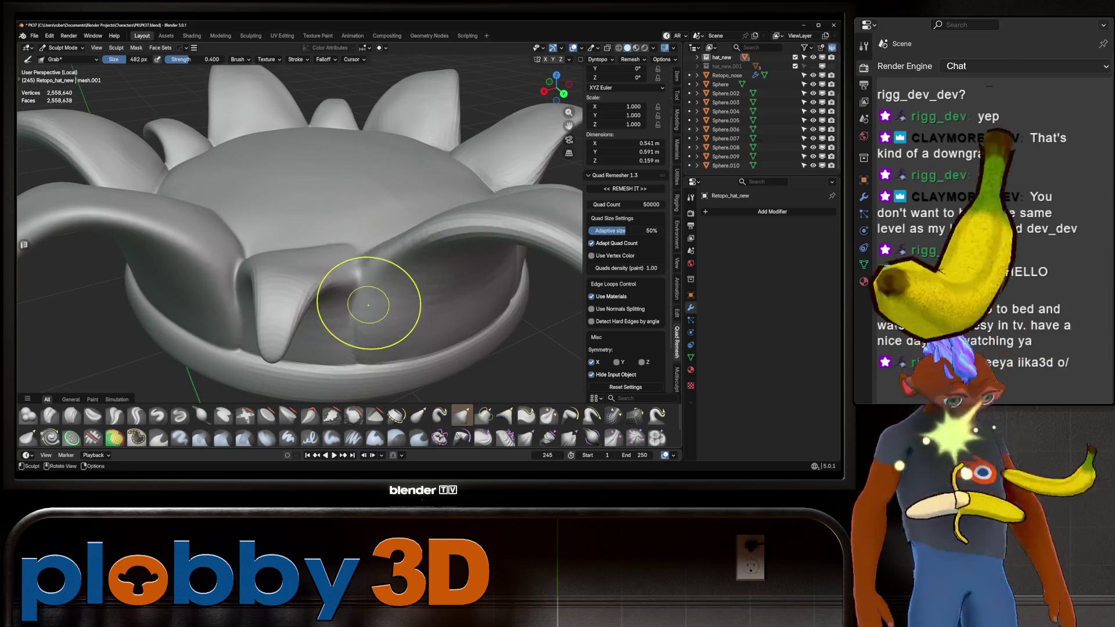
{"action": "scroll", "coordinate": [349, 332], "scroll_direction": "up", "scroll_amount": 3}
{"action": "scroll", "coordinate": [301, 282], "scroll_direction": "up", "scroll_amount": 5}
{"action": "scroll", "coordinate": [301, 283], "scroll_direction": "down", "scroll_amount": 5}
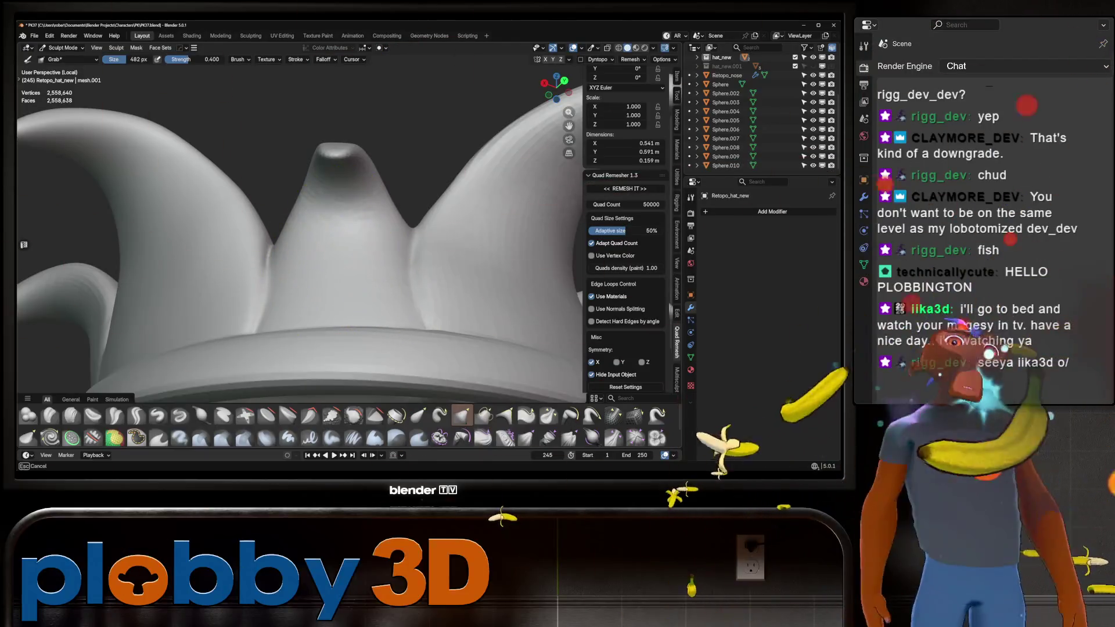
{"action": "mouse_move", "coordinate": [301, 283]}
{"action": "middle_mouse_down"}
{"action": "mouse_move", "coordinate": [323, 99]}
{"action": "mouse_move", "coordinate": [291, 169]}
{"action": "middle_mouse_up"}
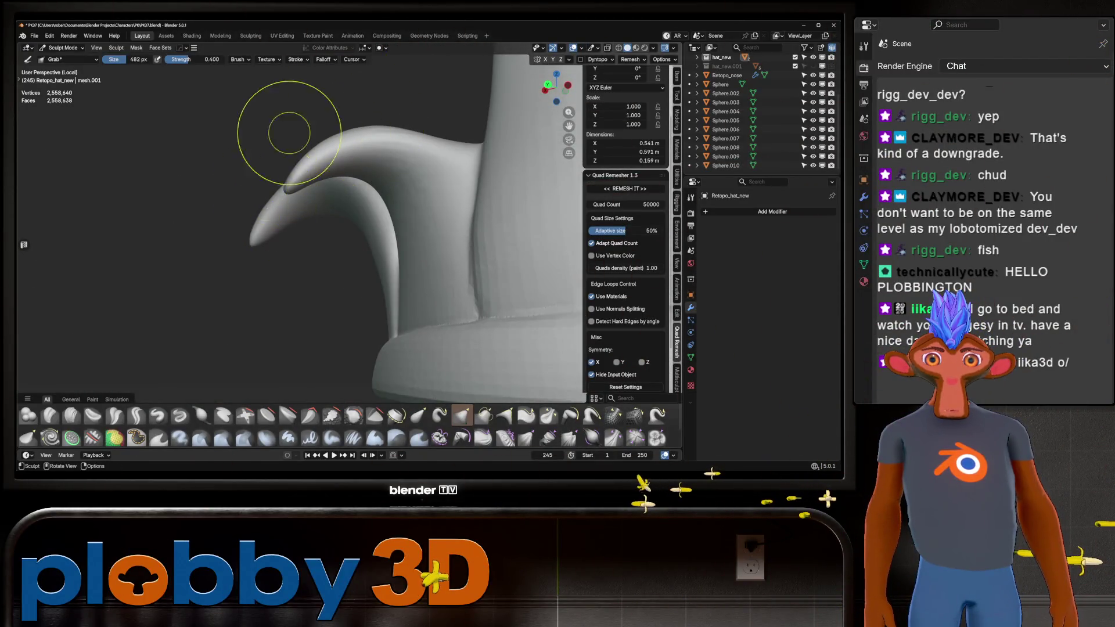
{"action": "mouse_move", "coordinate": [281, 129]}
{"action": "middle_mouse_down"}
{"action": "mouse_move", "coordinate": [356, 187]}
{"action": "mouse_move", "coordinate": [305, 199]}
{"action": "middle_mouse_up"}
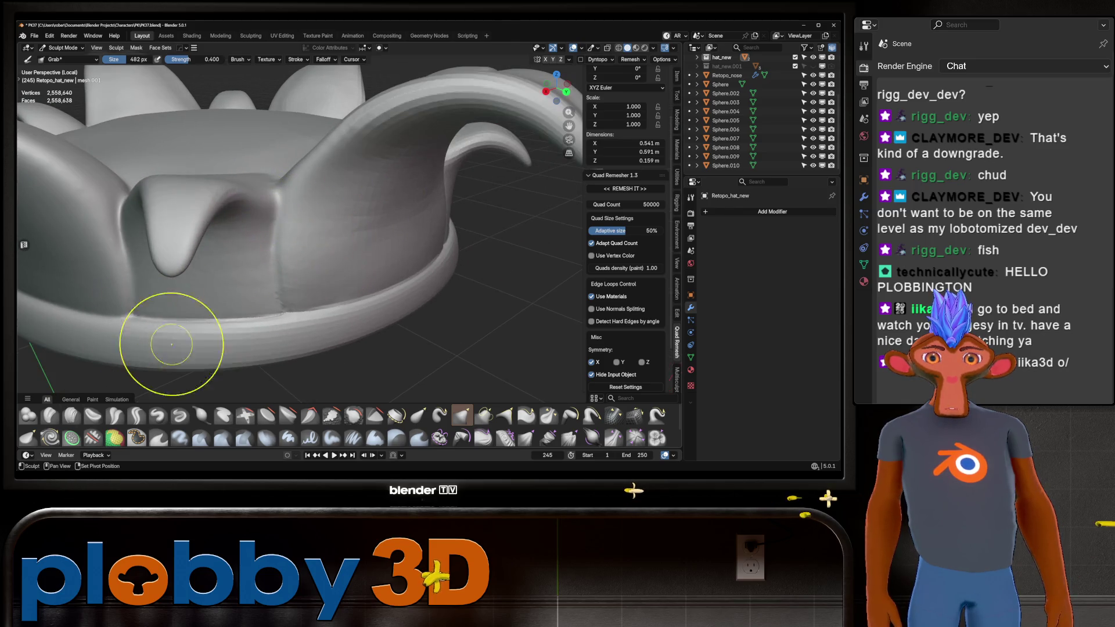
{"action": "mouse_move", "coordinate": [383, 264]}
{"action": "middle_mouse_down"}
{"action": "mouse_move", "coordinate": [256, 213]}
{"action": "mouse_move", "coordinate": [428, 204]}
{"action": "mouse_move", "coordinate": [337, 231]}
{"action": "mouse_move", "coordinate": [324, 224]}
{"action": "mouse_move", "coordinate": [299, 249]}
{"action": "mouse_move", "coordinate": [264, 235]}
{"action": "middle_mouse_up"}
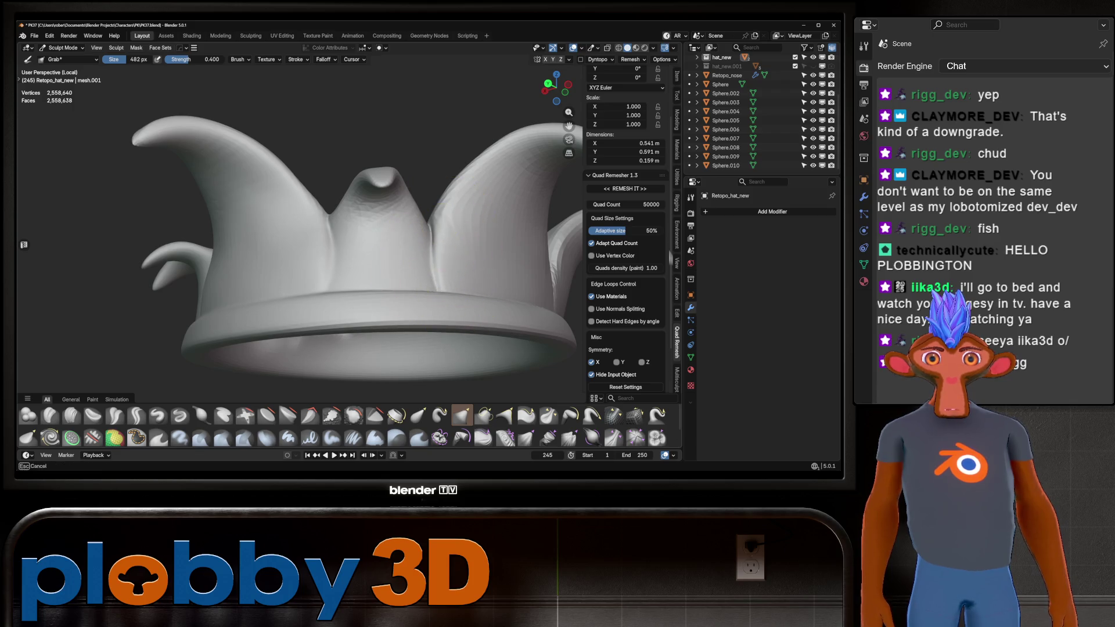
{"action": "scroll", "coordinate": [473, 235], "scroll_direction": "up", "scroll_amount": 2}
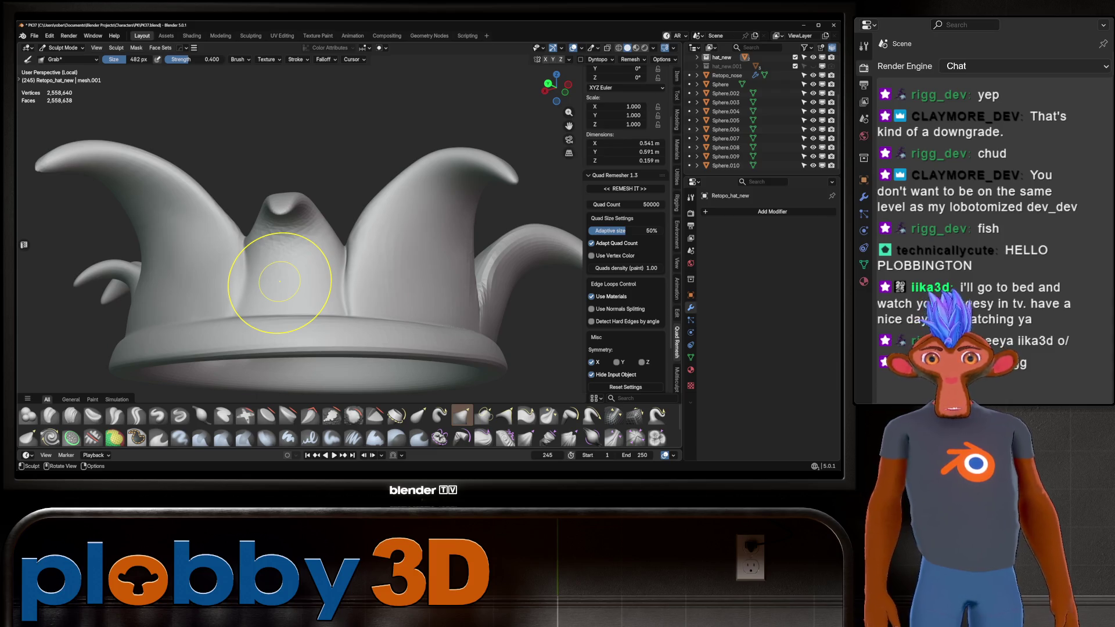
{"action": "scroll", "coordinate": [280, 281], "scroll_direction": "up", "scroll_amount": 3}
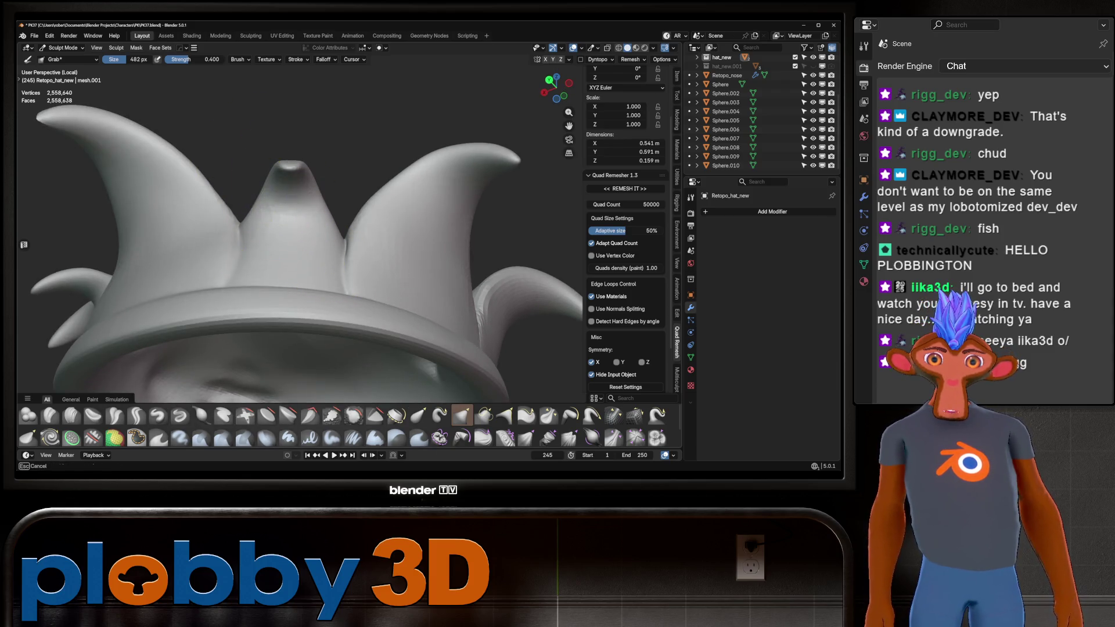
{"action": "mouse_move", "coordinate": [436, 248]}
{"action": "middle_mouse_down"}
{"action": "mouse_move", "coordinate": [448, 256]}
{"action": "mouse_move", "coordinate": [273, 331]}
{"action": "middle_mouse_up"}
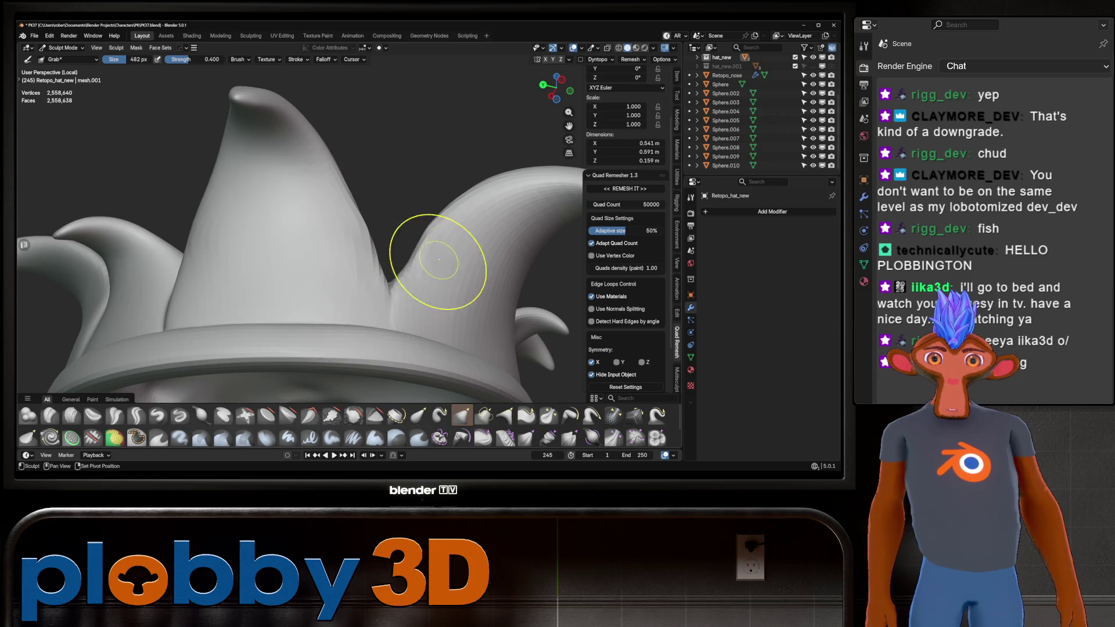
{"action": "mouse_move", "coordinate": [480, 261]}
{"action": "middle_mouse_down"}
{"action": "mouse_move", "coordinate": [368, 319]}
{"action": "mouse_move", "coordinate": [473, 249]}
{"action": "mouse_move", "coordinate": [467, 395]}
{"action": "middle_mouse_up"}
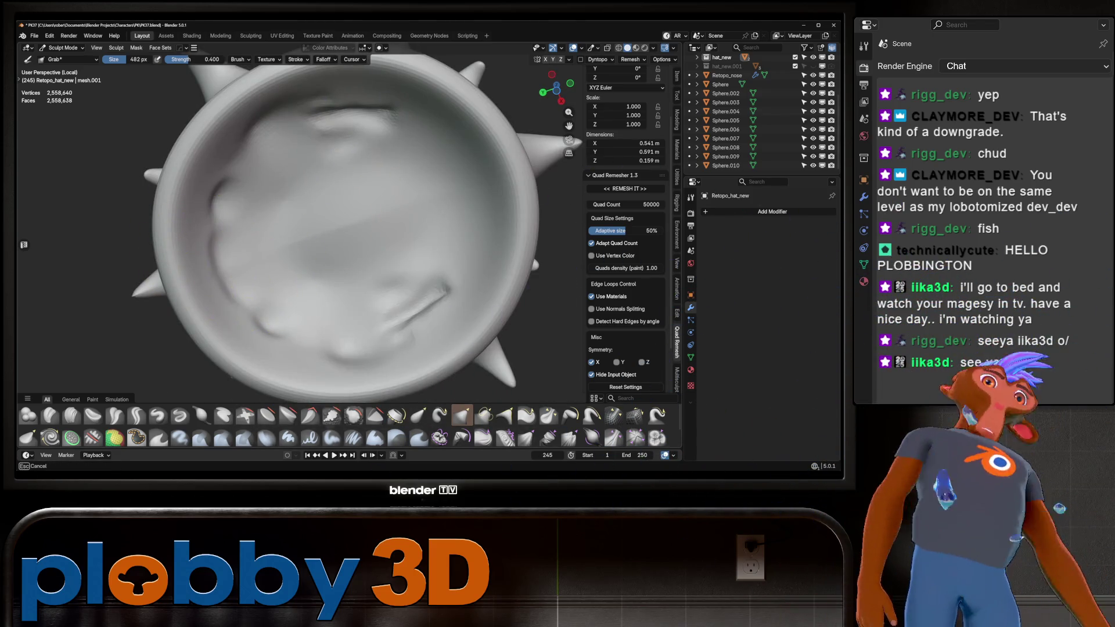
{"action": "mouse_move", "coordinate": [323, 146]}
{"action": "middle_mouse_down"}
{"action": "mouse_move", "coordinate": [323, 237]}
{"action": "mouse_move", "coordinate": [299, 249]}
{"action": "mouse_move", "coordinate": [289, 215]}
{"action": "middle_mouse_up"}
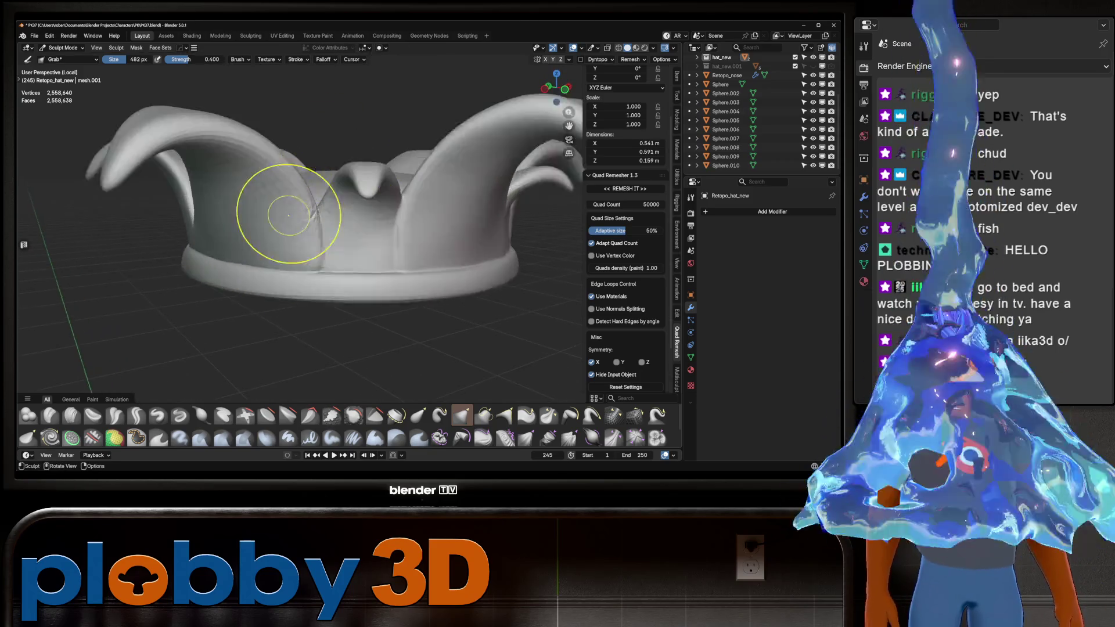
{"action": "scroll", "coordinate": [288, 215], "scroll_direction": "up", "scroll_amount": 2}
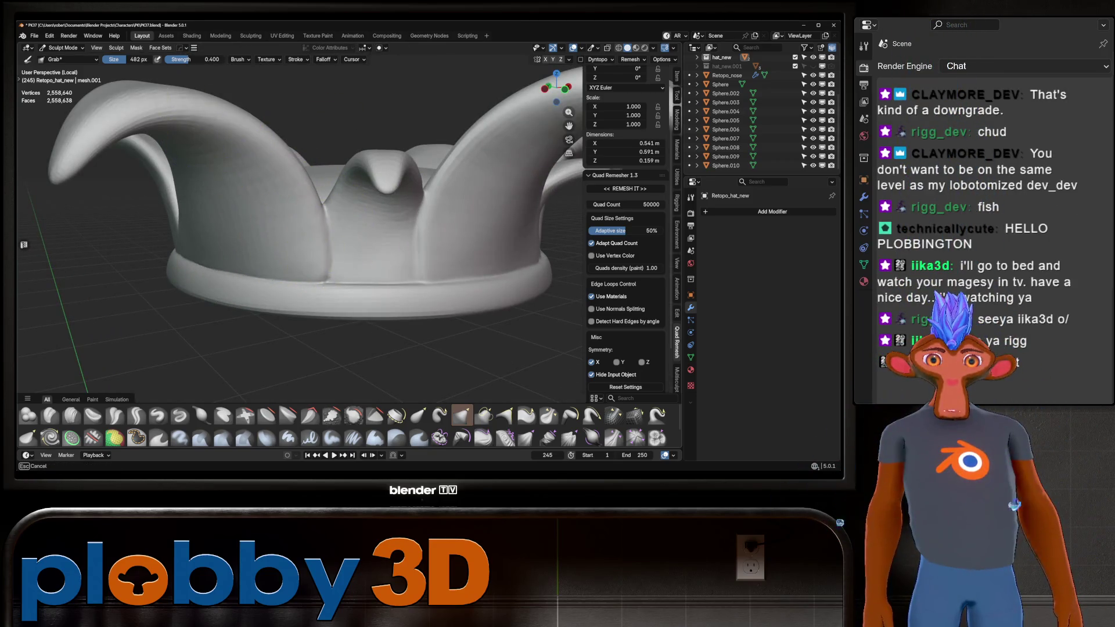
Exit local view and look at the whole jester character from the front
{"action": "key", "text": "KP_Divide"}
{"action": "scroll", "coordinate": [359, 207], "scroll_direction": "down", "scroll_amount": 3}
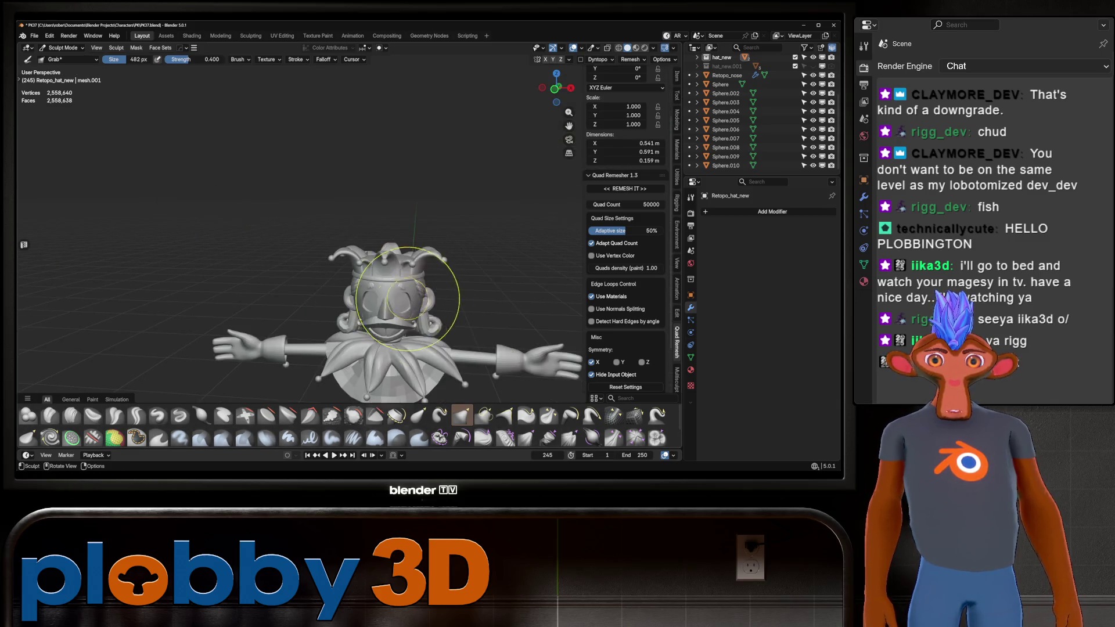
{"action": "key", "text": "KP_1"}
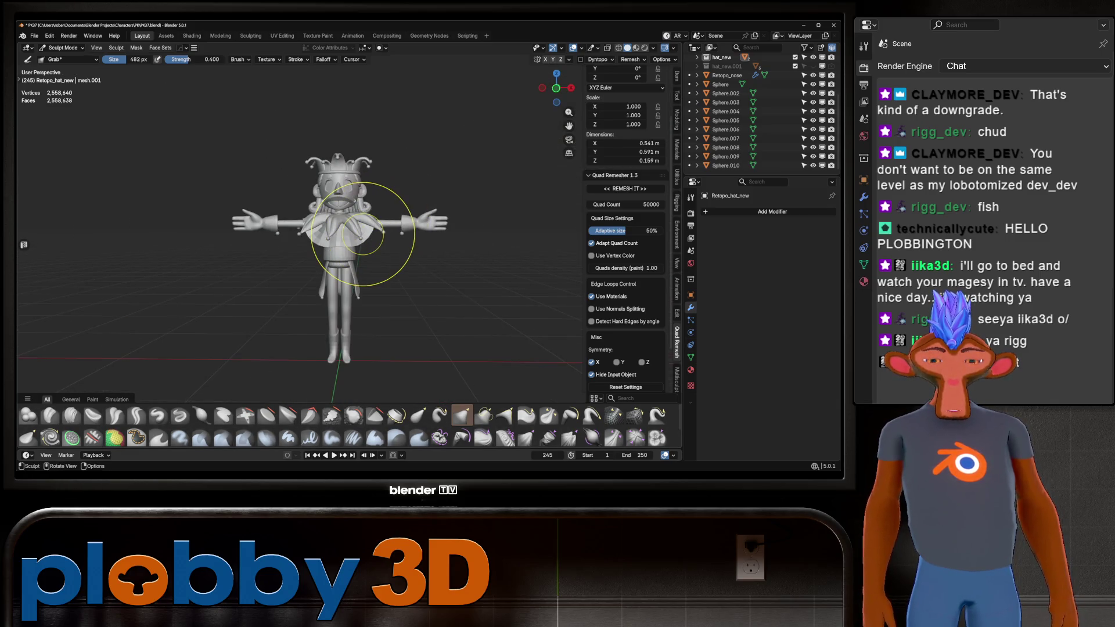
{"action": "scroll", "coordinate": [398, 211], "scroll_direction": "down", "scroll_amount": 1}
{"action": "scroll", "coordinate": [373, 162], "scroll_direction": "down", "scroll_amount": 3, "text": "shift"}
{"action": "scroll", "coordinate": [374, 162], "scroll_direction": "up", "scroll_amount": 3}
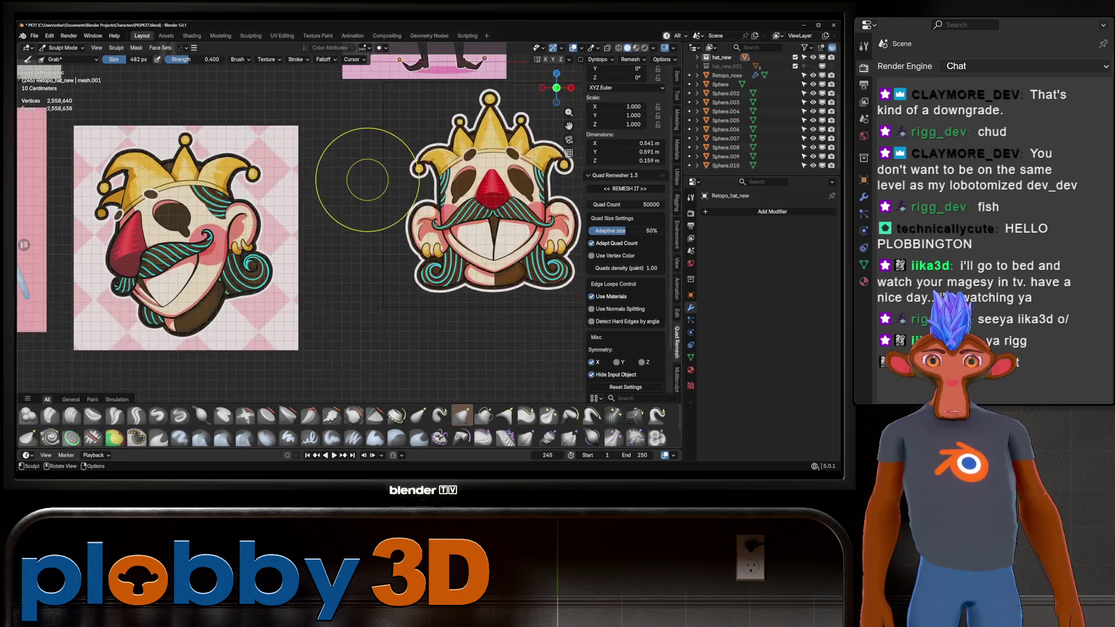
{"action": "scroll", "coordinate": [328, 226], "scroll_direction": "down", "scroll_amount": 3}
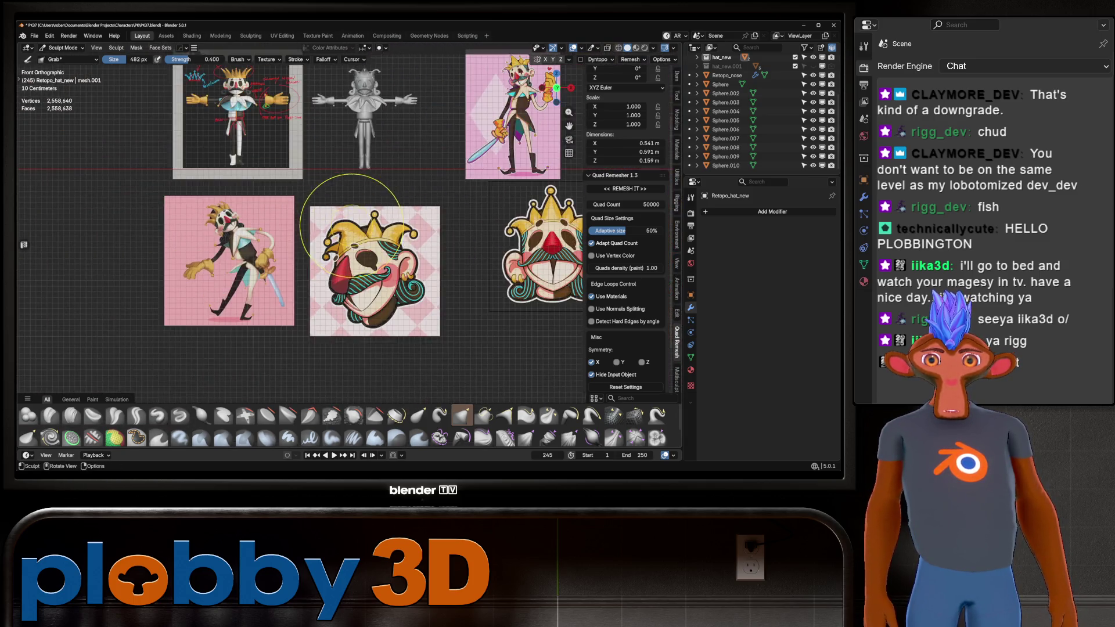
{"action": "scroll", "coordinate": [279, 282], "scroll_direction": "up", "scroll_amount": 3}
{"action": "scroll", "coordinate": [279, 281], "scroll_direction": "down", "scroll_amount": 3}
{"action": "scroll", "coordinate": [328, 221], "scroll_direction": "up", "scroll_amount": 4}
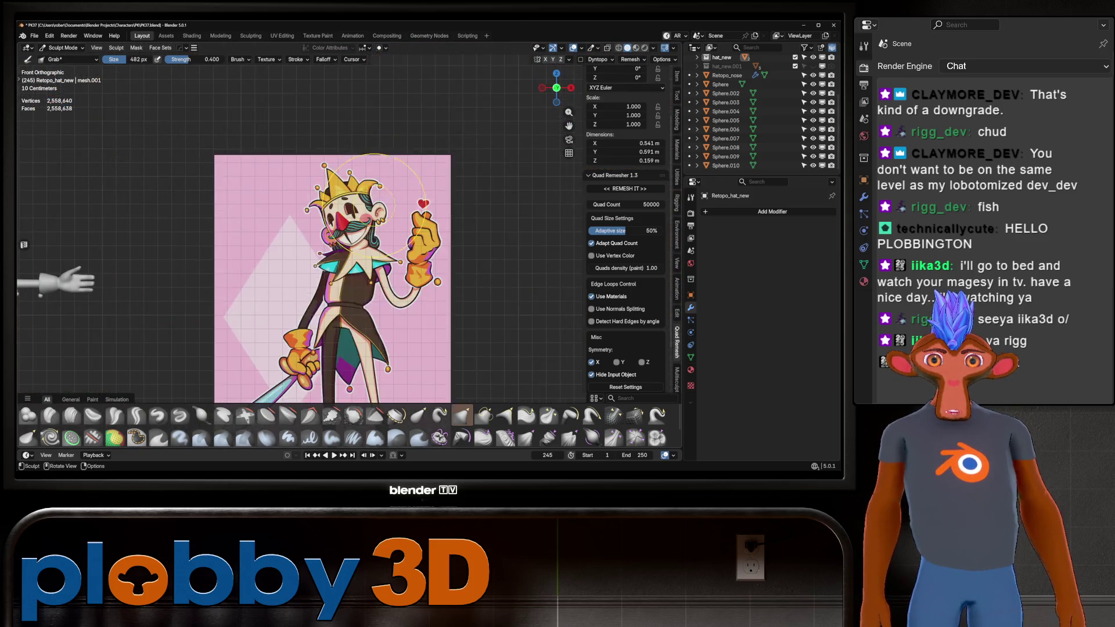
{"action": "scroll", "coordinate": [328, 221], "scroll_direction": "down", "scroll_amount": 1}
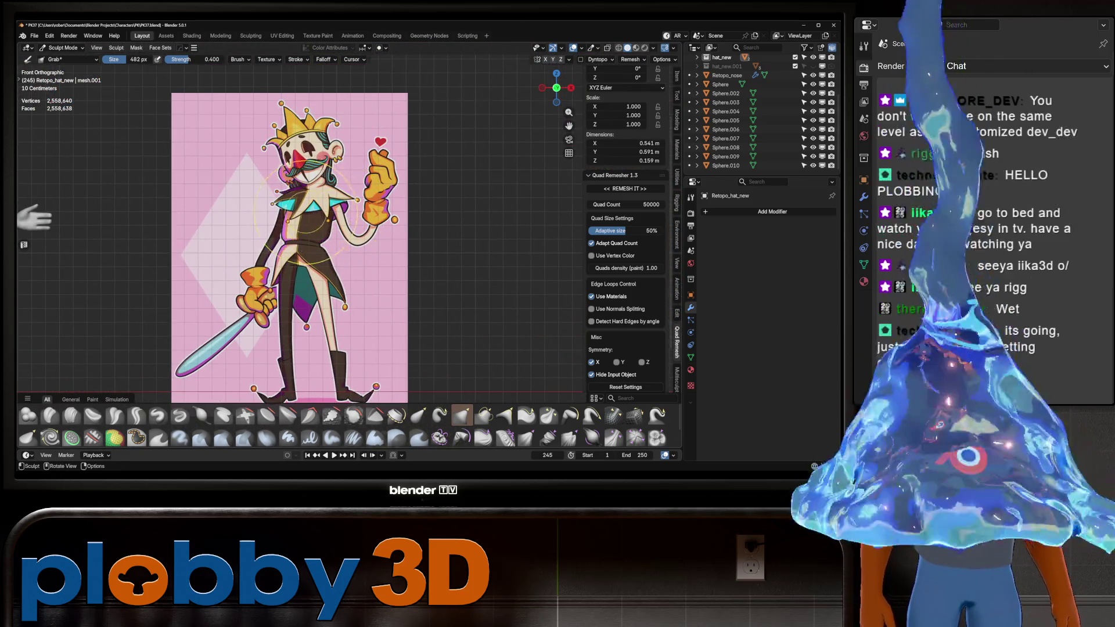
{"action": "scroll", "coordinate": [355, 223], "scroll_direction": "down", "scroll_amount": 3}
{"action": "scroll", "coordinate": [367, 215], "scroll_direction": "down", "scroll_amount": 1}
{"action": "scroll", "coordinate": [349, 220], "scroll_direction": "up", "scroll_amount": 4}
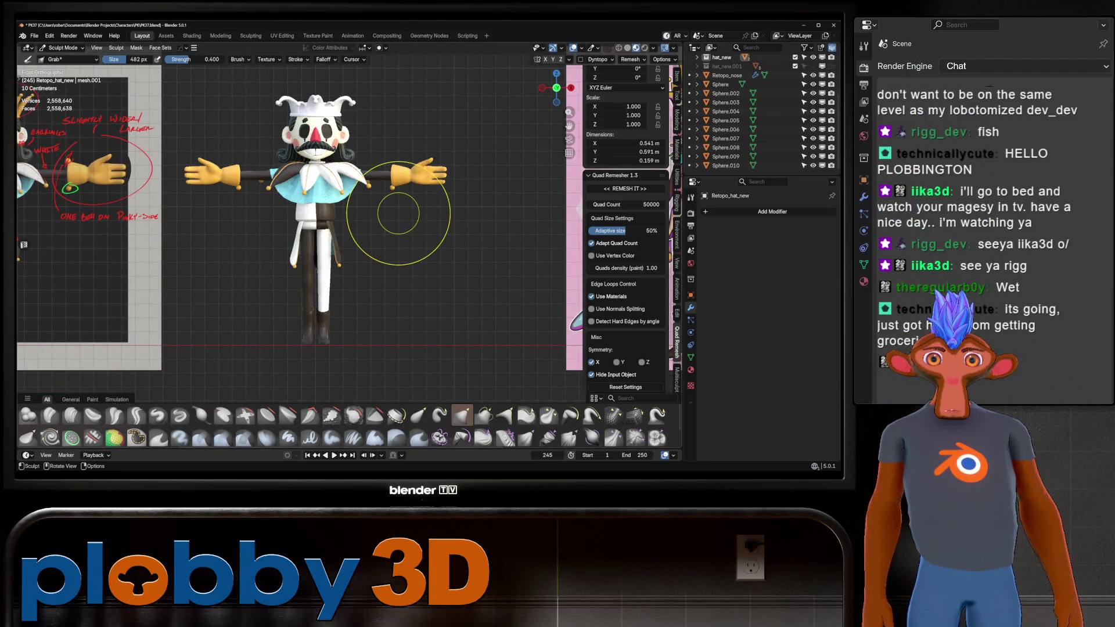
{"action": "mouse_move", "coordinate": [398, 213]}
{"action": "middle_mouse_down"}
{"action": "mouse_move", "coordinate": [256, 156]}
{"action": "mouse_move", "coordinate": [294, 75]}
{"action": "mouse_move", "coordinate": [374, 119]}
{"action": "mouse_move", "coordinate": [302, 111]}
{"action": "mouse_move", "coordinate": [448, 169]}
{"action": "mouse_move", "coordinate": [460, 187]}
{"action": "mouse_move", "coordinate": [316, 195]}
{"action": "mouse_move", "coordinate": [468, 235]}
{"action": "middle_mouse_up"}
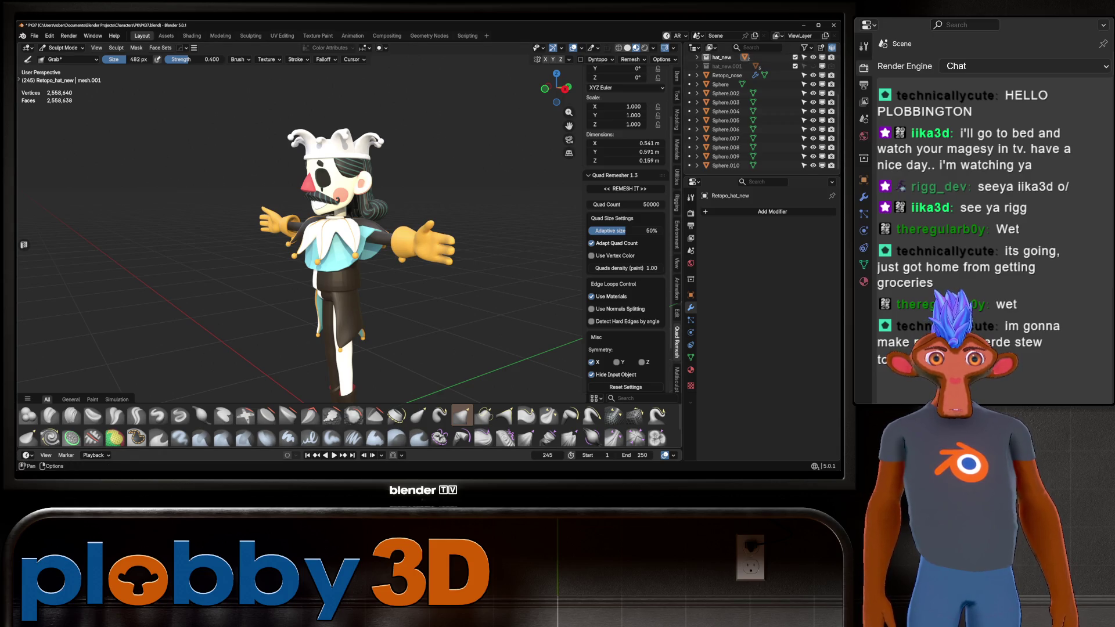
Switch the viewport to plain grey solid shading and zoom onto the hat
{"action": "left_click", "coordinate": [627, 48]}
{"action": "left_click", "coordinate": [569, 86]}
{"action": "scroll", "coordinate": [329, 150], "scroll_direction": "up", "scroll_amount": 5}
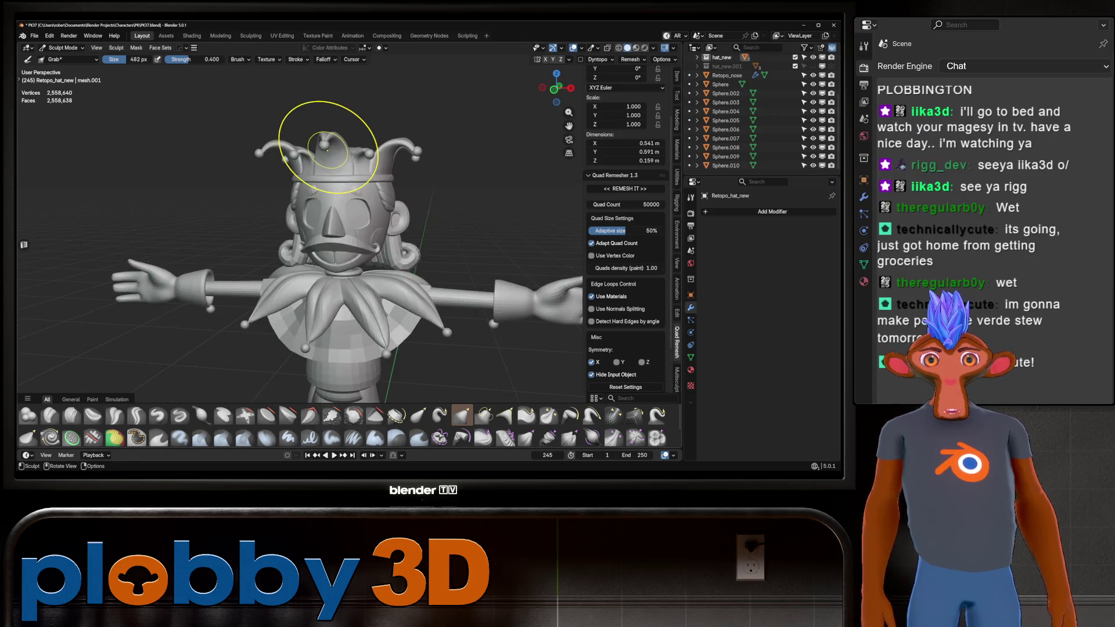
{"action": "scroll", "coordinate": [328, 150], "scroll_direction": "up", "scroll_amount": 5}
{"action": "middle_click_drag", "start_coordinate": [360, 187], "coordinate": [372, 191]}
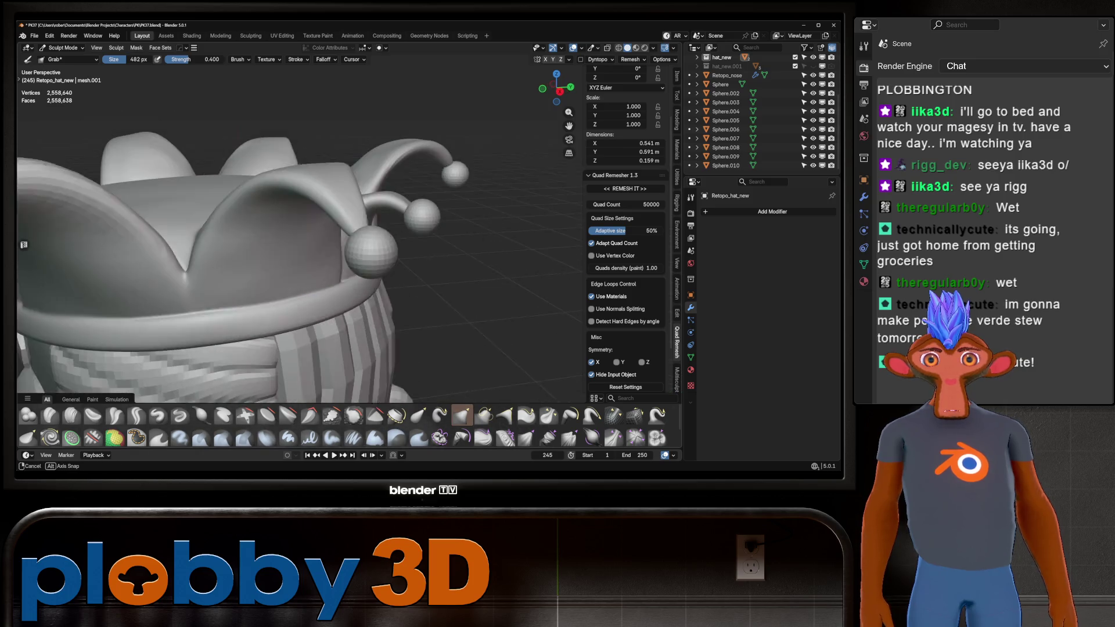
Isolate the hat again and orbit around its horn side and front
{"action": "key", "text": "KP_Divide"}
{"action": "scroll", "coordinate": [262, 224], "scroll_direction": "up", "scroll_amount": 3}
{"action": "middle_click_drag", "start_coordinate": [261, 224], "coordinate": [262, 120]}
{"action": "scroll", "coordinate": [263, 256], "scroll_direction": "up", "scroll_amount": 3}
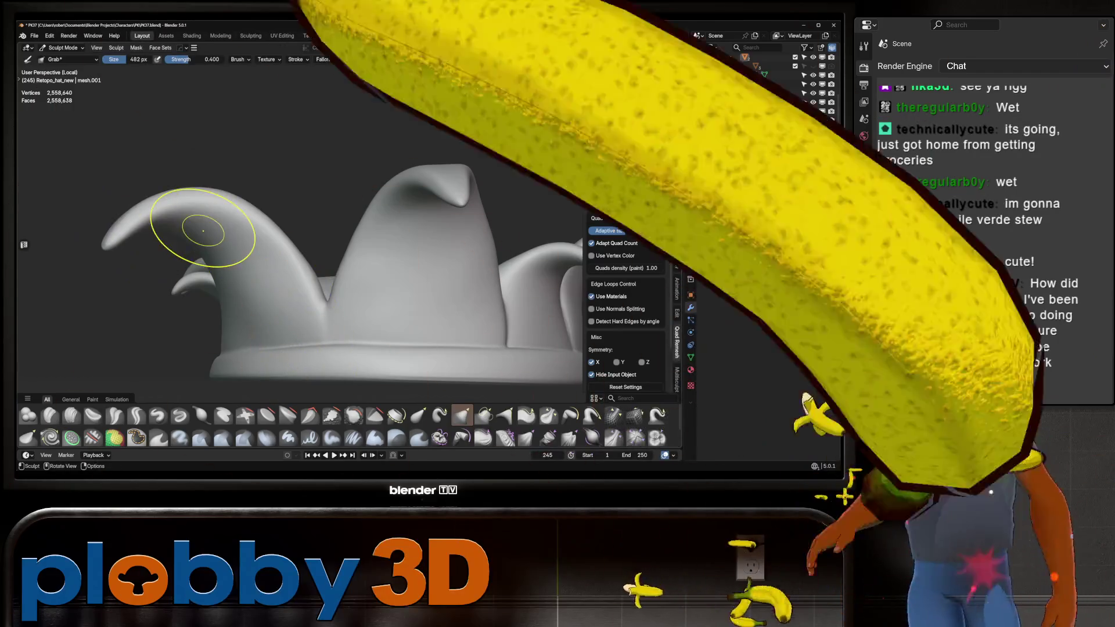
{"action": "mouse_move", "coordinate": [199, 224]}
{"action": "middle_mouse_down"}
{"action": "mouse_move", "coordinate": [174, 221]}
{"action": "mouse_move", "coordinate": [236, 186]}
{"action": "middle_mouse_up"}
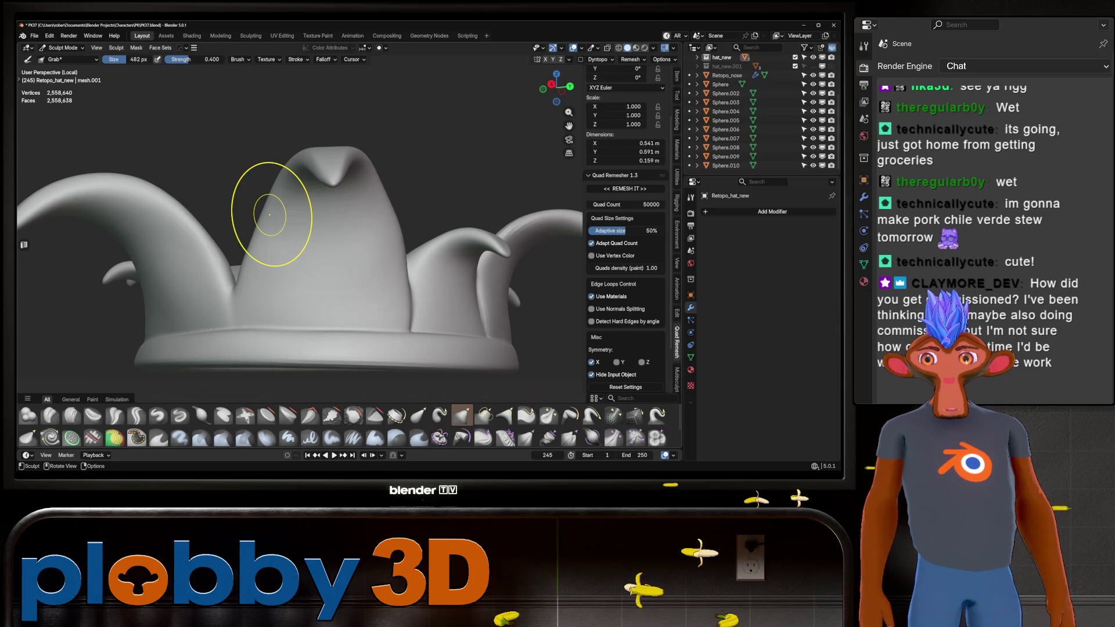
{"action": "middle_click_drag", "start_coordinate": [270, 215], "coordinate": [221, 209]}
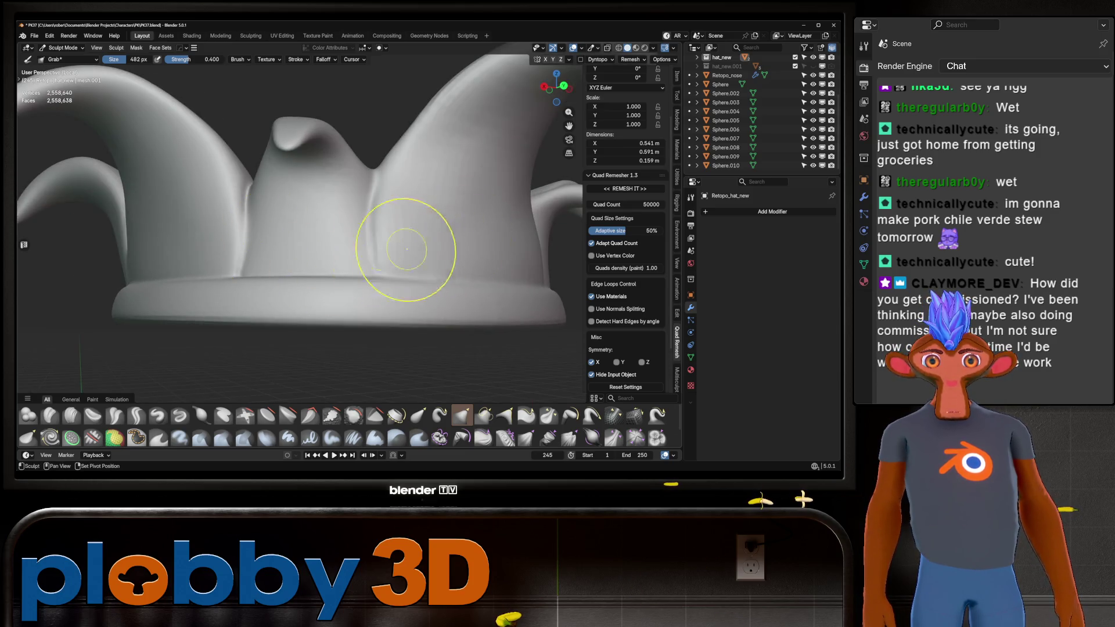
{"action": "middle_click_drag", "start_coordinate": [406, 250], "coordinate": [407, 250]}
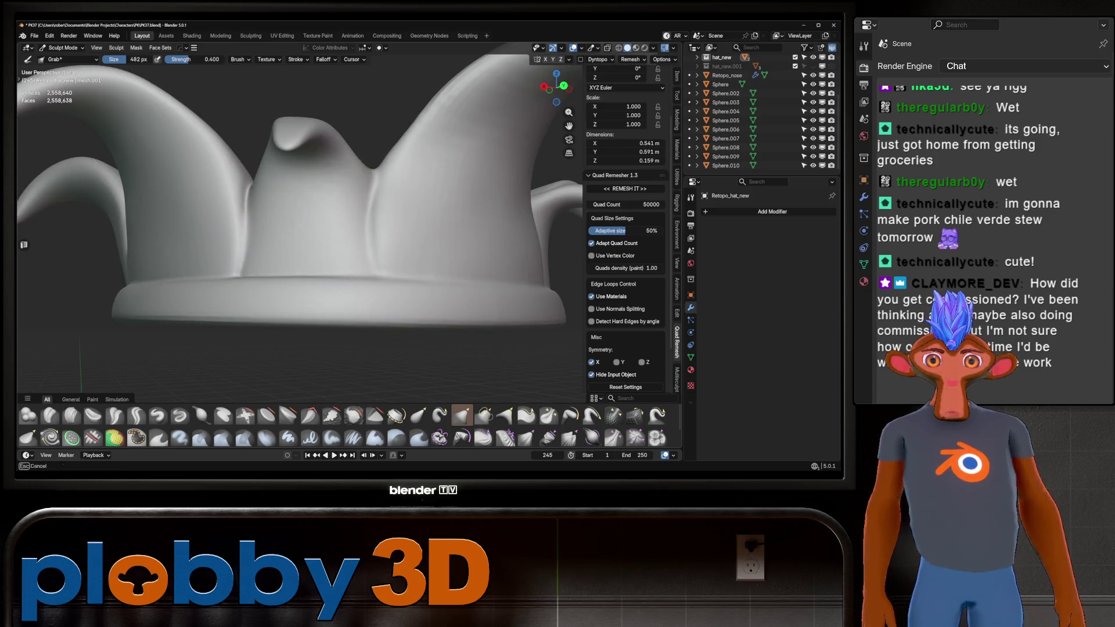
{"action": "middle_click_drag", "start_coordinate": [279, 270], "coordinate": [269, 201]}
{"action": "middle_click_drag", "start_coordinate": [342, 222], "coordinate": [277, 176]}
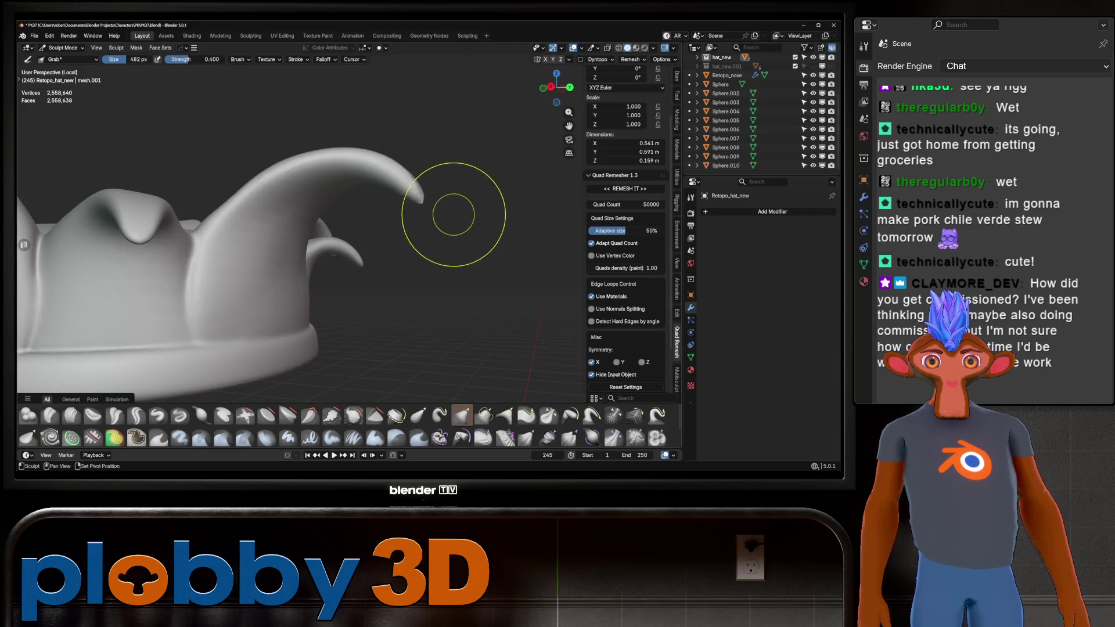
{"action": "mouse_move", "coordinate": [424, 225]}
{"action": "middle_mouse_down"}
{"action": "mouse_move", "coordinate": [405, 198]}
{"action": "mouse_move", "coordinate": [447, 202]}
{"action": "middle_mouse_up"}
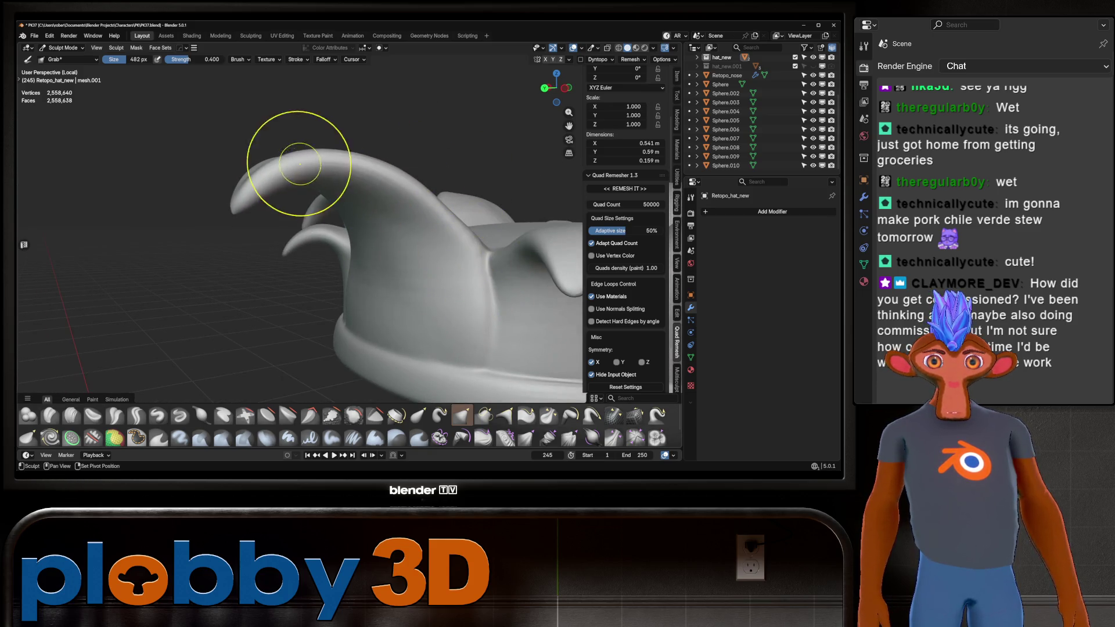
{"action": "middle_click_drag", "start_coordinate": [498, 274], "coordinate": [374, 252]}
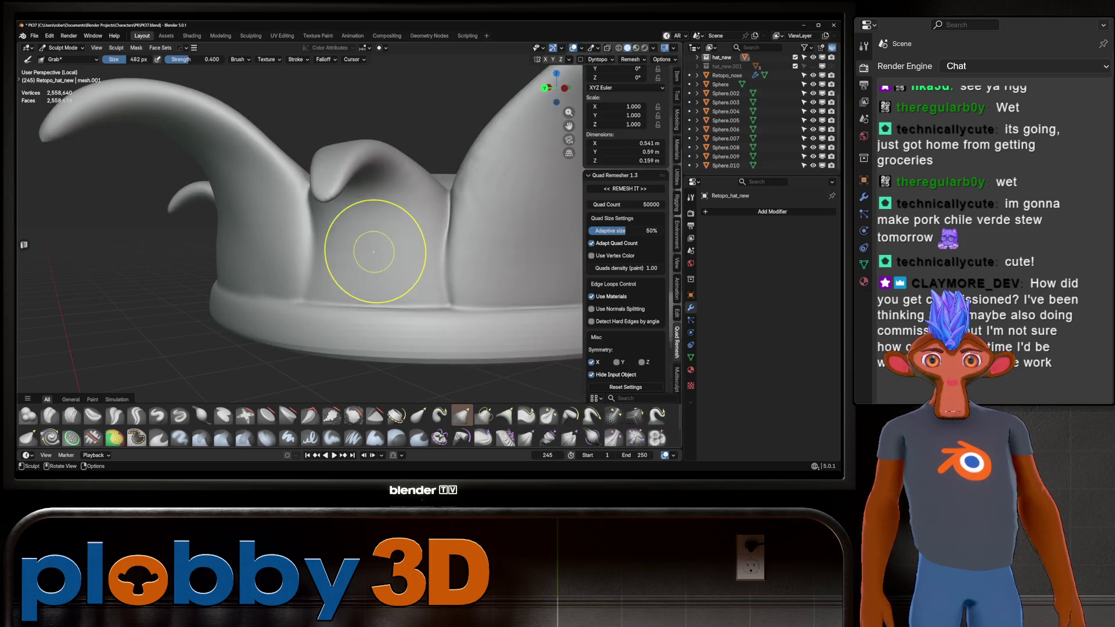
{"action": "middle_click_drag", "start_coordinate": [484, 291], "coordinate": [476, 255]}
{"action": "mouse_move", "coordinate": [302, 343]}
{"action": "middle_mouse_down"}
{"action": "mouse_move", "coordinate": [306, 323]}
{"action": "mouse_move", "coordinate": [518, 269]}
{"action": "middle_mouse_up"}
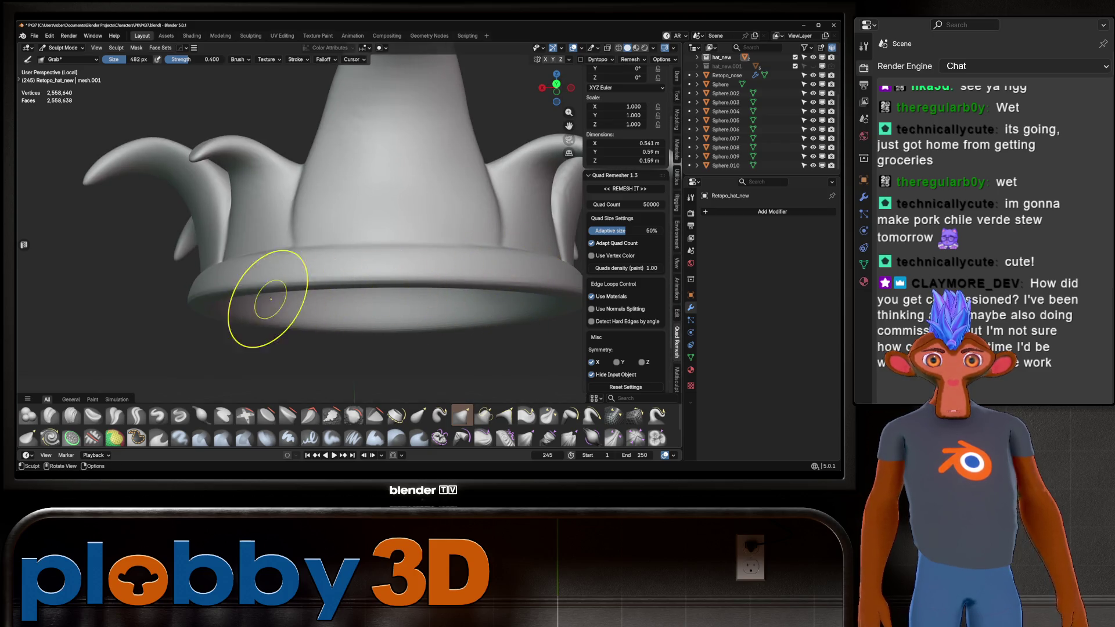
{"action": "mouse_move", "coordinate": [270, 299]}
{"action": "middle_mouse_down"}
{"action": "mouse_move", "coordinate": [348, 299]}
{"action": "mouse_move", "coordinate": [340, 266]}
{"action": "mouse_move", "coordinate": [249, 237]}
{"action": "middle_mouse_up"}
Inspect the brim, spikes and crease between petals up close, then bring up the mode pie menu
{"action": "scroll", "coordinate": [350, 248], "scroll_direction": "up", "scroll_amount": 3}
{"action": "mouse_move", "coordinate": [305, 212]}
{"action": "middle_mouse_down"}
{"action": "mouse_move", "coordinate": [279, 224]}
{"action": "mouse_move", "coordinate": [311, 236]}
{"action": "mouse_move", "coordinate": [388, 217]}
{"action": "middle_mouse_up"}
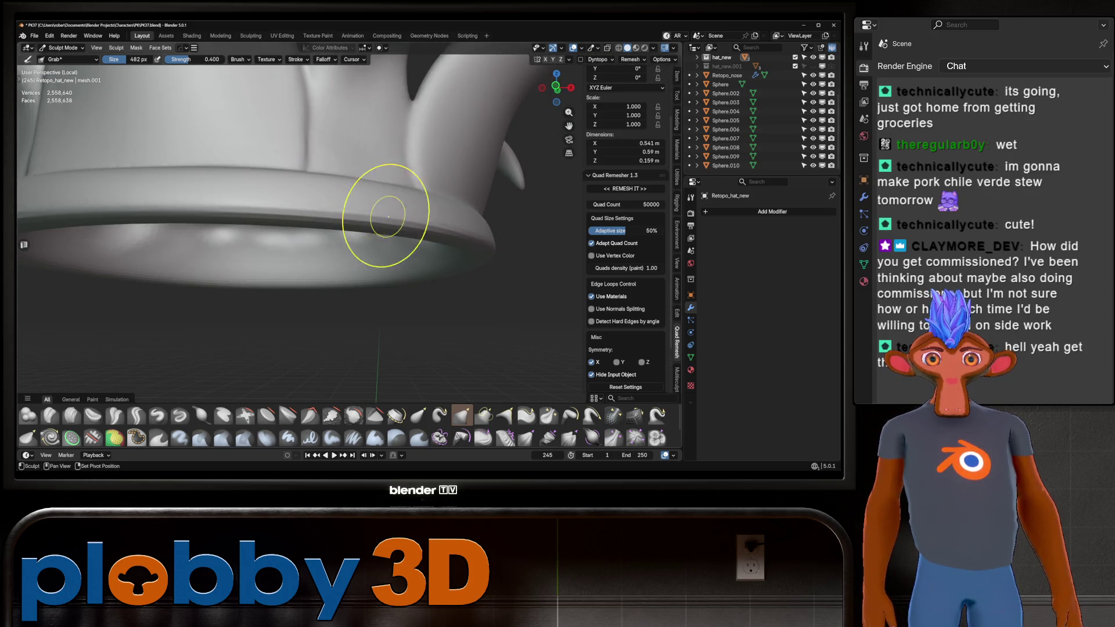
{"action": "mouse_move", "coordinate": [484, 226]}
{"action": "middle_mouse_down"}
{"action": "mouse_move", "coordinate": [399, 229]}
{"action": "mouse_move", "coordinate": [368, 256]}
{"action": "mouse_move", "coordinate": [386, 256]}
{"action": "mouse_move", "coordinate": [407, 256]}
{"action": "mouse_move", "coordinate": [331, 230]}
{"action": "mouse_move", "coordinate": [407, 226]}
{"action": "middle_mouse_up"}
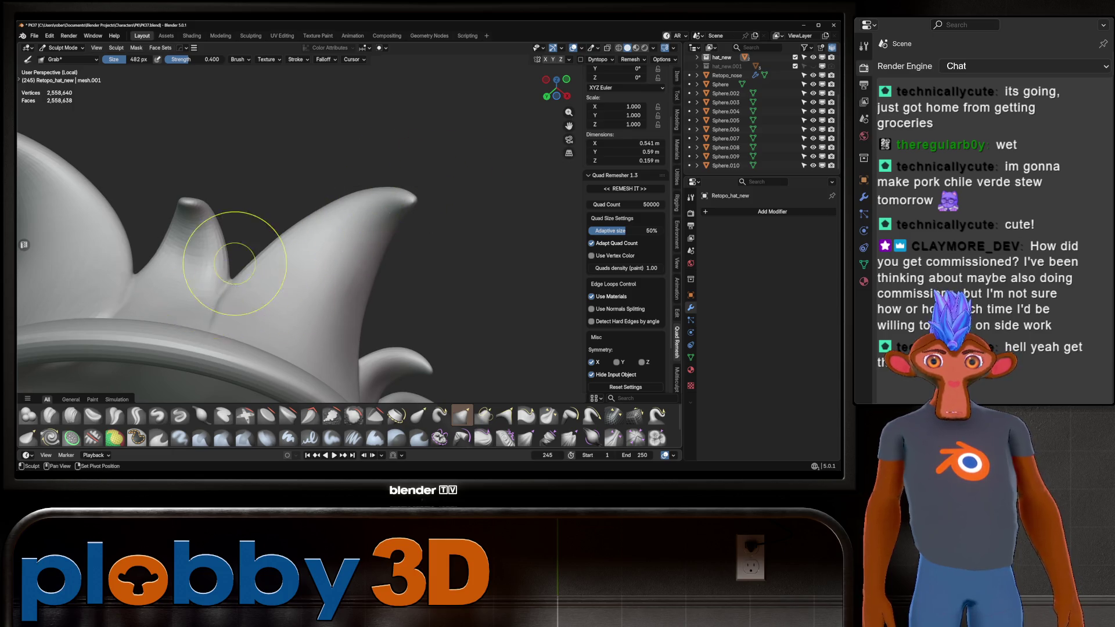
{"action": "middle_click_drag", "start_coordinate": [235, 263], "coordinate": [235, 232], "text": "ctrl"}
{"action": "mouse_move", "coordinate": [291, 196]}
{"action": "middle_mouse_down"}
{"action": "mouse_move", "coordinate": [337, 224]}
{"action": "mouse_move", "coordinate": [324, 256]}
{"action": "mouse_move", "coordinate": [372, 314]}
{"action": "middle_mouse_up"}
{"action": "middle_click_drag", "start_coordinate": [322, 260], "coordinate": [322, 226], "text": "ctrl"}
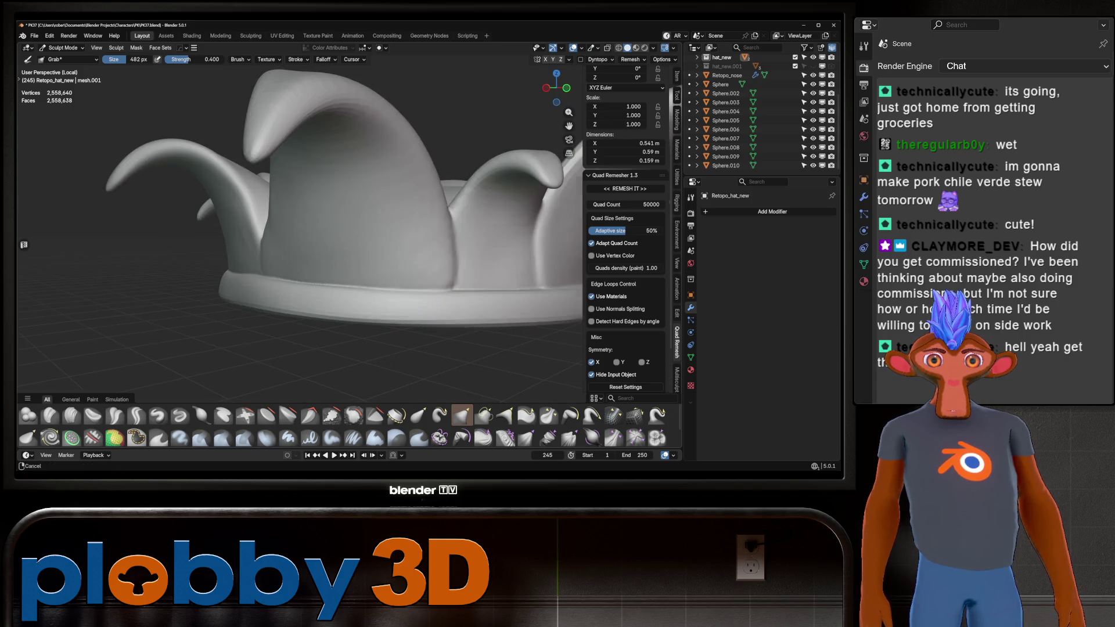
{"action": "middle_click_drag", "start_coordinate": [419, 215], "coordinate": [300, 208]}
{"action": "mouse_move", "coordinate": [203, 216]}
{"action": "middle_mouse_down"}
{"action": "mouse_move", "coordinate": [200, 262]}
{"action": "mouse_move", "coordinate": [284, 227]}
{"action": "middle_mouse_up"}
{"action": "middle_click_drag", "start_coordinate": [273, 250], "coordinate": [298, 256]}
{"action": "scroll", "coordinate": [287, 241], "scroll_direction": "up", "scroll_amount": 2}
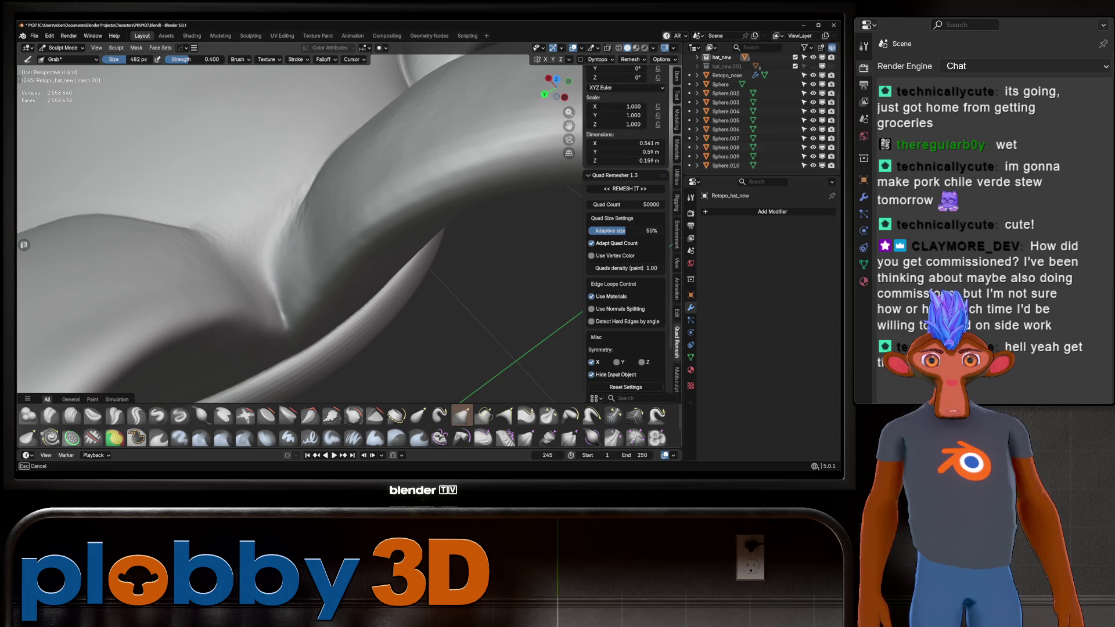
{"action": "middle_click_drag", "start_coordinate": [286, 228], "coordinate": [245, 255]}
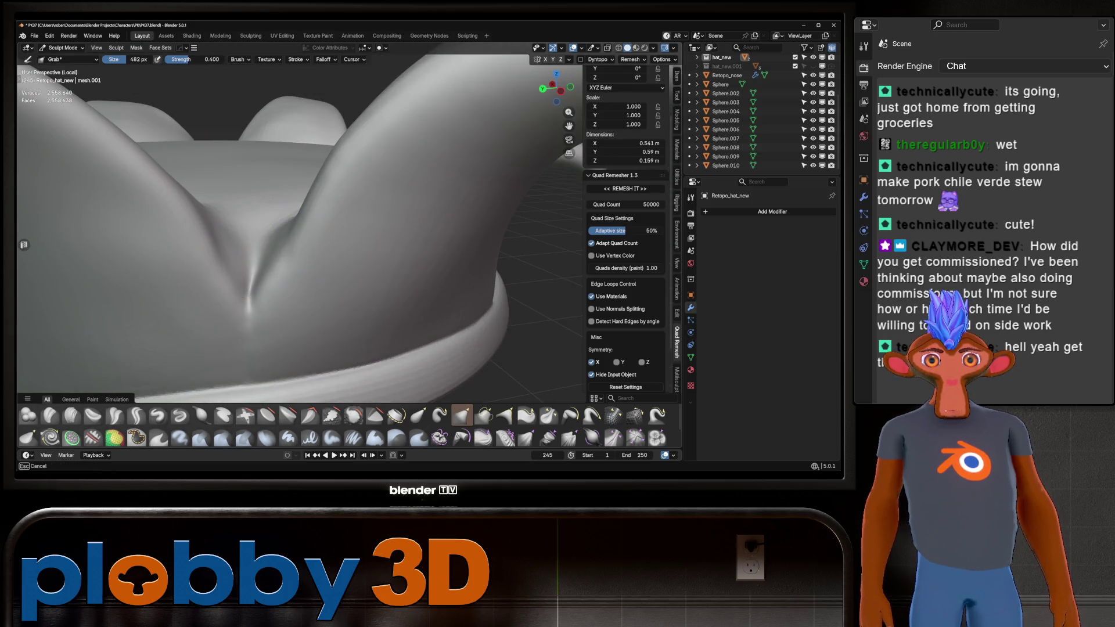
{"action": "scroll", "coordinate": [261, 194], "scroll_direction": "down", "scroll_amount": 10}
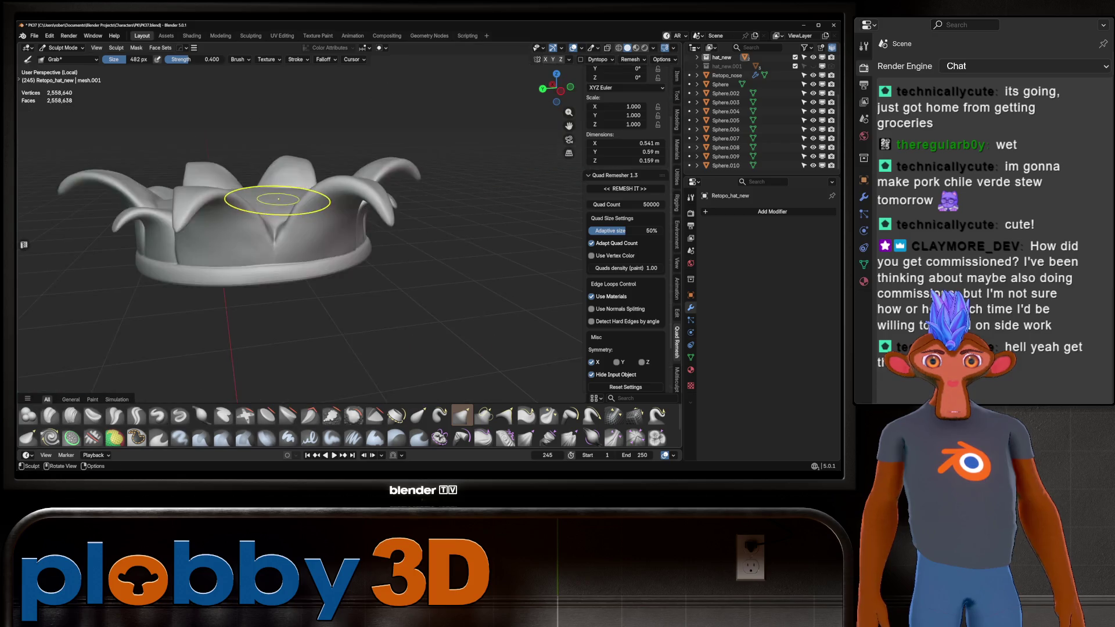
{"action": "middle_click_drag", "start_coordinate": [436, 187], "coordinate": [393, 213]}
{"action": "scroll", "coordinate": [394, 212], "scroll_direction": "up", "scroll_amount": 2}
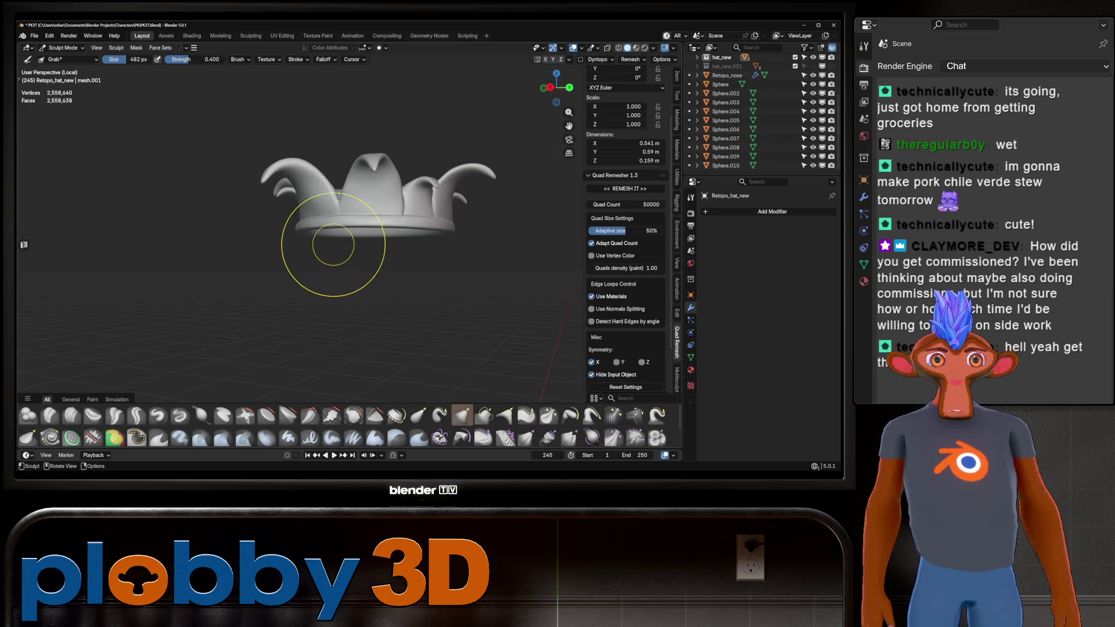
{"action": "key", "text": "ctrl+Tab"}
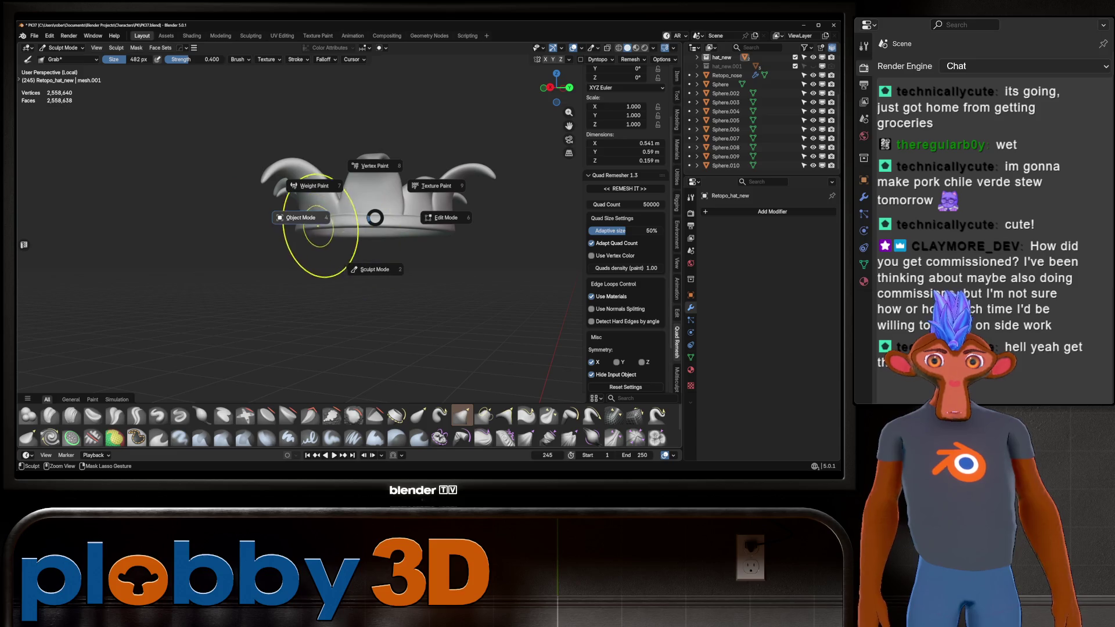
Switch to Object Mode and frame the hat from the front and above
{"action": "left_click", "coordinate": [297, 218]}
{"action": "key", "text": "KP_1"}
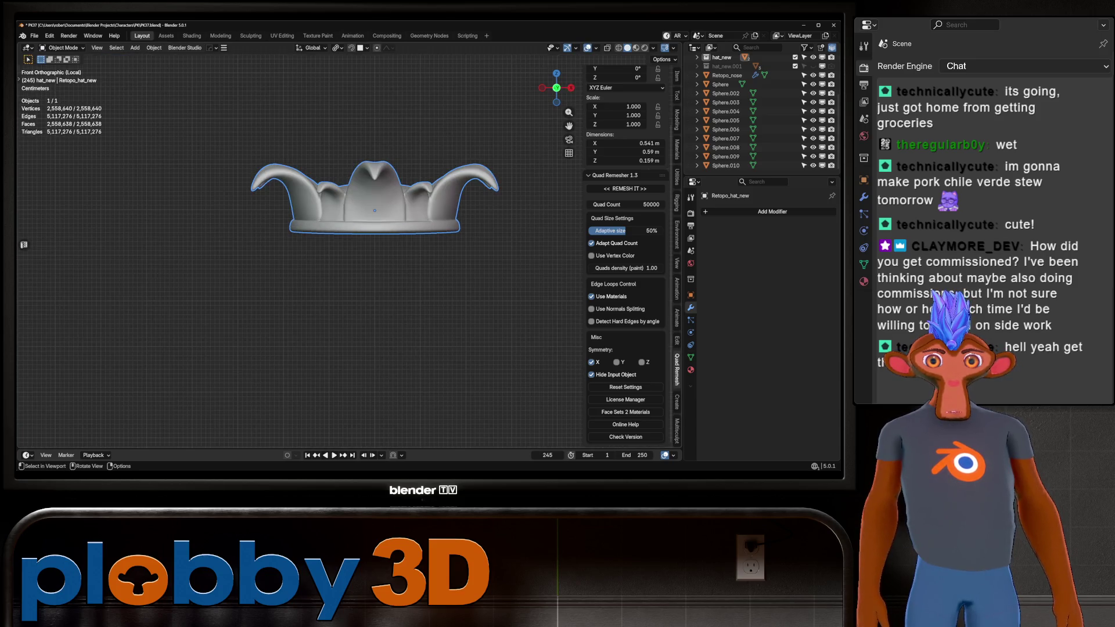
{"action": "key", "text": "period"}
{"action": "middle_click_drag", "start_coordinate": [349, 232], "coordinate": [372, 302]}
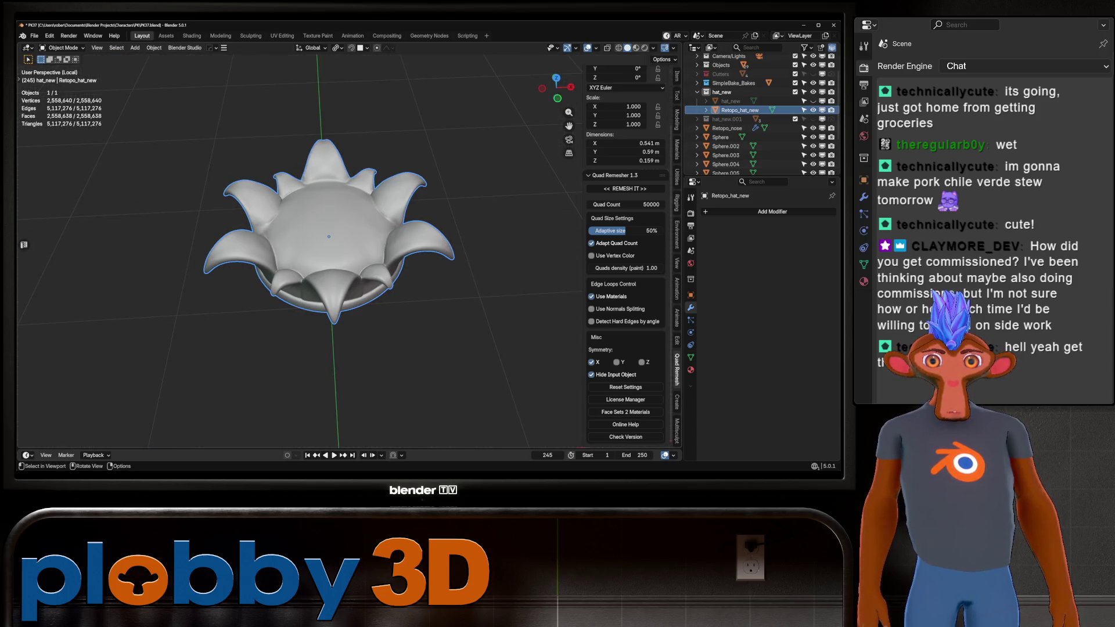
{"action": "middle_click_drag", "start_coordinate": [348, 261], "coordinate": [354, 134]}
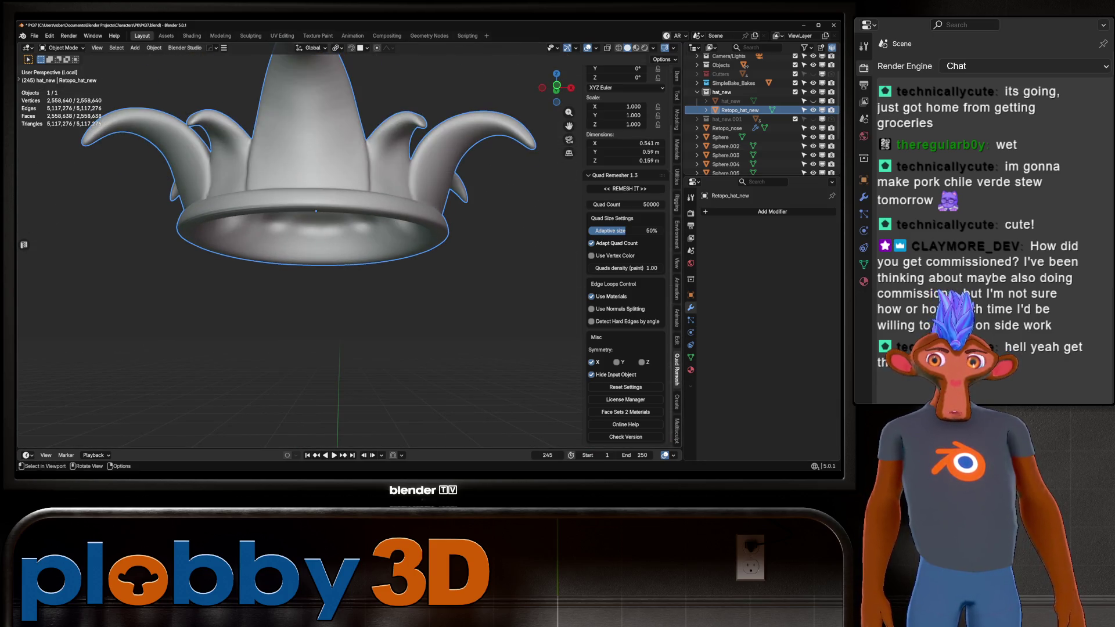
{"action": "mouse_move", "coordinate": [348, 233]}
{"action": "middle_mouse_down"}
{"action": "mouse_move", "coordinate": [348, 326]}
{"action": "mouse_move", "coordinate": [372, 262]}
{"action": "mouse_move", "coordinate": [372, 302]}
{"action": "mouse_move", "coordinate": [372, 233]}
{"action": "middle_mouse_up"}
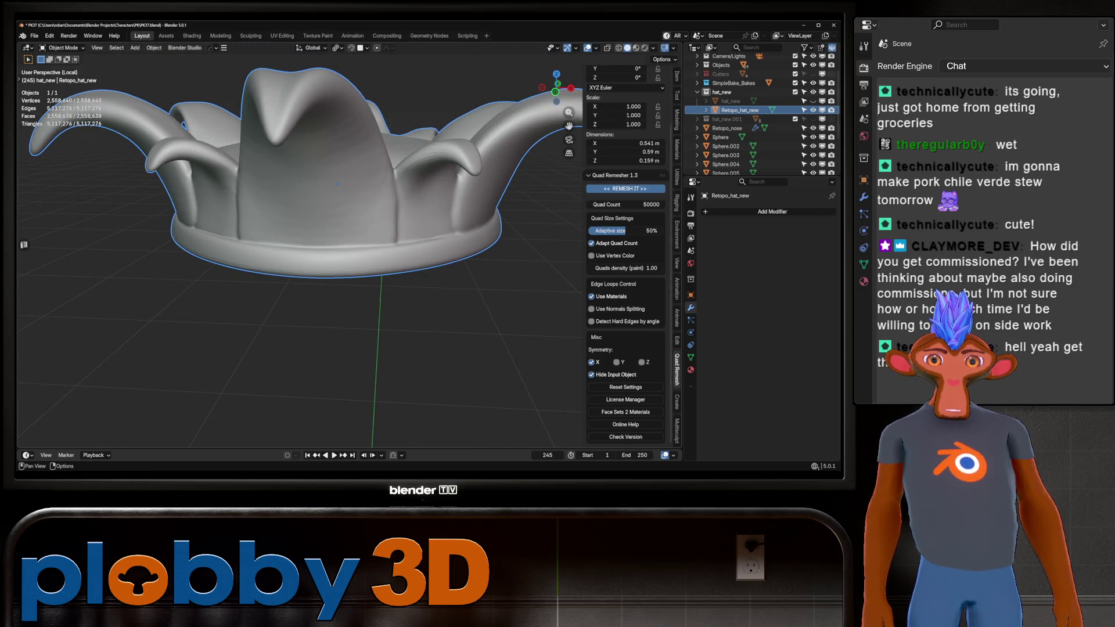
Run Quad Remesher on the hat and inspect the remeshed result
{"action": "left_click", "coordinate": [625, 188]}
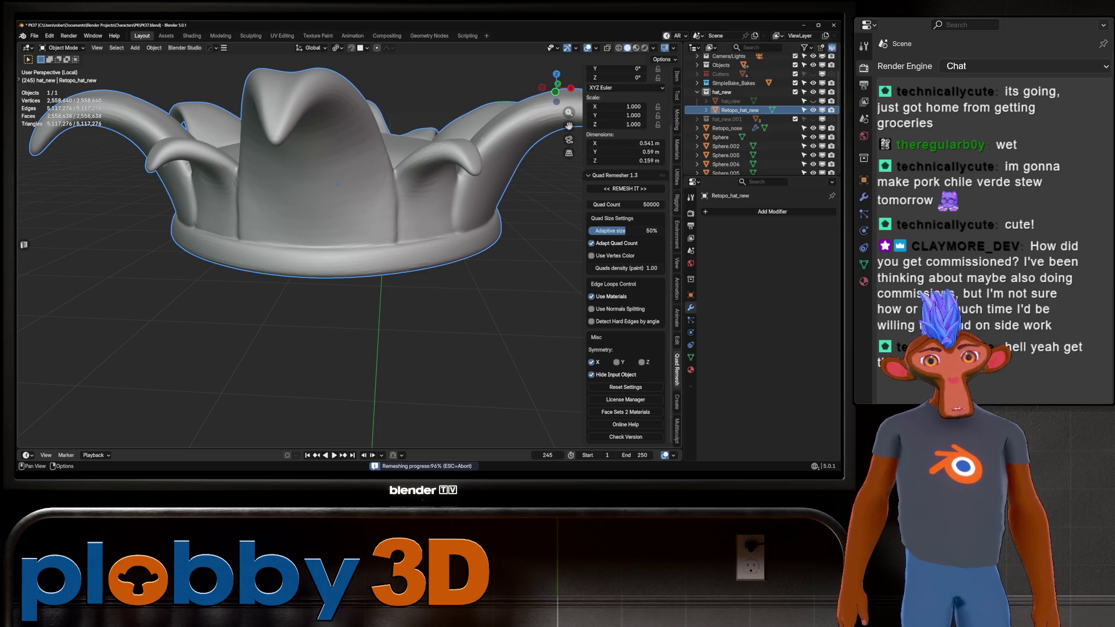
{"action": "scroll", "coordinate": [348, 232], "scroll_direction": "down", "scroll_amount": 3}
{"action": "middle_click_drag", "start_coordinate": [349, 232], "coordinate": [348, 192]}
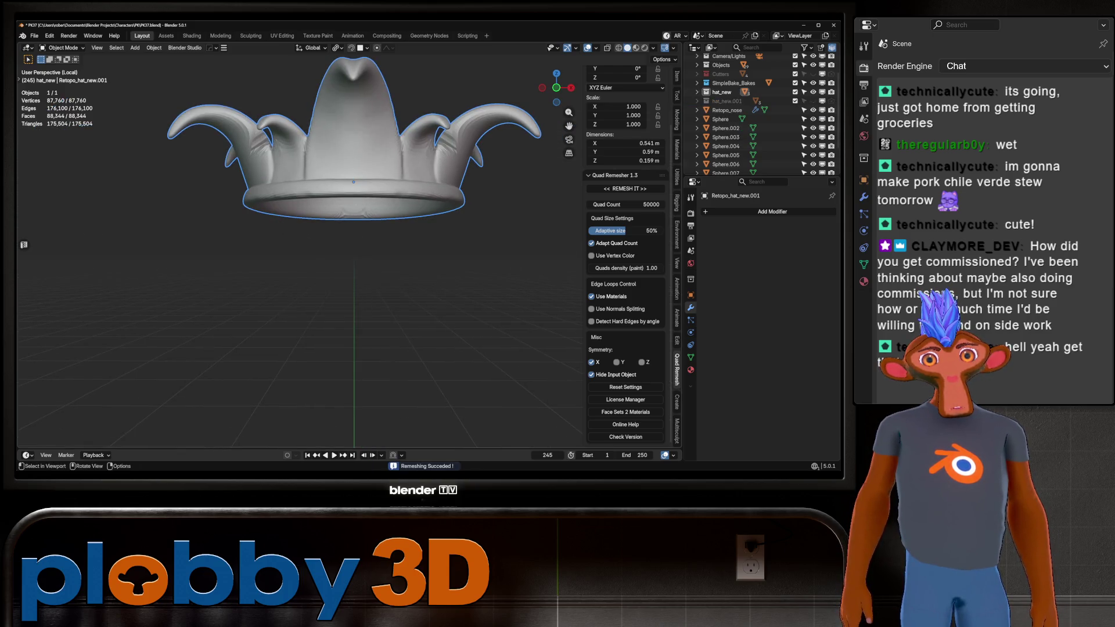
{"action": "mouse_move", "coordinate": [353, 244]}
{"action": "middle_mouse_down"}
{"action": "mouse_move", "coordinate": [354, 437]}
{"action": "mouse_move", "coordinate": [354, 244]}
{"action": "middle_mouse_up"}
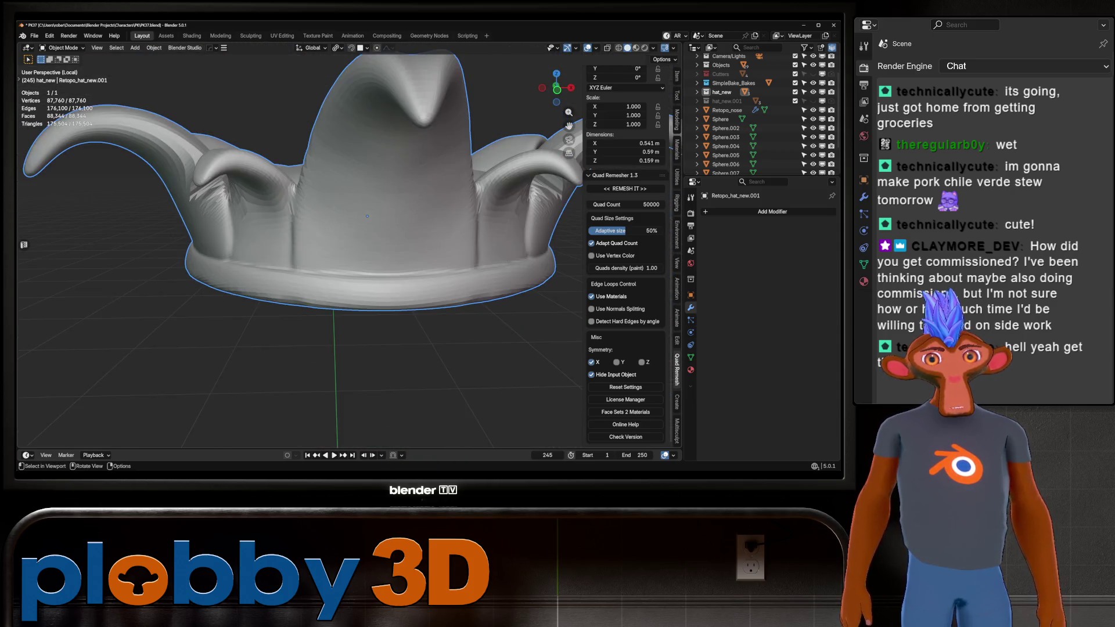
Undo the remesh and view the dense hat at a three-quarter angle
{"action": "key", "text": "ctrl+z"}
{"action": "key", "text": "ctrl+z"}
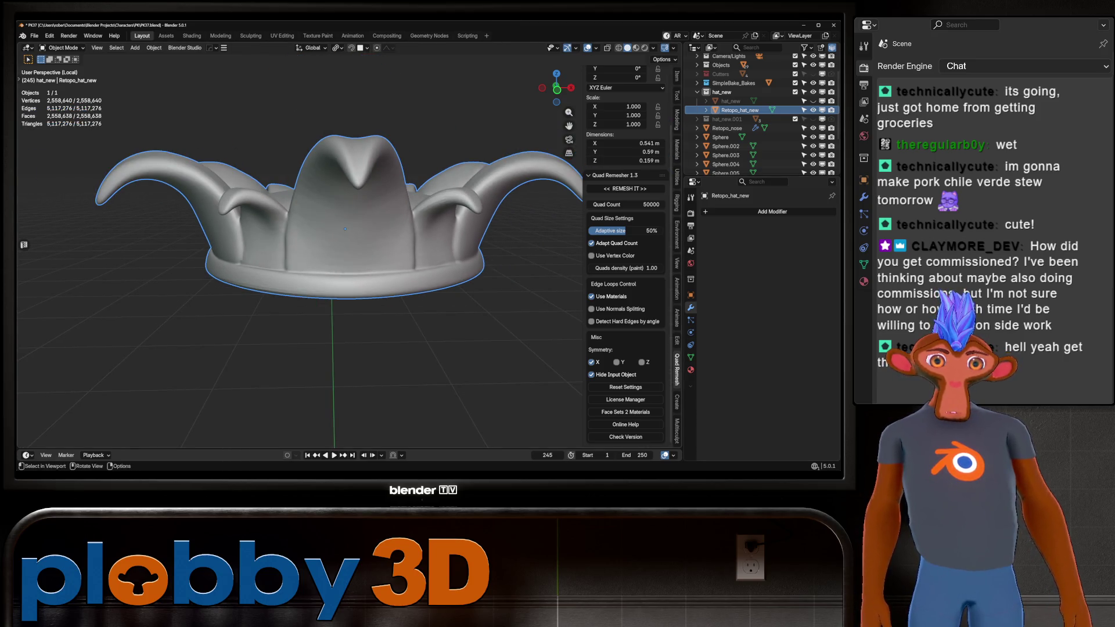
{"action": "mouse_move", "coordinate": [353, 244]}
{"action": "middle_mouse_down"}
{"action": "mouse_move", "coordinate": [459, 244]}
{"action": "mouse_move", "coordinate": [358, 256]}
{"action": "mouse_move", "coordinate": [347, 203]}
{"action": "middle_mouse_up"}
{"action": "scroll", "coordinate": [360, 224], "scroll_direction": "down", "scroll_amount": 2}
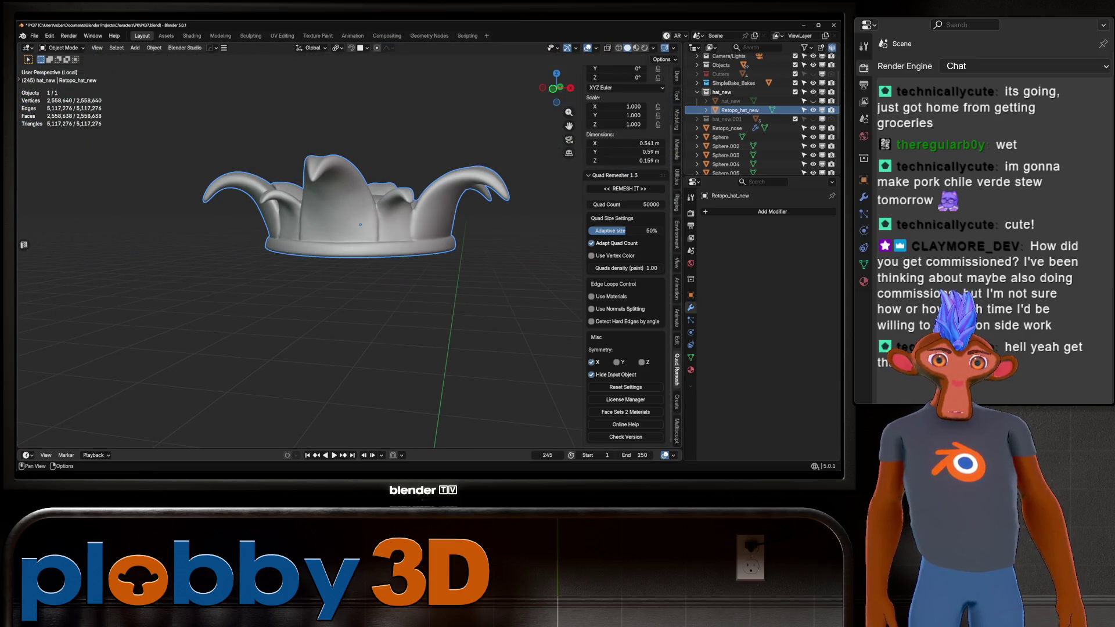
Set Quad Count to 100000 and run << REMESH IT >> on the hat
{"action": "left_click", "coordinate": [625, 204]}
{"action": "type", "text": "100000"}
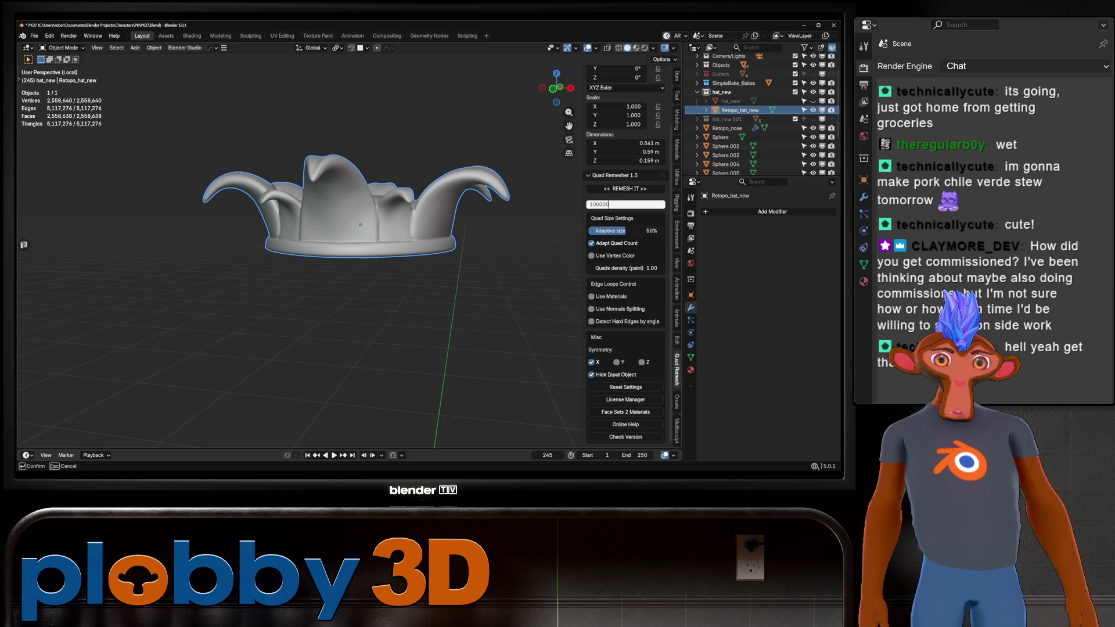
{"action": "key", "text": "Return"}
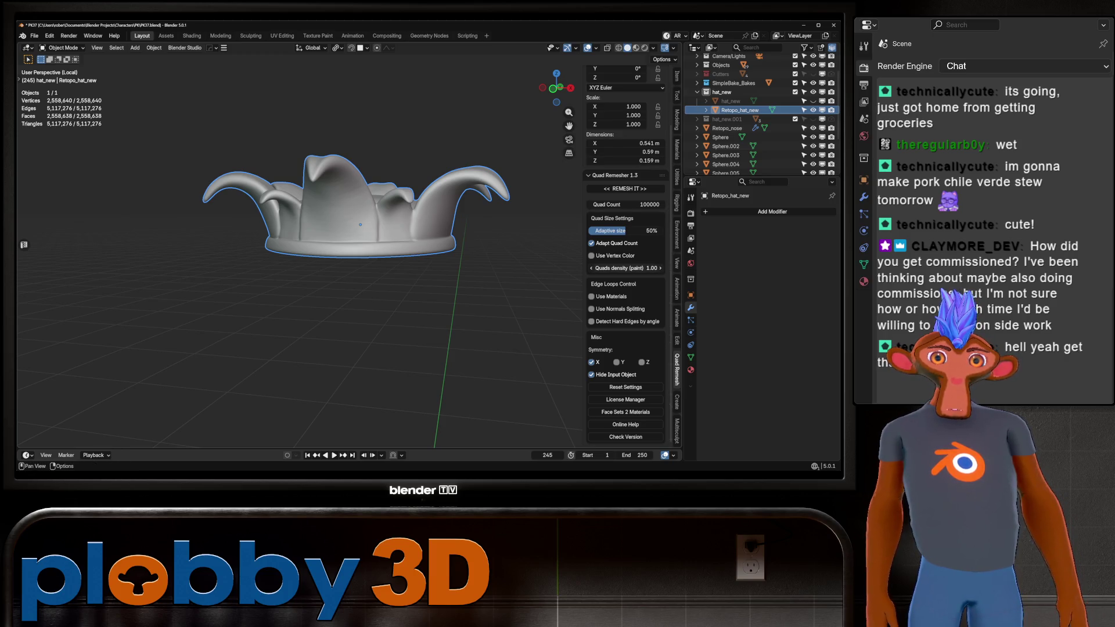
{"action": "left_click", "coordinate": [625, 189]}
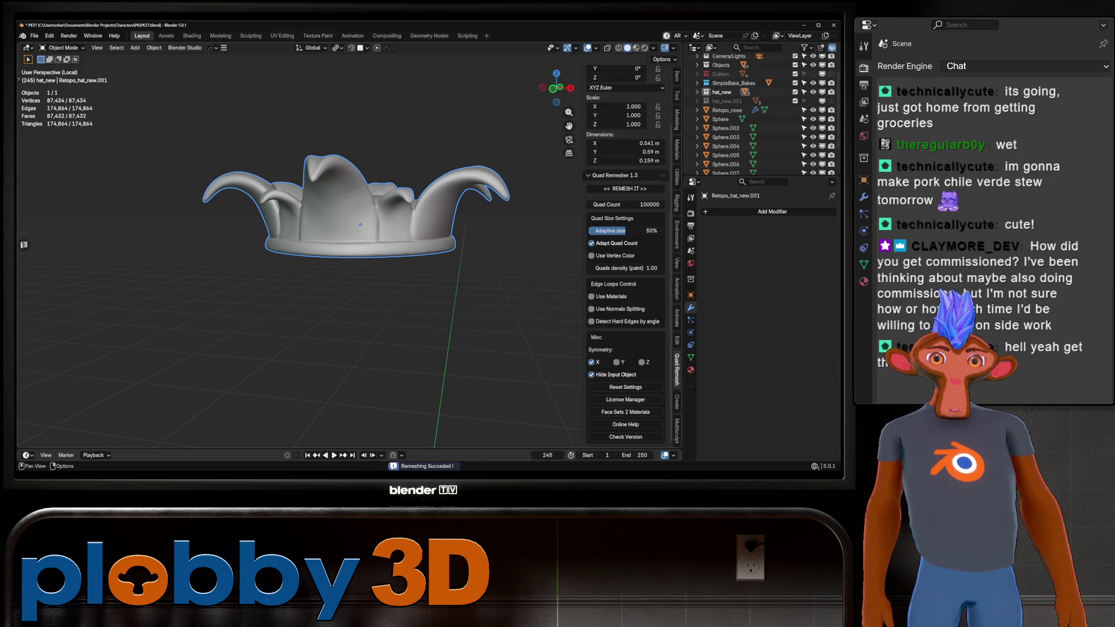
Inspect the remeshed hat's topology in Edit Mode from a side view, then switch to Warudo
{"action": "mouse_move", "coordinate": [360, 232]}
{"action": "middle_mouse_down"}
{"action": "mouse_move", "coordinate": [366, 308]}
{"action": "mouse_move", "coordinate": [395, 325]}
{"action": "mouse_move", "coordinate": [345, 227]}
{"action": "middle_mouse_up"}
{"action": "scroll", "coordinate": [346, 226], "scroll_direction": "up", "scroll_amount": 3}
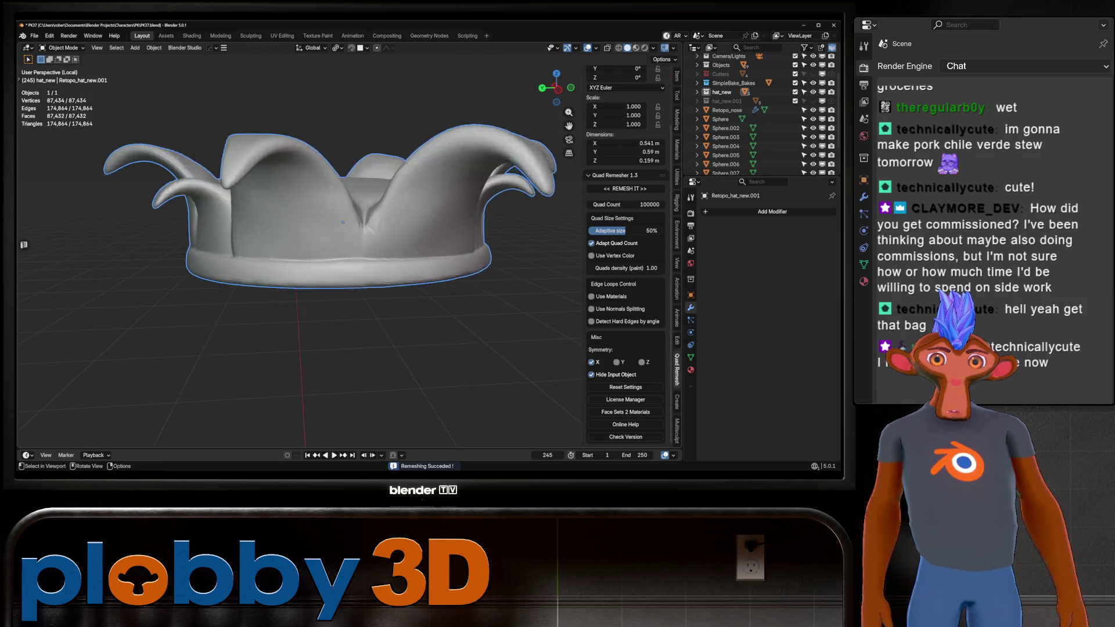
{"action": "scroll", "coordinate": [343, 221], "scroll_direction": "down", "scroll_amount": 5}
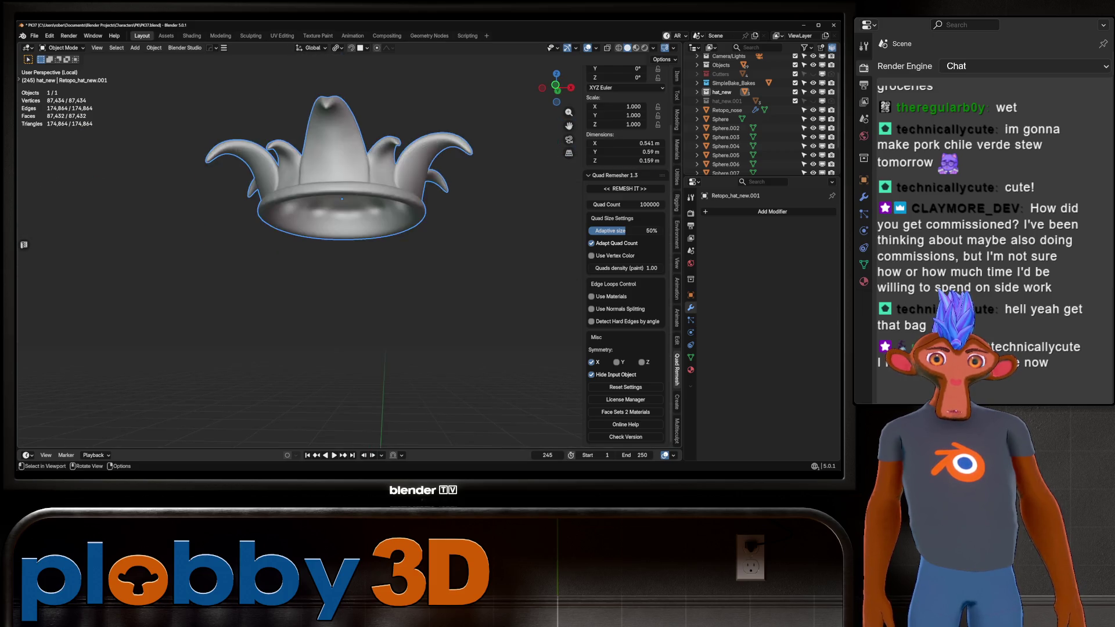
{"action": "middle_click_drag", "start_coordinate": [343, 221], "coordinate": [343, 291]}
{"action": "scroll", "coordinate": [343, 255], "scroll_direction": "up", "scroll_amount": 3}
{"action": "scroll", "coordinate": [308, 213], "scroll_direction": "up", "scroll_amount": 2}
{"action": "mouse_move", "coordinate": [308, 213]}
{"action": "middle_mouse_down"}
{"action": "mouse_move", "coordinate": [345, 211]}
{"action": "mouse_move", "coordinate": [354, 270]}
{"action": "middle_mouse_up"}
{"action": "key", "text": "Tab"}
{"action": "key", "text": "Tab"}
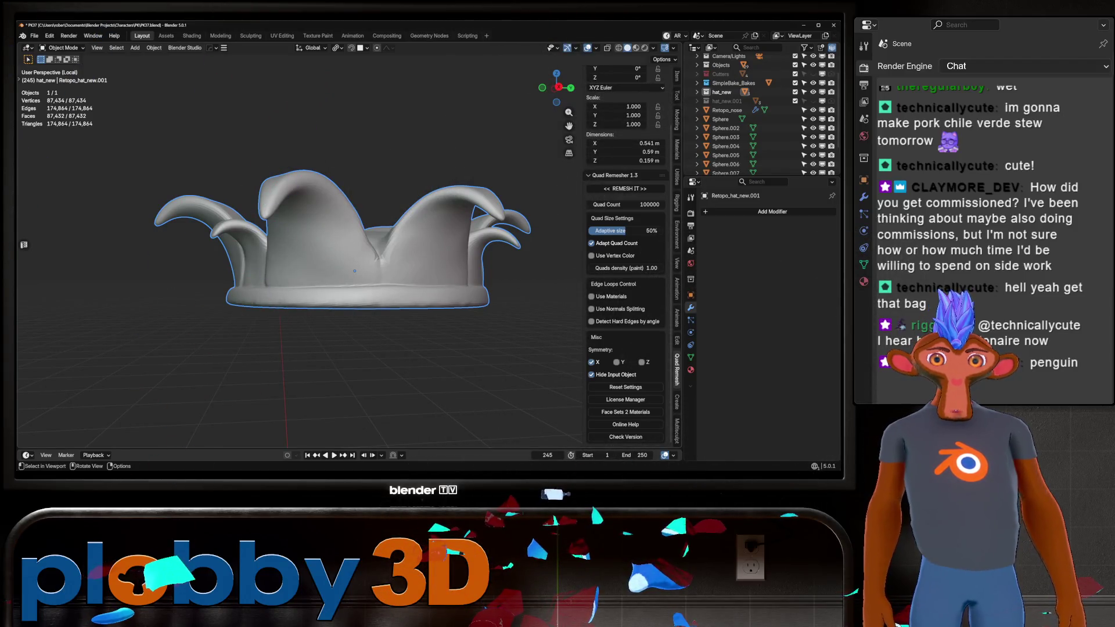
{"action": "scroll", "coordinate": [349, 273], "scroll_direction": "up", "scroll_amount": 6}
{"action": "key", "text": "KP_3"}
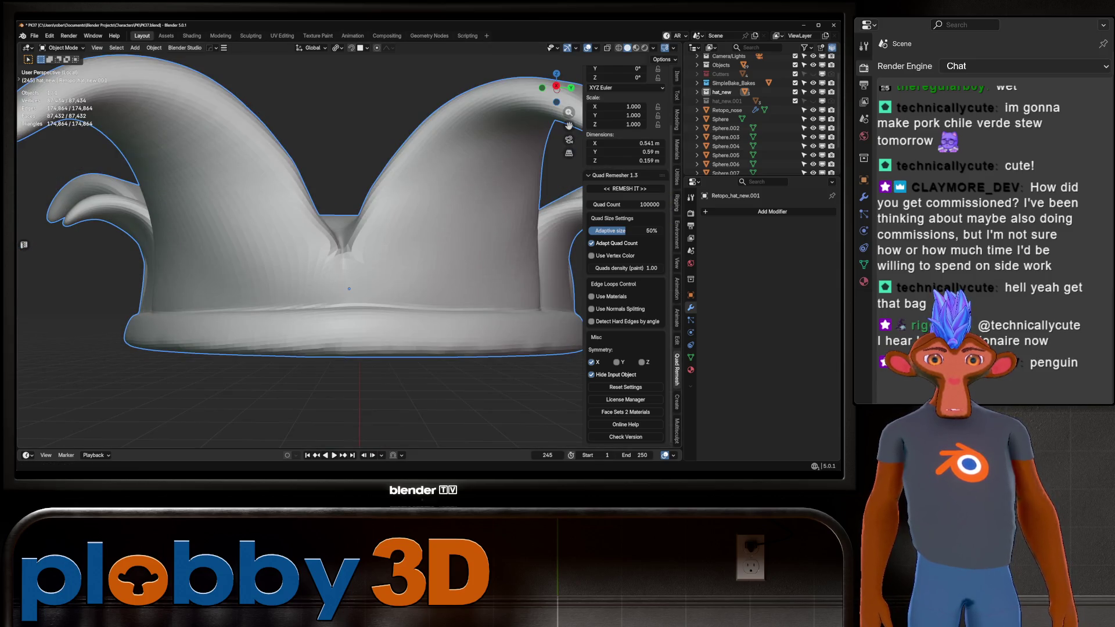
{"action": "key", "text": "alt+Tab"}
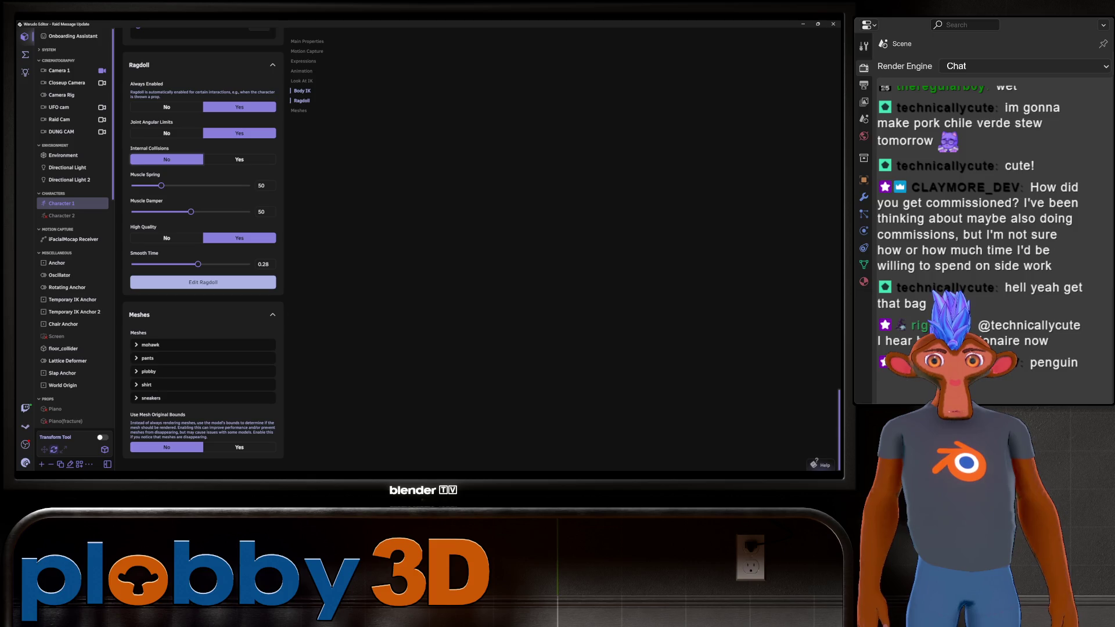
Open Blueprints and select the Claymore redeem's blueprint
{"action": "left_click", "coordinate": [25, 54]}
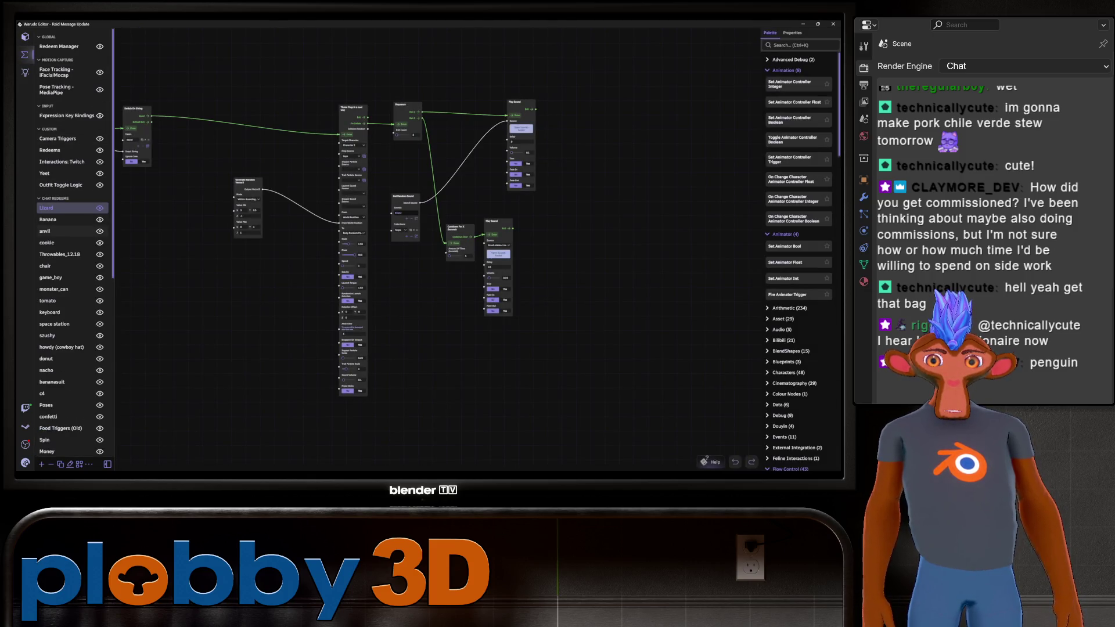
{"action": "scroll", "coordinate": [64, 223], "scroll_direction": "down", "scroll_amount": 10}
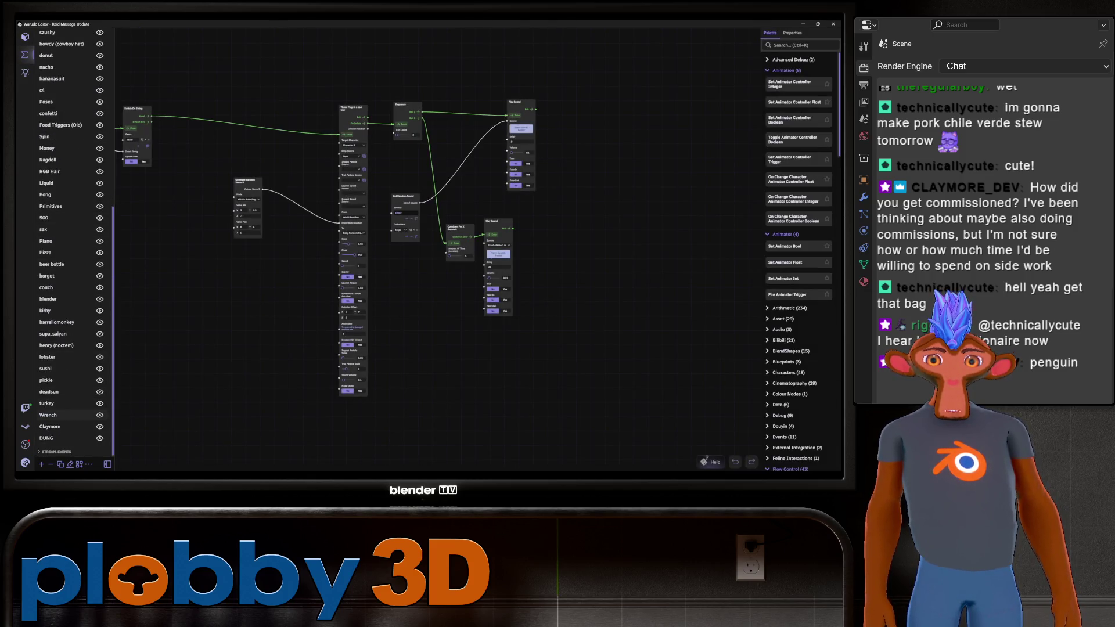
{"action": "left_click", "coordinate": [50, 426]}
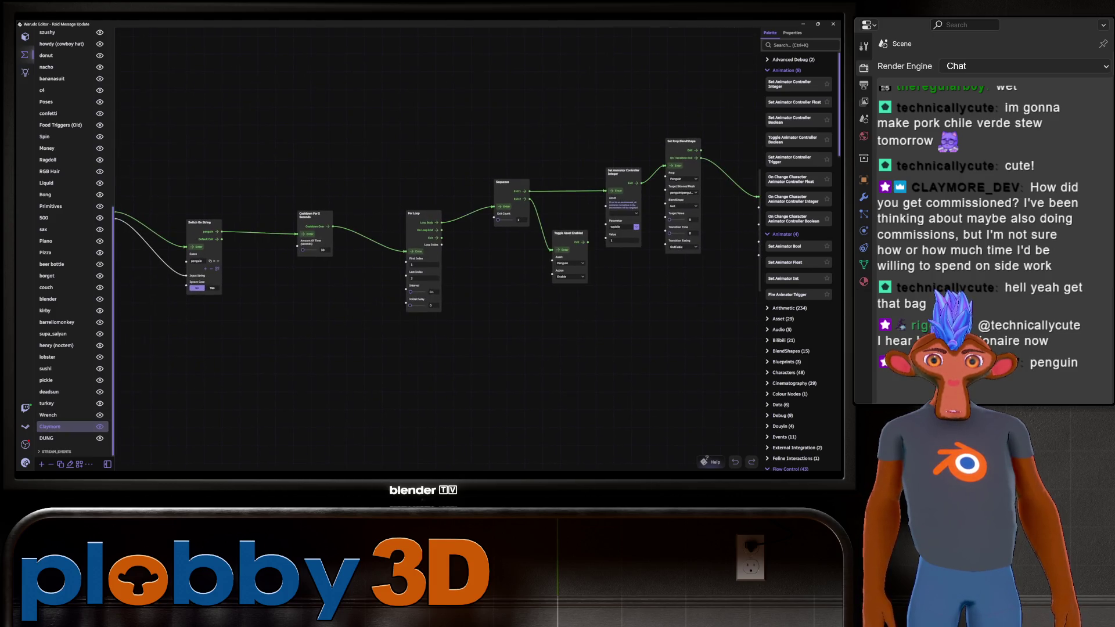
{"action": "scroll", "coordinate": [436, 244], "scroll_direction": "right", "scroll_amount": 5}
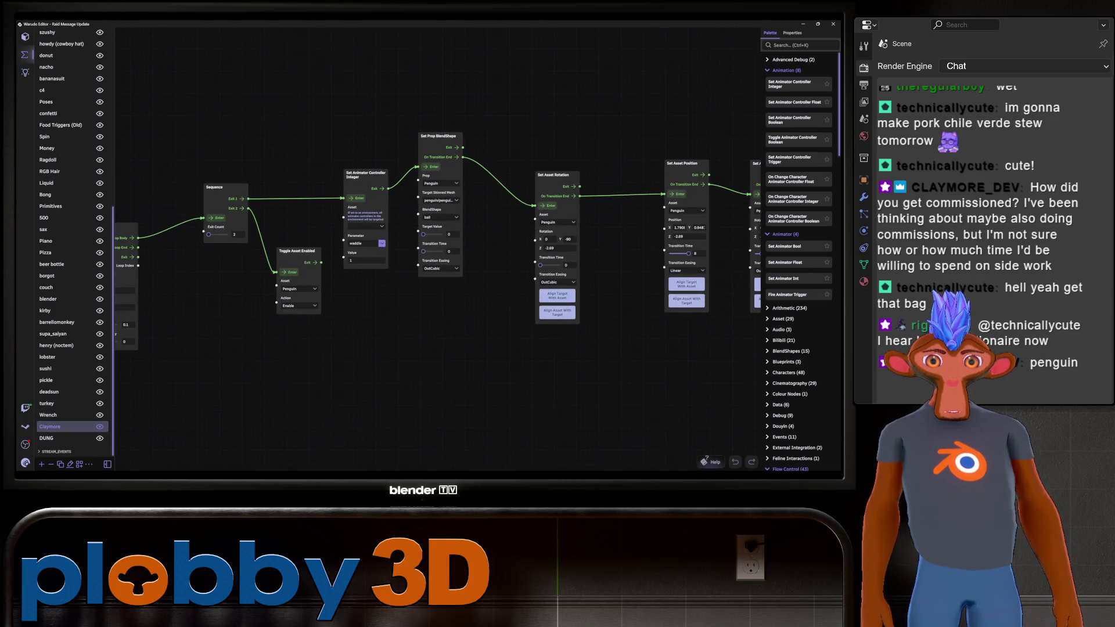
{"action": "scroll", "coordinate": [370, 264], "scroll_direction": "up", "scroll_amount": 2}
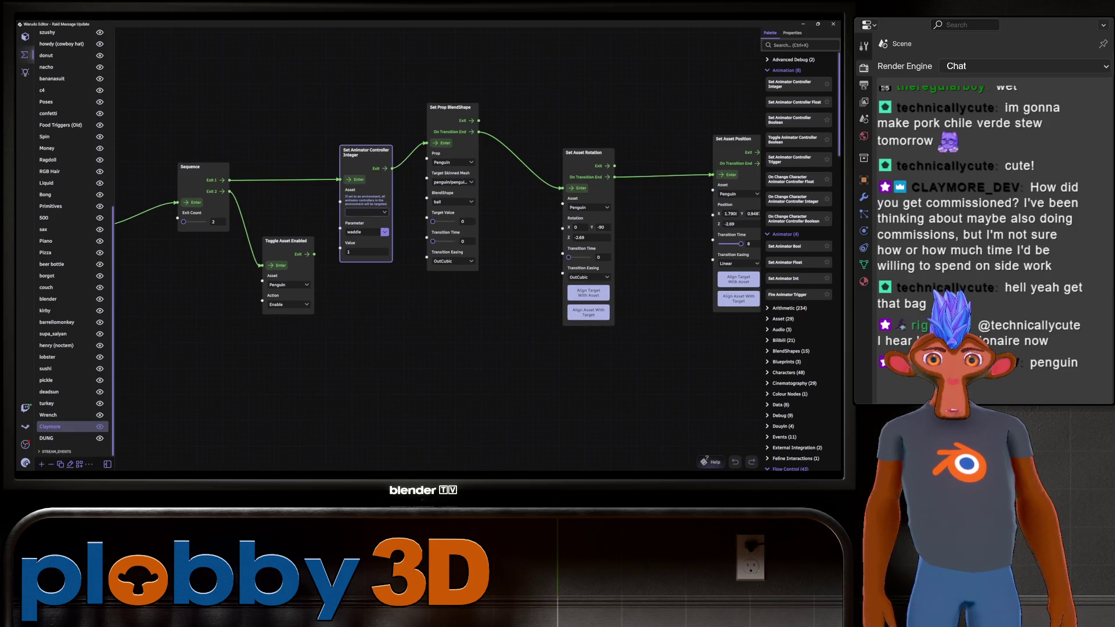
Check the Set Animator Controller Integer node's Asset dropdown, set to Character 1, then open Assets
{"action": "left_click", "coordinate": [367, 212]}
{"action": "left_click", "coordinate": [360, 234]}
{"action": "left_click", "coordinate": [366, 212]}
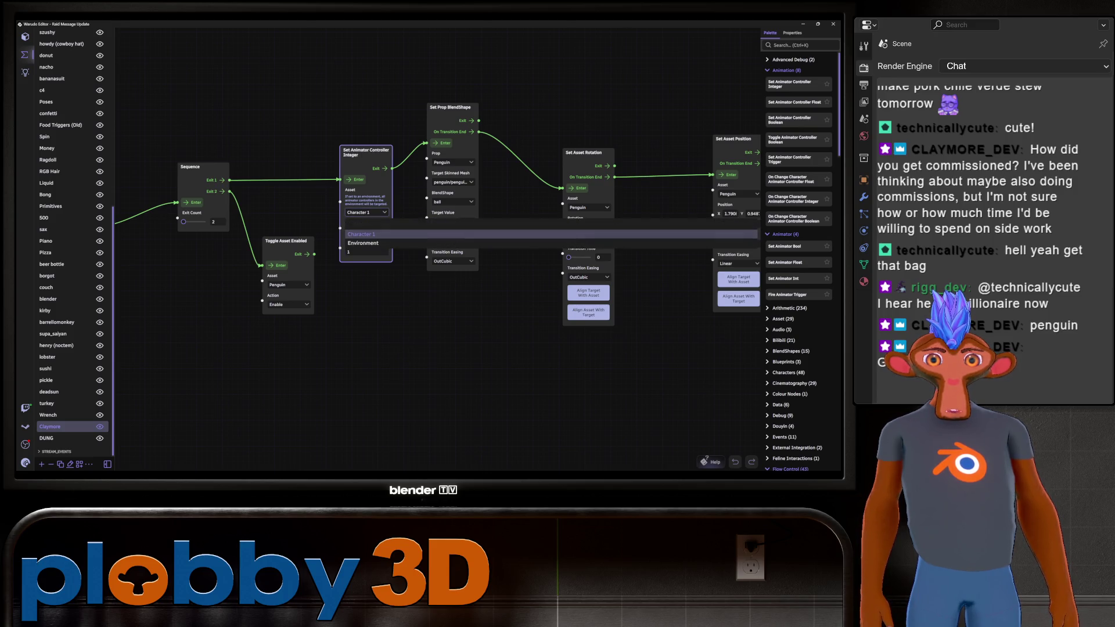
{"action": "left_click", "coordinate": [360, 234]}
{"action": "scroll", "coordinate": [347, 136], "scroll_direction": "up", "scroll_amount": 2}
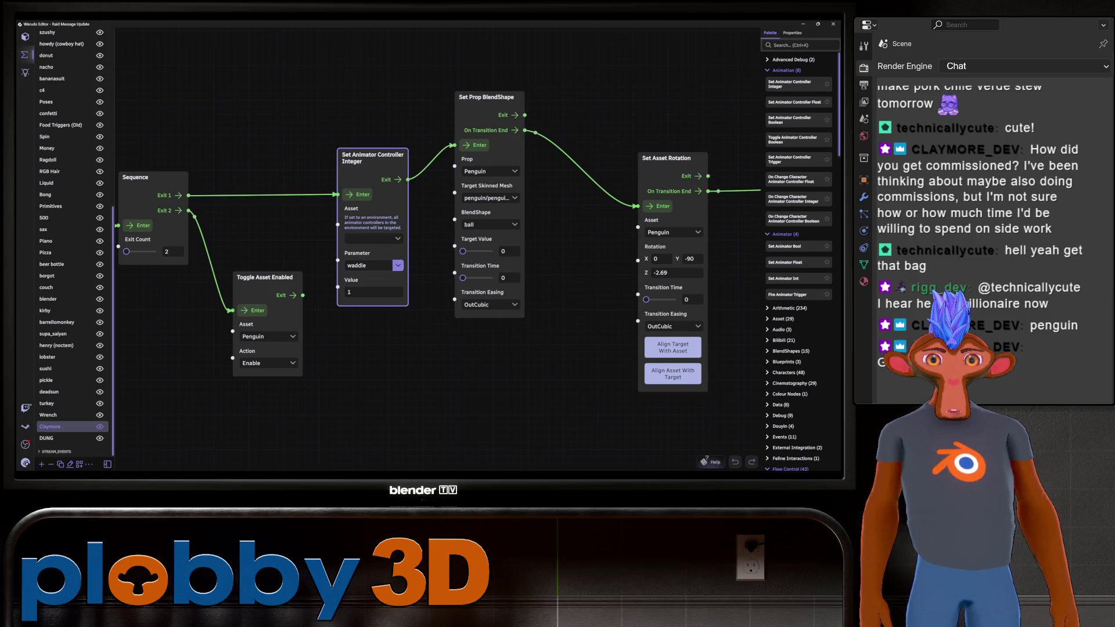
{"action": "scroll", "coordinate": [437, 241], "scroll_direction": "down", "scroll_amount": 2}
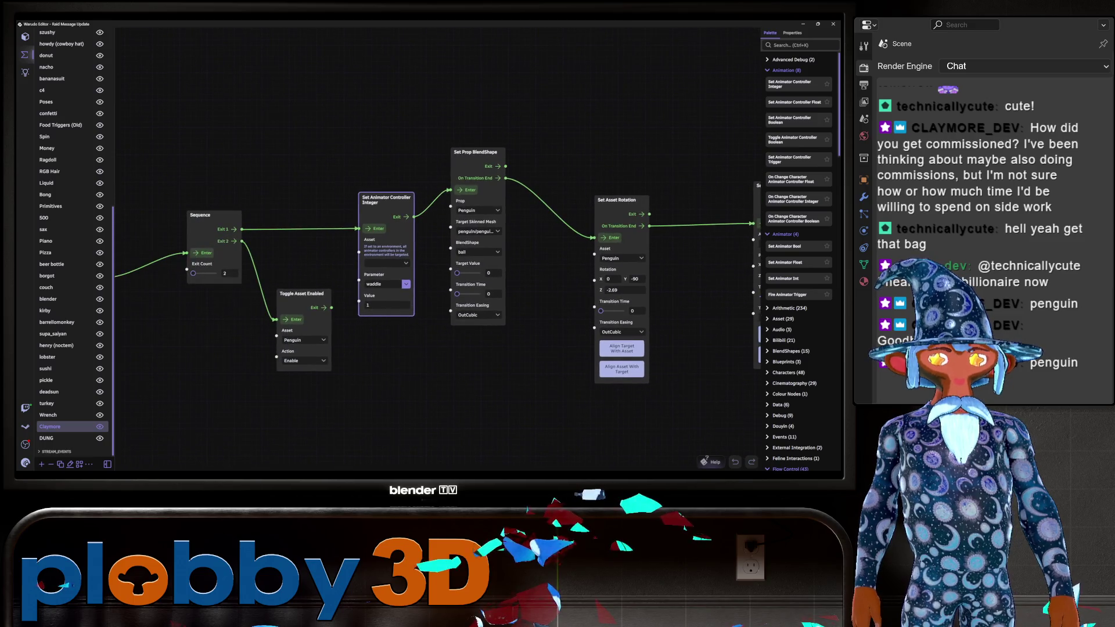
{"action": "left_click", "coordinate": [401, 220]}
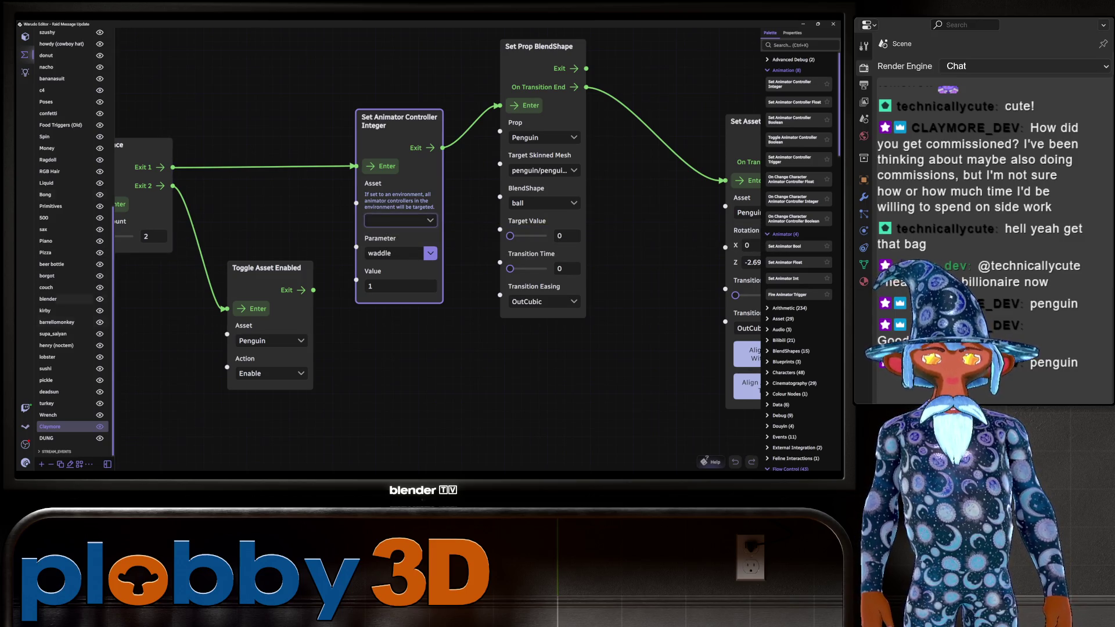
{"action": "left_click", "coordinate": [24, 36]}
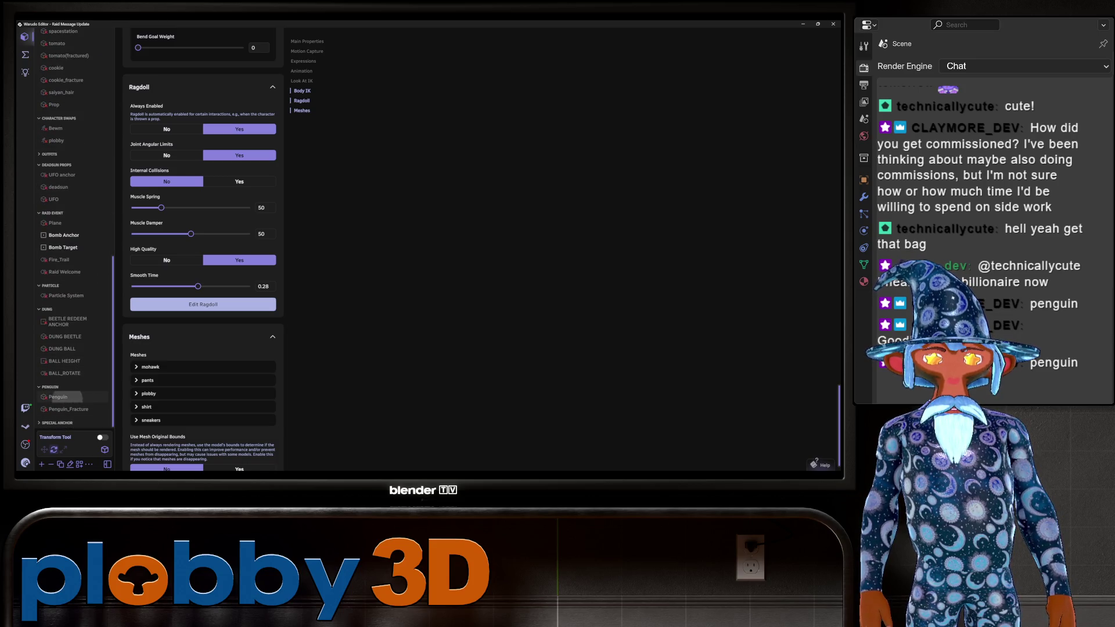
Set the animator node's target asset to the Penguin prop
{"action": "left_click", "coordinate": [61, 397]}
{"action": "scroll", "coordinate": [203, 250], "scroll_direction": "down", "scroll_amount": 3}
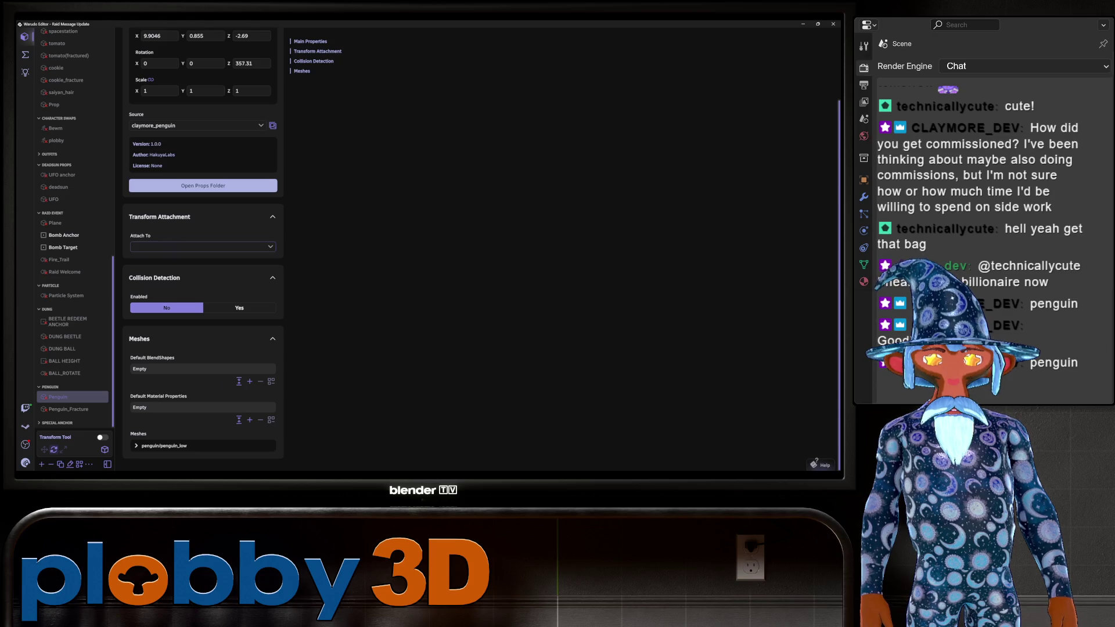
{"action": "scroll", "coordinate": [204, 249], "scroll_direction": "up", "scroll_amount": 3}
{"action": "left_click", "coordinate": [25, 55]}
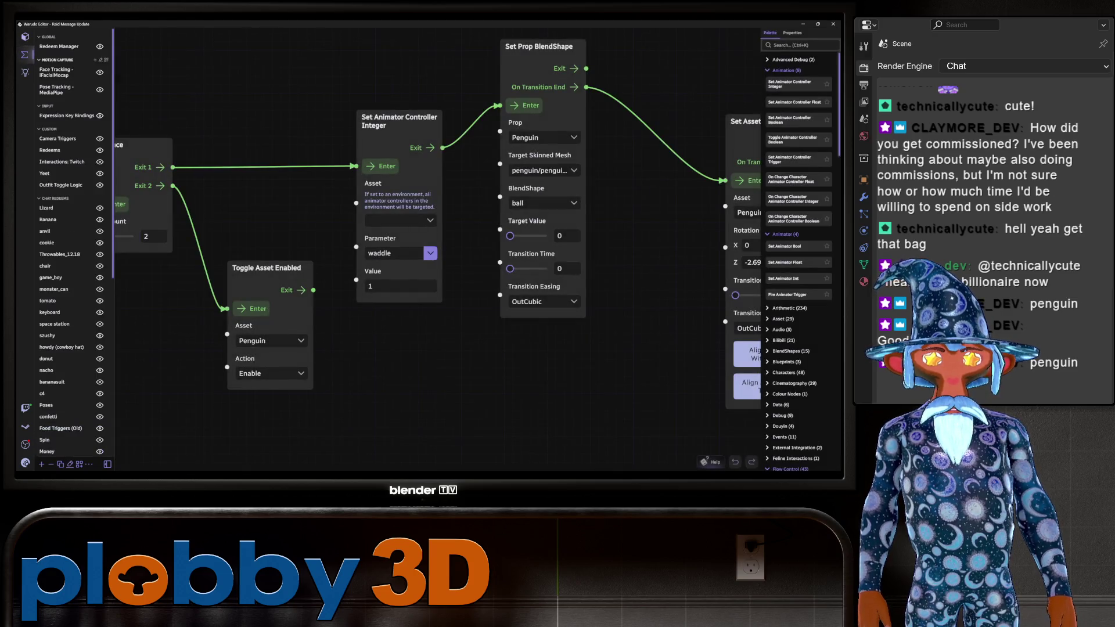
{"action": "left_click", "coordinate": [400, 220]}
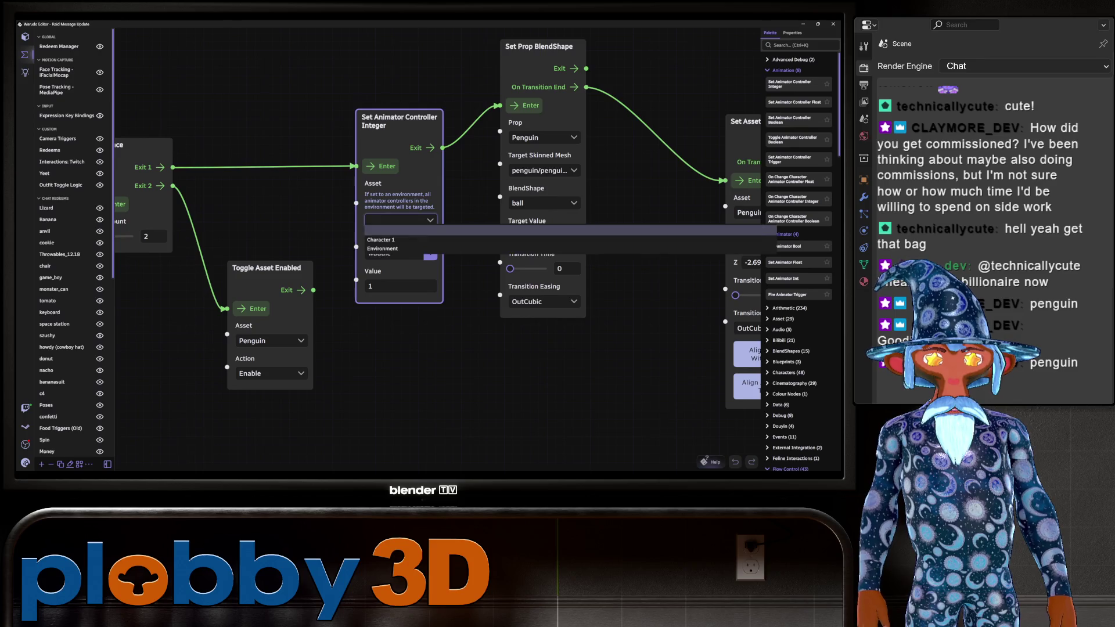
{"action": "key", "text": "Escape"}
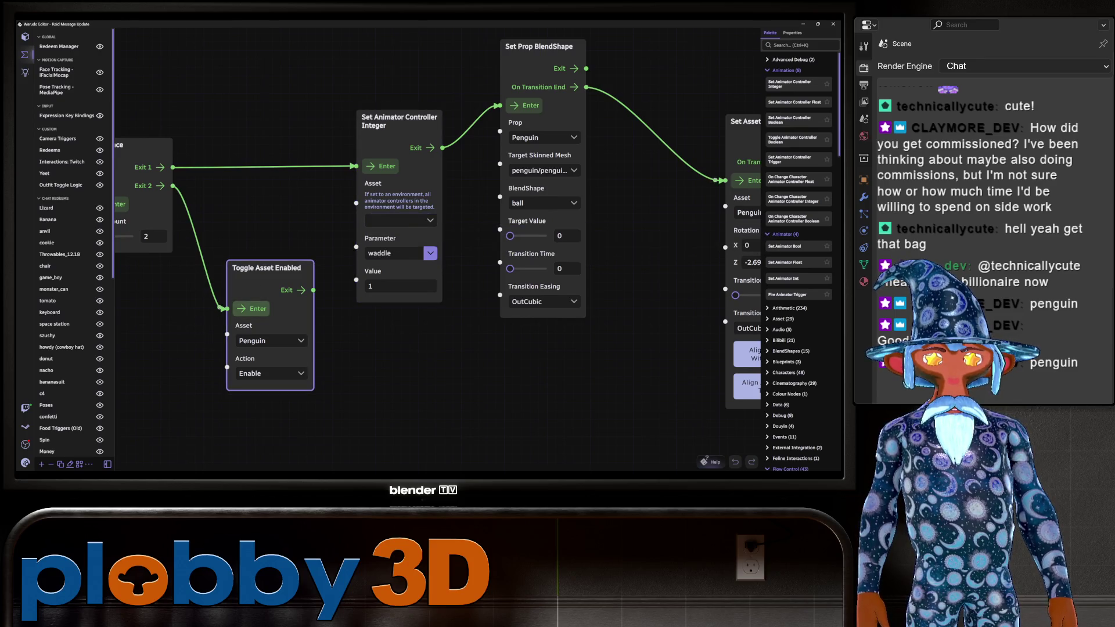
{"action": "left_click", "coordinate": [401, 220]}
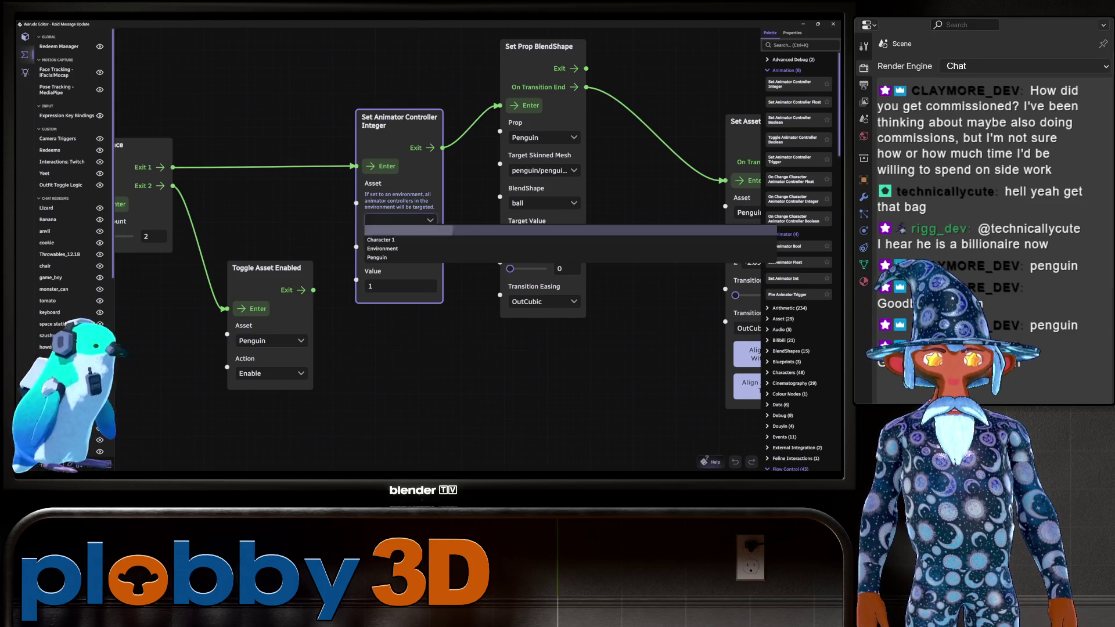
{"action": "left_click", "coordinate": [377, 258]}
{"action": "left_click", "coordinate": [400, 221]}
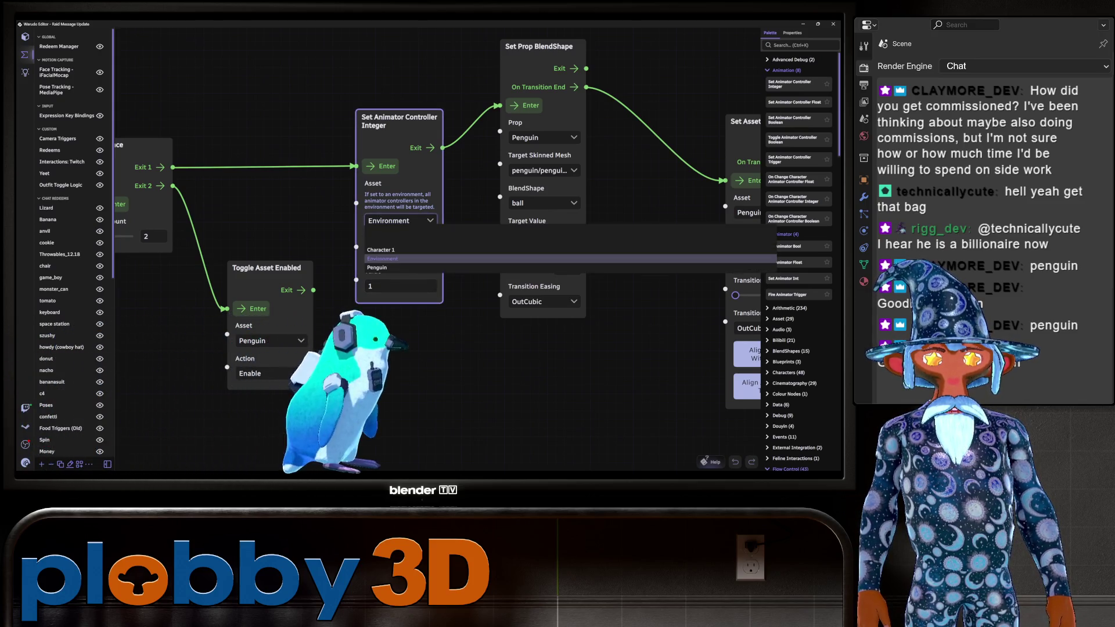
{"action": "left_click", "coordinate": [377, 258]}
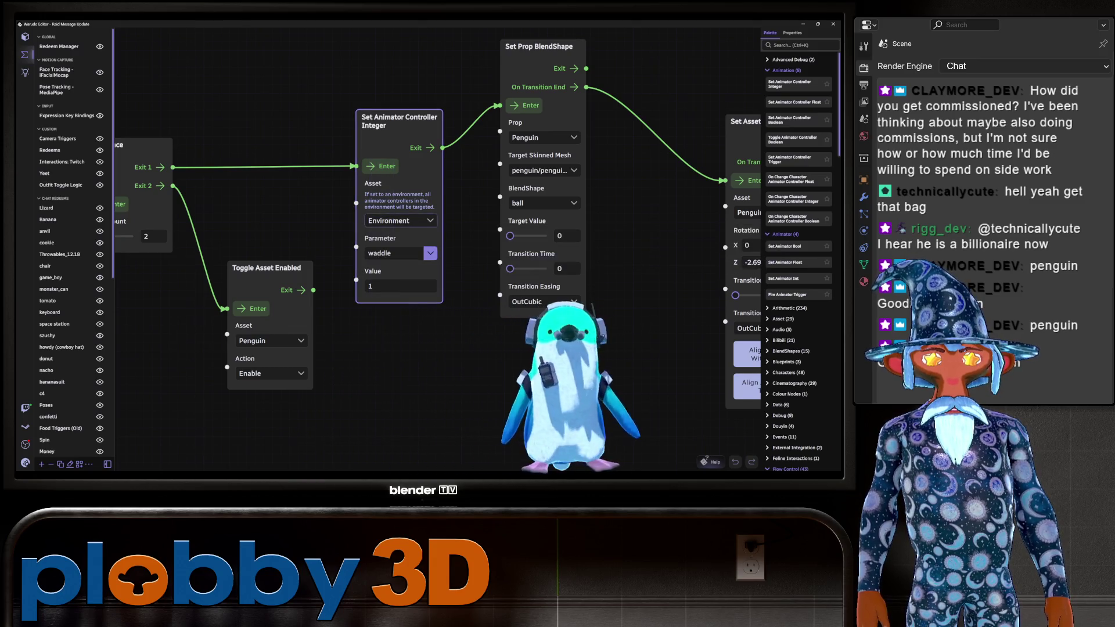
{"action": "left_click", "coordinate": [400, 220]}
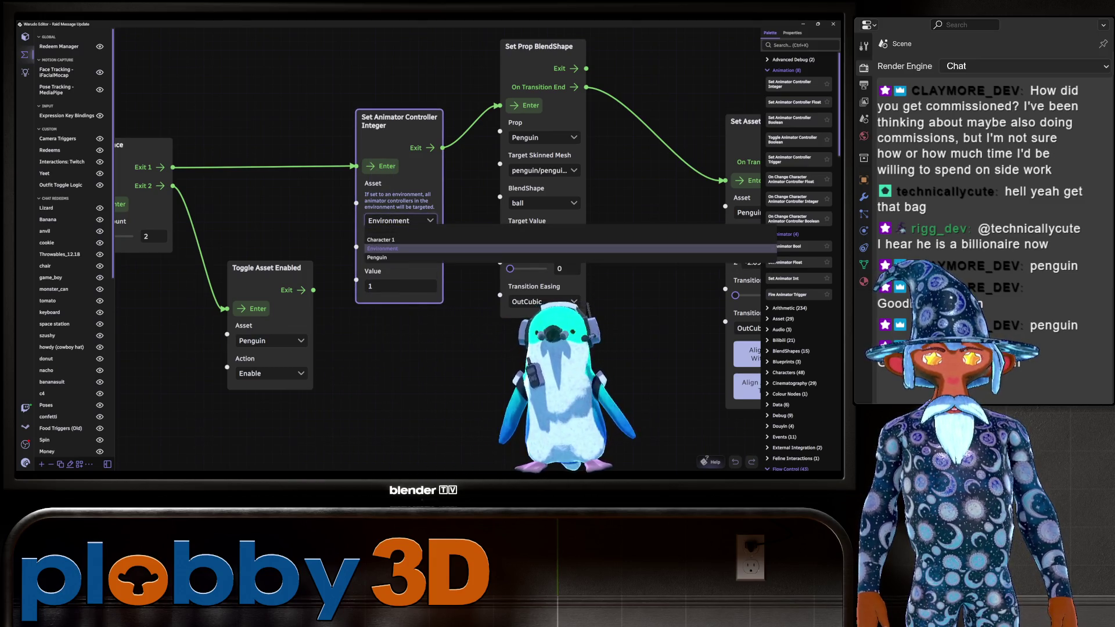
{"action": "left_click", "coordinate": [377, 266]}
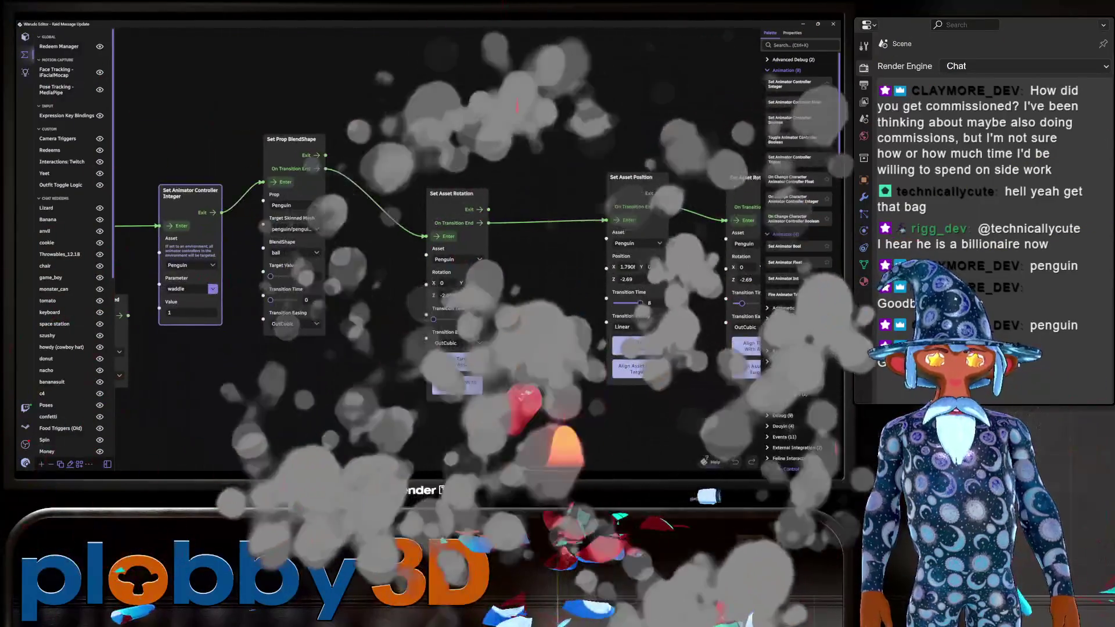
Select the Set Animator Controller Integer node, then save the Warudo scene
{"action": "middle_click_drag", "start_coordinate": [639, 418], "coordinate": [443, 413]}
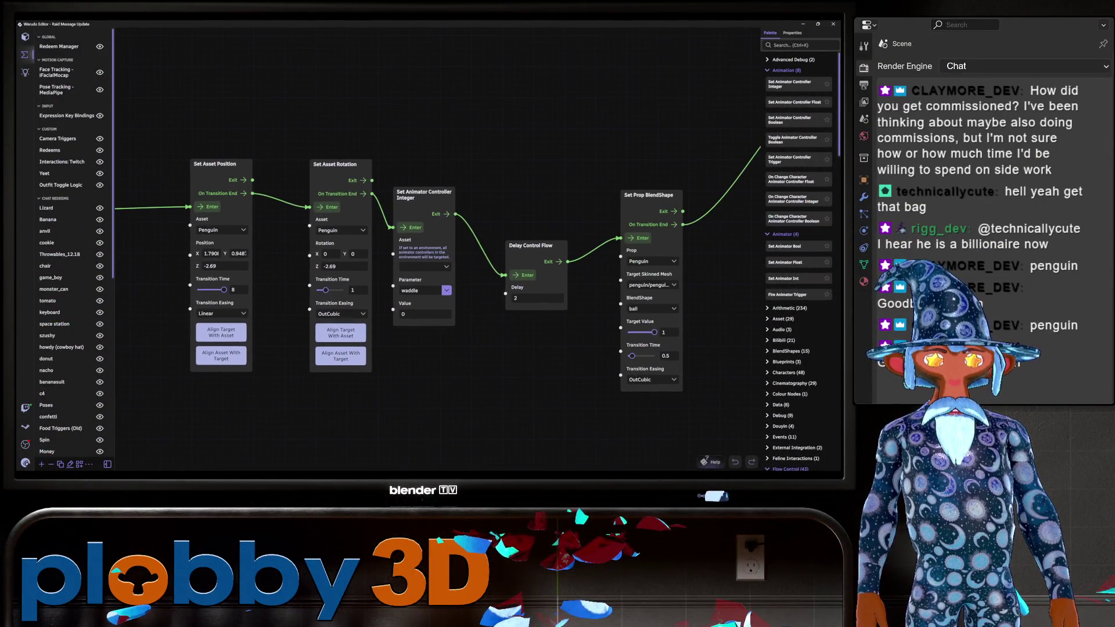
{"action": "left_click", "coordinate": [425, 267]}
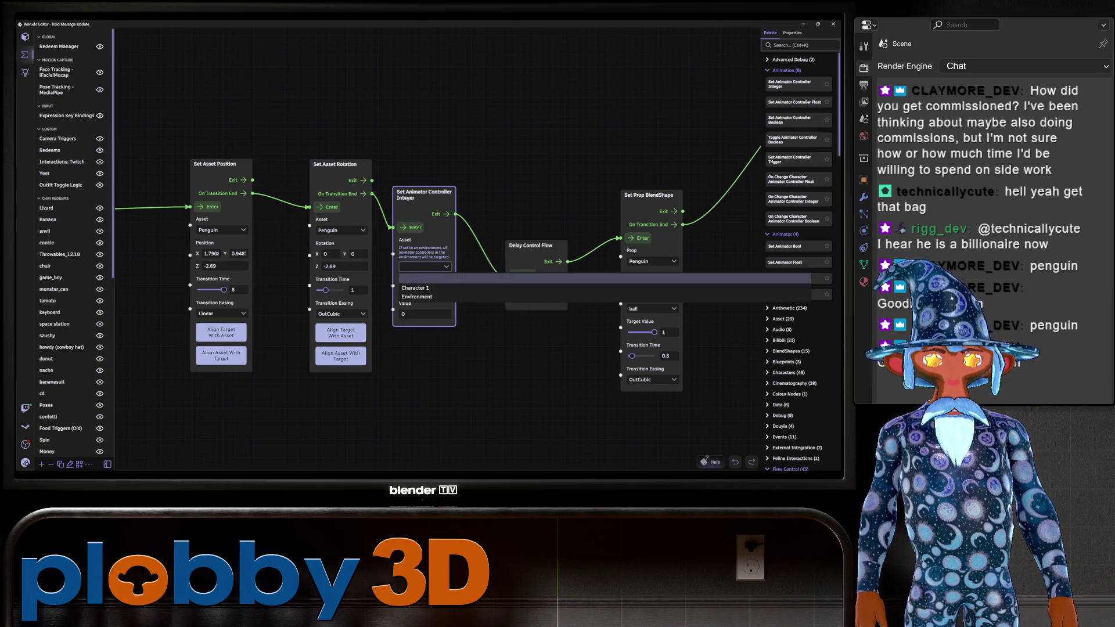
{"action": "key", "text": "Escape"}
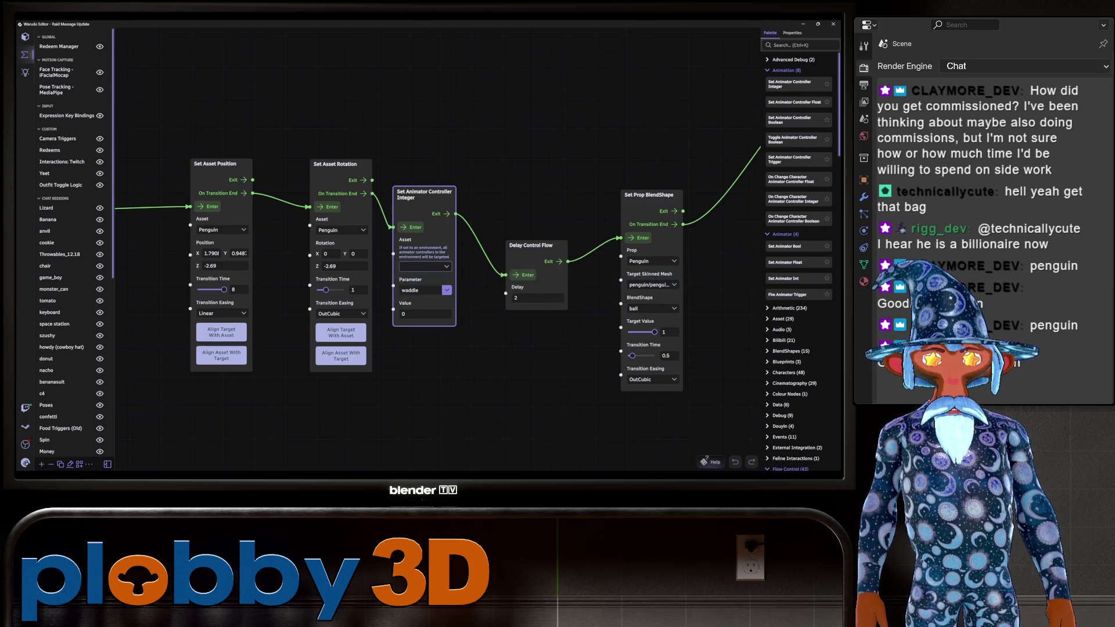
{"action": "scroll", "coordinate": [465, 381], "scroll_direction": "down", "scroll_amount": 2}
{"action": "left_click_drag", "start_coordinate": [349, 418], "coordinate": [718, 375]}
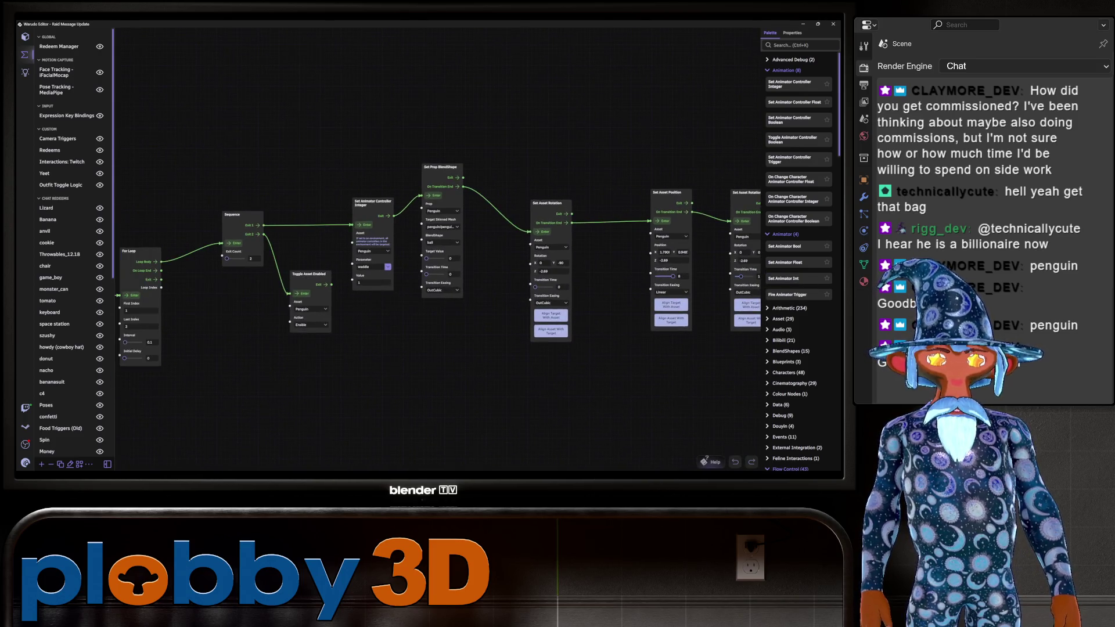
{"action": "left_click", "coordinate": [372, 203]}
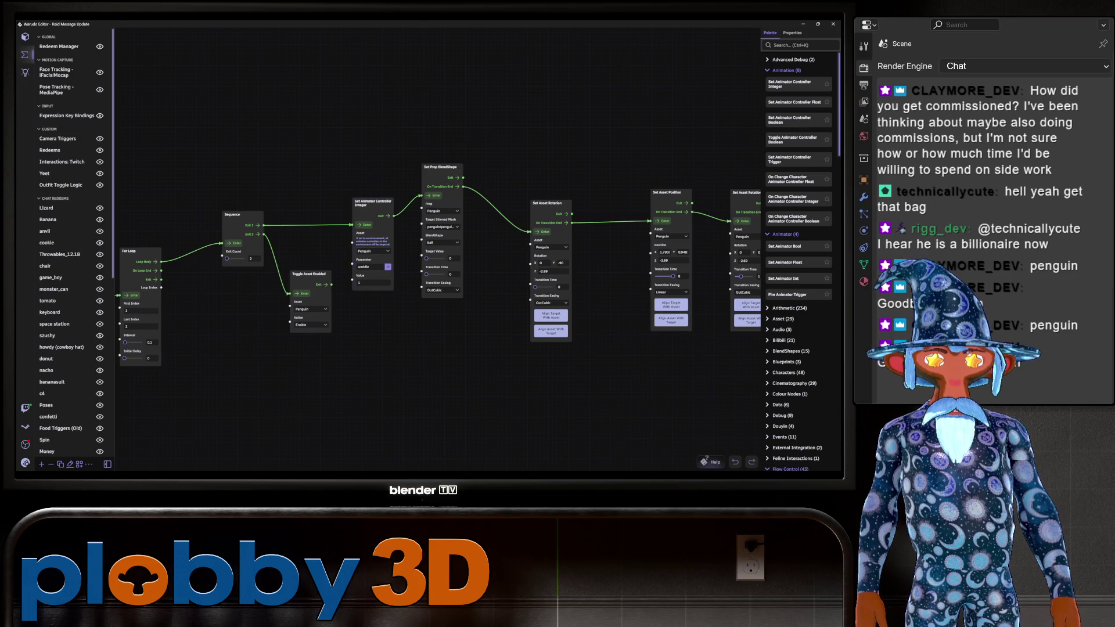
{"action": "scroll", "coordinate": [380, 302], "scroll_direction": "up", "scroll_amount": 2}
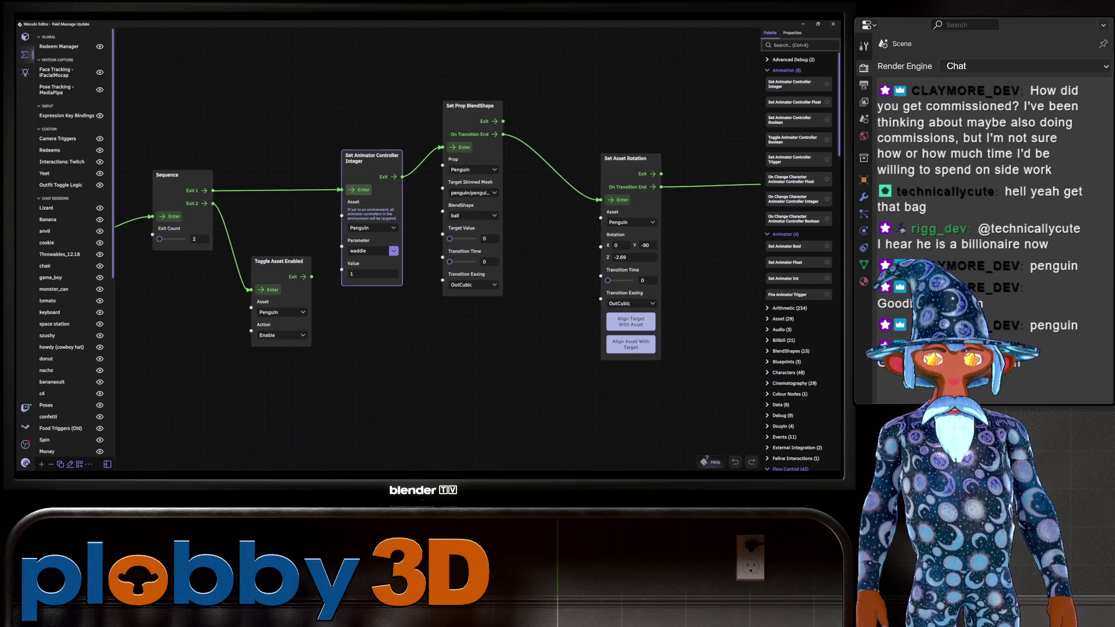
{"action": "scroll", "coordinate": [436, 244], "scroll_direction": "down", "scroll_amount": 2}
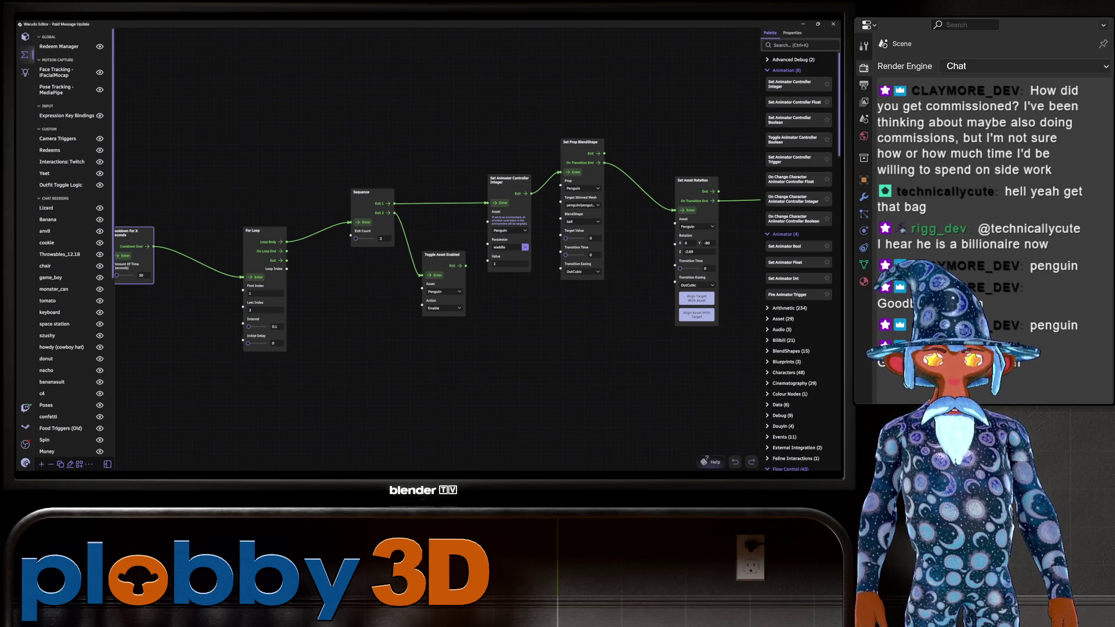
{"action": "left_click_drag", "start_coordinate": [407, 378], "coordinate": [525, 384]}
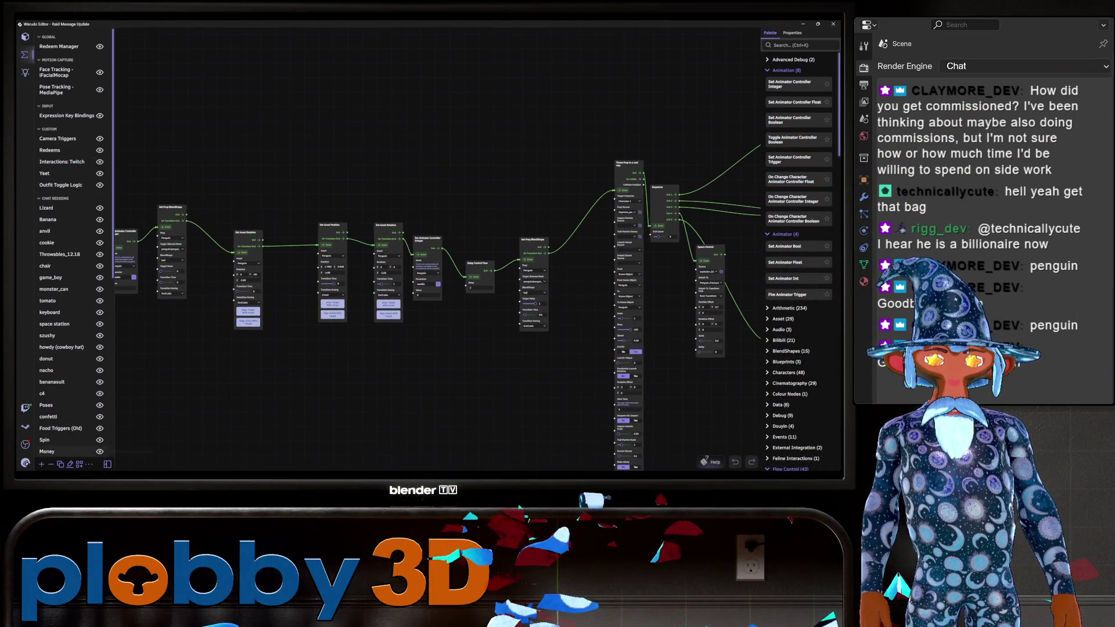
{"action": "left_click", "coordinate": [25, 463]}
{"action": "left_click", "coordinate": [43, 308]}
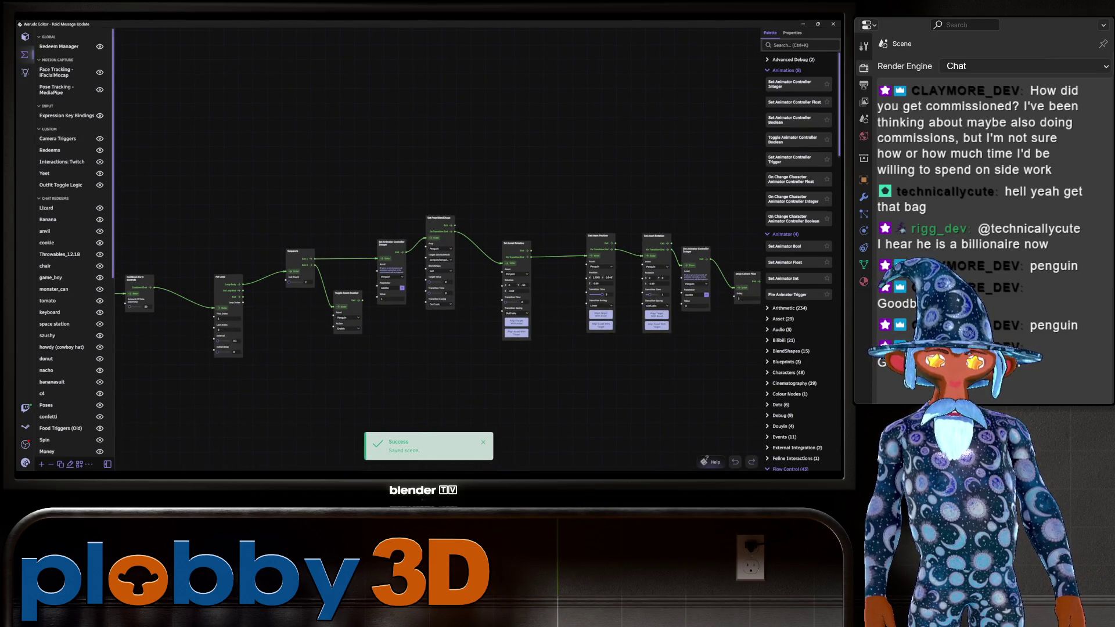
Drag the Toggle Asset Enabled node up-left into line beside the Sequence node
{"action": "scroll", "coordinate": [504, 317], "scroll_direction": "up", "scroll_amount": 3}
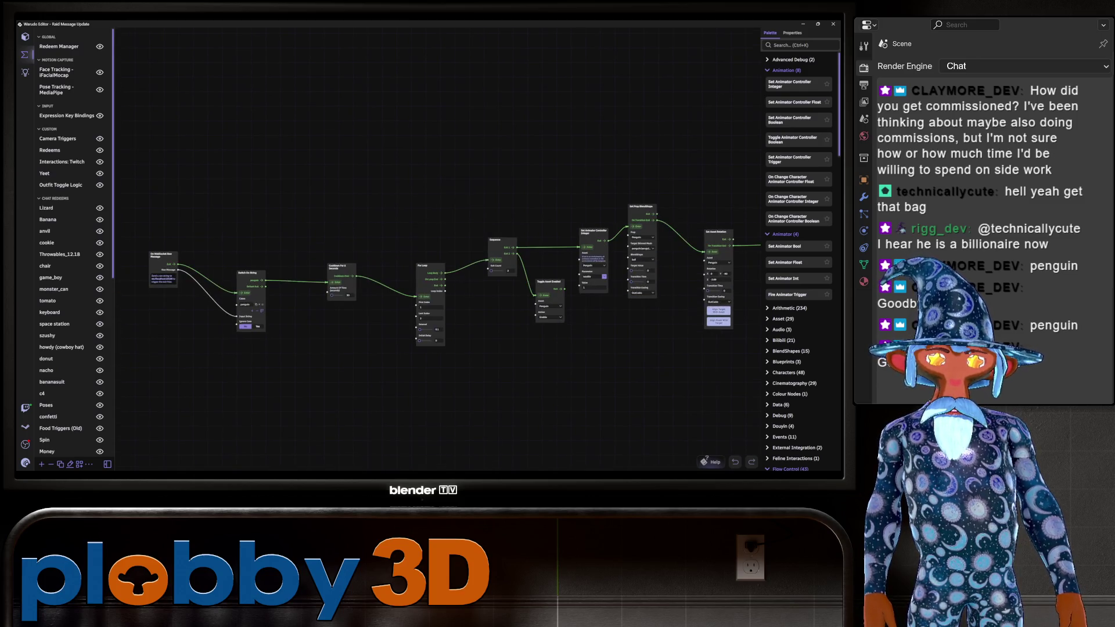
{"action": "scroll", "coordinate": [349, 326], "scroll_direction": "up", "scroll_amount": 2}
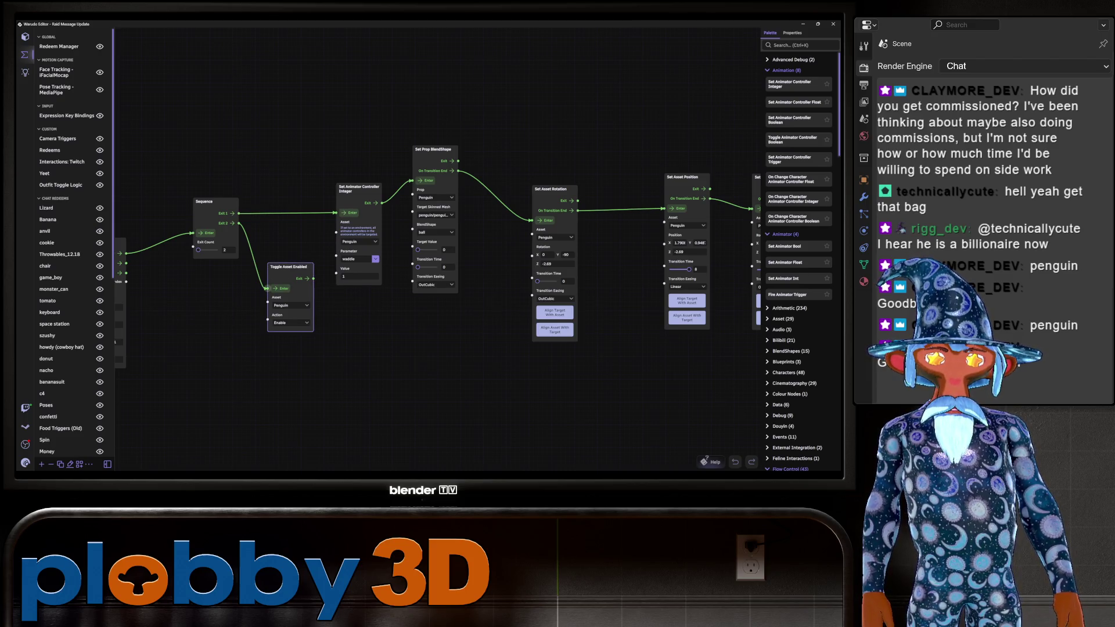
{"action": "mouse_move", "coordinate": [289, 267]}
{"action": "left_mouse_down"}
{"action": "mouse_move", "coordinate": [276, 225]}
{"action": "mouse_move", "coordinate": [256, 247]}
{"action": "left_mouse_up"}
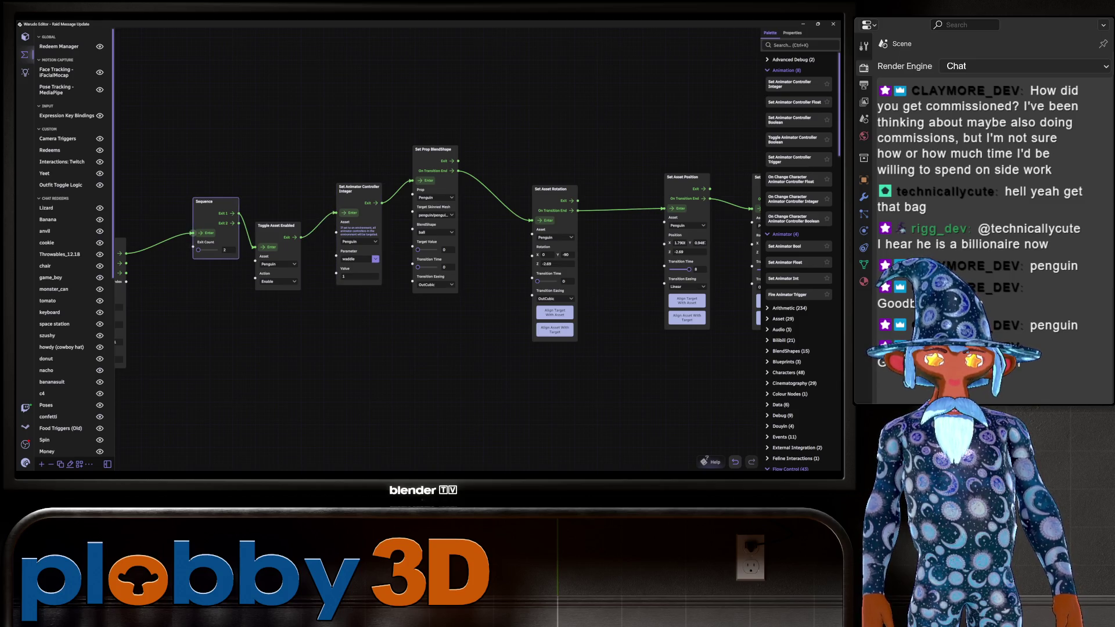
{"action": "scroll", "coordinate": [435, 255], "scroll_direction": "down", "scroll_amount": 2}
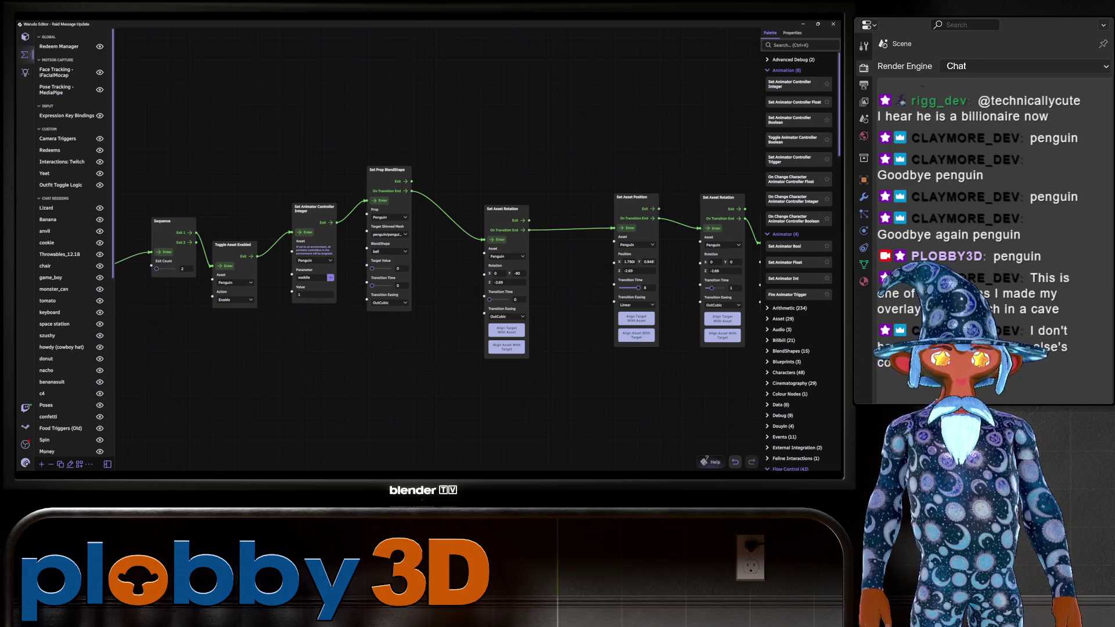
Search the palette for 'asset' and add a Get Asset Name node set to Penguin
{"action": "type", "text": "penguin"}
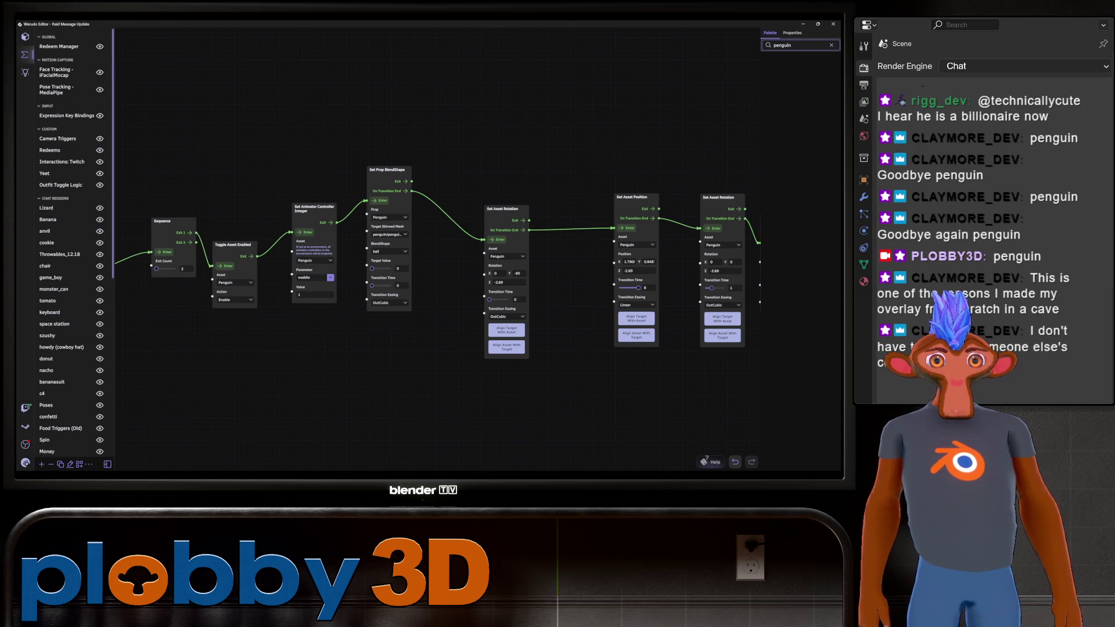
{"action": "key", "text": "BackSpace"}
{"action": "key", "text": "BackSpace"}
{"action": "key", "text": "BackSpace"}
{"action": "type", "text": "asset"}
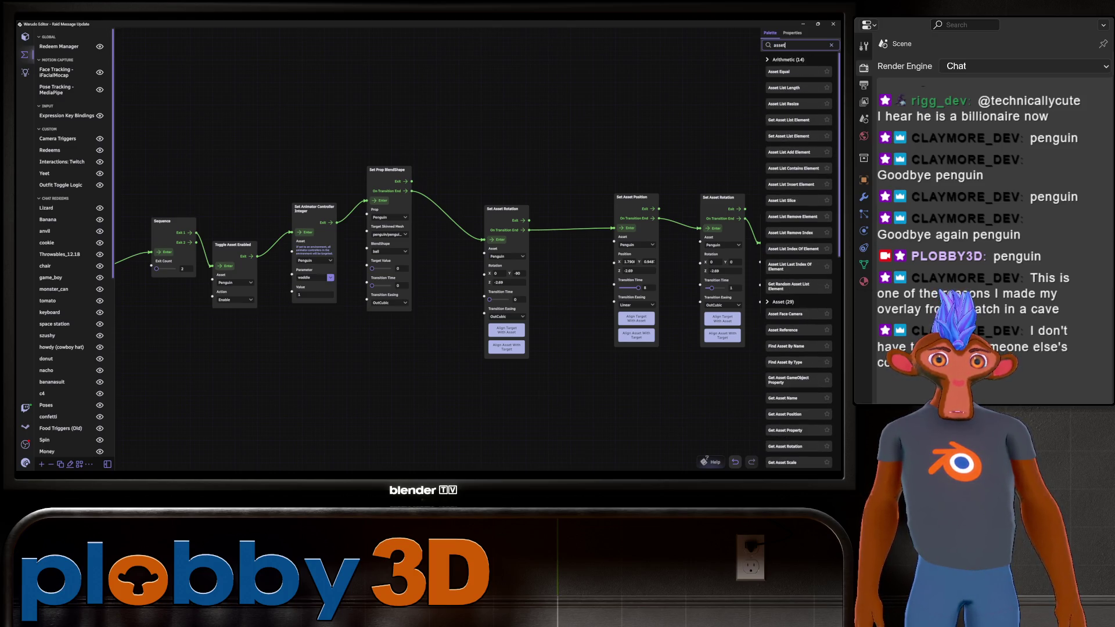
{"action": "scroll", "coordinate": [799, 262], "scroll_direction": "down", "scroll_amount": 10}
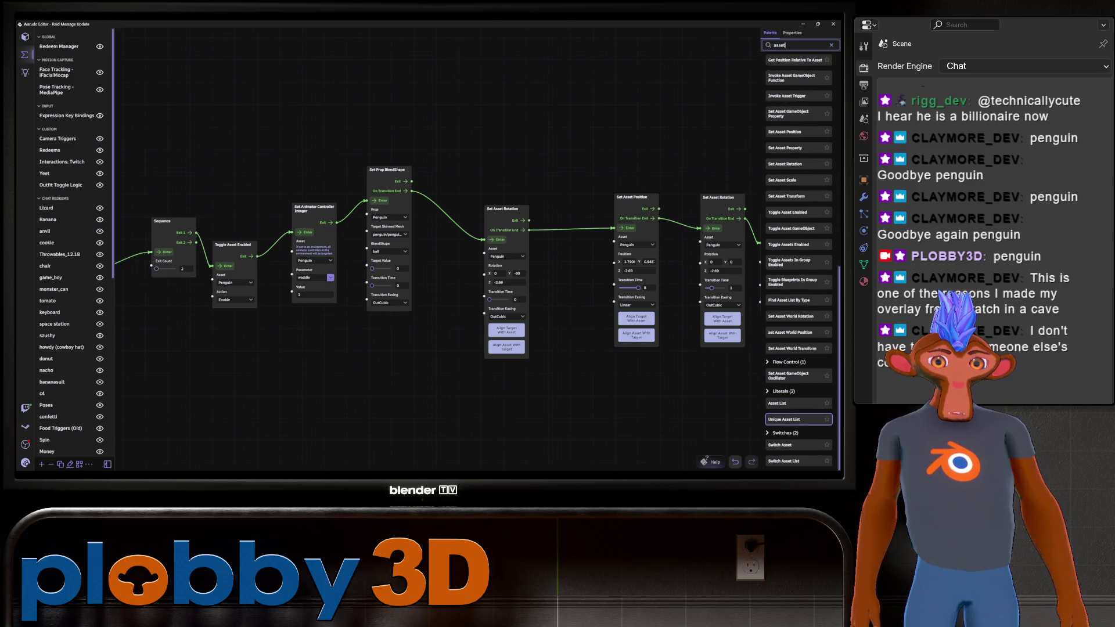
{"action": "scroll", "coordinate": [798, 261], "scroll_direction": "up", "scroll_amount": 3}
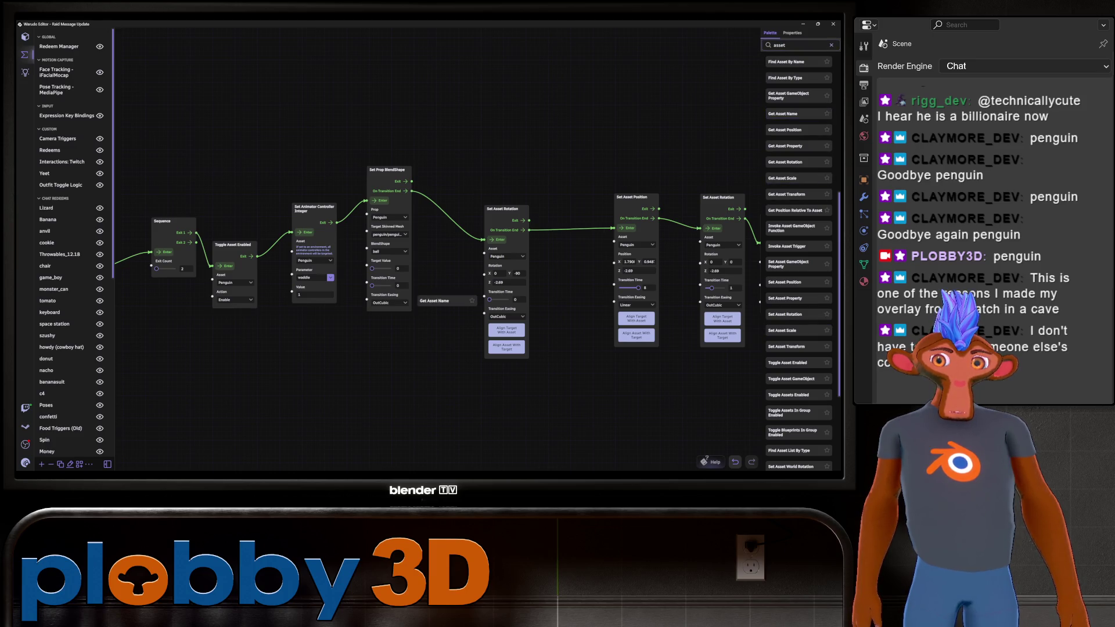
{"action": "left_click_drag", "start_coordinate": [798, 113], "coordinate": [329, 406]}
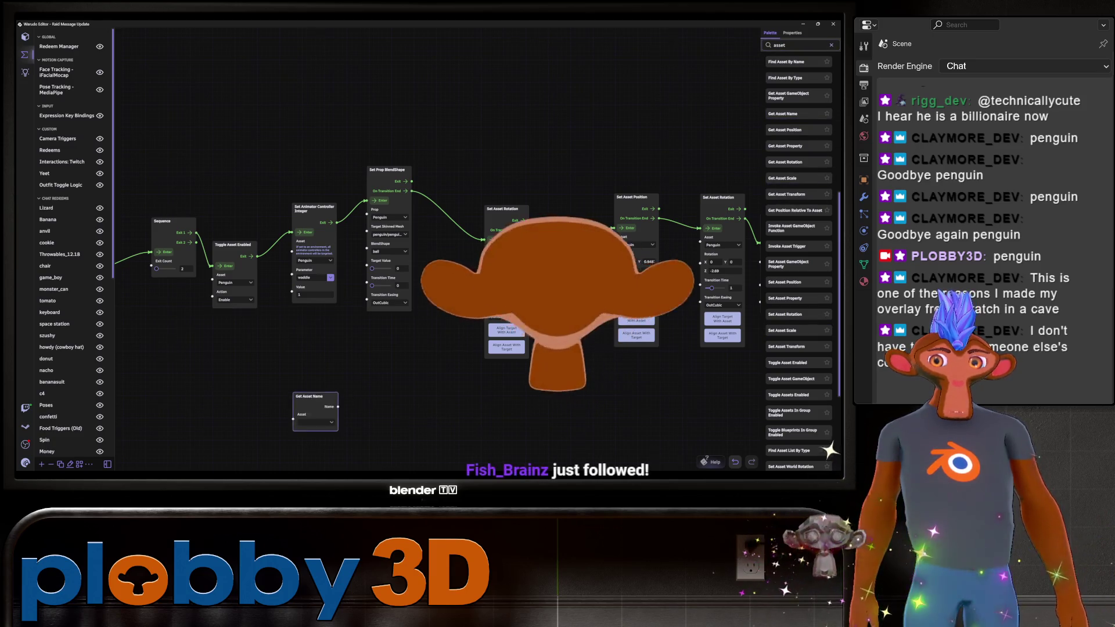
{"action": "left_click", "coordinate": [315, 422]}
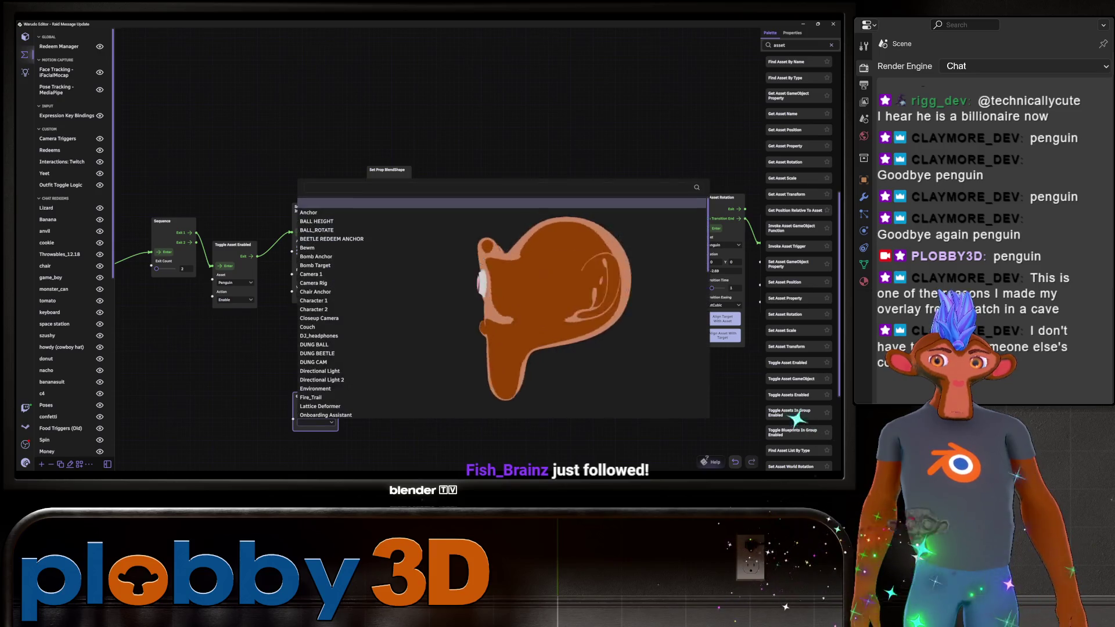
{"action": "left_click", "coordinate": [732, 380]}
{"action": "left_click", "coordinate": [319, 422]}
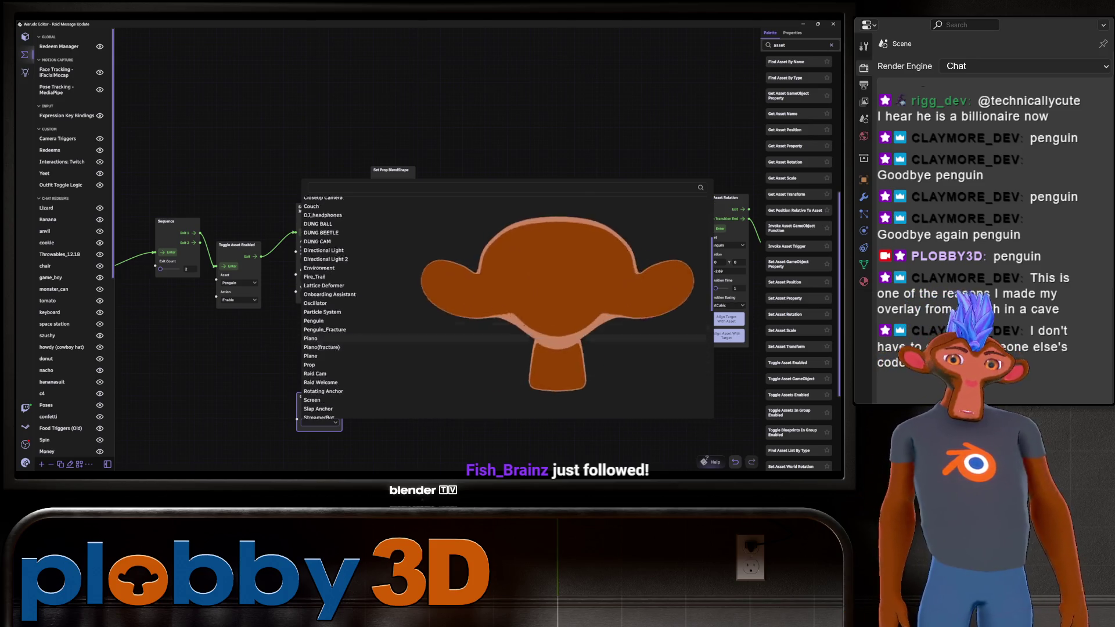
{"action": "scroll", "coordinate": [331, 308], "scroll_direction": "down", "scroll_amount": 3}
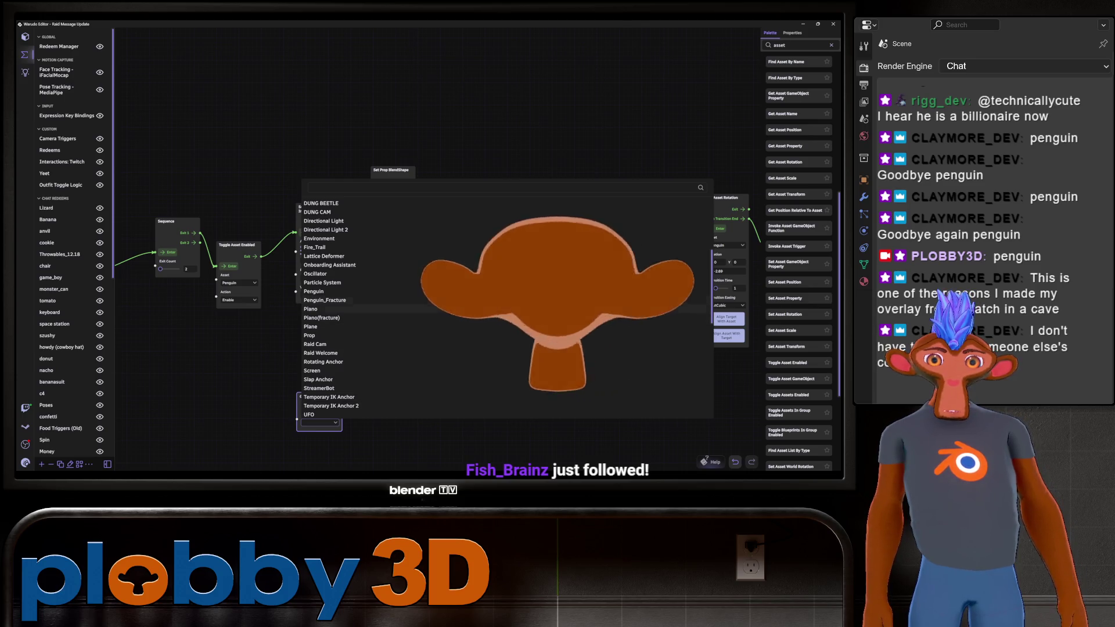
{"action": "left_click", "coordinate": [314, 291]}
Move the Get Asset Name node near the chain and fit all nodes in view
{"action": "left_click_drag", "start_coordinate": [312, 396], "coordinate": [300, 351]}
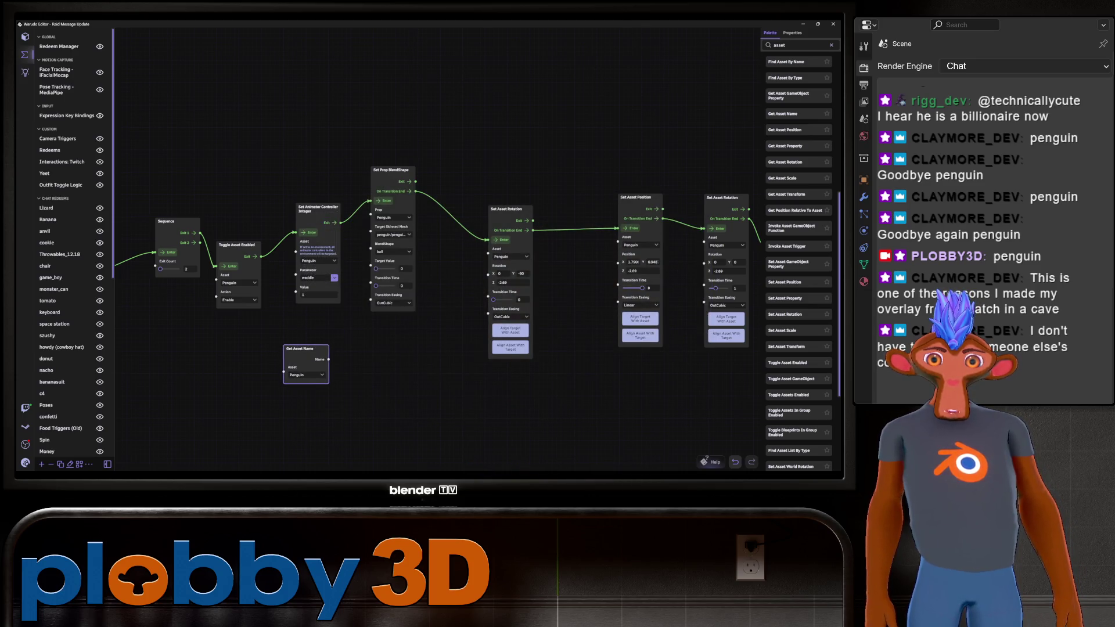
{"action": "mouse_move", "coordinate": [441, 407]}
{"action": "left_mouse_down"}
{"action": "mouse_move", "coordinate": [461, 390]}
{"action": "mouse_move", "coordinate": [454, 382]}
{"action": "left_mouse_up"}
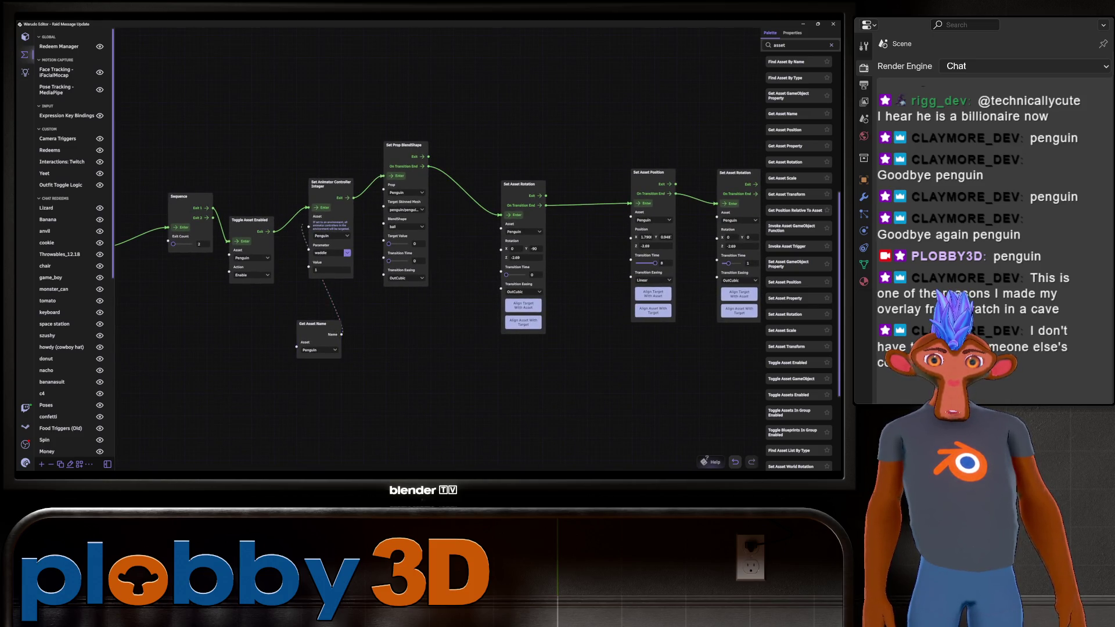
{"action": "left_click_drag", "start_coordinate": [302, 225], "coordinate": [308, 226]}
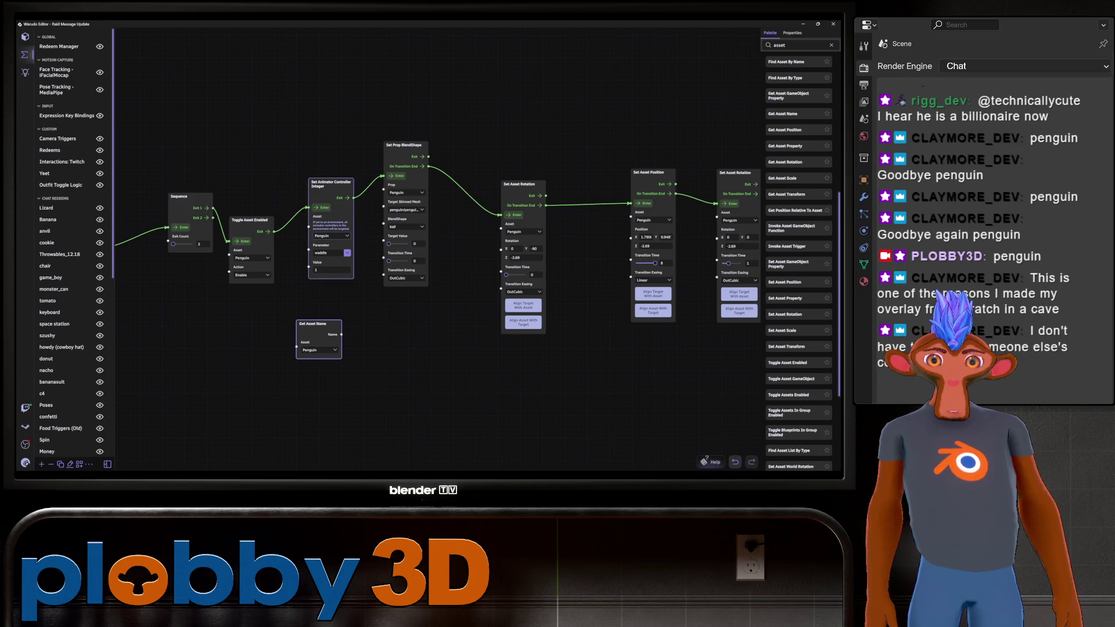
{"action": "scroll", "coordinate": [289, 288], "scroll_direction": "up", "scroll_amount": 2}
{"action": "scroll", "coordinate": [311, 293], "scroll_direction": "up", "scroll_amount": 2}
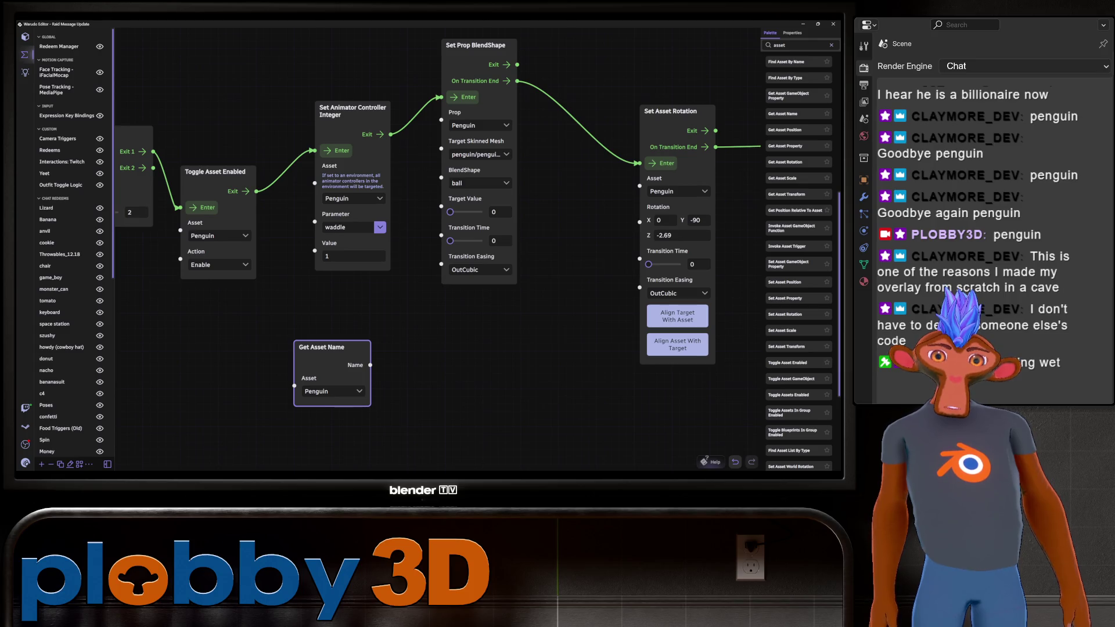
{"action": "key", "text": "f"}
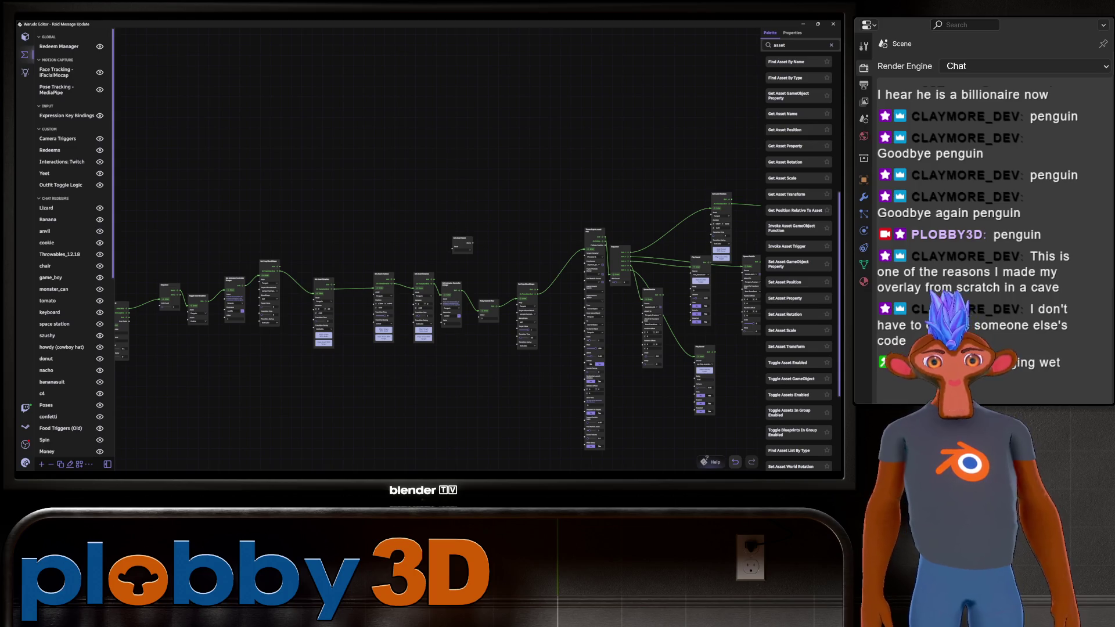
Switch to Blender, put the hat in Sculpt Mode and add a level-1 Multires subdivision
{"action": "key", "text": "alt+Tab"}
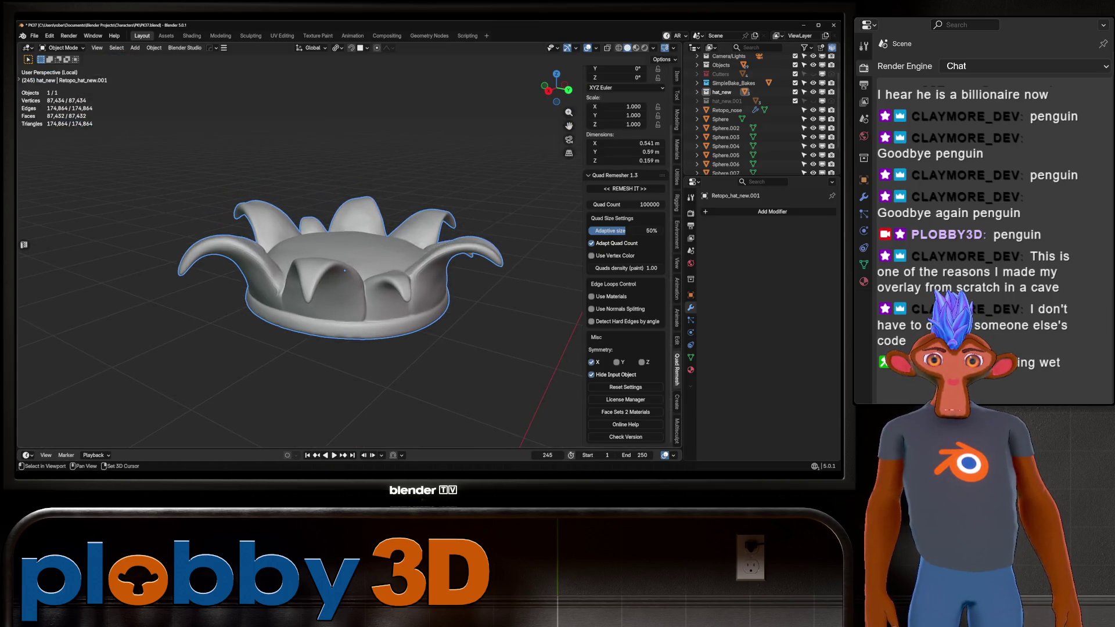
{"action": "middle_click_drag", "start_coordinate": [353, 264], "coordinate": [361, 259]}
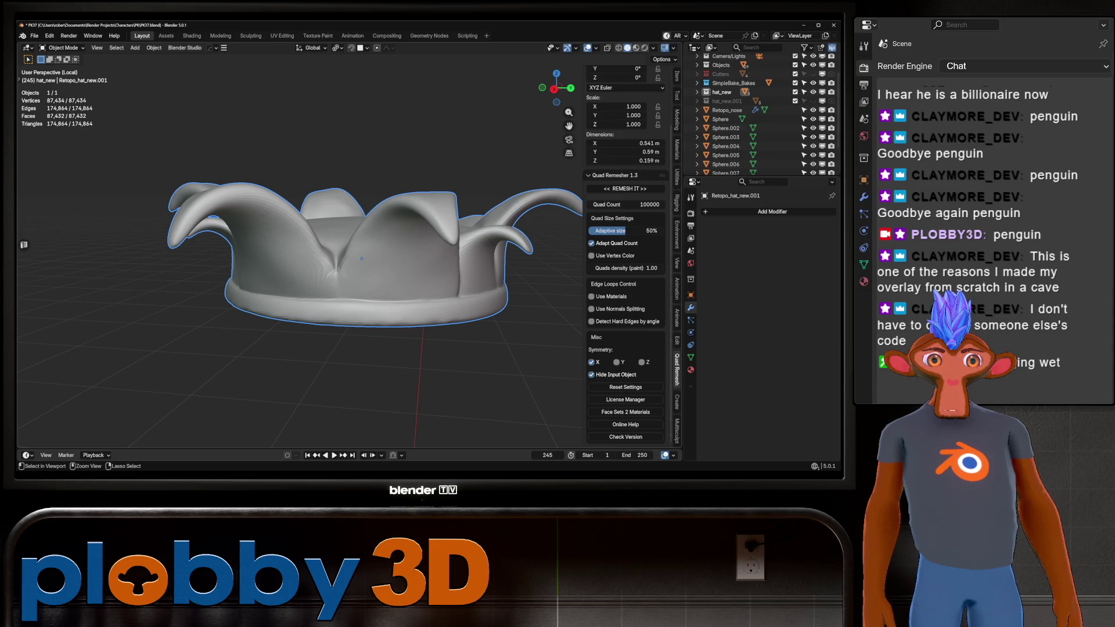
{"action": "key", "text": "ctrl+Tab"}
{"action": "scroll", "coordinate": [360, 290], "scroll_direction": "up", "scroll_amount": 5}
{"action": "key", "text": "ctrl+1"}
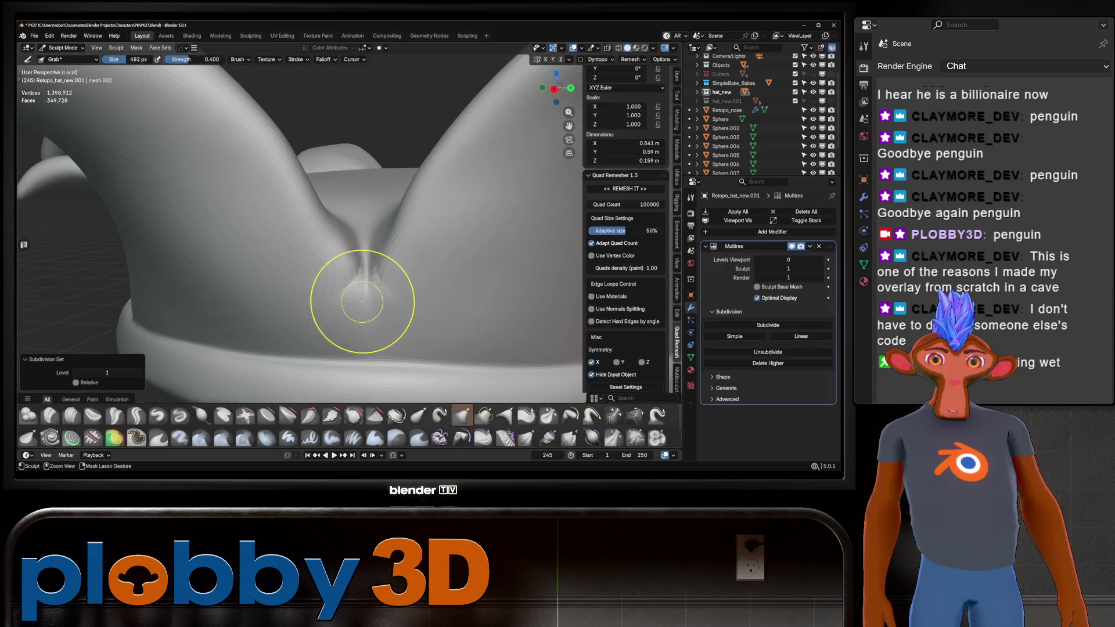
{"action": "scroll", "coordinate": [363, 301], "scroll_direction": "down", "scroll_amount": 3}
{"action": "mouse_move", "coordinate": [360, 336]}
{"action": "middle_mouse_down"}
{"action": "mouse_move", "coordinate": [348, 248]}
{"action": "mouse_move", "coordinate": [386, 248]}
{"action": "mouse_move", "coordinate": [376, 268]}
{"action": "mouse_move", "coordinate": [299, 254]}
{"action": "mouse_move", "coordinate": [316, 232]}
{"action": "mouse_move", "coordinate": [266, 250]}
{"action": "mouse_move", "coordinate": [298, 236]}
{"action": "mouse_move", "coordinate": [273, 325]}
{"action": "middle_mouse_up"}
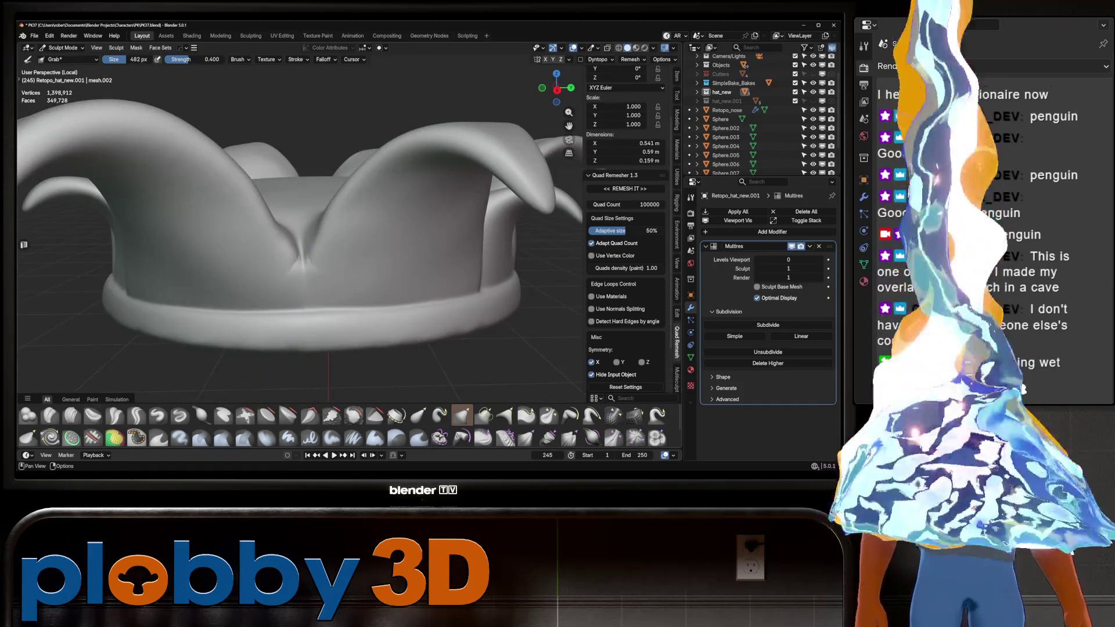
{"action": "key", "text": "shift+c"}
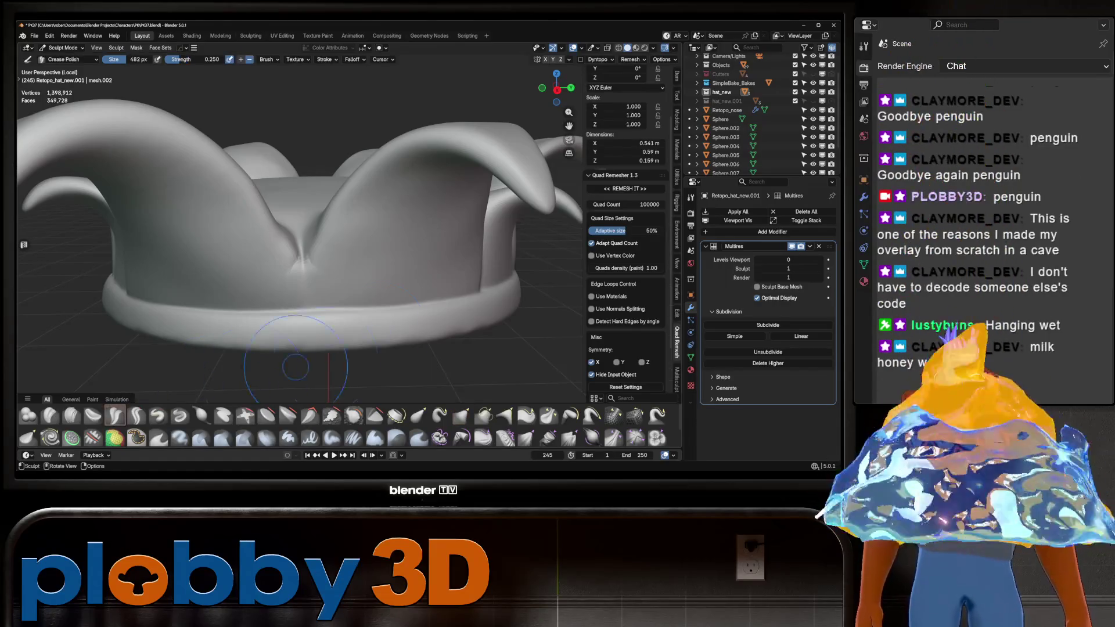
{"action": "key", "text": "f"}
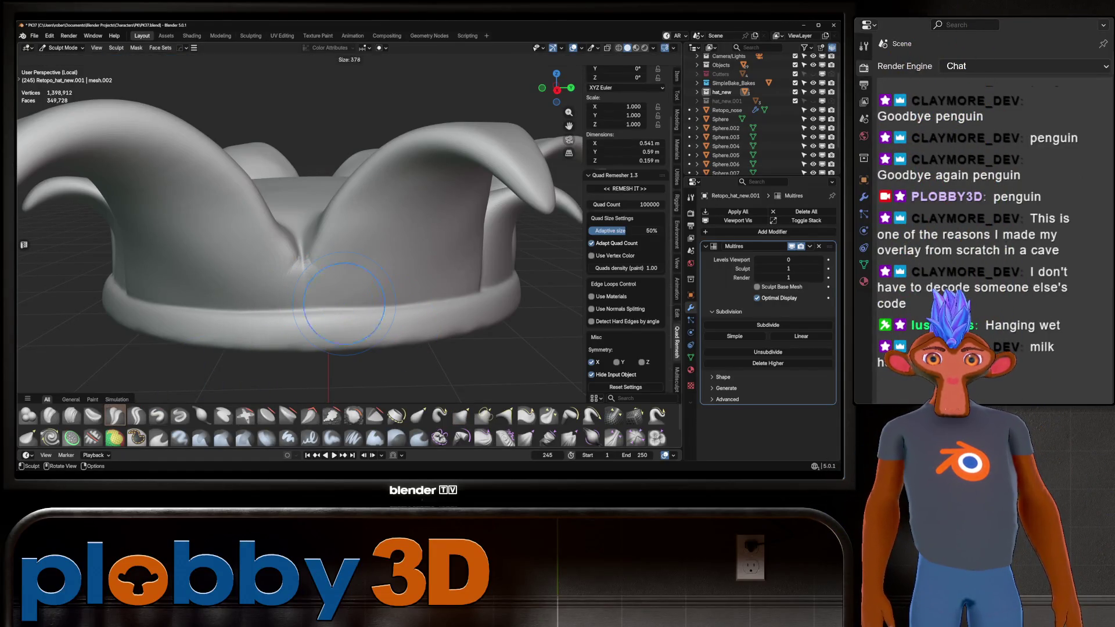
{"action": "left_click", "coordinate": [344, 303]}
{"action": "middle_click_drag", "start_coordinate": [437, 296], "coordinate": [482, 293]}
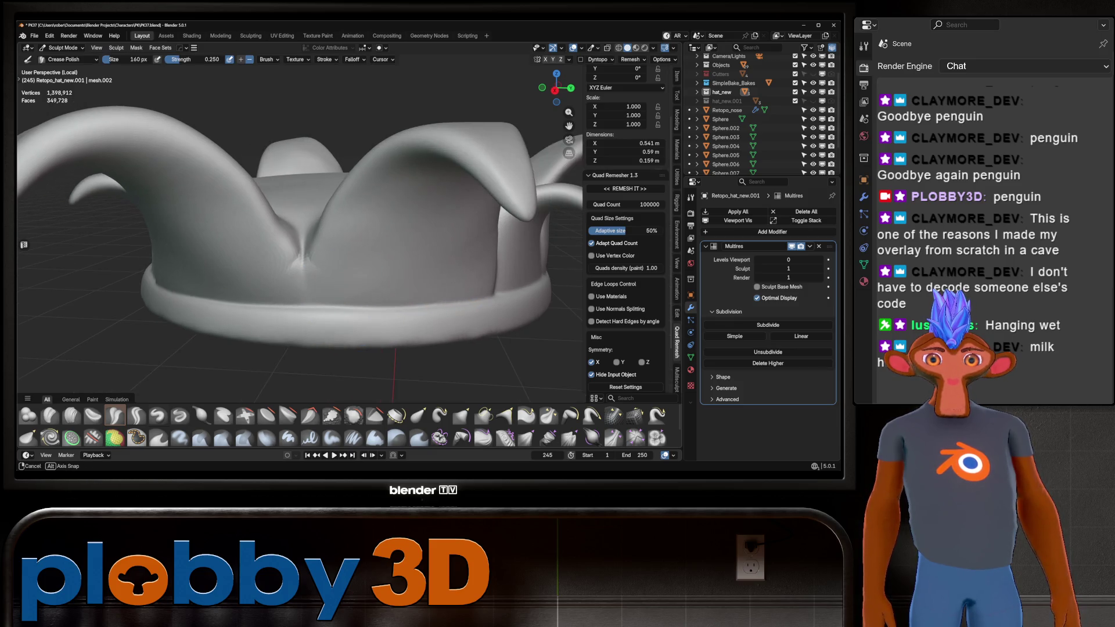
{"action": "scroll", "coordinate": [336, 212], "scroll_direction": "down", "scroll_amount": 5}
{"action": "mouse_move", "coordinate": [336, 211]}
{"action": "middle_mouse_down"}
{"action": "mouse_move", "coordinate": [337, 256]}
{"action": "mouse_move", "coordinate": [343, 209]}
{"action": "mouse_move", "coordinate": [307, 234]}
{"action": "mouse_move", "coordinate": [321, 325]}
{"action": "mouse_move", "coordinate": [349, 186]}
{"action": "mouse_move", "coordinate": [366, 204]}
{"action": "middle_mouse_up"}
{"action": "scroll", "coordinate": [306, 234], "scroll_direction": "up", "scroll_amount": 3}
{"action": "scroll", "coordinate": [321, 325], "scroll_direction": "up", "scroll_amount": 3}
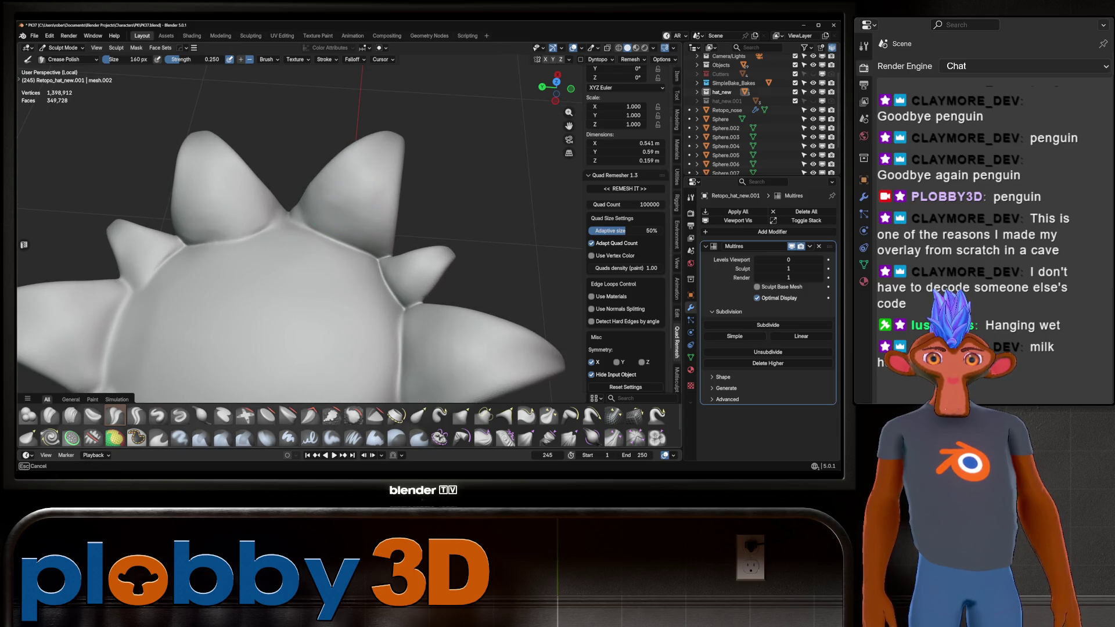
{"action": "scroll", "coordinate": [348, 244], "scroll_direction": "down", "scroll_amount": 5}
{"action": "middle_click_drag", "start_coordinate": [348, 244], "coordinate": [350, 233]}
{"action": "scroll", "coordinate": [350, 233], "scroll_direction": "up", "scroll_amount": 4}
{"action": "scroll", "coordinate": [349, 233], "scroll_direction": "up", "scroll_amount": 6}
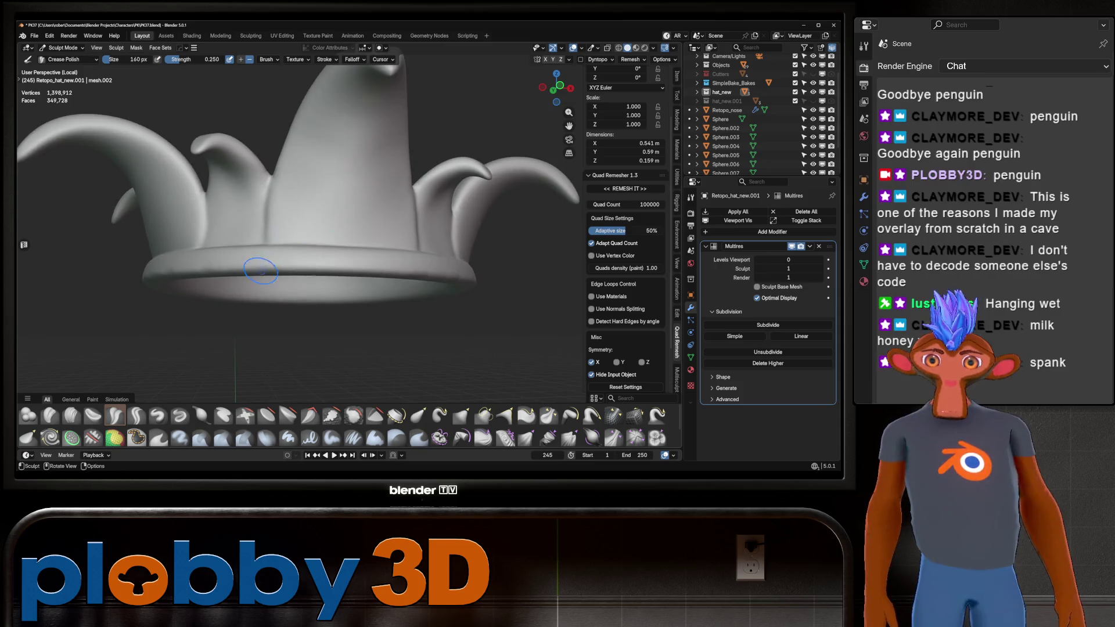
{"action": "mouse_move", "coordinate": [148, 267]}
{"action": "middle_mouse_down"}
{"action": "mouse_move", "coordinate": [174, 268]}
{"action": "mouse_move", "coordinate": [291, 216]}
{"action": "mouse_move", "coordinate": [282, 245]}
{"action": "mouse_move", "coordinate": [314, 224]}
{"action": "middle_mouse_up"}
{"action": "scroll", "coordinate": [207, 263], "scroll_direction": "down", "scroll_amount": 3}
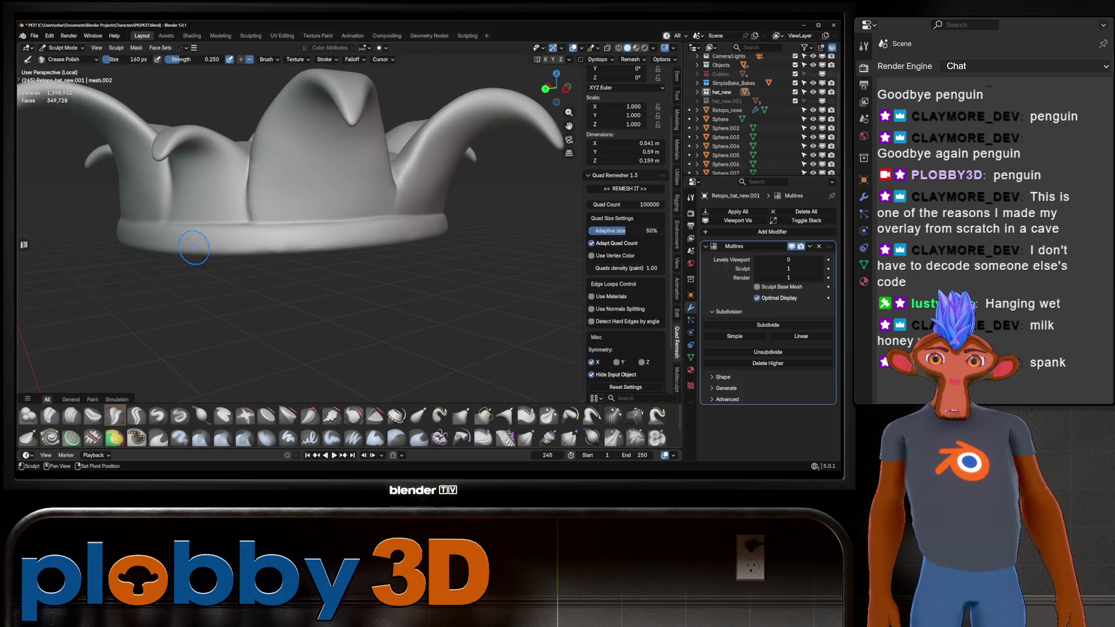
{"action": "middle_click_drag", "start_coordinate": [194, 247], "coordinate": [442, 244]}
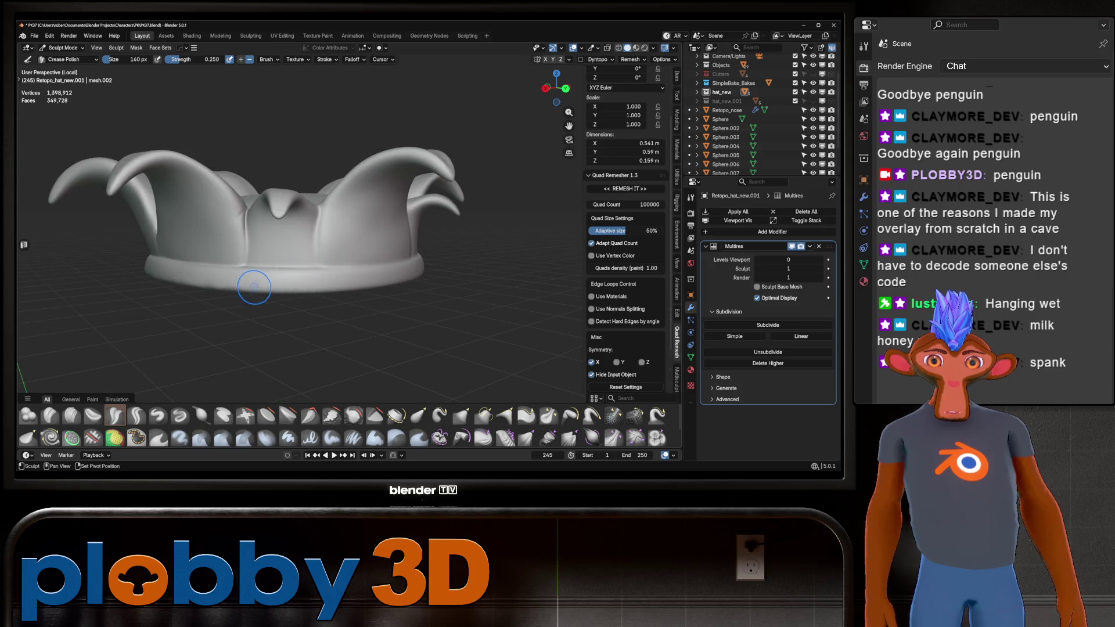
{"action": "middle_click_drag", "start_coordinate": [293, 298], "coordinate": [348, 249]}
{"action": "scroll", "coordinate": [328, 286], "scroll_direction": "up", "scroll_amount": 3}
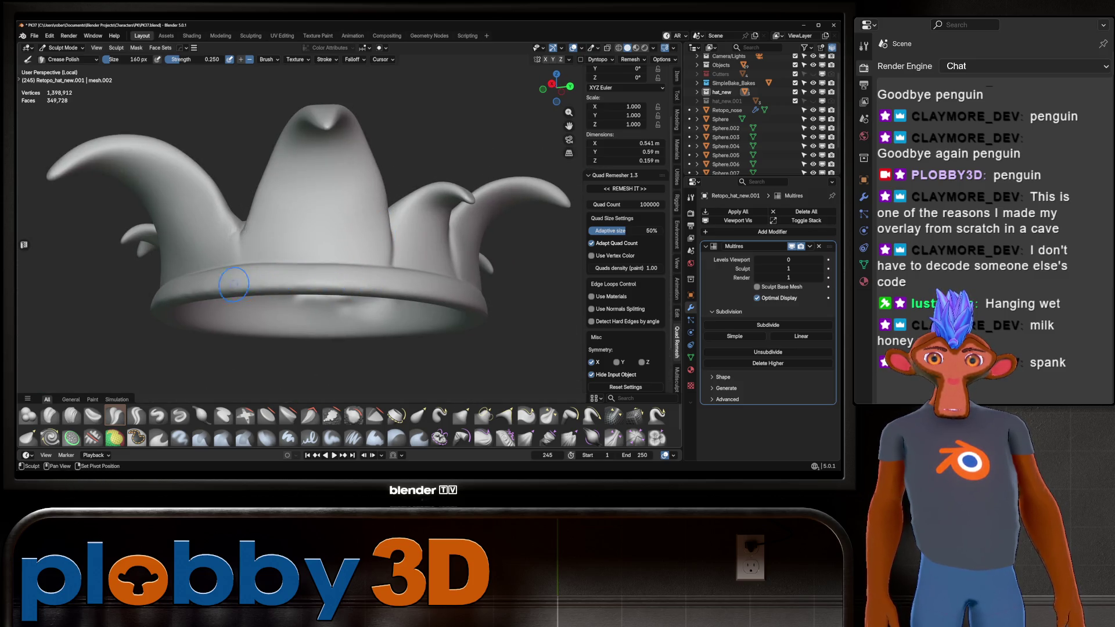
{"action": "middle_click_drag", "start_coordinate": [155, 294], "coordinate": [318, 314]}
{"action": "scroll", "coordinate": [318, 313], "scroll_direction": "down", "scroll_amount": 1}
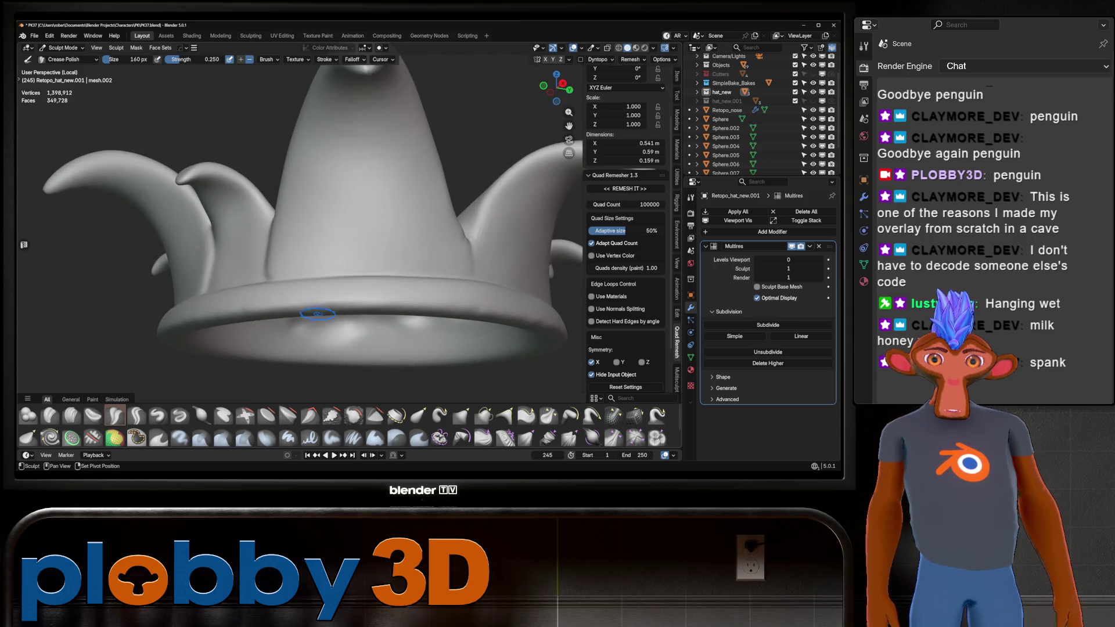
{"action": "scroll", "coordinate": [302, 232], "scroll_direction": "down", "scroll_amount": 3}
{"action": "middle_click_drag", "start_coordinate": [302, 232], "coordinate": [366, 233]}
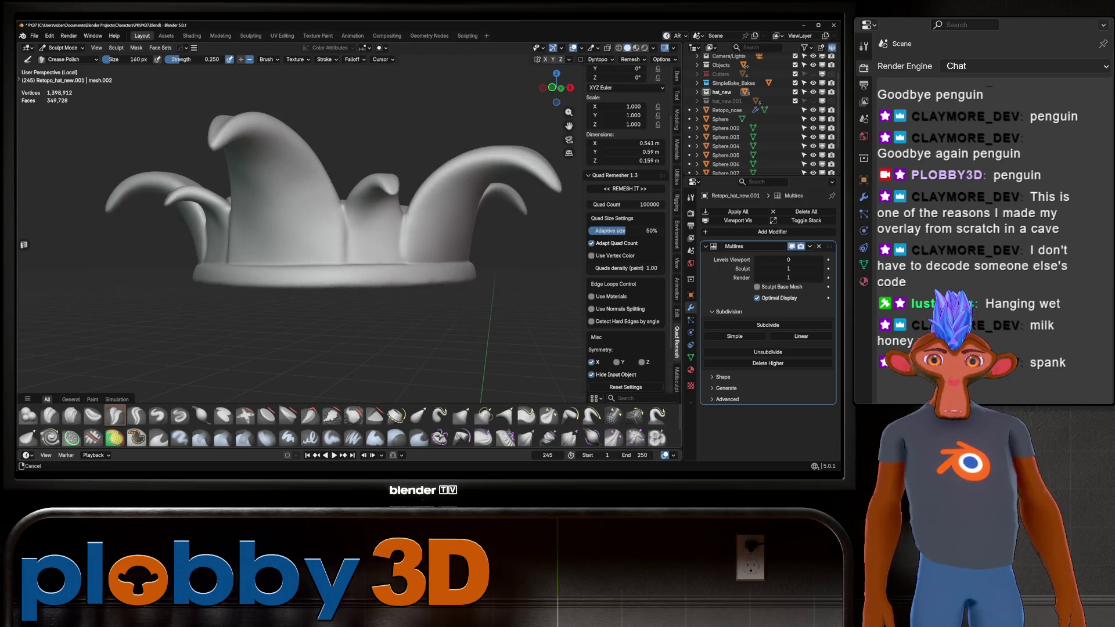
{"action": "mouse_move", "coordinate": [178, 286]}
{"action": "middle_mouse_down"}
{"action": "mouse_move", "coordinate": [327, 291]}
{"action": "mouse_move", "coordinate": [345, 313]}
{"action": "mouse_move", "coordinate": [366, 297]}
{"action": "mouse_move", "coordinate": [362, 275]}
{"action": "mouse_move", "coordinate": [389, 276]}
{"action": "mouse_move", "coordinate": [427, 183]}
{"action": "middle_mouse_up"}
Exit local view to show the whole jester and orbit behind to zoom on the hat
{"action": "key", "text": "KP_Divide"}
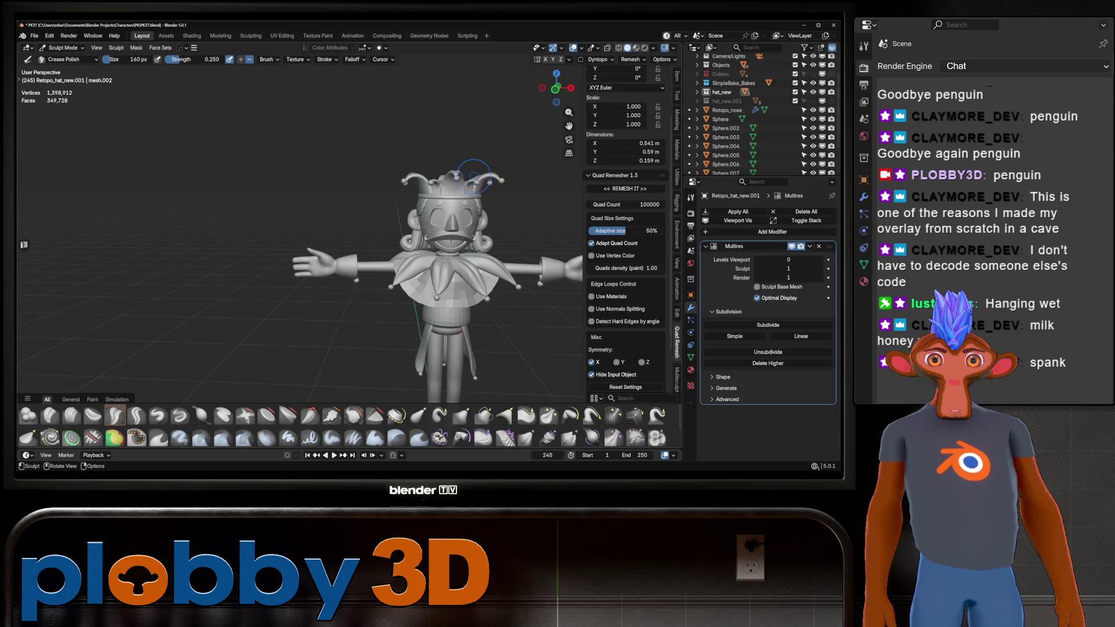
{"action": "scroll", "coordinate": [427, 183], "scroll_direction": "up", "scroll_amount": 5}
{"action": "scroll", "coordinate": [427, 183], "scroll_direction": "down", "scroll_amount": 8}
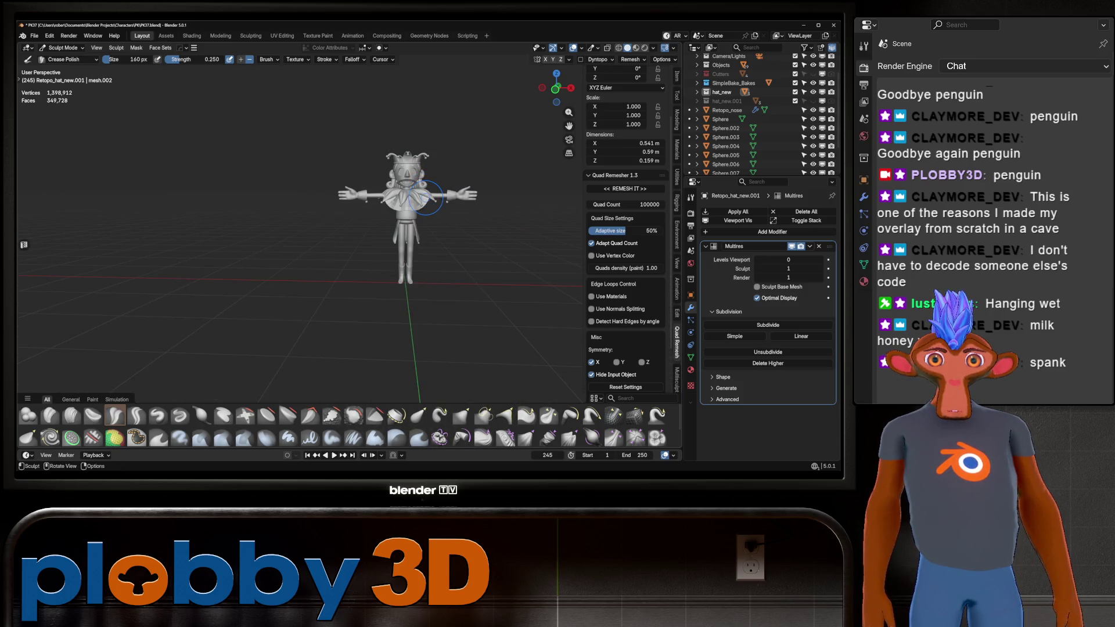
{"action": "scroll", "coordinate": [414, 159], "scroll_direction": "up", "scroll_amount": 4}
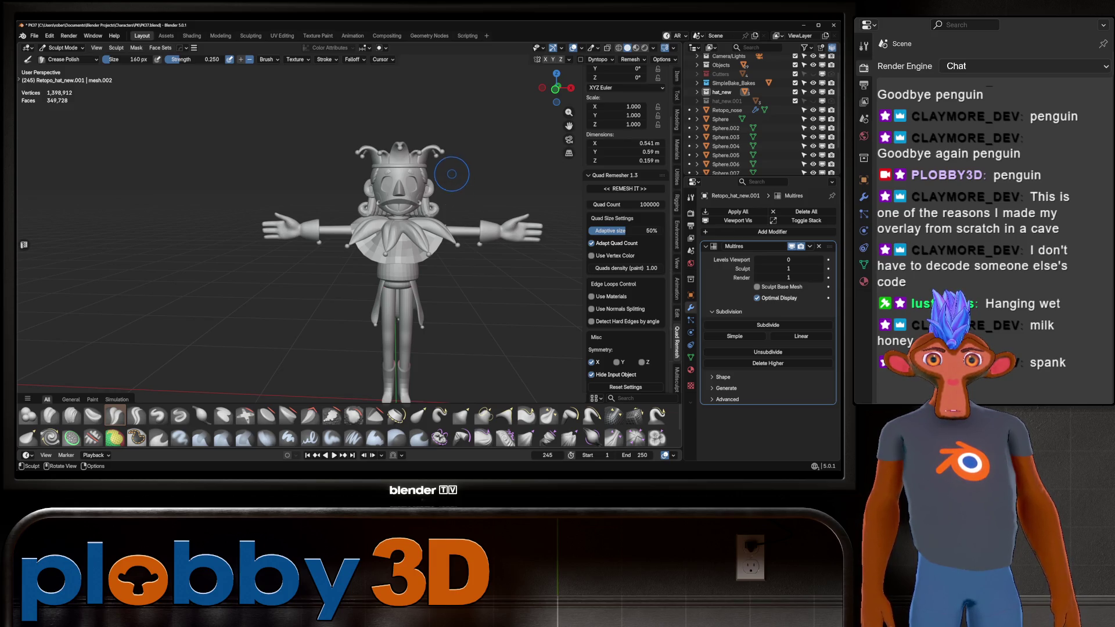
{"action": "mouse_move", "coordinate": [450, 171]}
{"action": "middle_mouse_down"}
{"action": "mouse_move", "coordinate": [256, 180]}
{"action": "mouse_move", "coordinate": [358, 173]}
{"action": "mouse_move", "coordinate": [341, 184]}
{"action": "middle_mouse_up"}
{"action": "scroll", "coordinate": [313, 177], "scroll_direction": "up", "scroll_amount": 6}
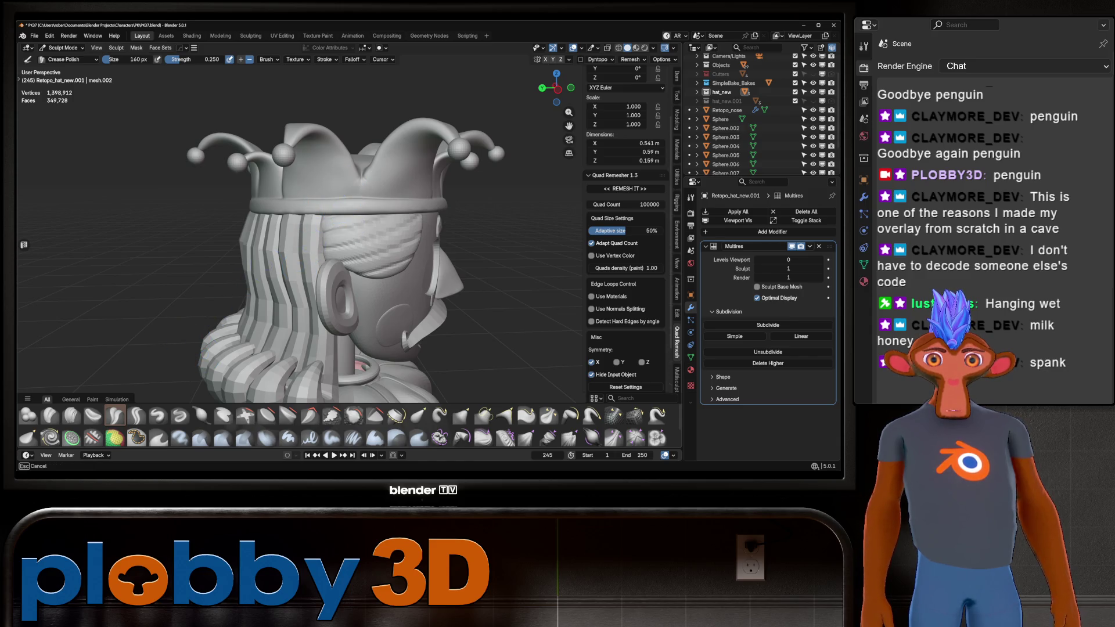
{"action": "scroll", "coordinate": [442, 203], "scroll_direction": "up", "scroll_amount": 5}
Select the Pinch/Magnify brush, resize it to 252 px, and pinch along the hat band
{"action": "middle_click_drag", "start_coordinate": [442, 203], "coordinate": [430, 311]}
{"action": "left_click", "coordinate": [548, 415]}
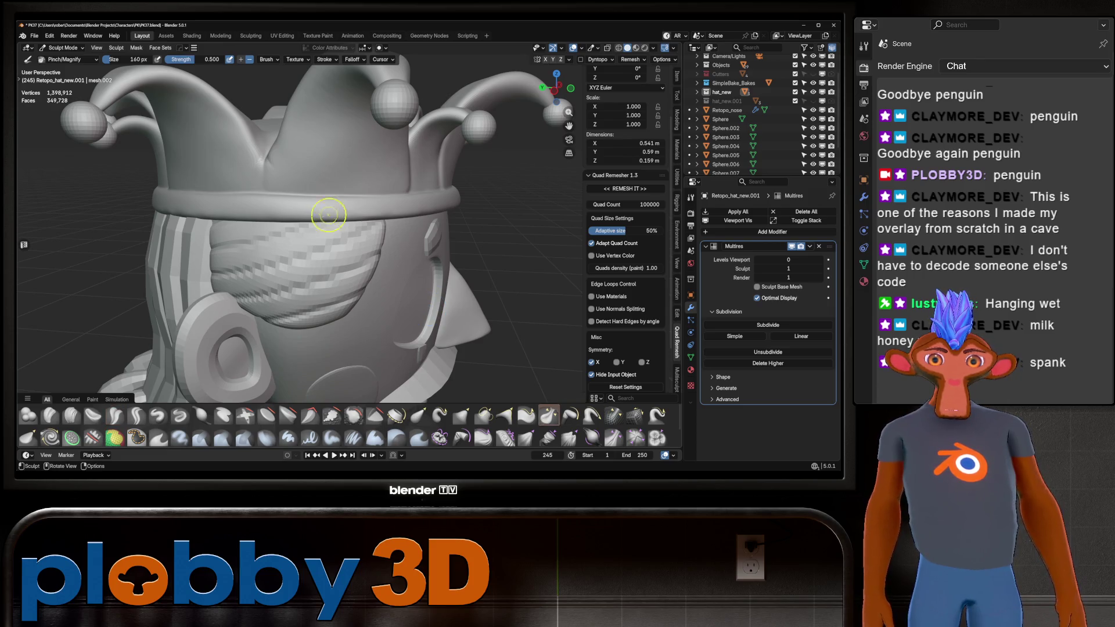
{"action": "key", "text": "f"}
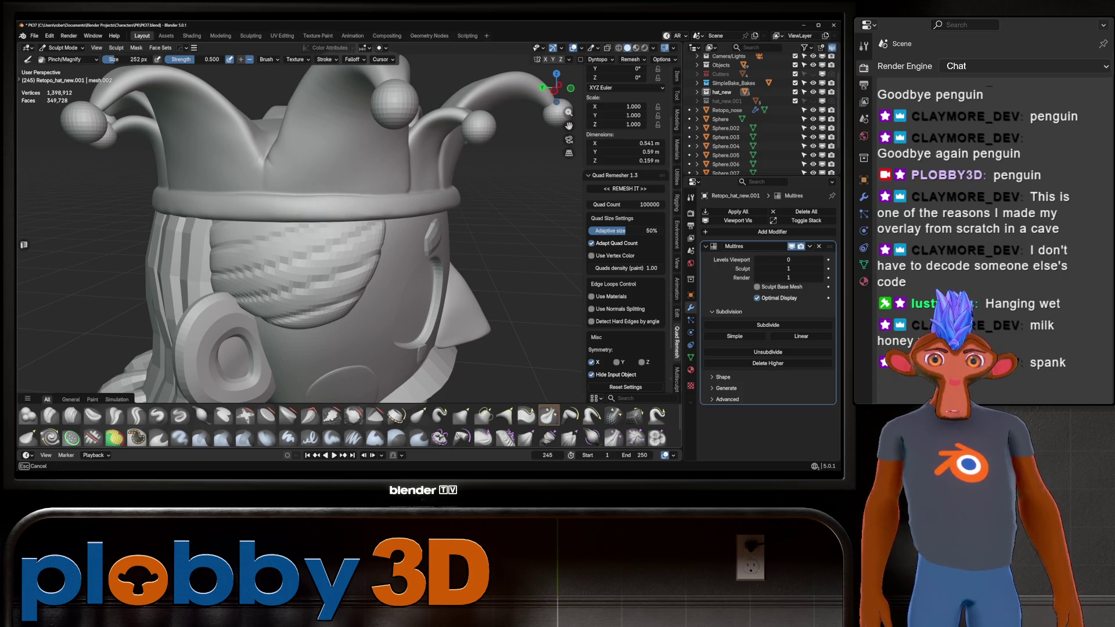
{"action": "middle_click_drag", "start_coordinate": [407, 187], "coordinate": [419, 220]}
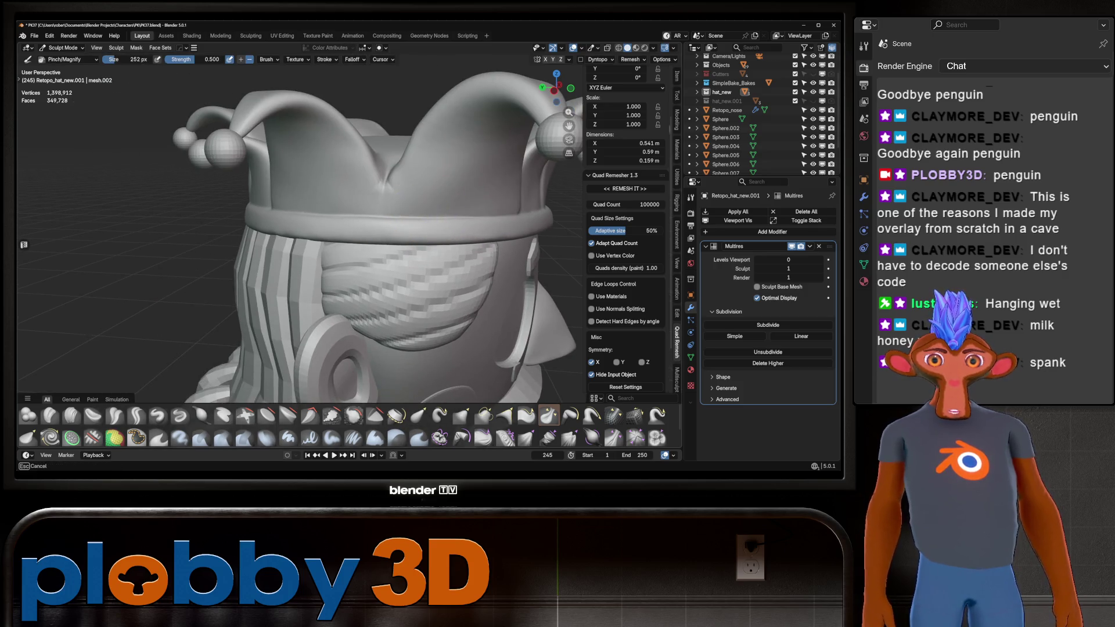
{"action": "mouse_move", "coordinate": [321, 216]}
{"action": "middle_mouse_down"}
{"action": "mouse_move", "coordinate": [393, 219]}
{"action": "mouse_move", "coordinate": [354, 233]}
{"action": "middle_mouse_up"}
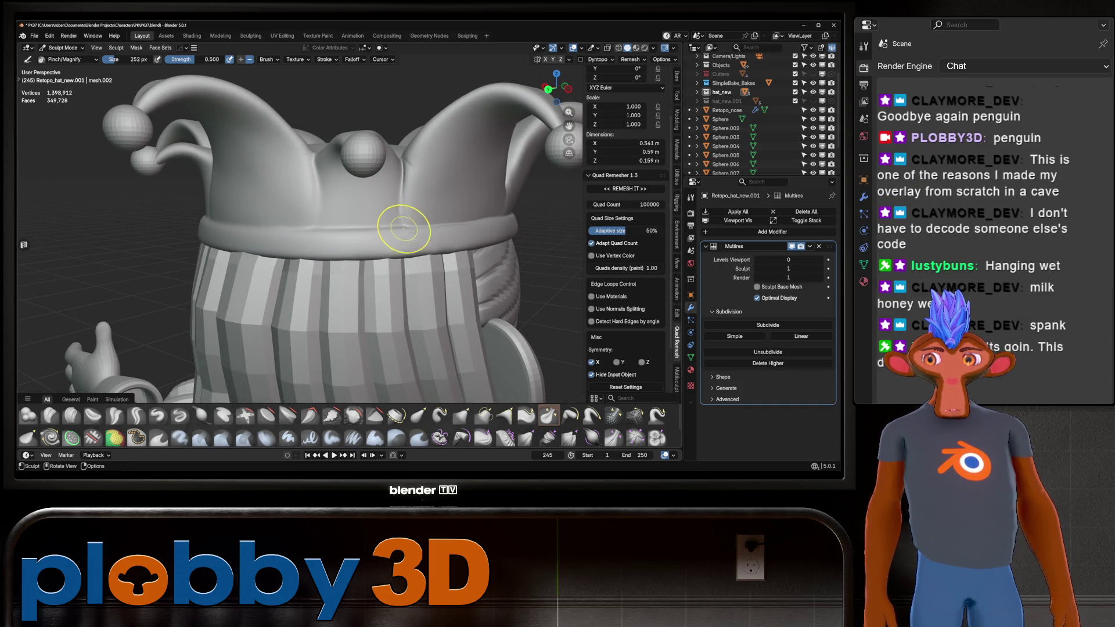
{"action": "left_click_drag", "start_coordinate": [399, 224], "coordinate": [430, 221]}
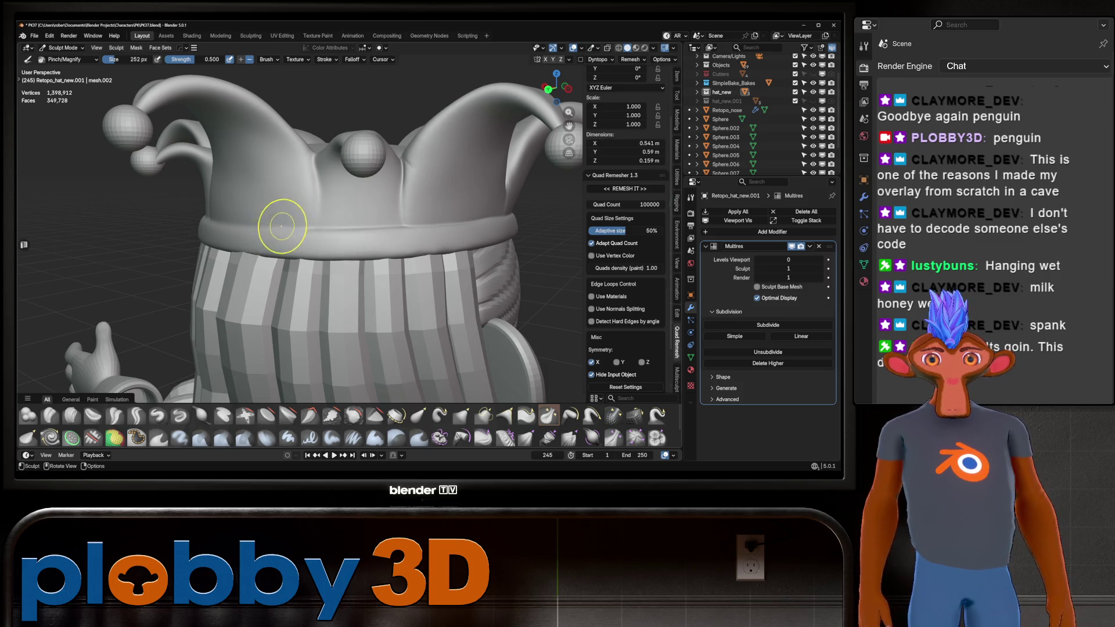
Orbit around the jester hat to check it from several angles
{"action": "middle_click_drag", "start_coordinate": [282, 226], "coordinate": [456, 257]}
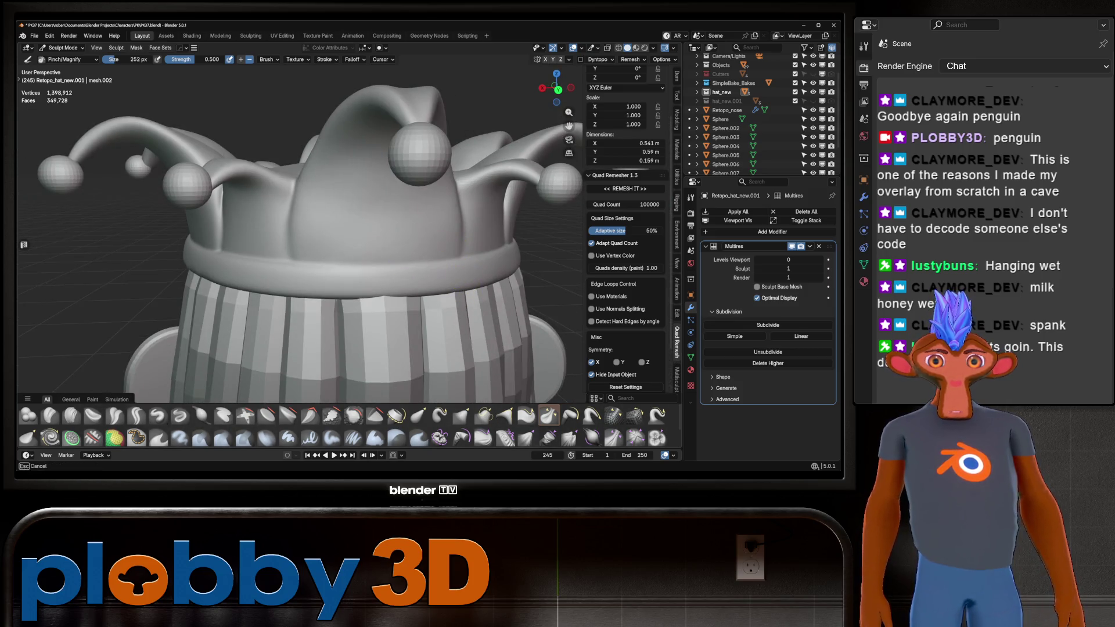
{"action": "middle_click_drag", "start_coordinate": [303, 267], "coordinate": [418, 269]}
{"action": "middle_click_drag", "start_coordinate": [284, 264], "coordinate": [371, 265]}
{"action": "mouse_move", "coordinate": [201, 276]}
{"action": "middle_mouse_down"}
{"action": "mouse_move", "coordinate": [342, 256]}
{"action": "mouse_move", "coordinate": [466, 272]}
{"action": "middle_mouse_up"}
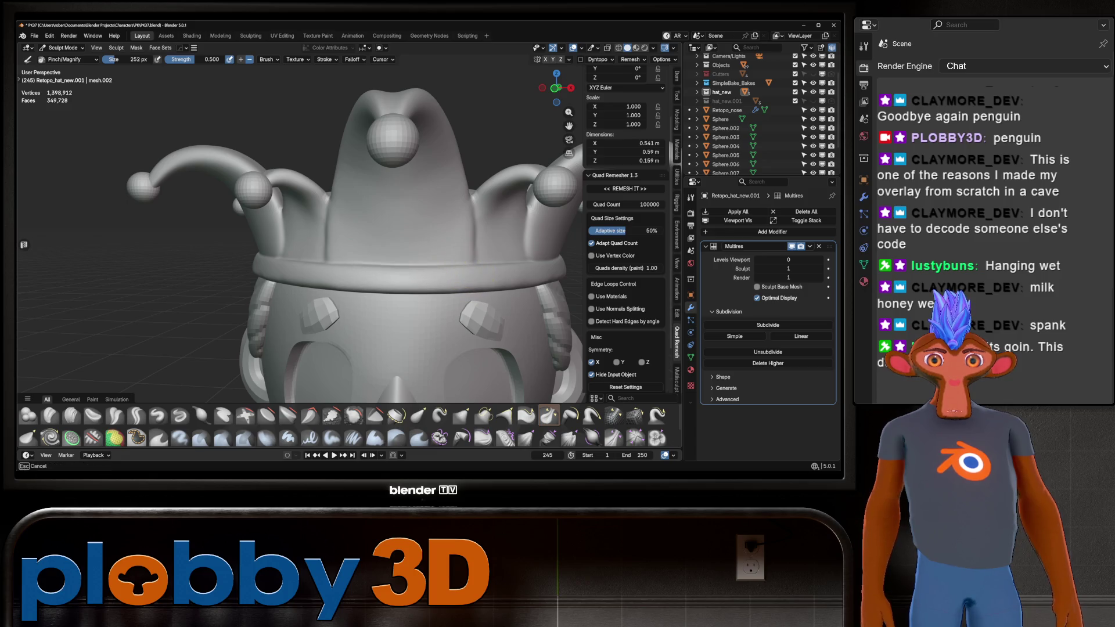
{"action": "mouse_move", "coordinate": [302, 256]}
{"action": "middle_mouse_down"}
{"action": "mouse_move", "coordinate": [361, 255]}
{"action": "mouse_move", "coordinate": [261, 256]}
{"action": "mouse_move", "coordinate": [349, 241]}
{"action": "middle_mouse_up"}
{"action": "scroll", "coordinate": [251, 241], "scroll_direction": "down", "scroll_amount": 5}
{"action": "mouse_move", "coordinate": [251, 241]}
{"action": "middle_mouse_down"}
{"action": "mouse_move", "coordinate": [256, 221]}
{"action": "mouse_move", "coordinate": [262, 247]}
{"action": "mouse_move", "coordinate": [482, 261]}
{"action": "mouse_move", "coordinate": [267, 238]}
{"action": "mouse_move", "coordinate": [267, 164]}
{"action": "mouse_move", "coordinate": [299, 212]}
{"action": "middle_mouse_up"}
{"action": "scroll", "coordinate": [303, 203], "scroll_direction": "up", "scroll_amount": 5}
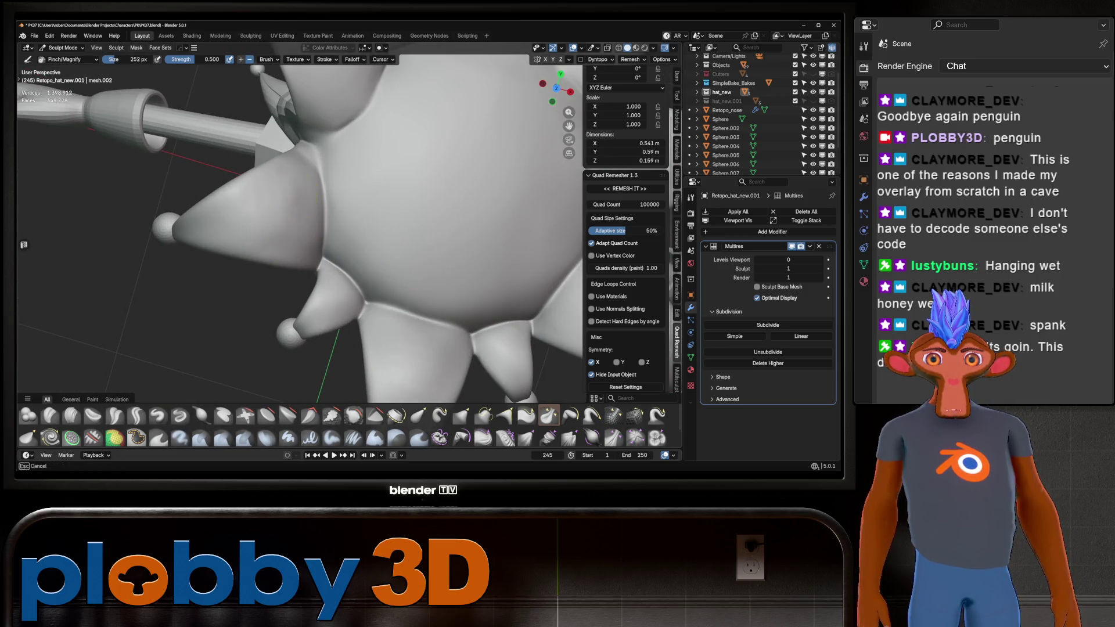
{"action": "scroll", "coordinate": [361, 199], "scroll_direction": "down", "scroll_amount": 5}
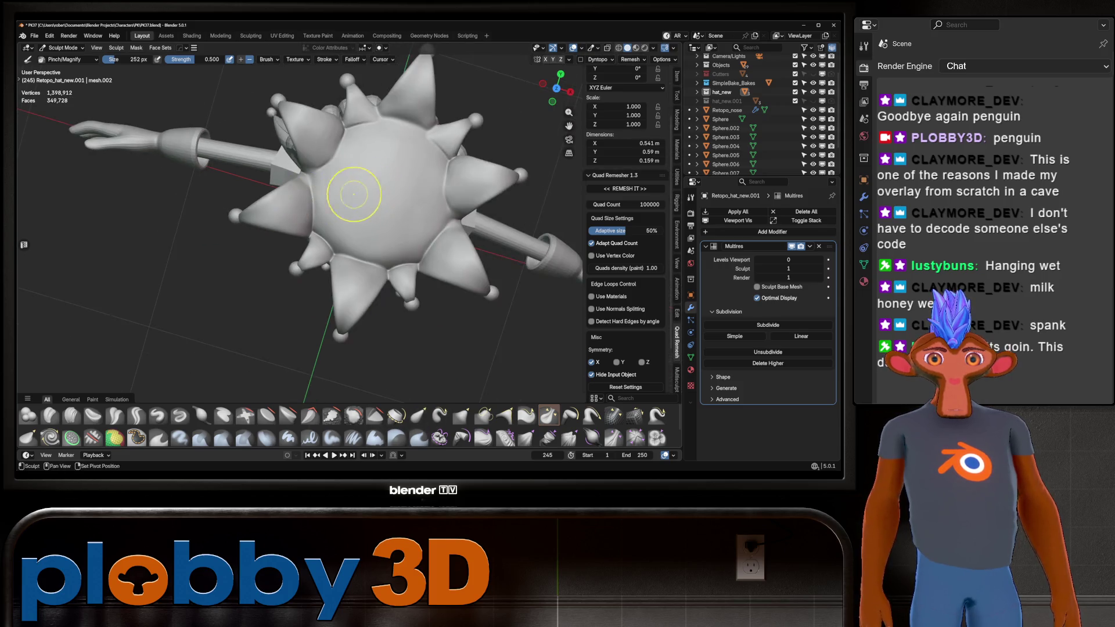
Inspect the spiked ball from several angles, then pull back to the full character
{"action": "mouse_move", "coordinate": [361, 200]}
{"action": "middle_mouse_down"}
{"action": "mouse_move", "coordinate": [319, 279]}
{"action": "mouse_move", "coordinate": [273, 250]}
{"action": "mouse_move", "coordinate": [244, 174]}
{"action": "mouse_move", "coordinate": [308, 175]}
{"action": "mouse_move", "coordinate": [370, 231]}
{"action": "mouse_move", "coordinate": [337, 228]}
{"action": "mouse_move", "coordinate": [369, 256]}
{"action": "mouse_move", "coordinate": [375, 248]}
{"action": "mouse_move", "coordinate": [348, 250]}
{"action": "mouse_move", "coordinate": [378, 224]}
{"action": "middle_mouse_up"}
{"action": "scroll", "coordinate": [334, 249], "scroll_direction": "down", "scroll_amount": 3}
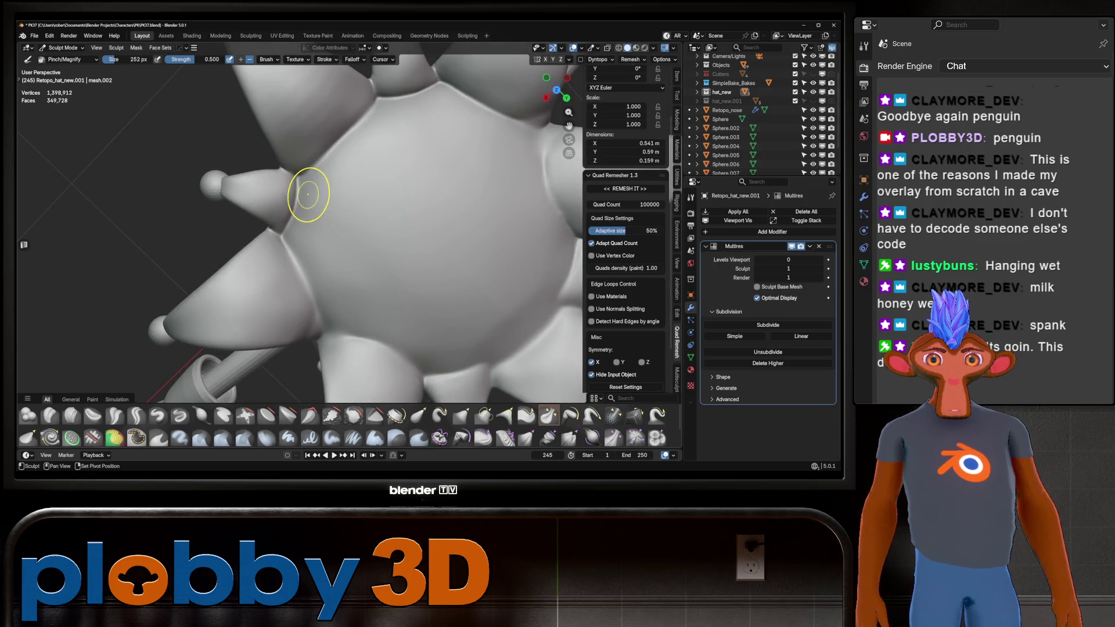
{"action": "mouse_move", "coordinate": [315, 88]}
{"action": "middle_mouse_down"}
{"action": "mouse_move", "coordinate": [288, 201]}
{"action": "mouse_move", "coordinate": [361, 219]}
{"action": "mouse_move", "coordinate": [297, 202]}
{"action": "middle_mouse_up"}
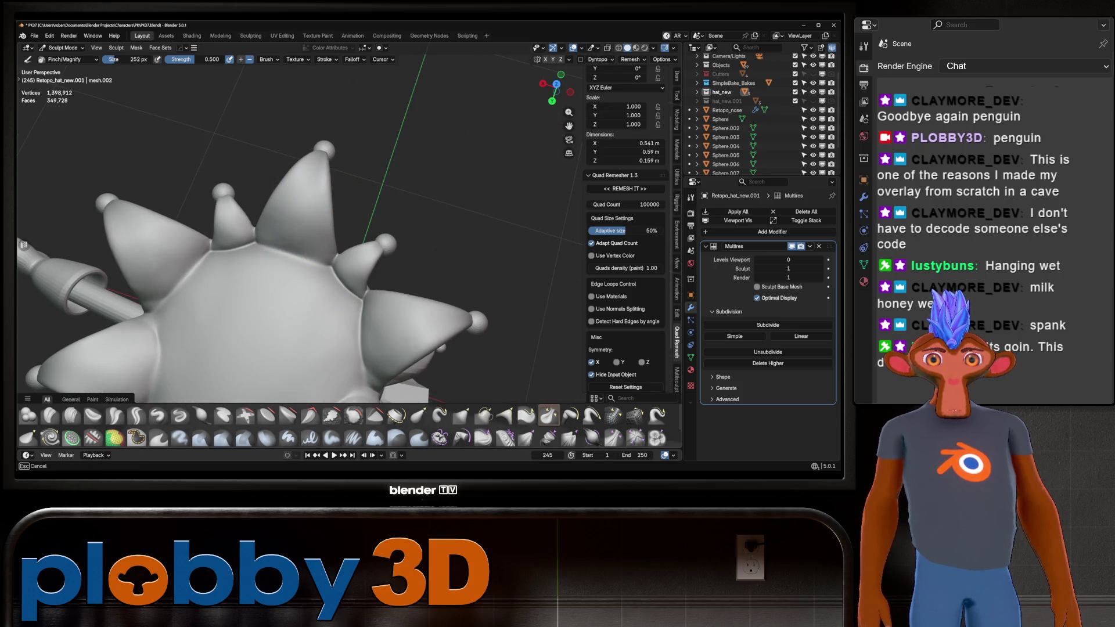
{"action": "mouse_move", "coordinate": [319, 238]}
{"action": "middle_mouse_down"}
{"action": "mouse_move", "coordinate": [298, 249]}
{"action": "mouse_move", "coordinate": [286, 211]}
{"action": "mouse_move", "coordinate": [302, 221]}
{"action": "mouse_move", "coordinate": [262, 269]}
{"action": "mouse_move", "coordinate": [250, 236]}
{"action": "mouse_move", "coordinate": [262, 192]}
{"action": "mouse_move", "coordinate": [224, 150]}
{"action": "mouse_move", "coordinate": [326, 209]}
{"action": "middle_mouse_up"}
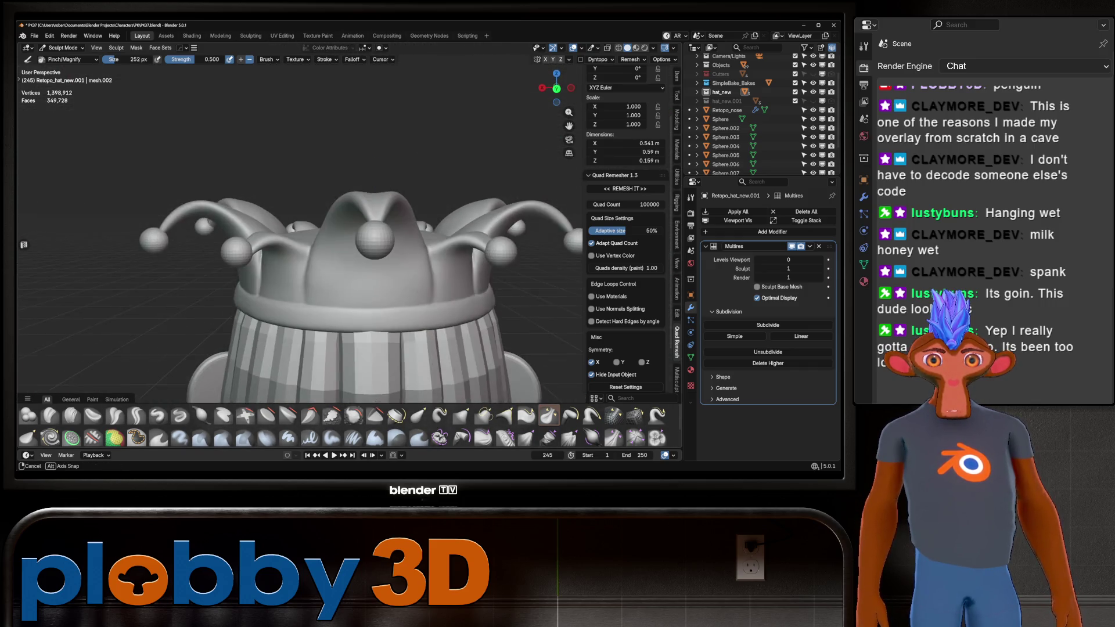
{"action": "scroll", "coordinate": [330, 213], "scroll_direction": "down", "scroll_amount": 3}
{"action": "scroll", "coordinate": [497, 224], "scroll_direction": "down", "scroll_amount": 5}
{"action": "mouse_move", "coordinate": [430, 192]}
{"action": "middle_mouse_down"}
{"action": "mouse_move", "coordinate": [410, 188]}
{"action": "mouse_move", "coordinate": [417, 205]}
{"action": "middle_mouse_up"}
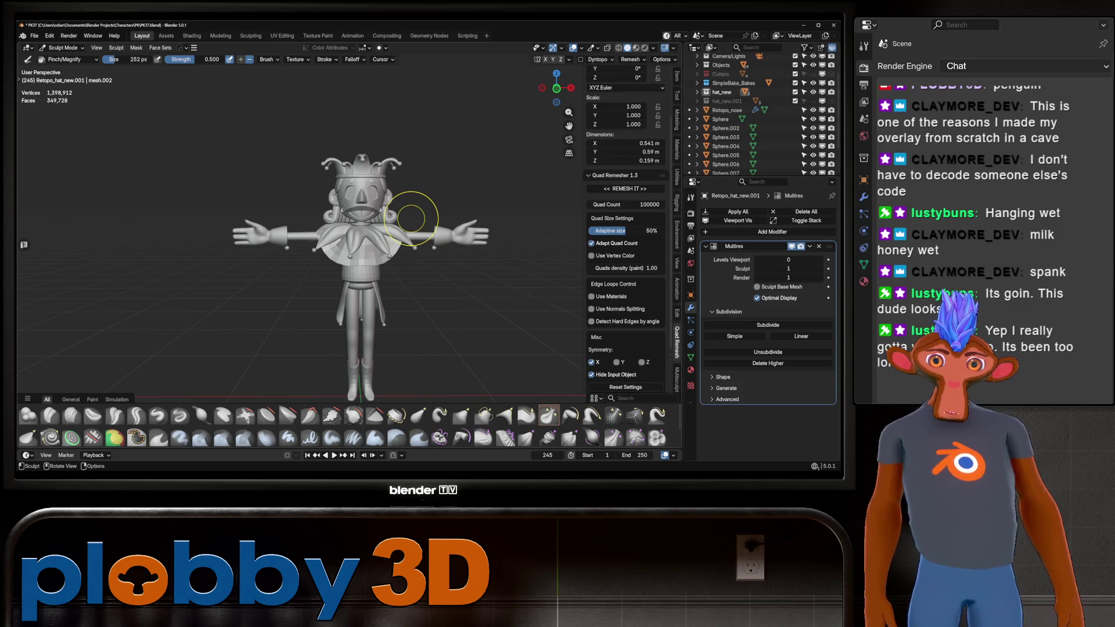
Toggle the Multires Shape subpanel, then switch from Sculpt Mode back to Object Mode
{"action": "scroll", "coordinate": [436, 182], "scroll_direction": "up", "scroll_amount": 2}
{"action": "scroll", "coordinate": [394, 165], "scroll_direction": "down", "scroll_amount": 3}
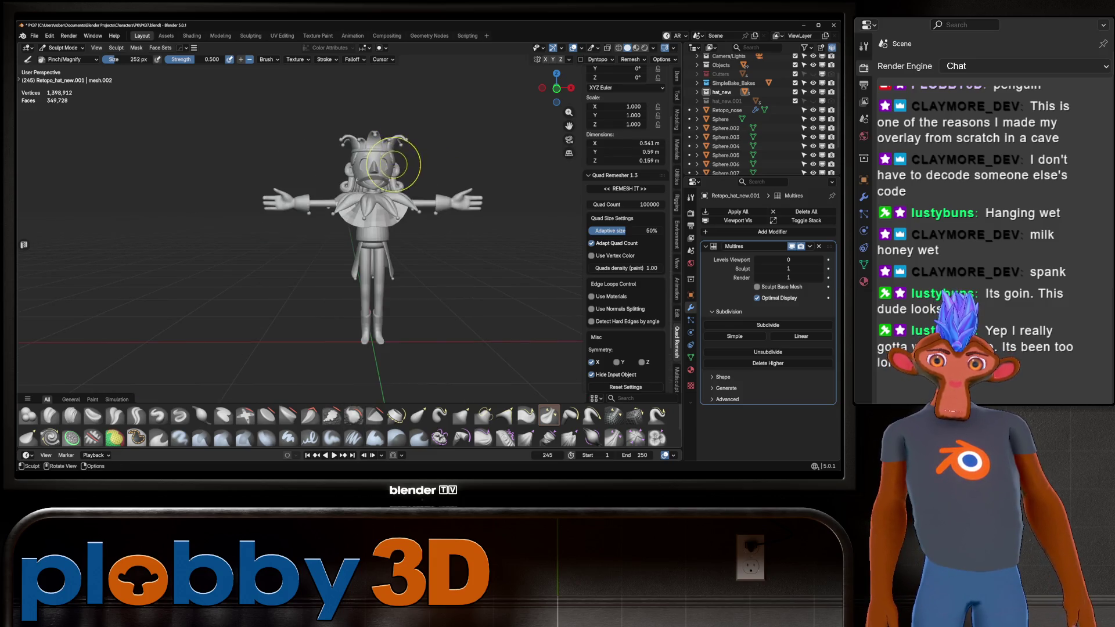
{"action": "scroll", "coordinate": [349, 145], "scroll_direction": "up", "scroll_amount": 6}
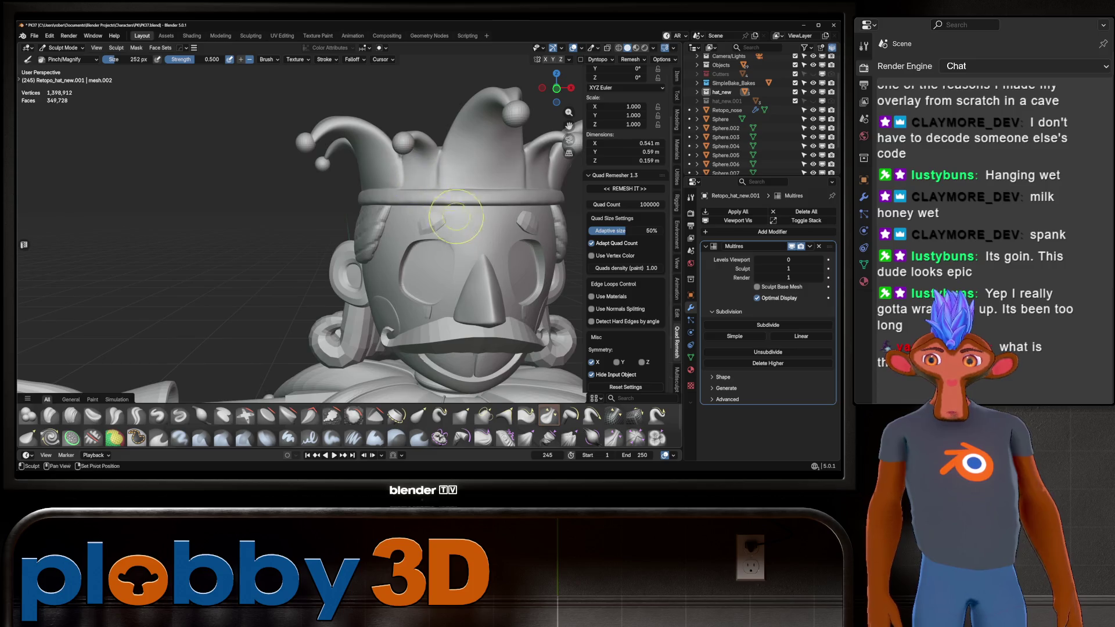
{"action": "middle_click_drag", "start_coordinate": [456, 216], "coordinate": [627, 268]}
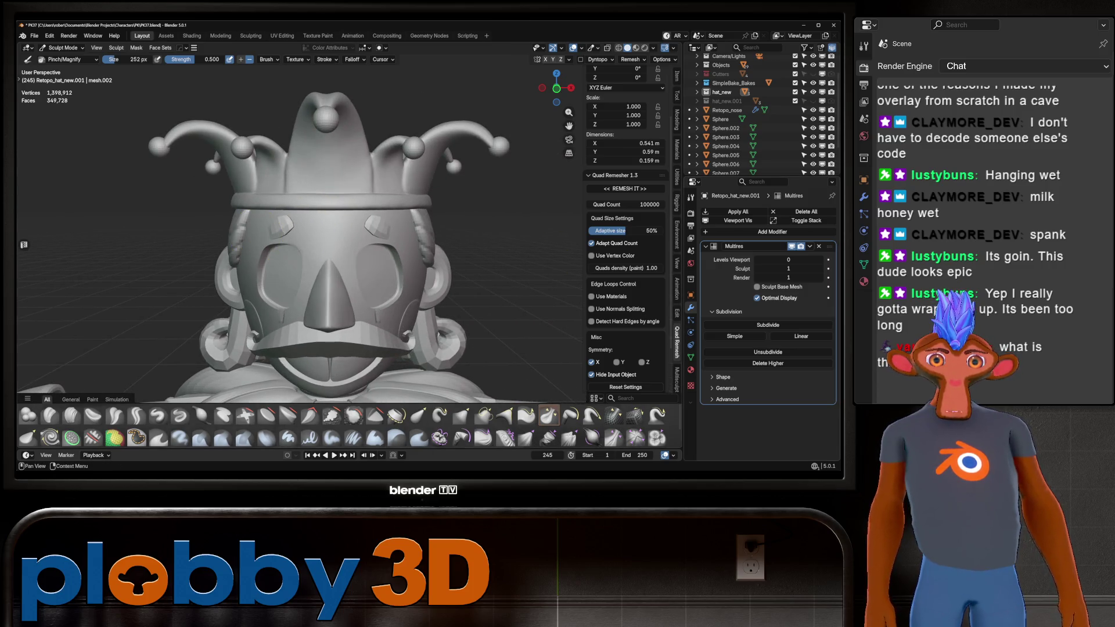
{"action": "left_click", "coordinate": [723, 377]}
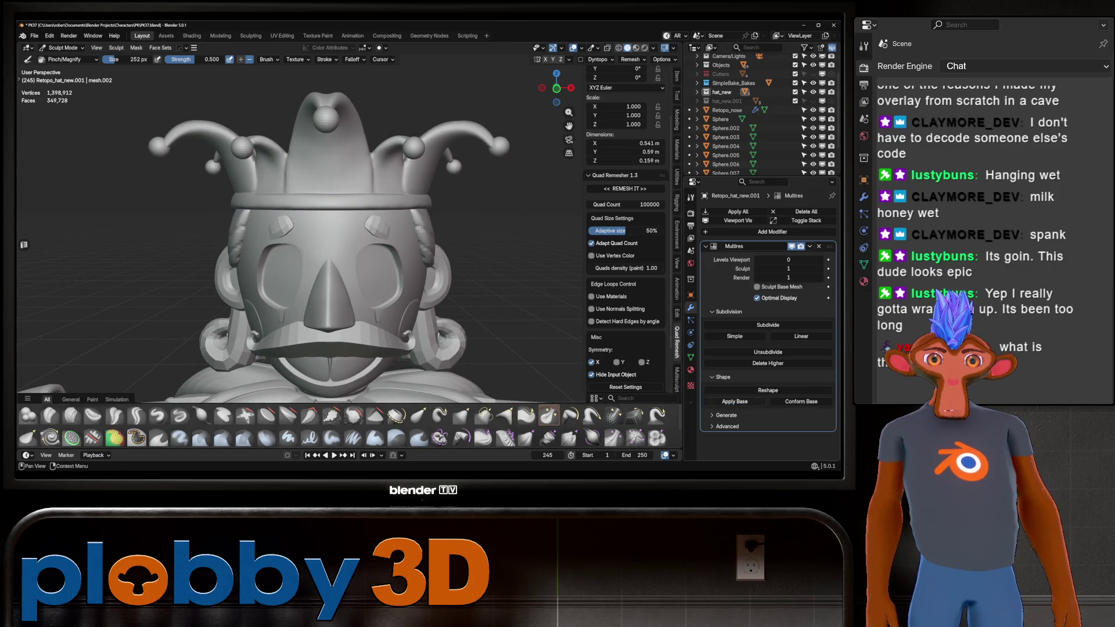
{"action": "left_click", "coordinate": [723, 377]}
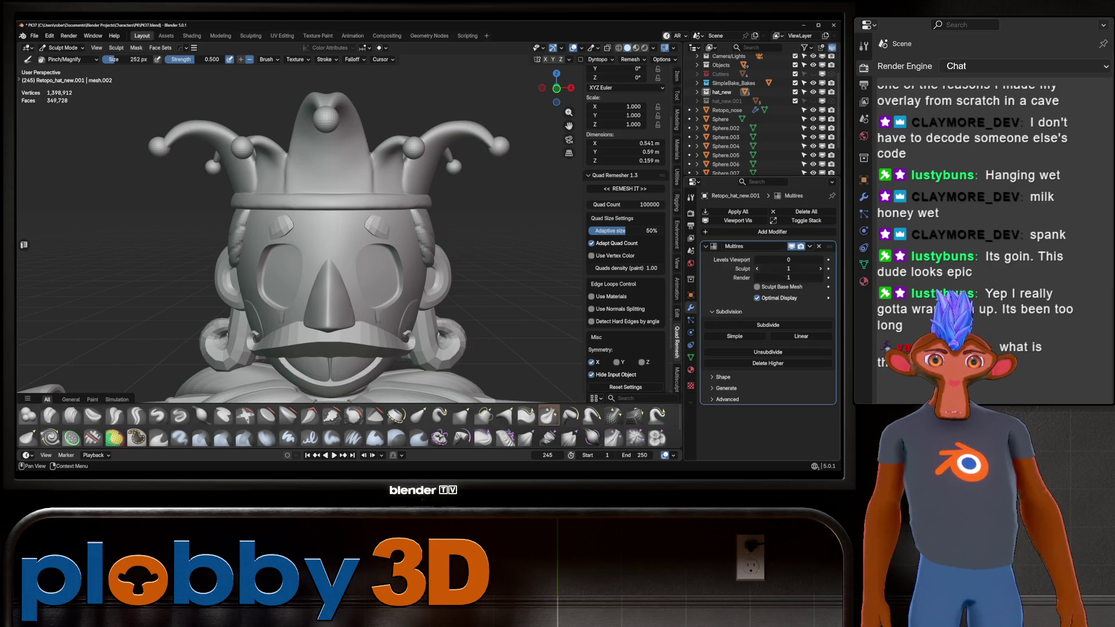
{"action": "key", "text": "ctrl+Tab"}
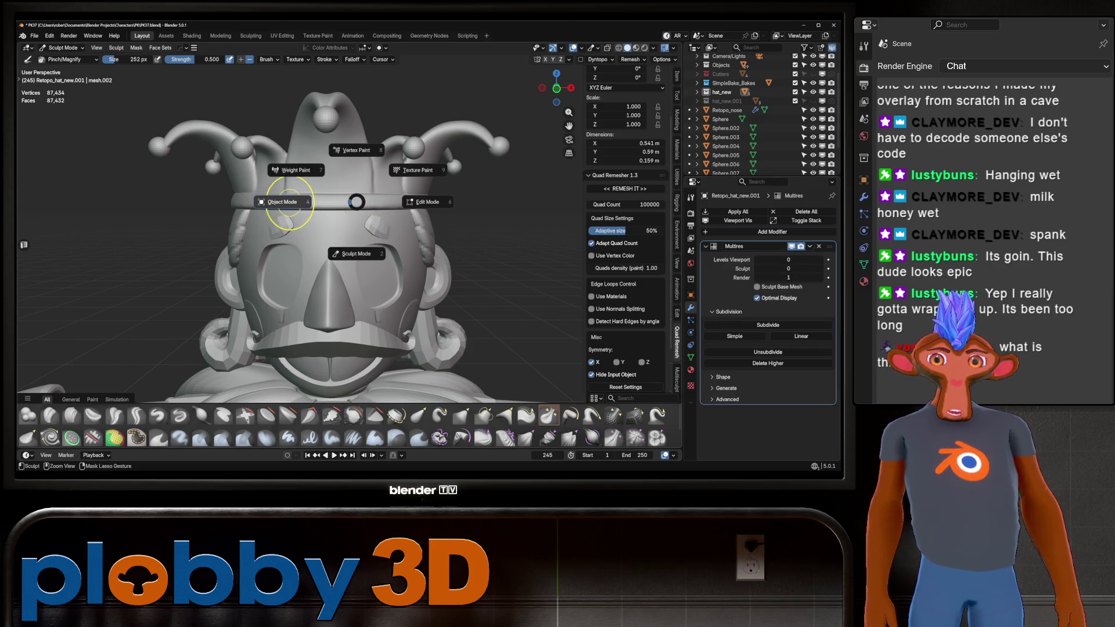
{"action": "left_click", "coordinate": [290, 208]}
{"action": "scroll", "coordinate": [324, 262], "scroll_direction": "down", "scroll_amount": 3}
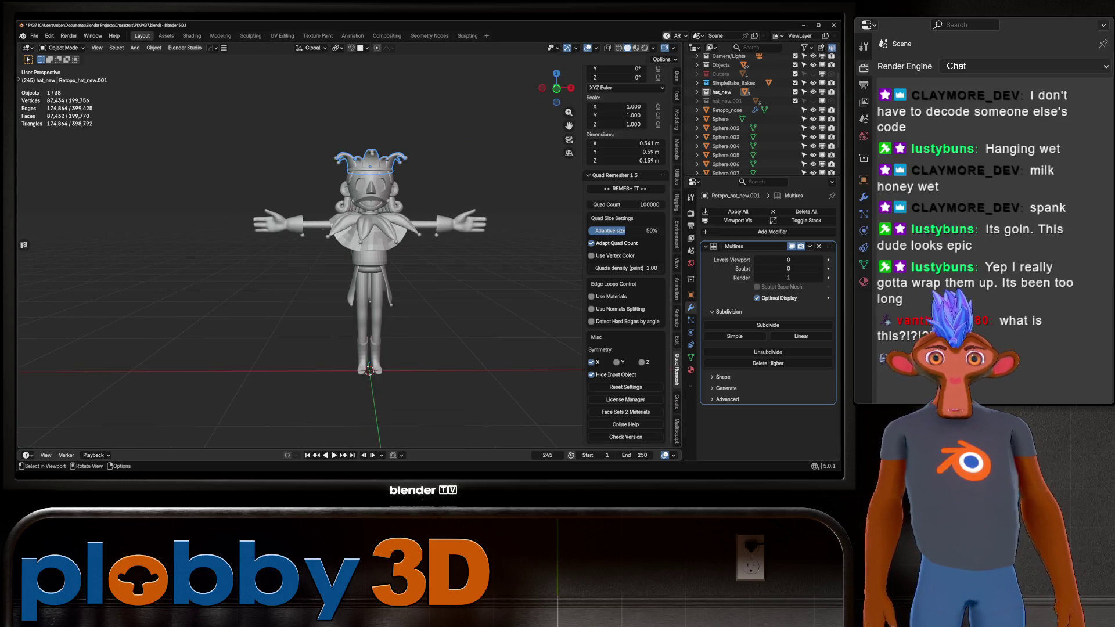
{"action": "left_click", "coordinate": [636, 47]}
{"action": "middle_click_drag", "start_coordinate": [326, 262], "coordinate": [436, 249]}
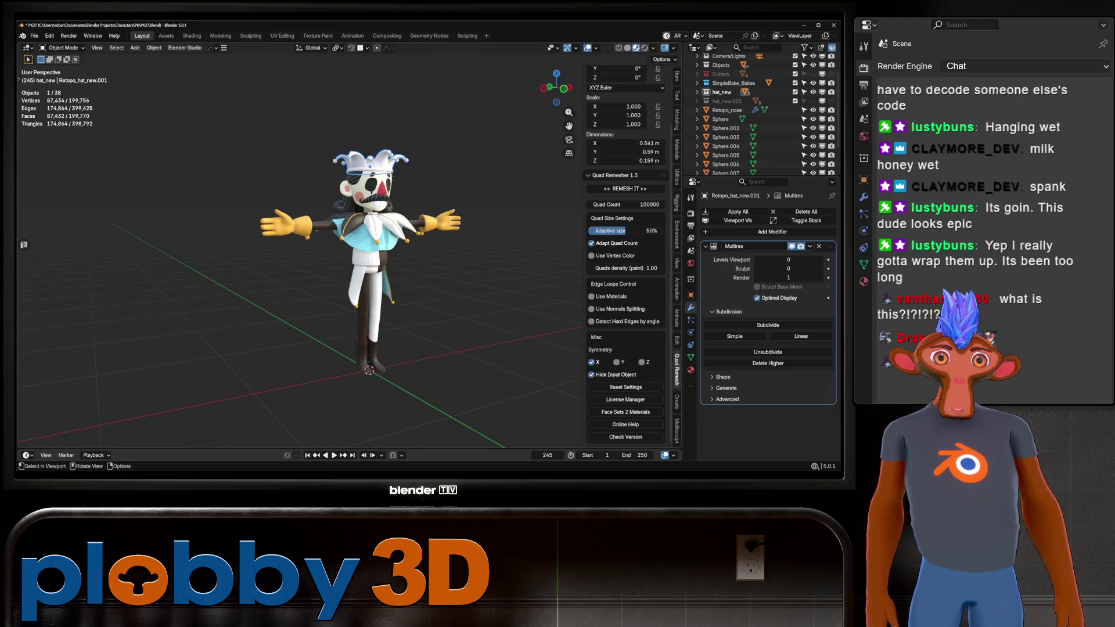
{"action": "key", "text": "KP_1"}
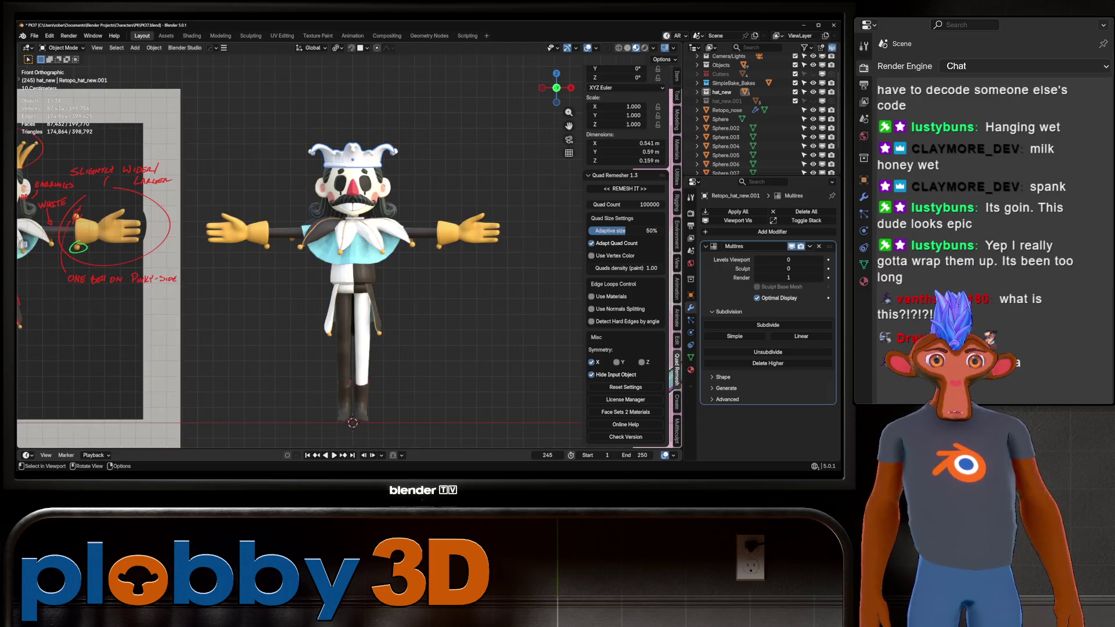
{"action": "scroll", "coordinate": [285, 232], "scroll_direction": "down", "scroll_amount": 3}
{"action": "scroll", "coordinate": [333, 193], "scroll_direction": "up", "scroll_amount": 7}
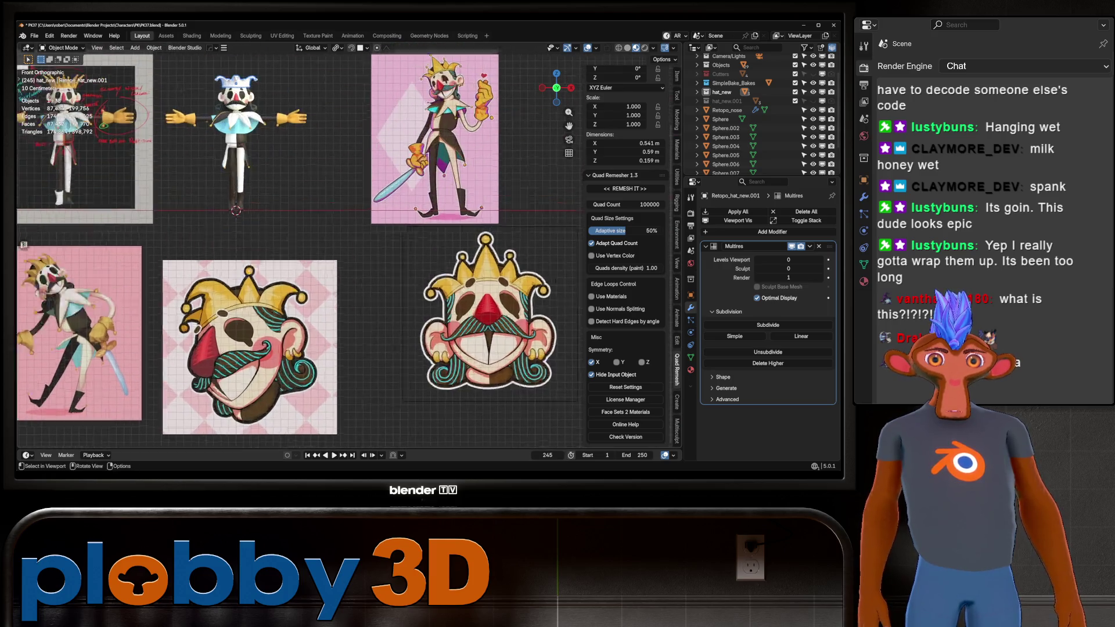
{"action": "middle_click_drag", "start_coordinate": [334, 192], "coordinate": [546, 70], "text": "shift"}
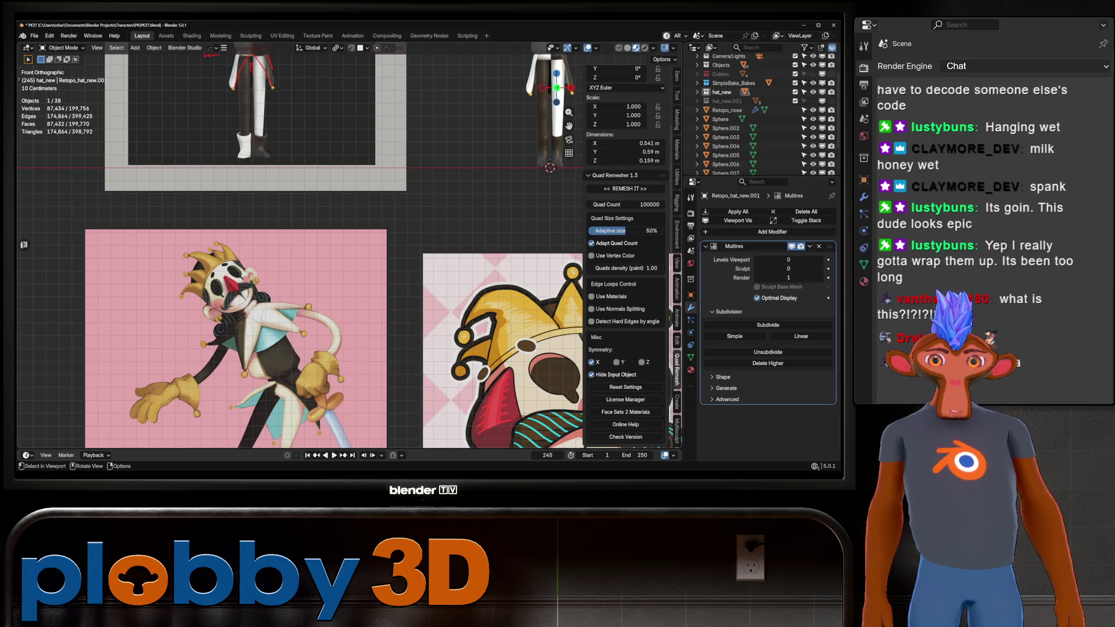
{"action": "scroll", "coordinate": [103, 353], "scroll_direction": "down", "scroll_amount": 5}
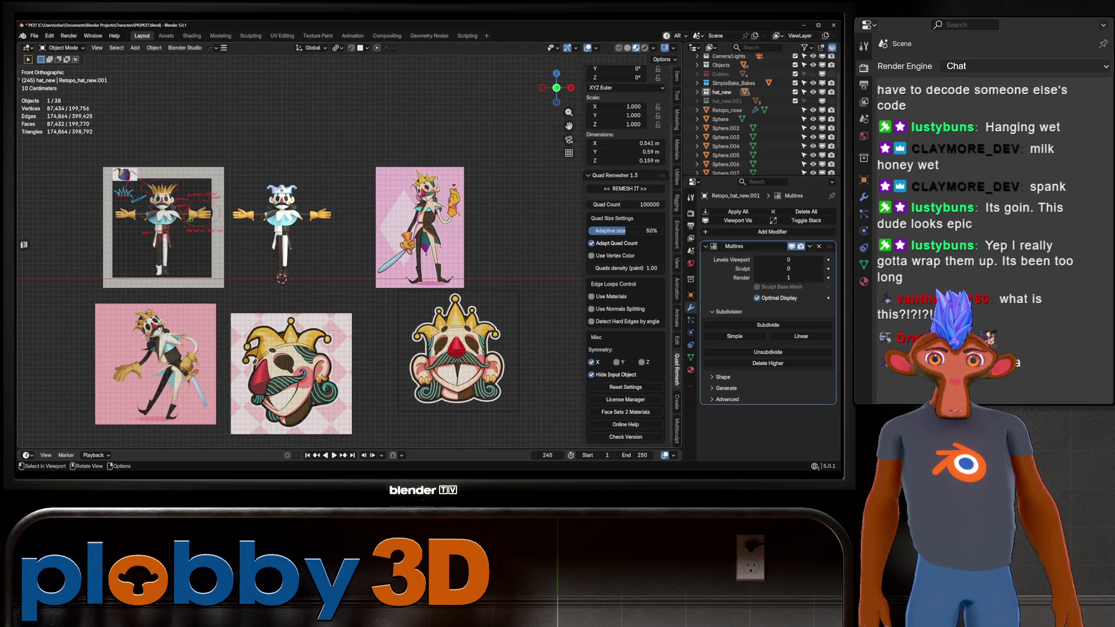
{"action": "scroll", "coordinate": [359, 186], "scroll_direction": "up", "scroll_amount": 3}
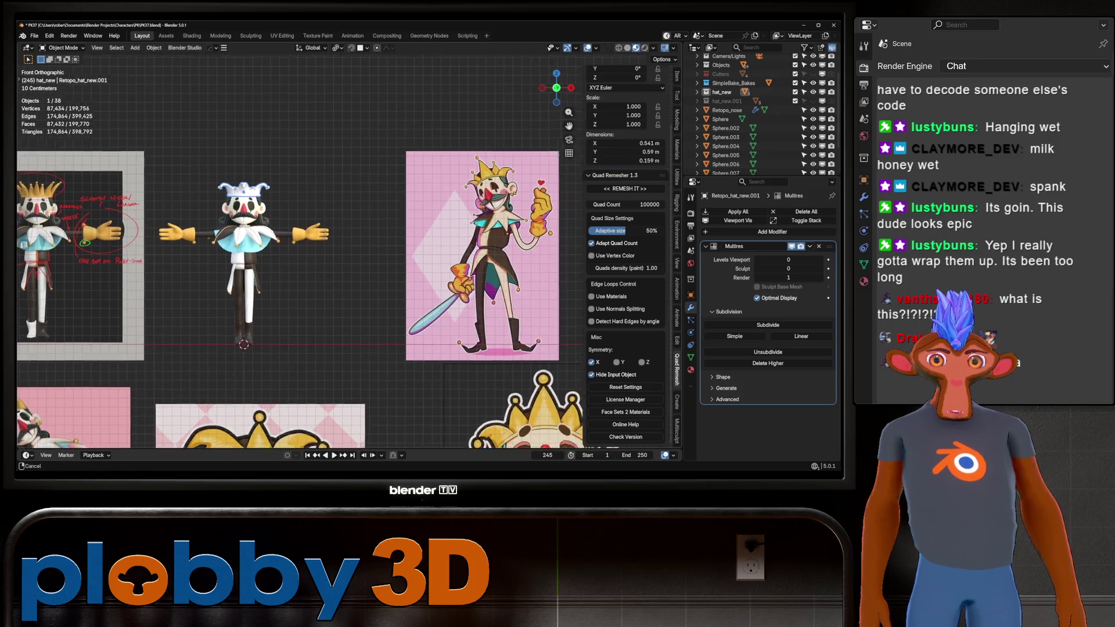
{"action": "mouse_move", "coordinate": [302, 290]}
{"action": "middle_mouse_down", "text": "shift"}
{"action": "mouse_move", "coordinate": [314, 192]}
{"action": "mouse_move", "coordinate": [367, 186]}
{"action": "middle_mouse_up", "text": "shift"}
{"action": "scroll", "coordinate": [314, 192], "scroll_direction": "down", "scroll_amount": 1}
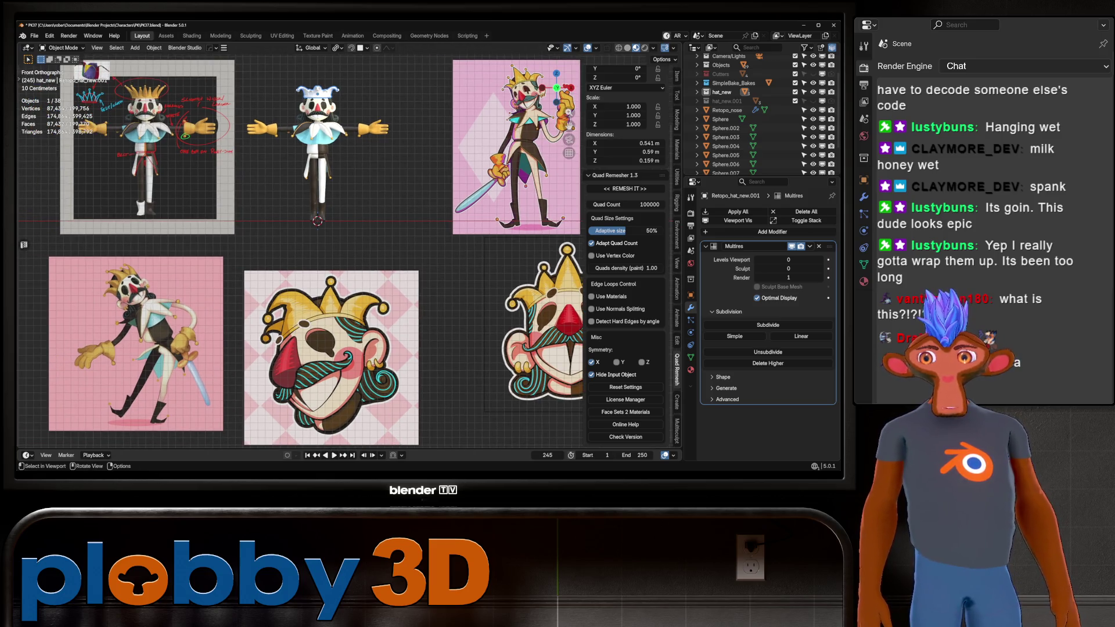
{"action": "key", "text": "KP_Decimal"}
{"action": "key", "text": "Home"}
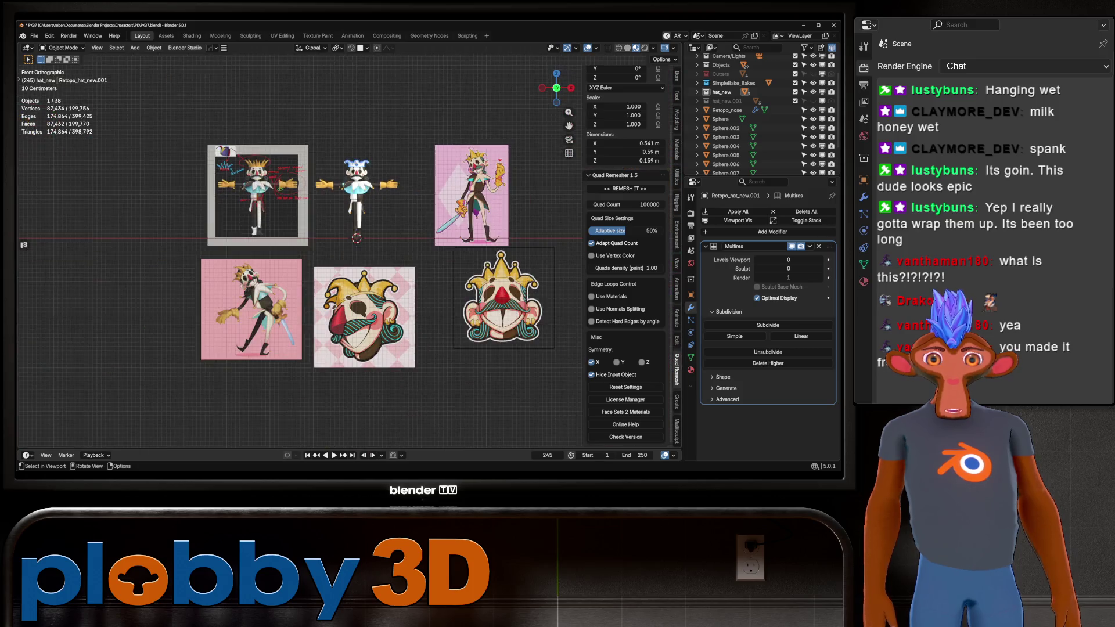
{"action": "key", "text": "KP_Decimal"}
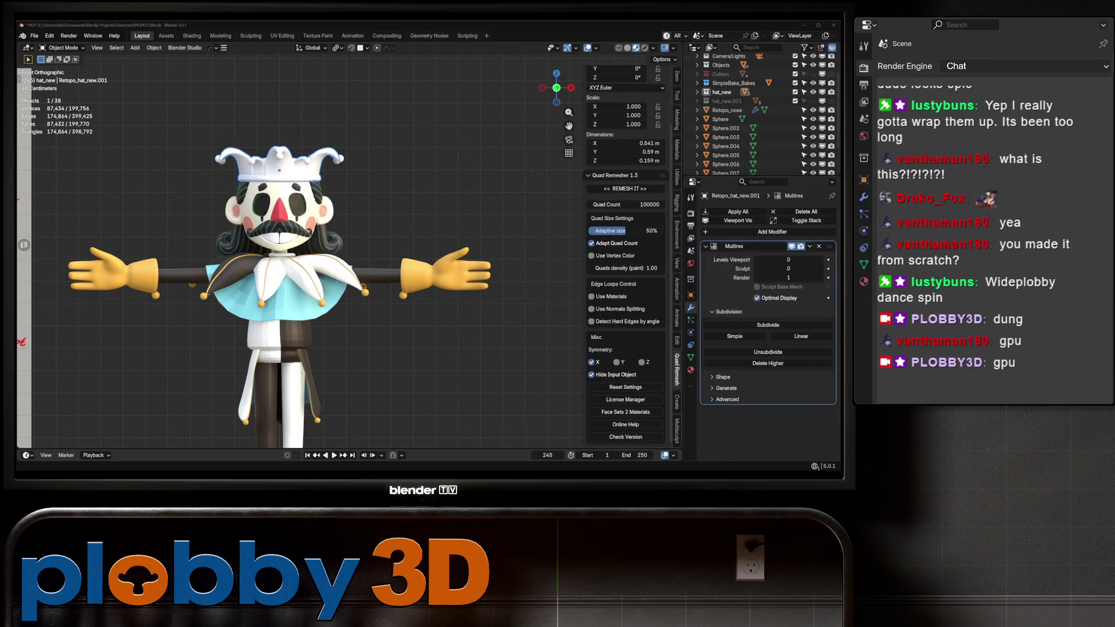
{"action": "key", "text": "Home"}
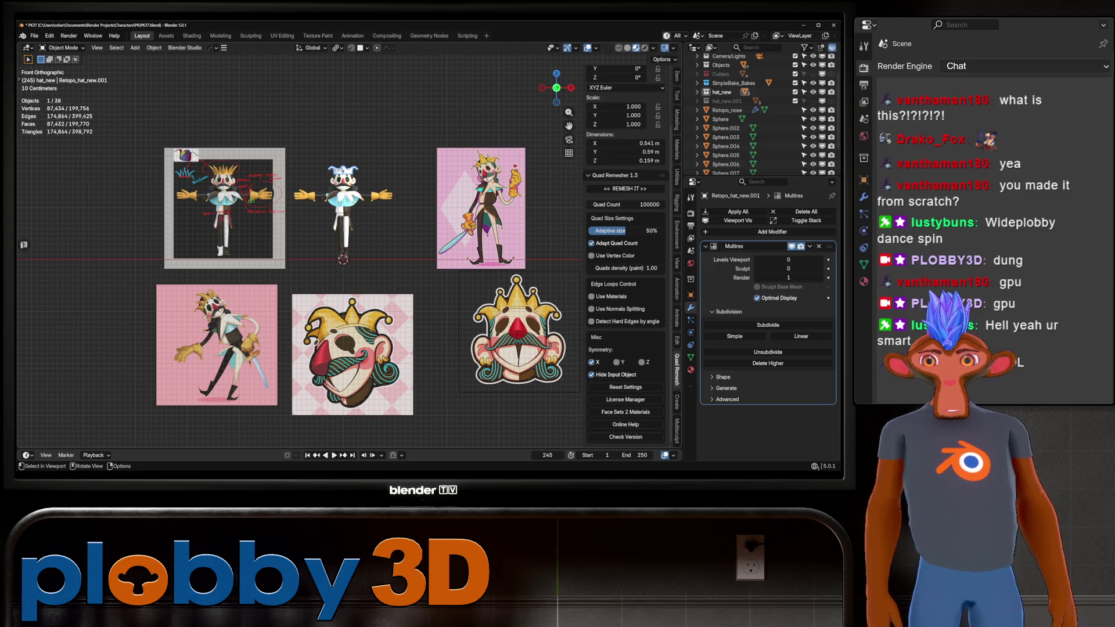
{"action": "scroll", "coordinate": [346, 146], "scroll_direction": "up", "scroll_amount": 3}
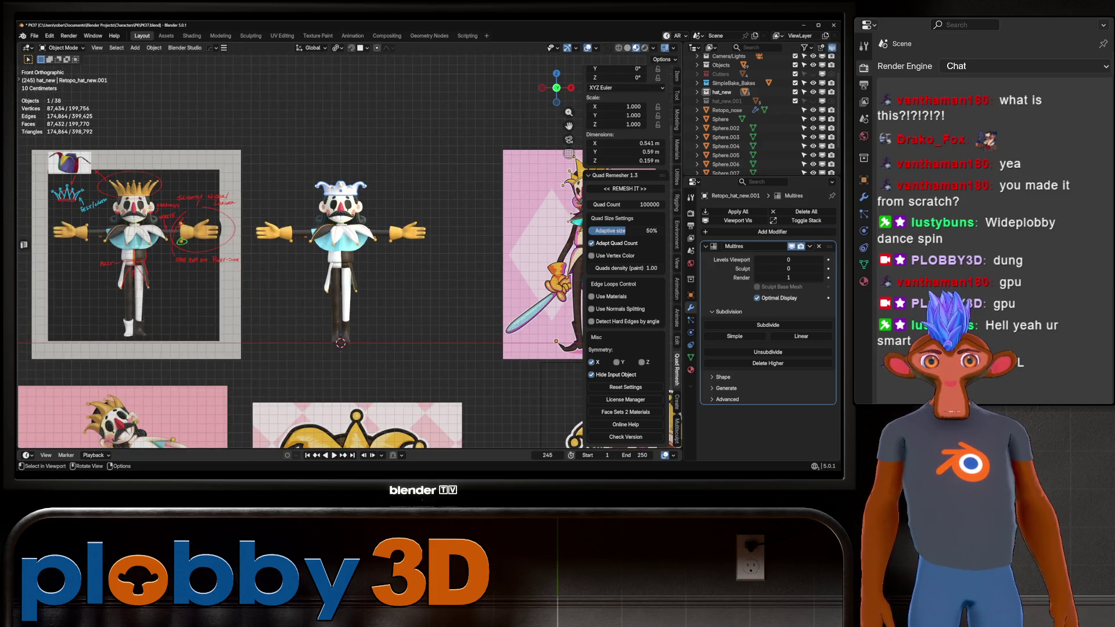
{"action": "mouse_move", "coordinate": [343, 244]}
{"action": "middle_mouse_down"}
{"action": "mouse_move", "coordinate": [356, 211]}
{"action": "mouse_move", "coordinate": [355, 253]}
{"action": "middle_mouse_up"}
{"action": "scroll", "coordinate": [348, 238], "scroll_direction": "up", "scroll_amount": 5}
{"action": "key", "text": "KP_1"}
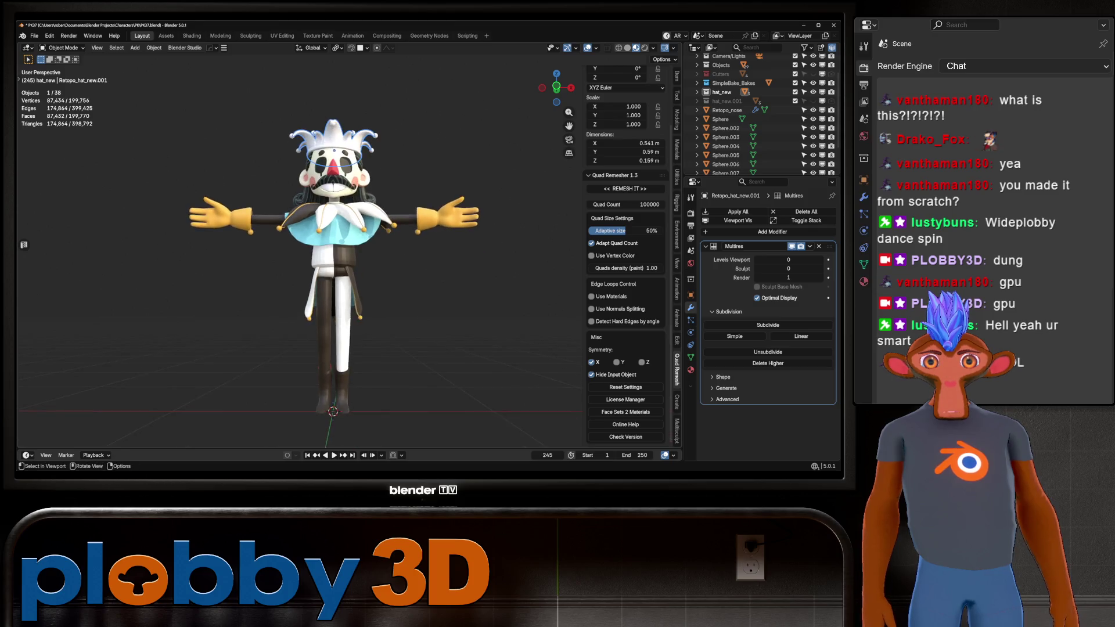
{"action": "scroll", "coordinate": [325, 244], "scroll_direction": "up", "scroll_amount": 2}
{"action": "scroll", "coordinate": [326, 244], "scroll_direction": "down", "scroll_amount": 4}
{"action": "scroll", "coordinate": [325, 244], "scroll_direction": "up", "scroll_amount": 2}
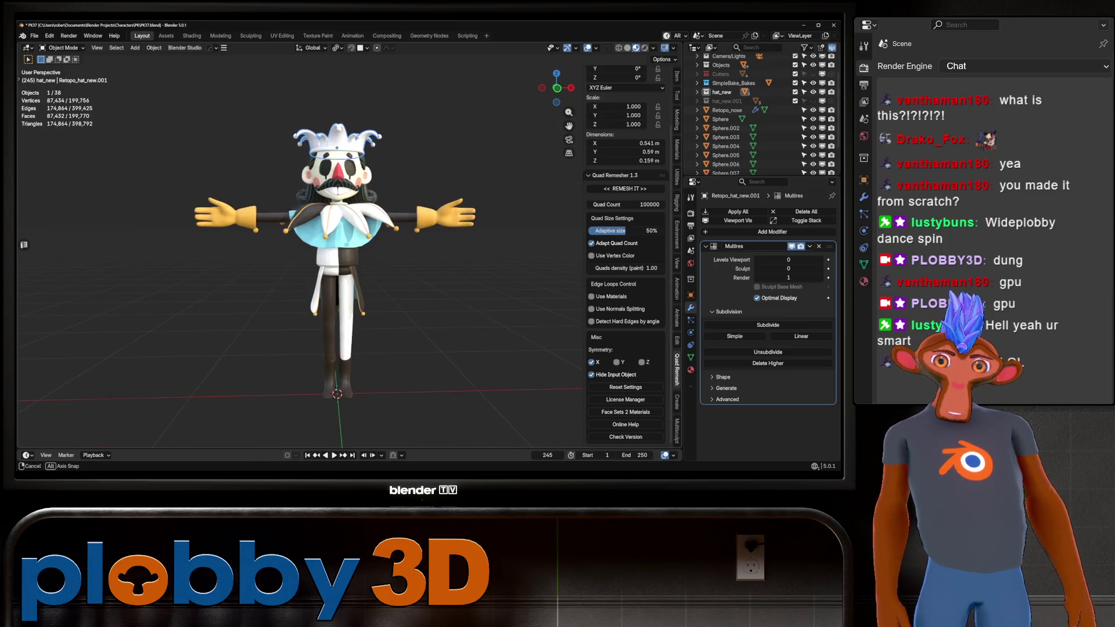
{"action": "mouse_move", "coordinate": [325, 244]}
{"action": "middle_mouse_down", "text": "shift"}
{"action": "mouse_move", "coordinate": [358, 275]}
{"action": "mouse_move", "coordinate": [340, 255]}
{"action": "mouse_move", "coordinate": [354, 201]}
{"action": "mouse_move", "coordinate": [331, 180]}
{"action": "mouse_move", "coordinate": [302, 212]}
{"action": "mouse_move", "coordinate": [400, 200]}
{"action": "mouse_move", "coordinate": [332, 210]}
{"action": "middle_mouse_up", "text": "shift"}
{"action": "scroll", "coordinate": [358, 275], "scroll_direction": "up", "scroll_amount": 4}
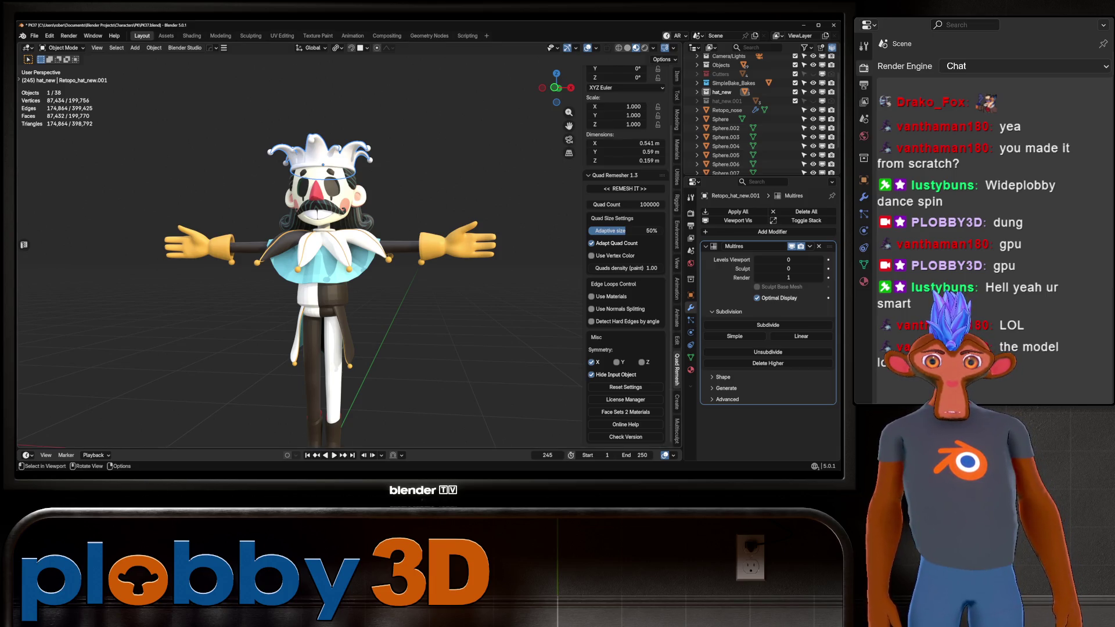
{"action": "scroll", "coordinate": [313, 256], "scroll_direction": "down", "scroll_amount": 10}
{"action": "key", "text": "KP_1"}
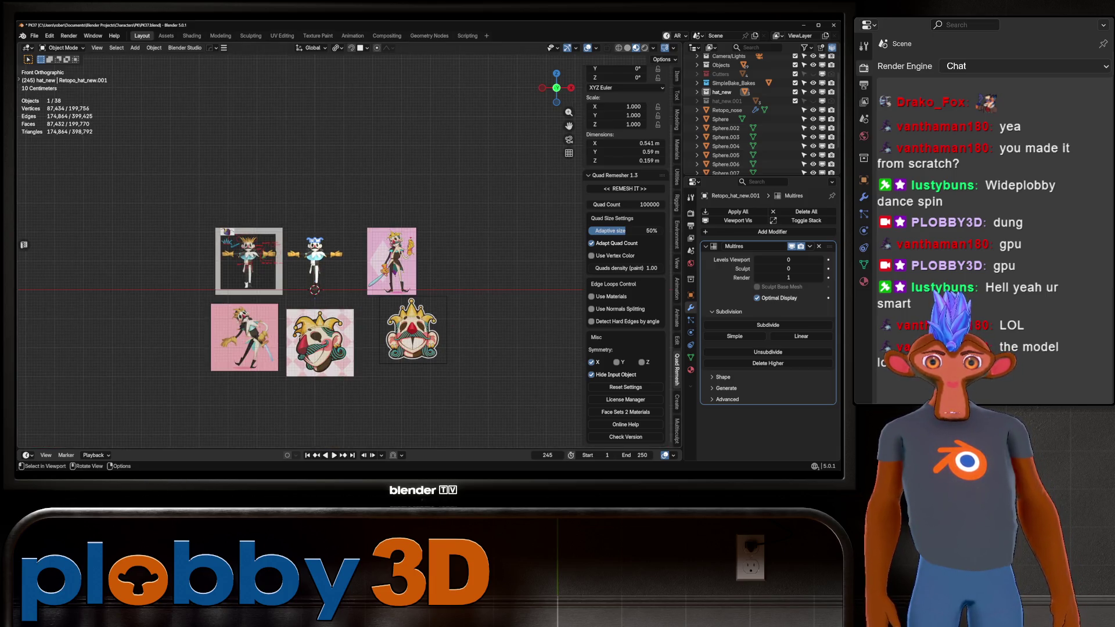
{"action": "mouse_move", "coordinate": [401, 262]}
{"action": "middle_mouse_down", "text": "ctrl"}
{"action": "mouse_move", "coordinate": [401, 226]}
{"action": "mouse_move", "coordinate": [401, 291]}
{"action": "middle_mouse_up", "text": "ctrl"}
{"action": "scroll", "coordinate": [388, 192], "scroll_direction": "up", "scroll_amount": 2}
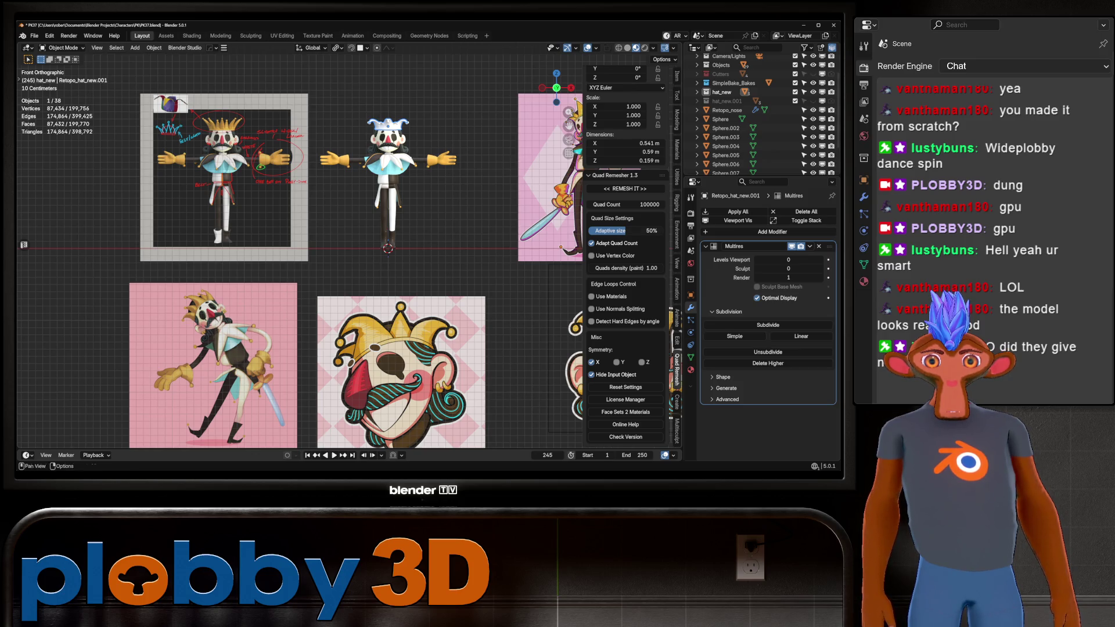
{"action": "scroll", "coordinate": [452, 154], "scroll_direction": "up", "scroll_amount": 8}
Move the Sphere.001 wrist ball down toward the pinky side, fine-tuning it in two moves
{"action": "left_click", "coordinate": [384, 198]}
{"action": "scroll", "coordinate": [383, 197], "scroll_direction": "up", "scroll_amount": 2}
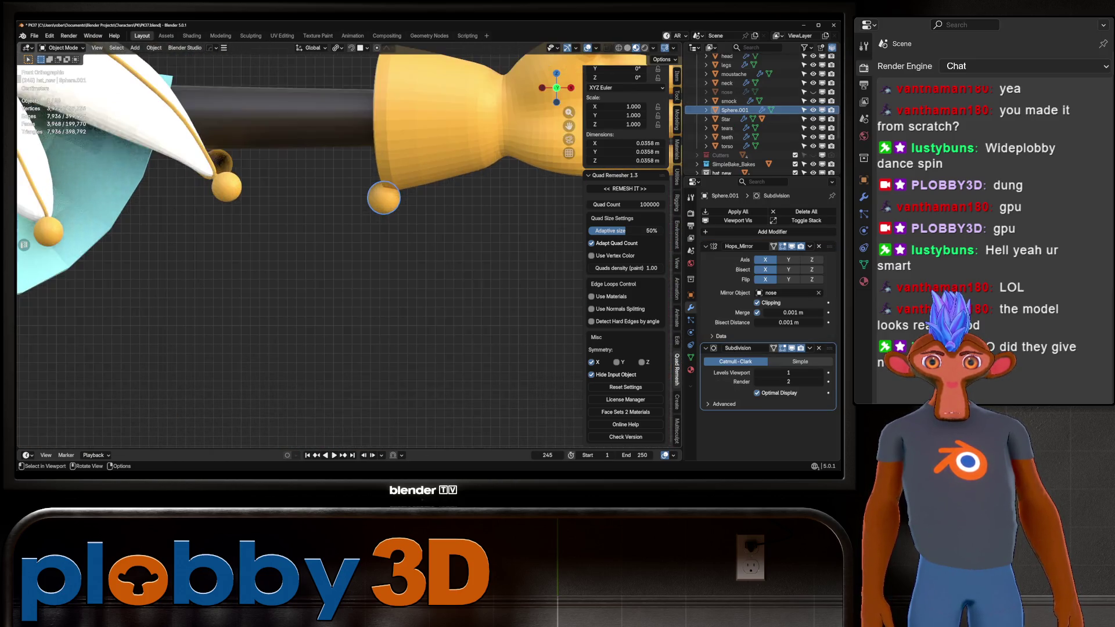
{"action": "key", "text": "g"}
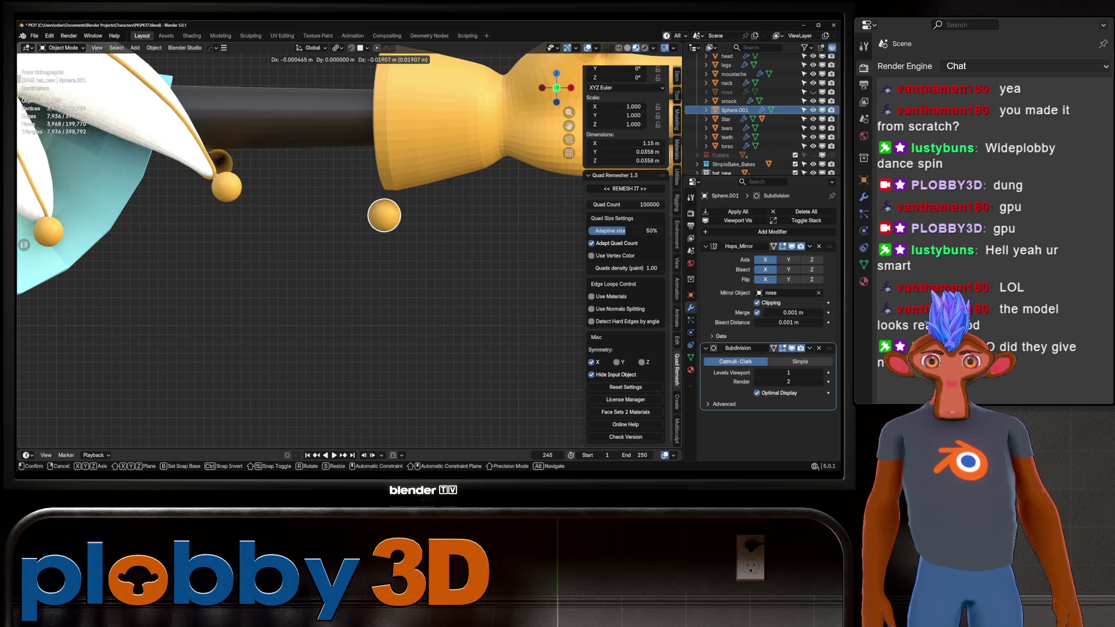
{"action": "key", "text": "Return"}
{"action": "scroll", "coordinate": [299, 244], "scroll_direction": "down", "scroll_amount": 5}
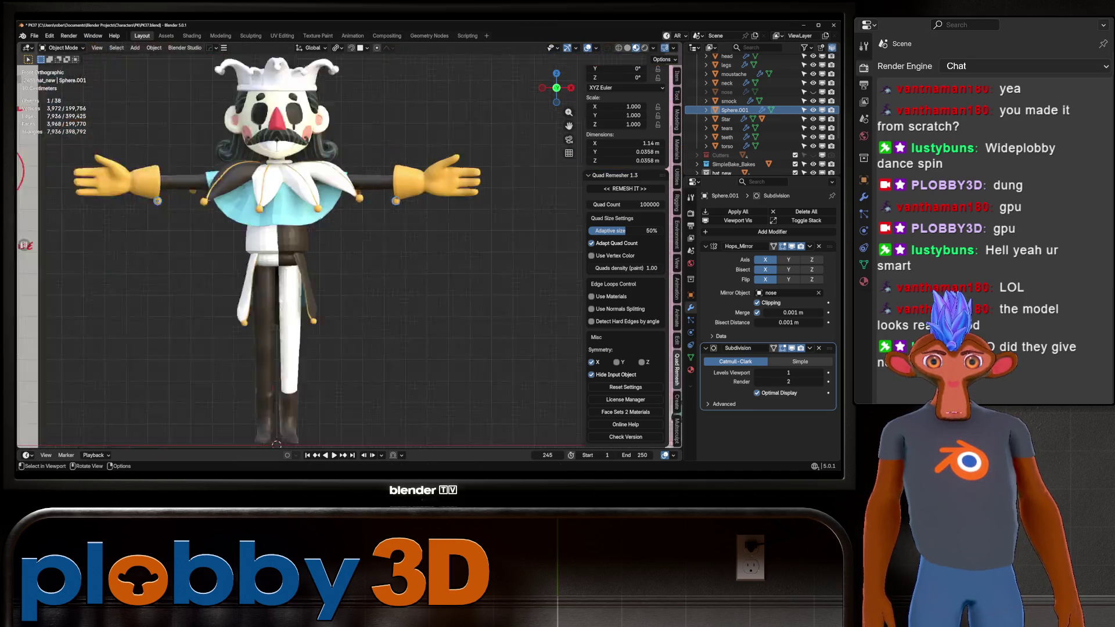
{"action": "scroll", "coordinate": [396, 201], "scroll_direction": "down", "scroll_amount": 2}
{"action": "scroll", "coordinate": [396, 201], "scroll_direction": "up", "scroll_amount": 10}
{"action": "key", "text": "g"}
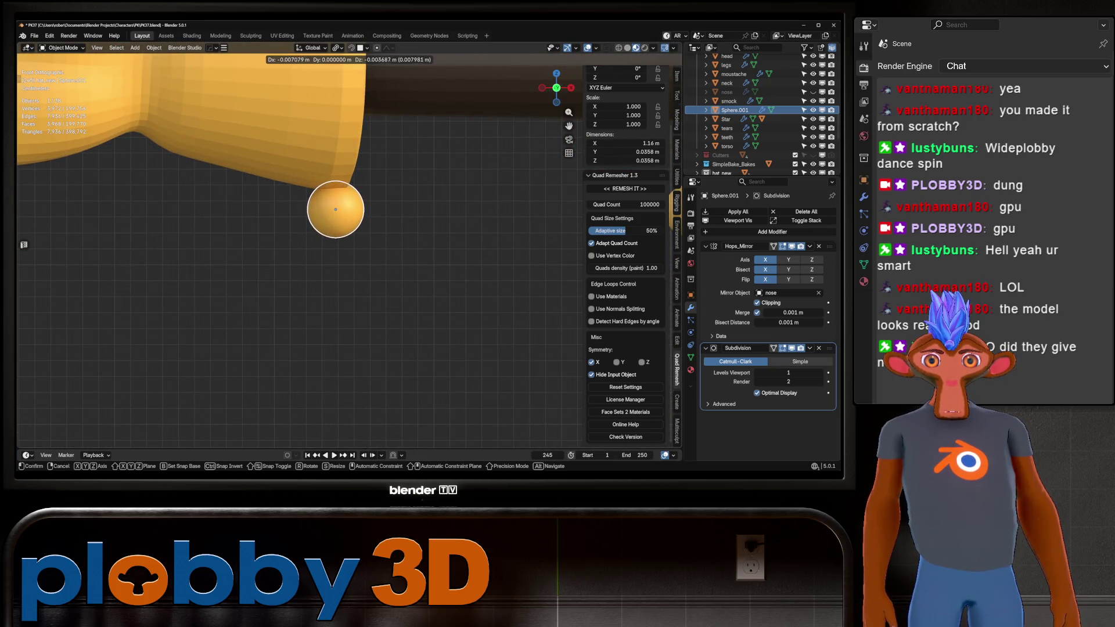
{"action": "key", "text": "Return"}
{"action": "scroll", "coordinate": [335, 209], "scroll_direction": "down", "scroll_amount": 8}
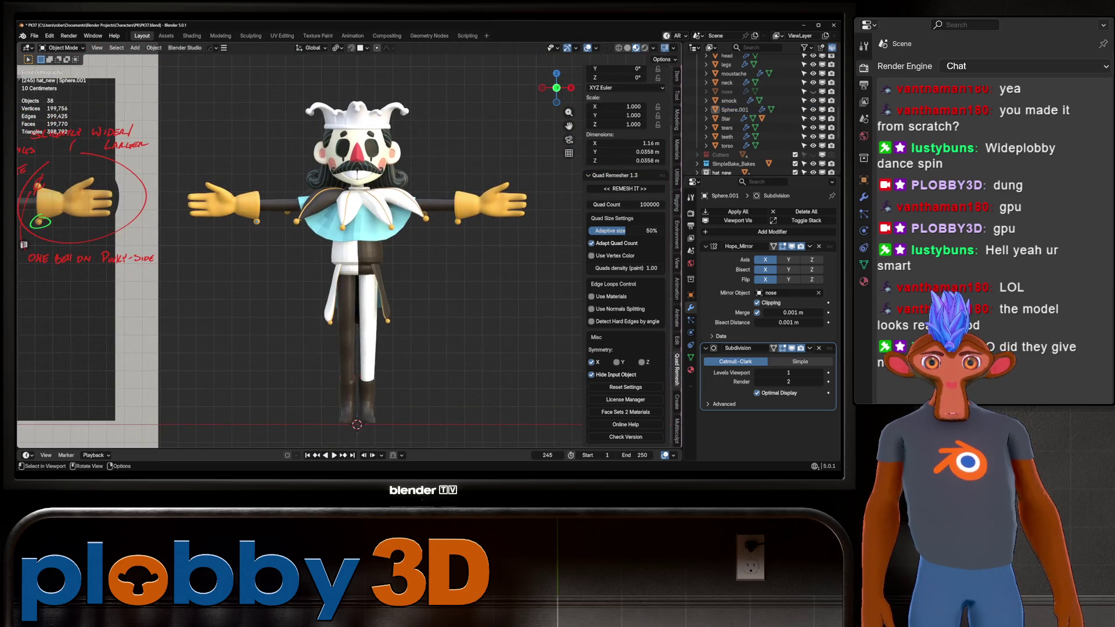
{"action": "scroll", "coordinate": [336, 233], "scroll_direction": "down", "scroll_amount": 4}
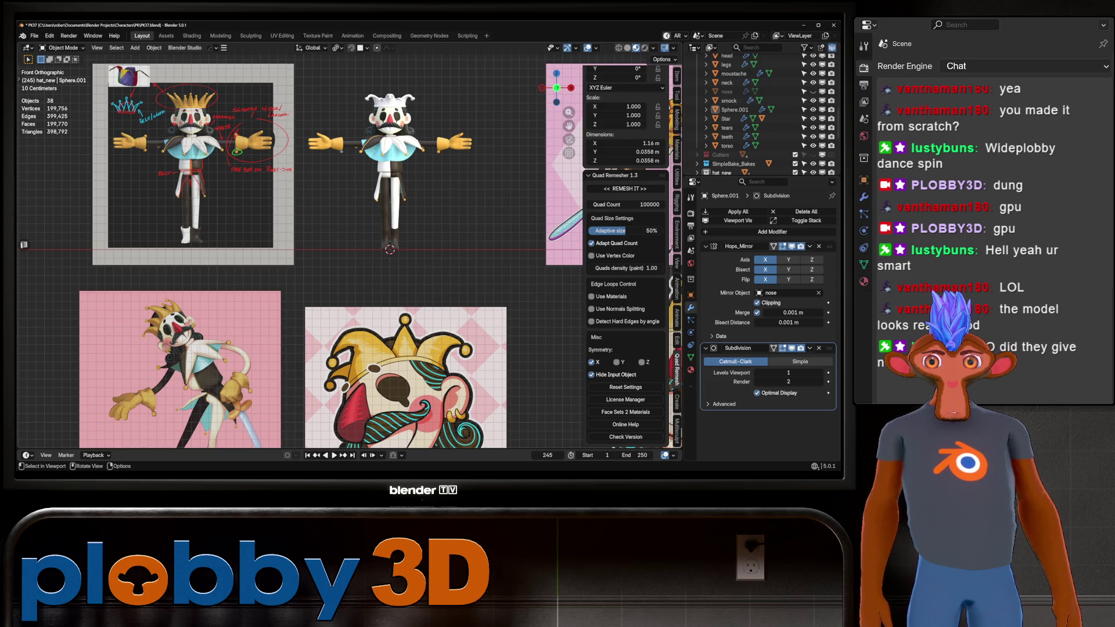
{"action": "scroll", "coordinate": [389, 197], "scroll_direction": "up", "scroll_amount": 10}
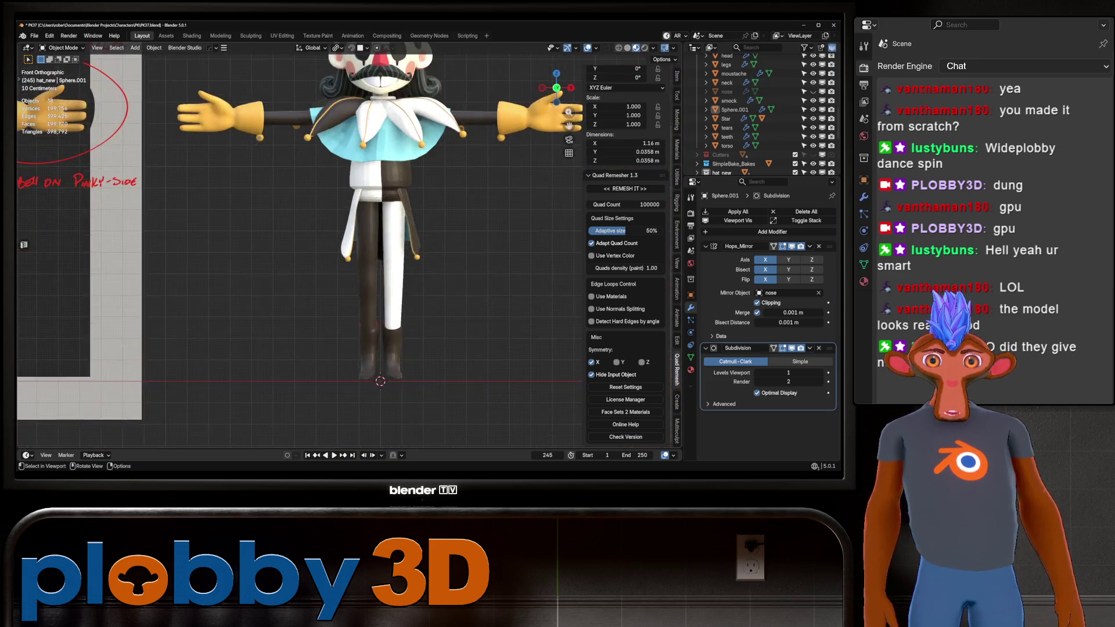
Select the torso and set its Multires subdivision level to 0, then back to 1
{"action": "left_click", "coordinate": [354, 79]}
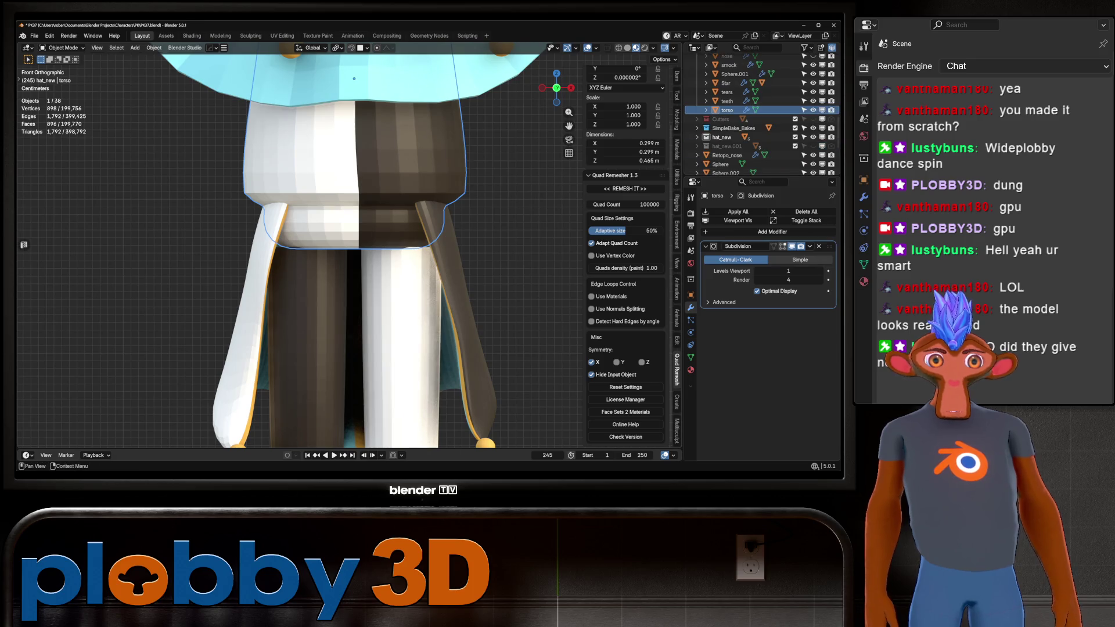
{"action": "scroll", "coordinate": [355, 232], "scroll_direction": "down", "scroll_amount": 4}
{"action": "key", "text": "ctrl+0"}
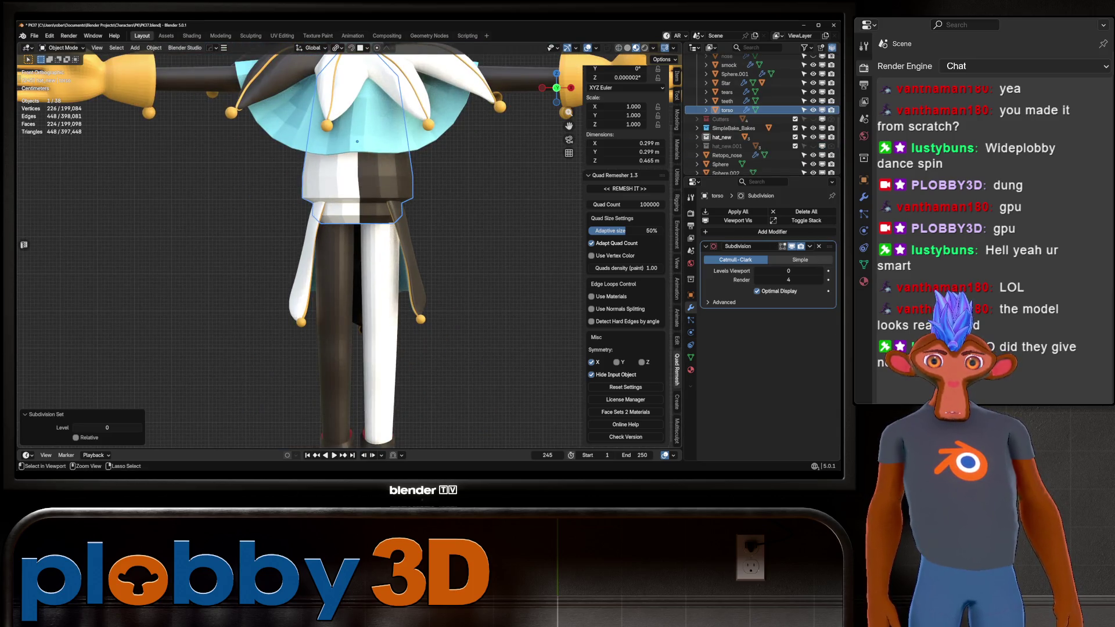
{"action": "key", "text": "ctrl+1"}
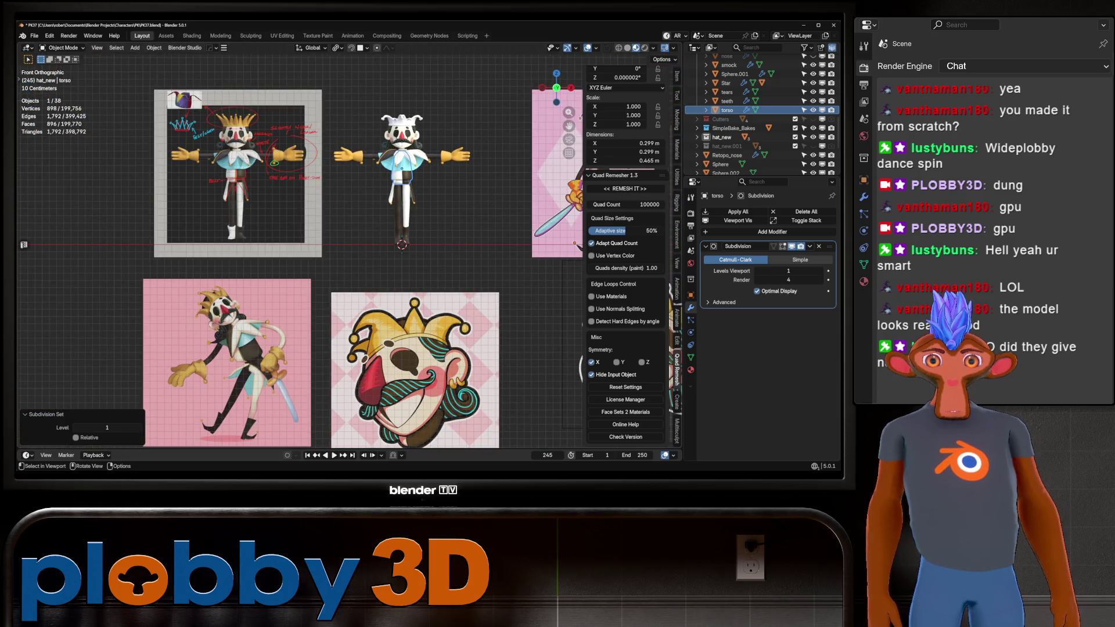
{"action": "scroll", "coordinate": [302, 249], "scroll_direction": "up", "scroll_amount": 2}
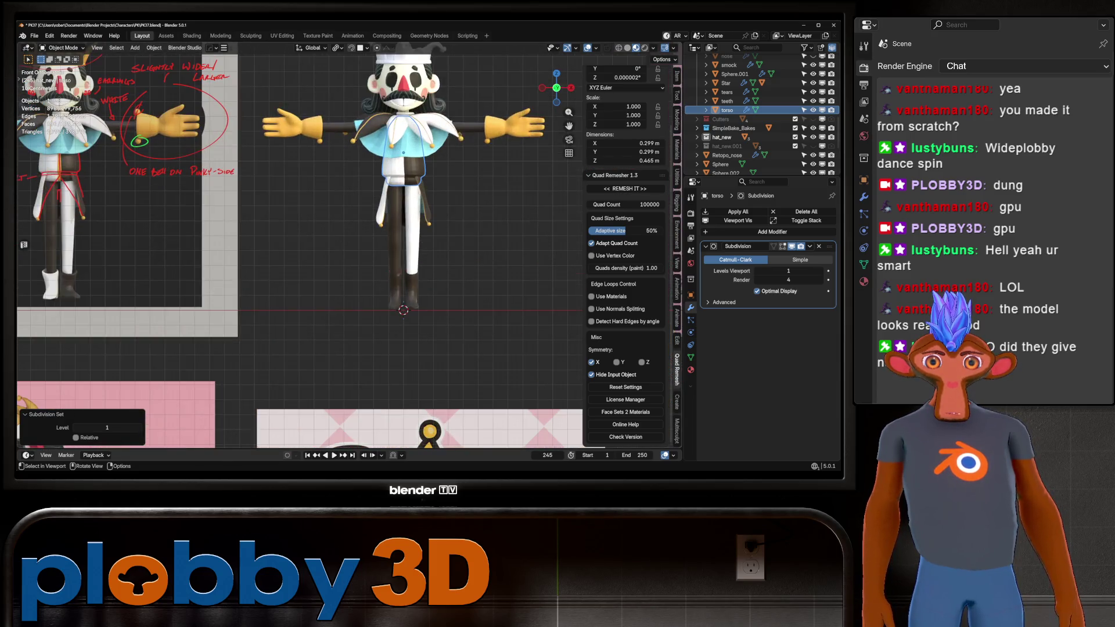
{"action": "scroll", "coordinate": [302, 249], "scroll_direction": "down", "scroll_amount": 4}
{"action": "scroll", "coordinate": [302, 250], "scroll_direction": "up", "scroll_amount": 2}
{"action": "scroll", "coordinate": [250, 122], "scroll_direction": "up", "scroll_amount": 2}
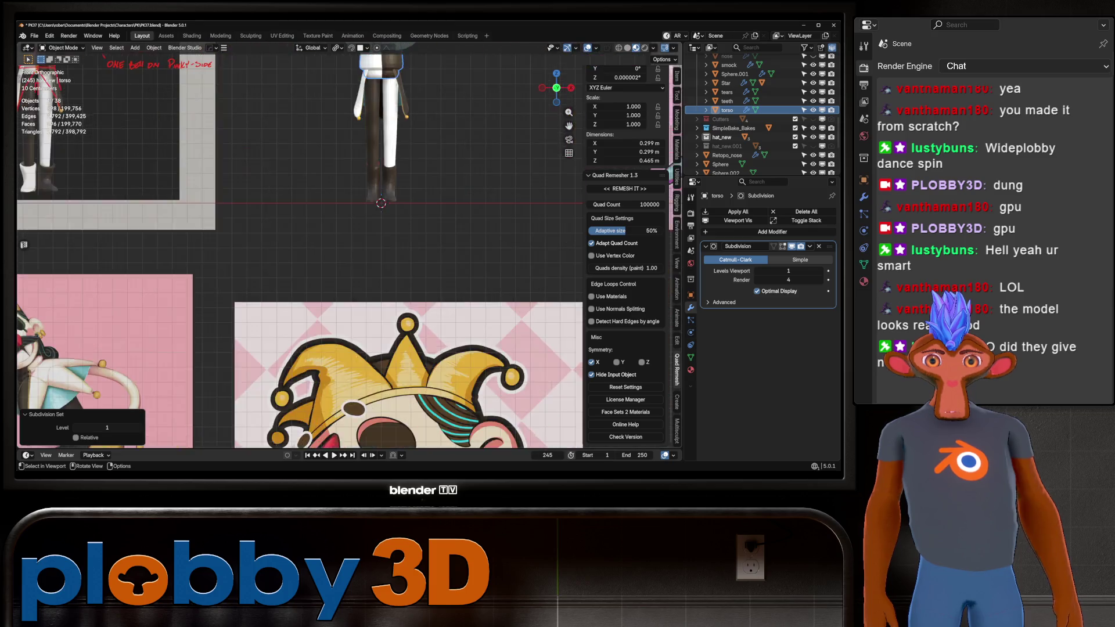
{"action": "scroll", "coordinate": [250, 122], "scroll_direction": "down", "scroll_amount": 2}
{"action": "scroll", "coordinate": [250, 122], "scroll_direction": "up", "scroll_amount": 5}
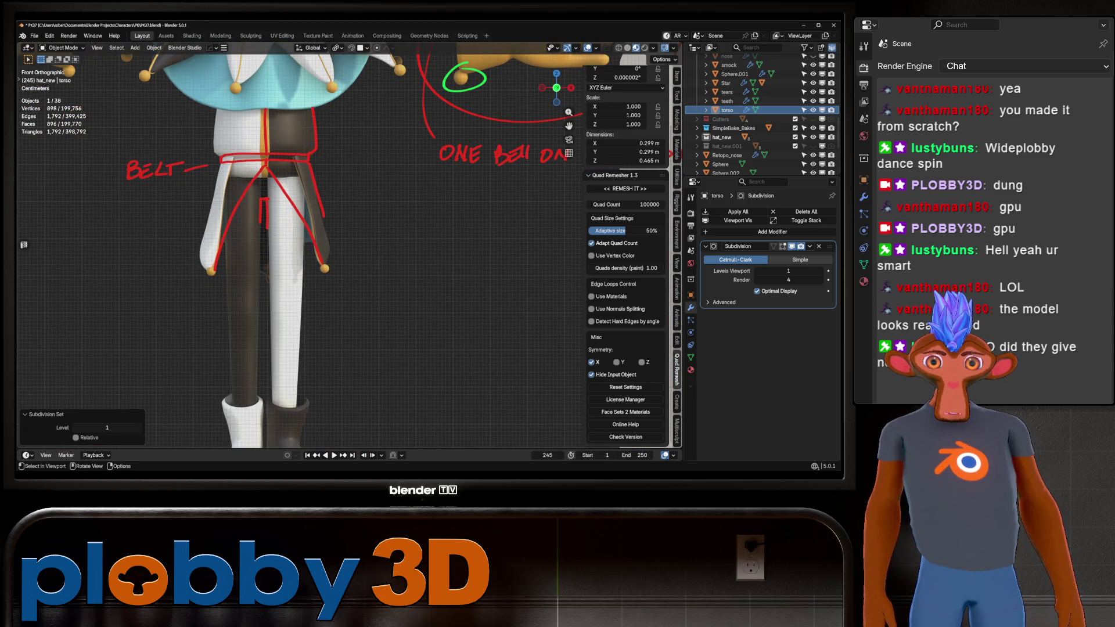
{"action": "scroll", "coordinate": [302, 250], "scroll_direction": "down", "scroll_amount": 5}
Switch to Front view and frame the pink character reference sheets
{"action": "middle_click_drag", "start_coordinate": [303, 250], "coordinate": [546, 250]}
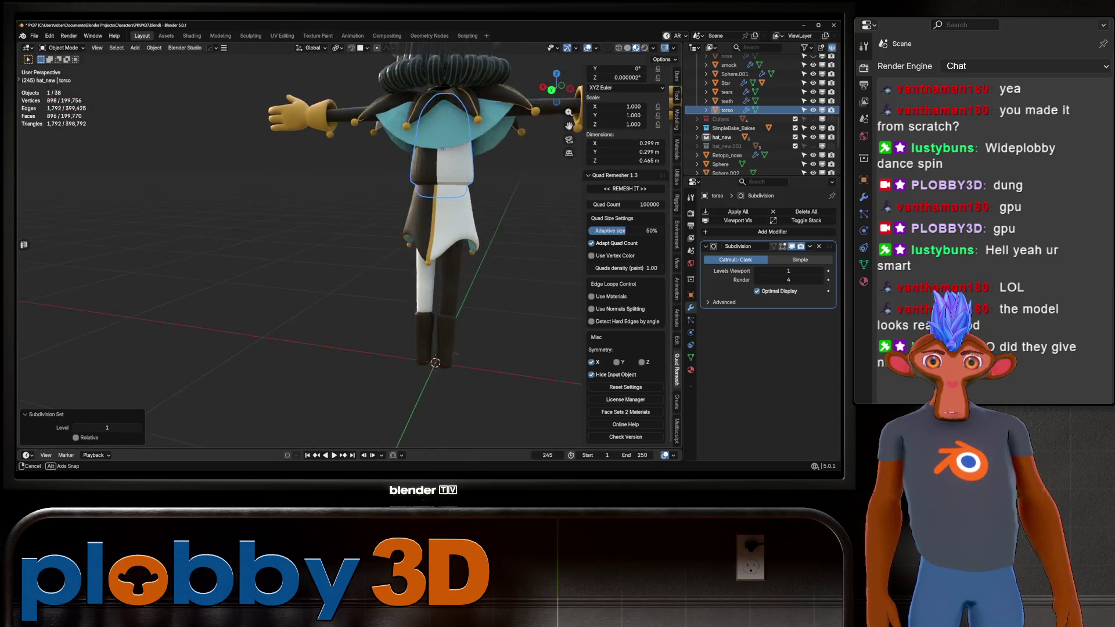
{"action": "scroll", "coordinate": [546, 250], "scroll_direction": "up", "scroll_amount": 3}
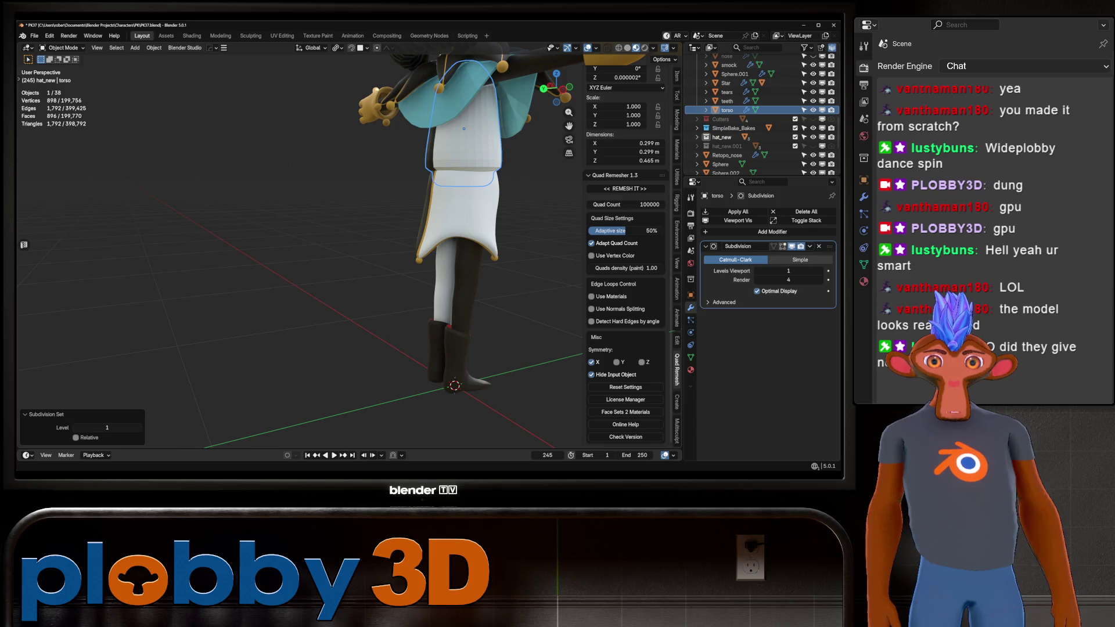
{"action": "key", "text": "KP_1"}
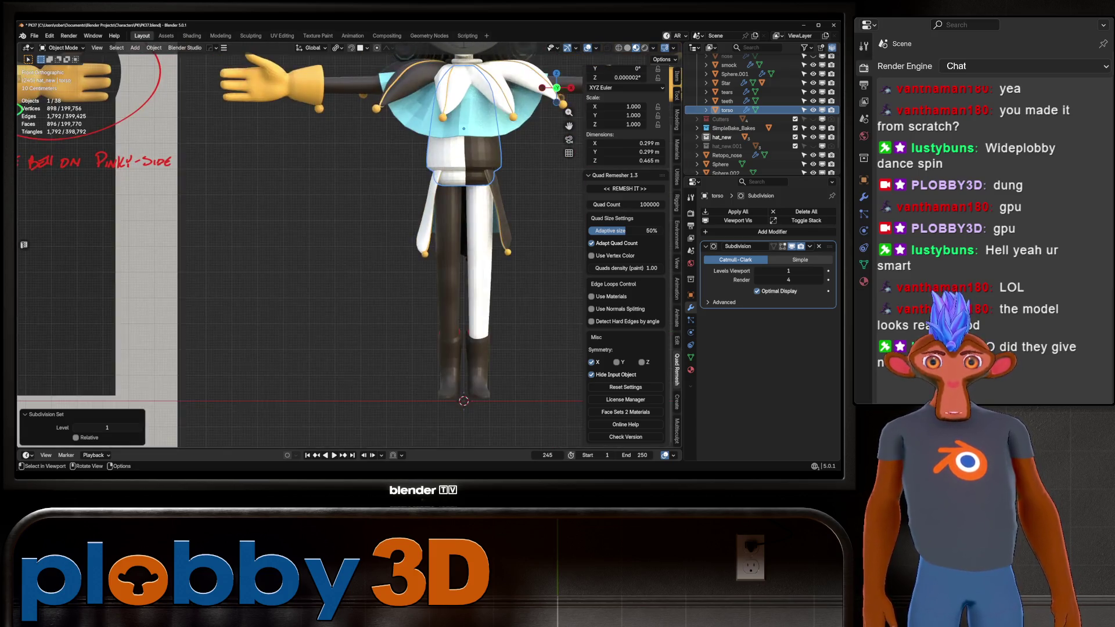
{"action": "scroll", "coordinate": [302, 250], "scroll_direction": "down", "scroll_amount": 5}
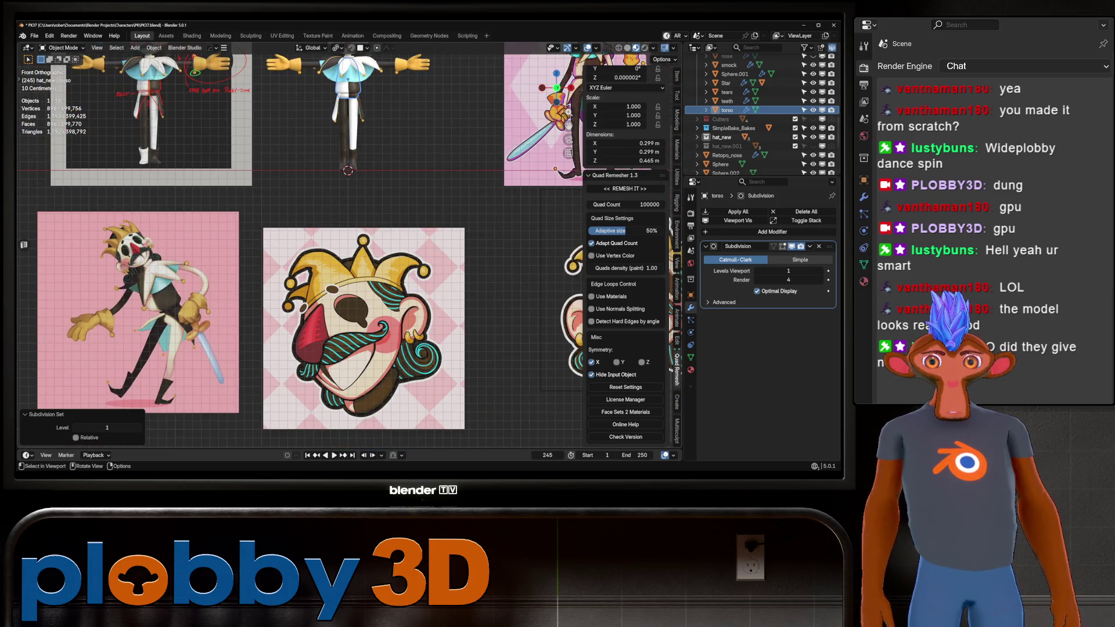
{"action": "middle_click_drag", "start_coordinate": [406, 250], "coordinate": [128, 283], "text": "shift"}
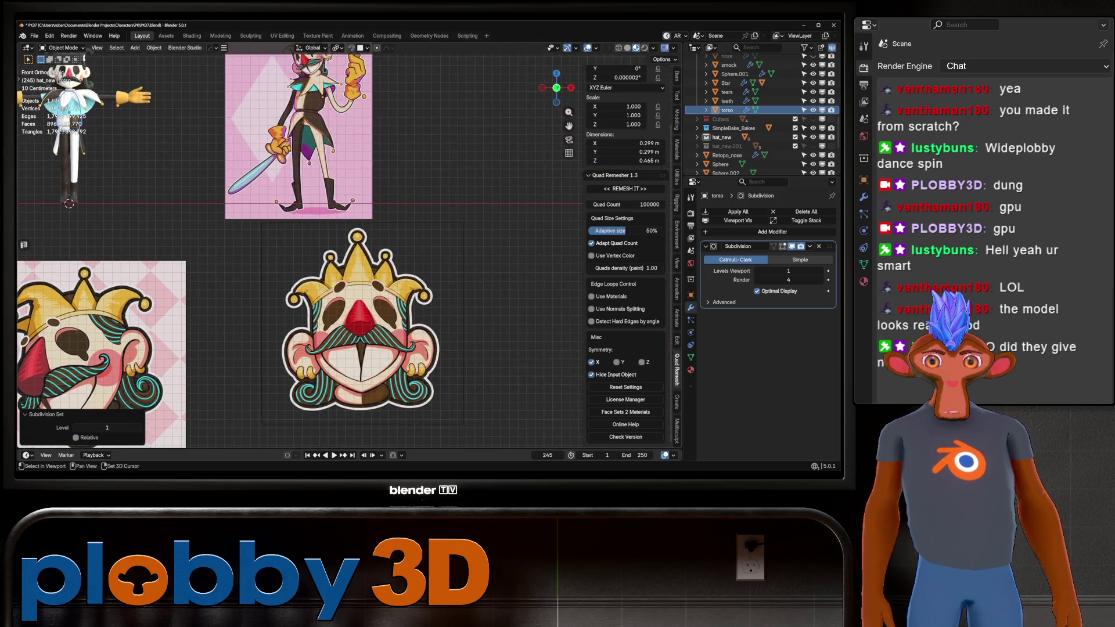
{"action": "scroll", "coordinate": [267, 186], "scroll_direction": "up", "scroll_amount": 4}
{"action": "middle_click_drag", "start_coordinate": [349, 174], "coordinate": [349, 302], "text": "shift"}
{"action": "scroll", "coordinate": [349, 302], "scroll_direction": "down", "scroll_amount": 1}
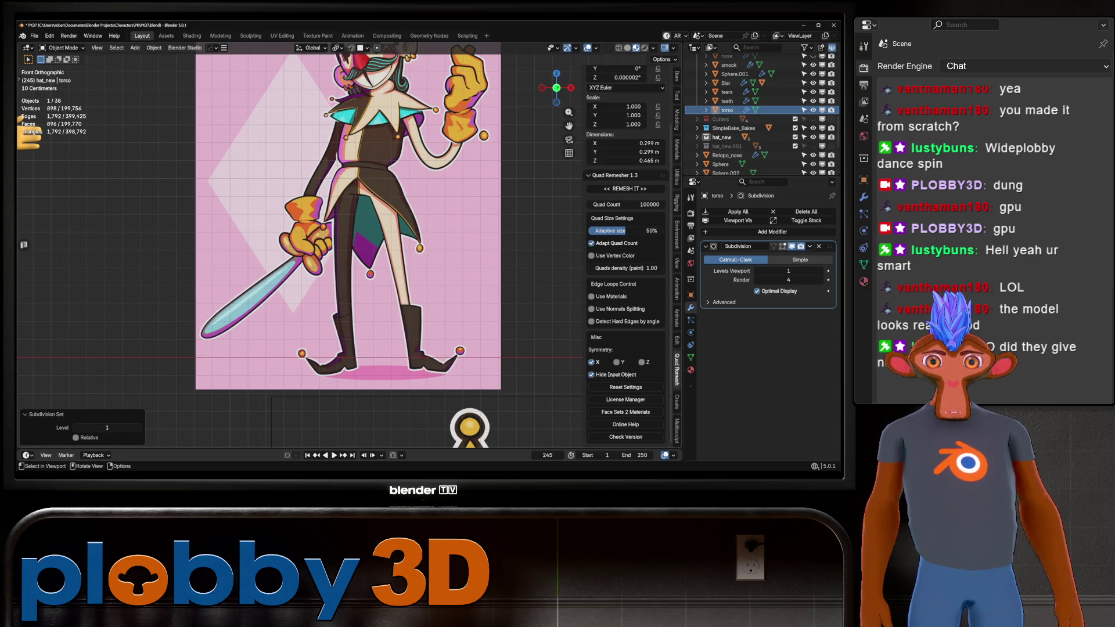
{"action": "scroll", "coordinate": [346, 195], "scroll_direction": "down", "scroll_amount": 2}
{"action": "scroll", "coordinate": [346, 194], "scroll_direction": "down", "scroll_amount": 3}
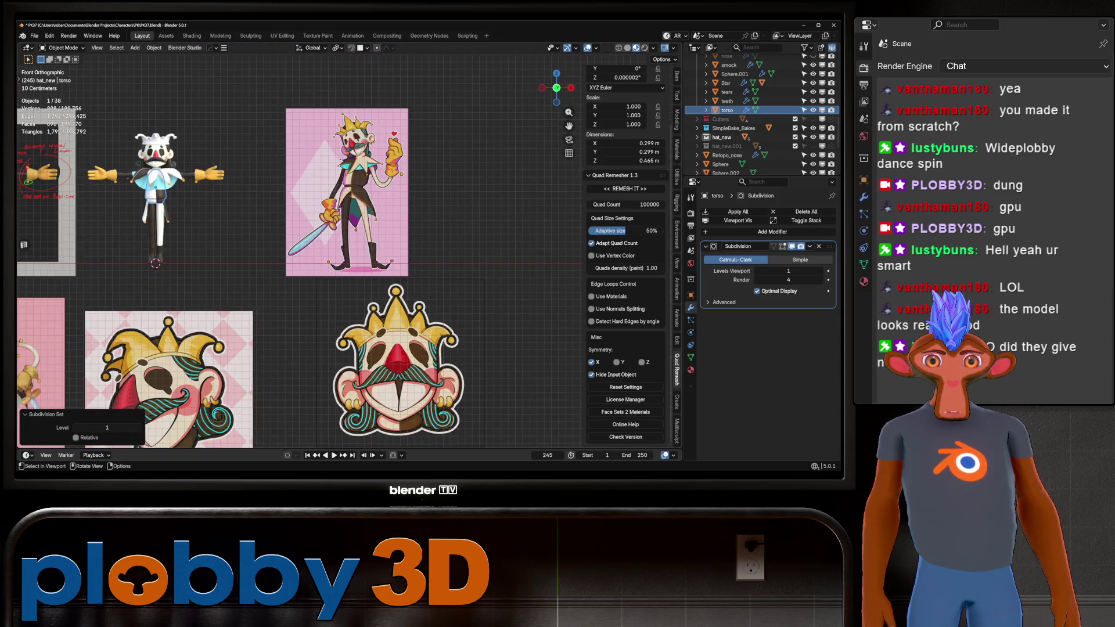
Return to front orthographic view, frame the body, and select the buttflap object
{"action": "middle_click_drag", "start_coordinate": [290, 233], "coordinate": [320, 218]}
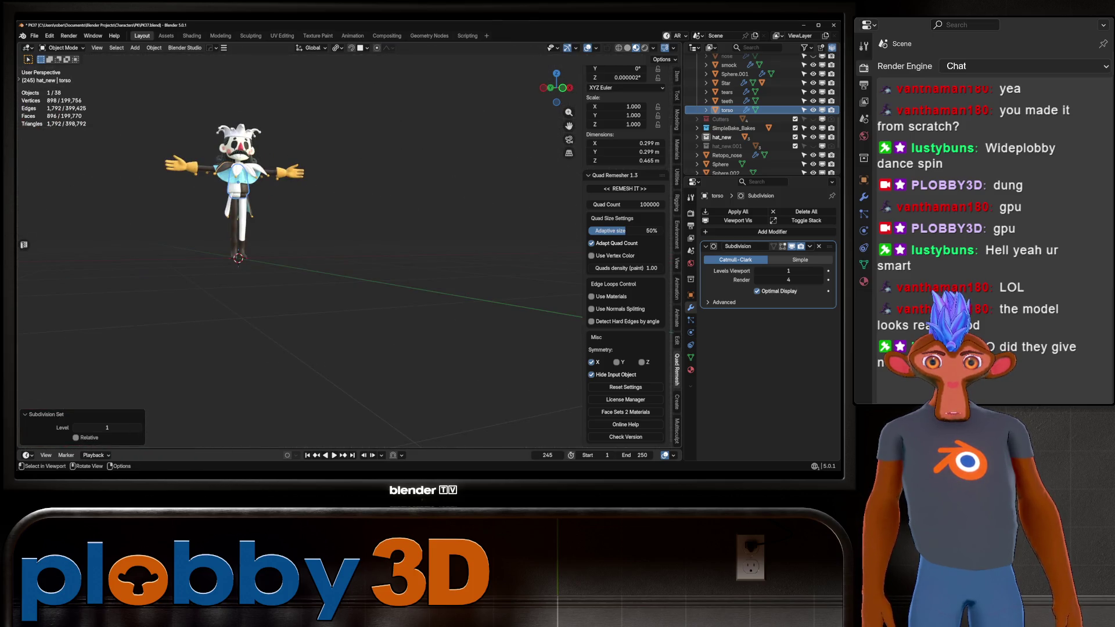
{"action": "key", "text": "KP_1"}
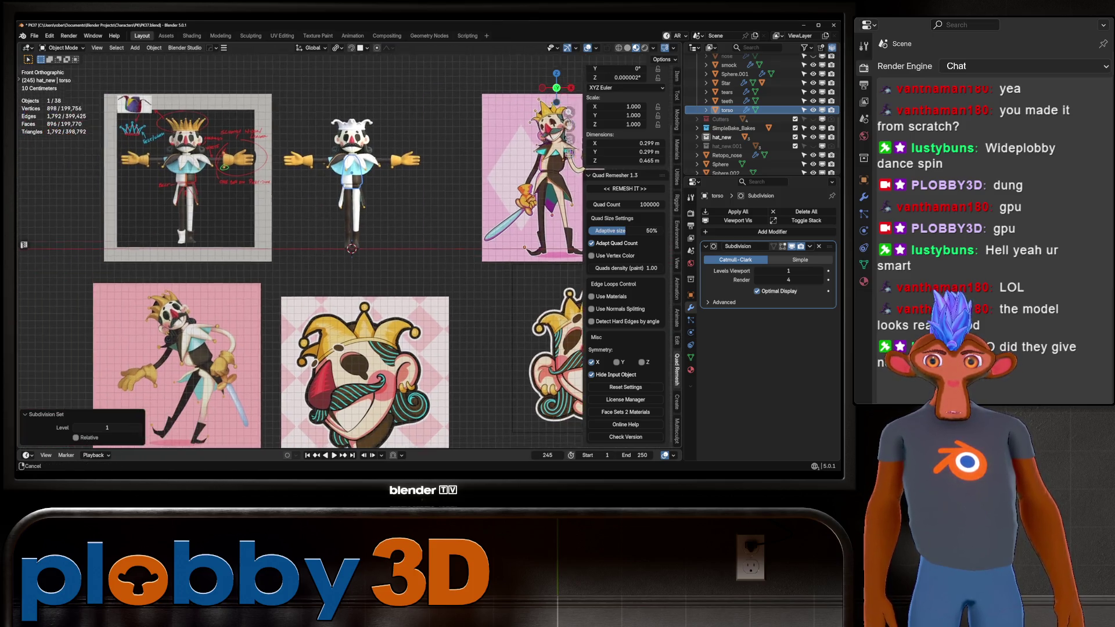
{"action": "scroll", "coordinate": [30, 113], "scroll_direction": "up", "scroll_amount": 5}
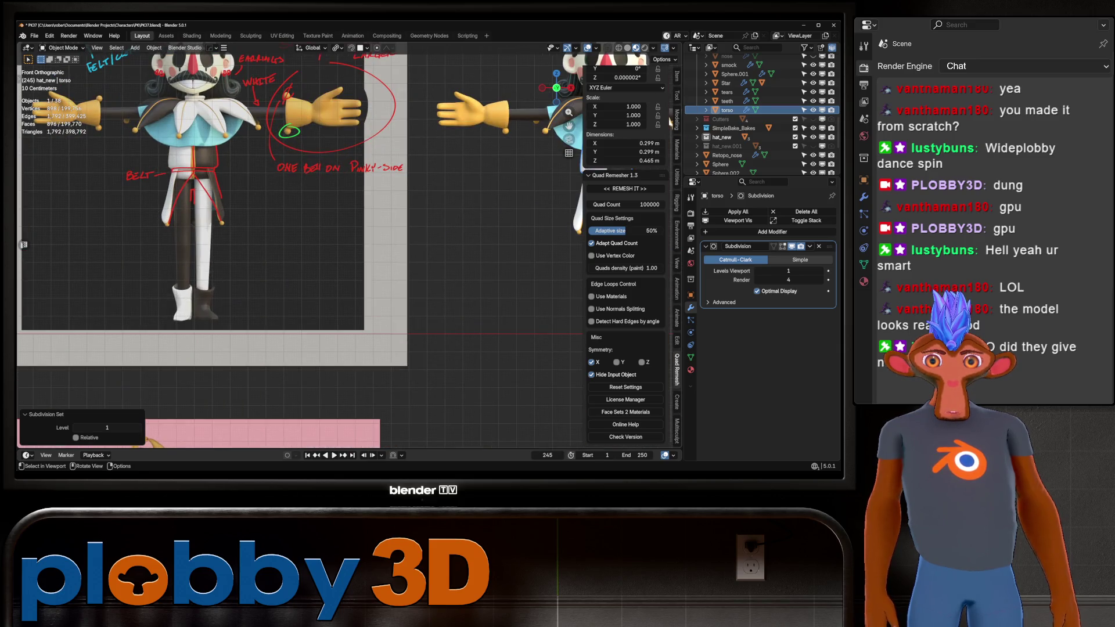
{"action": "key", "text": "KP_Decimal"}
{"action": "left_click", "coordinate": [390, 255]}
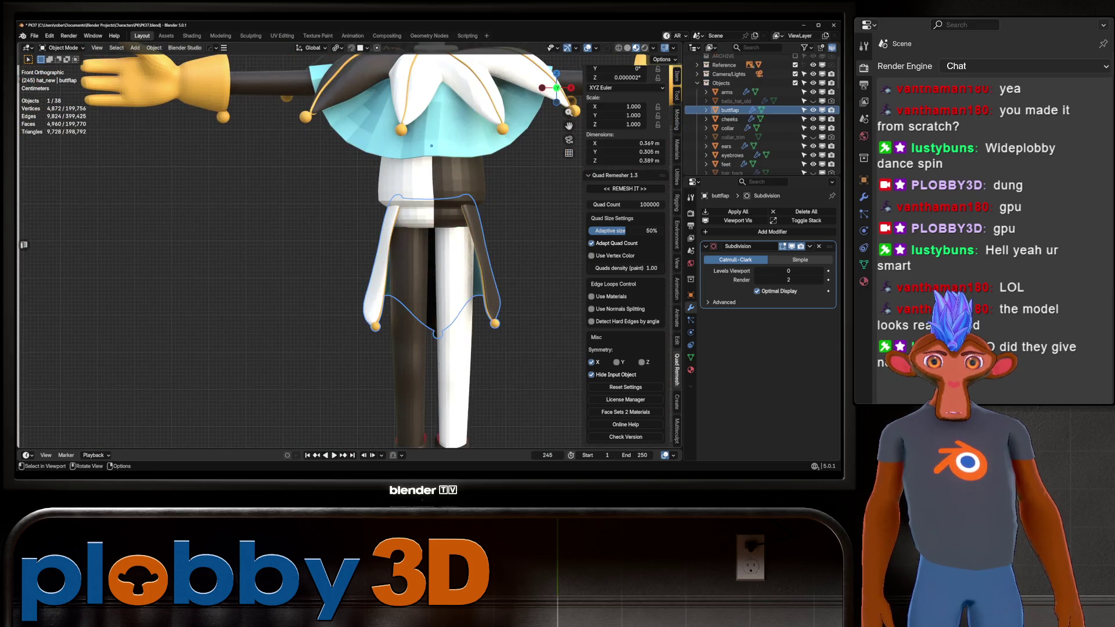
Enter Sculpt Mode on the buttflap, enlarge the brush to 472 px, and make a test stroke
{"action": "key", "text": "ctrl+Tab"}
{"action": "mouse_move", "coordinate": [389, 256]}
{"action": "middle_mouse_down"}
{"action": "mouse_move", "coordinate": [445, 280]}
{"action": "mouse_move", "coordinate": [401, 238]}
{"action": "mouse_move", "coordinate": [412, 236]}
{"action": "mouse_move", "coordinate": [388, 242]}
{"action": "middle_mouse_up"}
{"action": "key", "text": "f"}
{"action": "left_click", "coordinate": [391, 231]}
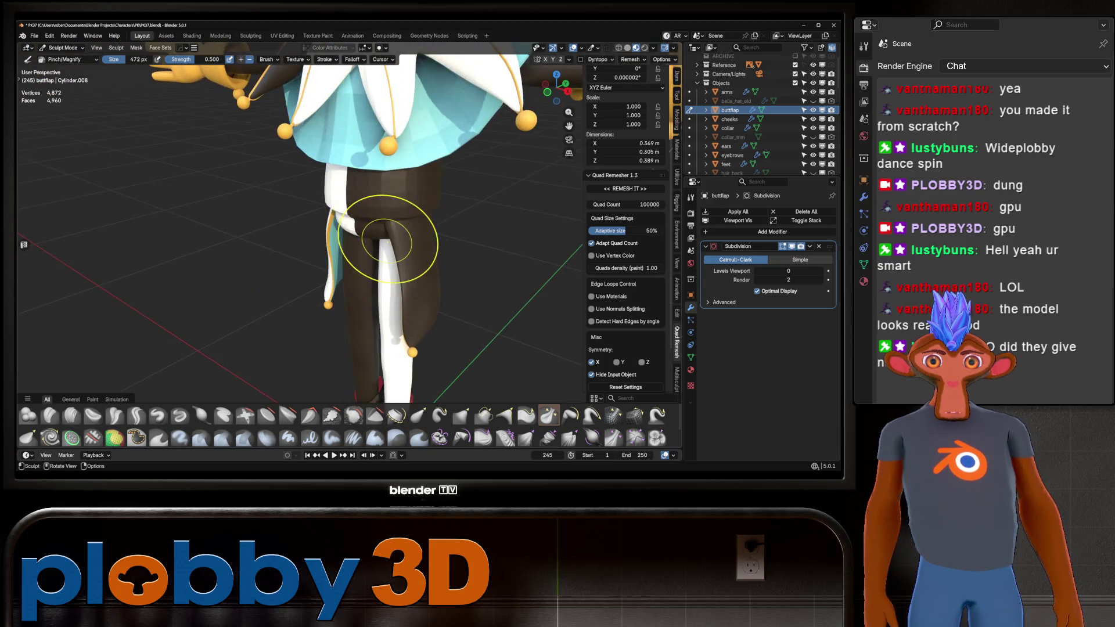
{"action": "left_click_drag", "start_coordinate": [388, 239], "coordinate": [397, 232]}
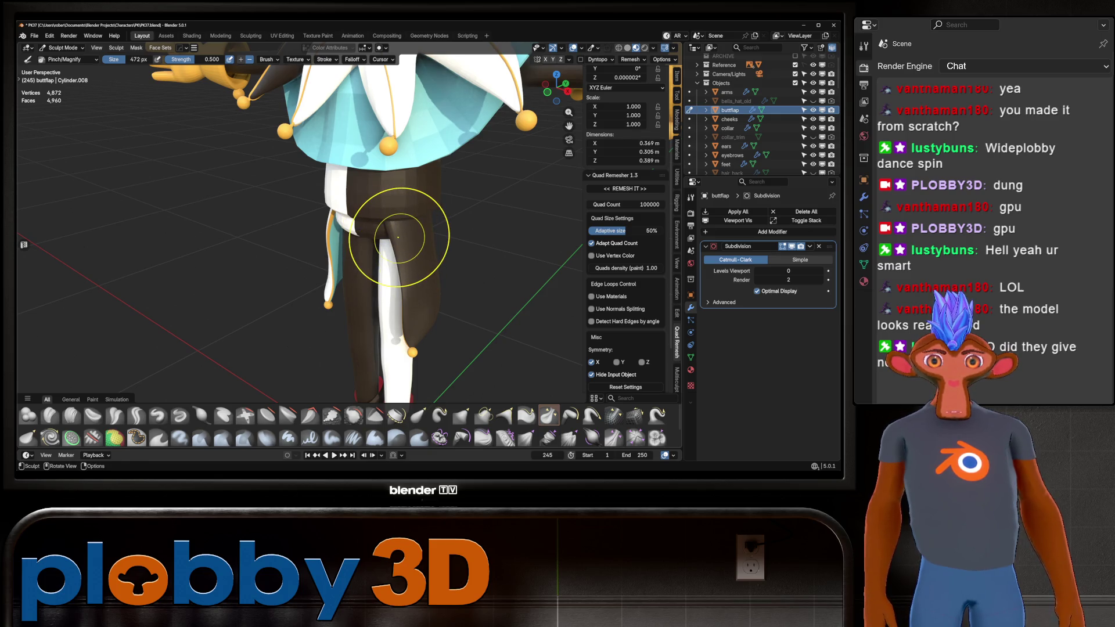
Switch to the Grab brush and pull the flap's shape around the hips
{"action": "key", "text": "g"}
{"action": "mouse_move", "coordinate": [411, 225]}
{"action": "middle_mouse_down"}
{"action": "mouse_move", "coordinate": [386, 249]}
{"action": "mouse_move", "coordinate": [349, 250]}
{"action": "mouse_move", "coordinate": [354, 229]}
{"action": "middle_mouse_up"}
{"action": "mouse_move", "coordinate": [355, 235]}
{"action": "left_mouse_down"}
{"action": "mouse_move", "coordinate": [293, 243]}
{"action": "mouse_move", "coordinate": [285, 262]}
{"action": "mouse_move", "coordinate": [293, 253]}
{"action": "left_mouse_up"}
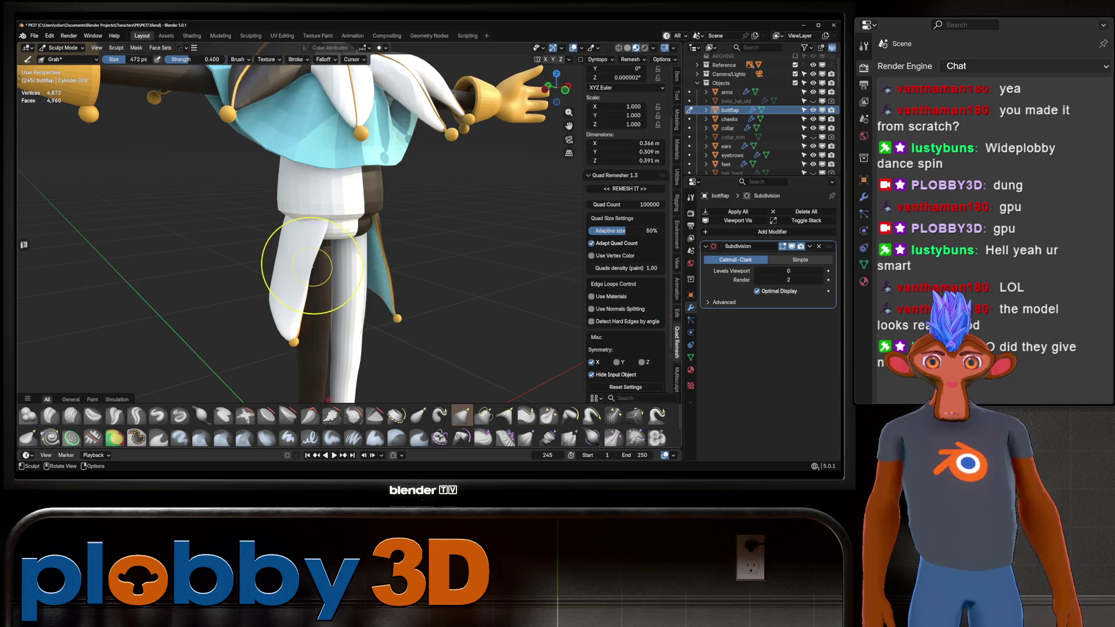
{"action": "mouse_move", "coordinate": [293, 252]}
{"action": "middle_mouse_down"}
{"action": "mouse_move", "coordinate": [316, 250]}
{"action": "mouse_move", "coordinate": [330, 231]}
{"action": "middle_mouse_up"}
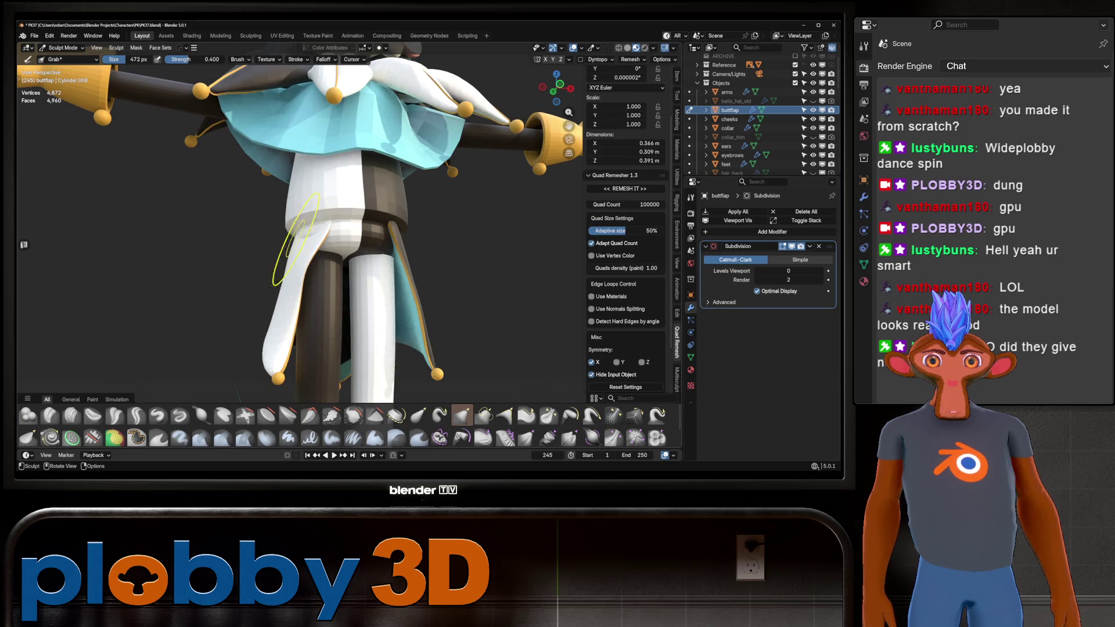
{"action": "mouse_move", "coordinate": [330, 231]}
{"action": "middle_mouse_down"}
{"action": "mouse_move", "coordinate": [286, 212]}
{"action": "mouse_move", "coordinate": [312, 262]}
{"action": "mouse_move", "coordinate": [339, 251]}
{"action": "middle_mouse_up"}
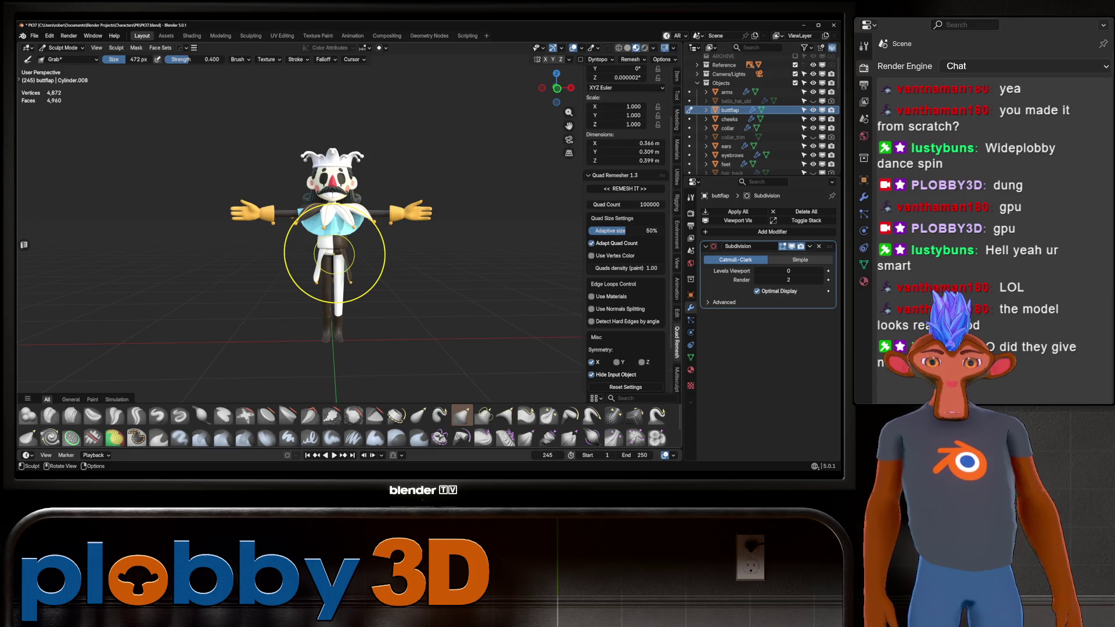
In front view, enlarge the brush to 924 px and grab the panels to match the reference
{"action": "key", "text": "KP_1"}
{"action": "scroll", "coordinate": [304, 262], "scroll_direction": "up", "scroll_amount": 6}
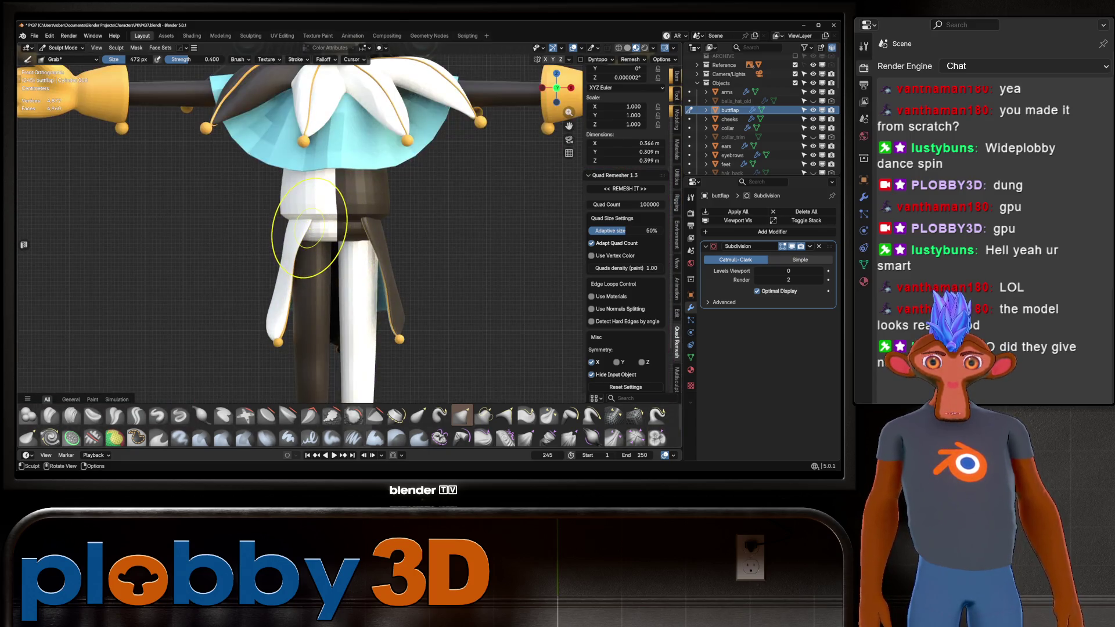
{"action": "left_click", "coordinate": [319, 242]}
{"action": "mouse_move", "coordinate": [319, 242]}
{"action": "left_mouse_down"}
{"action": "mouse_move", "coordinate": [303, 256]}
{"action": "mouse_move", "coordinate": [311, 291]}
{"action": "left_mouse_up"}
{"action": "scroll", "coordinate": [366, 294], "scroll_direction": "down", "scroll_amount": 5}
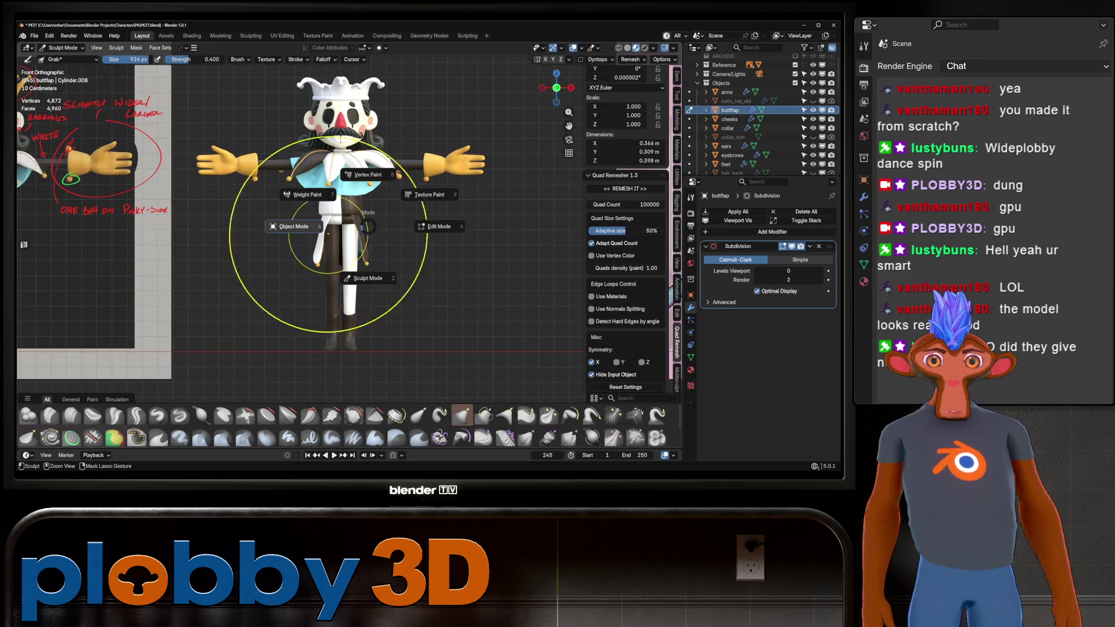
{"action": "key", "text": "ctrl+Tab"}
{"action": "left_click", "coordinate": [323, 222]}
{"action": "key", "text": "ctrl+Tab"}
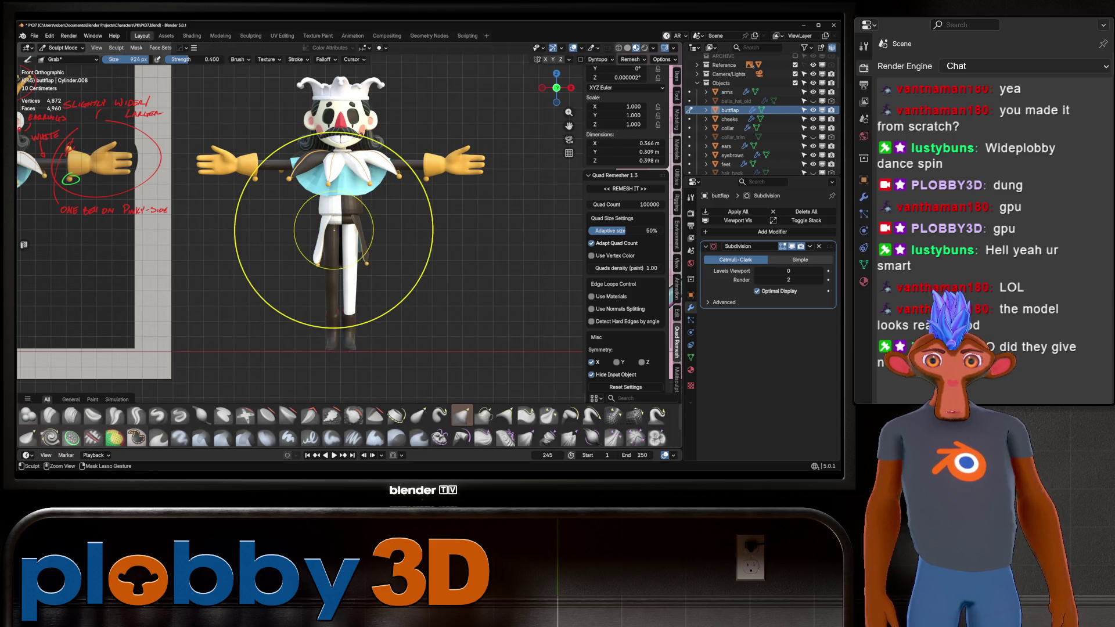
Set the buttflap's origin to its geometry in Object Mode, then return to Sculpt Mode
{"action": "key", "text": "ctrl+Tab"}
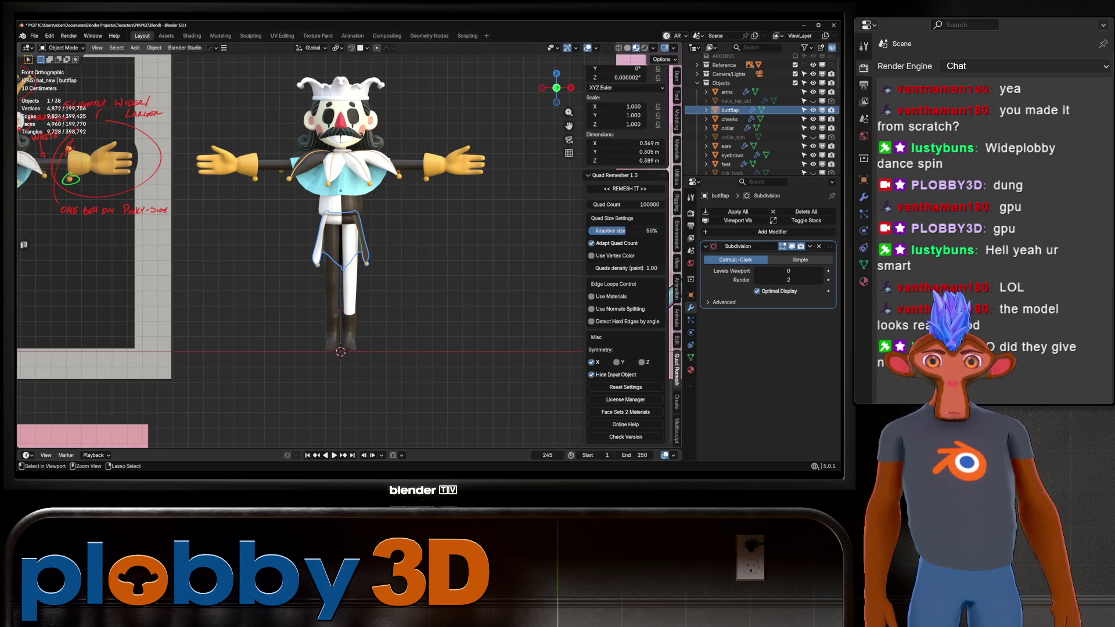
{"action": "scroll", "coordinate": [341, 223], "scroll_direction": "up", "scroll_amount": 2}
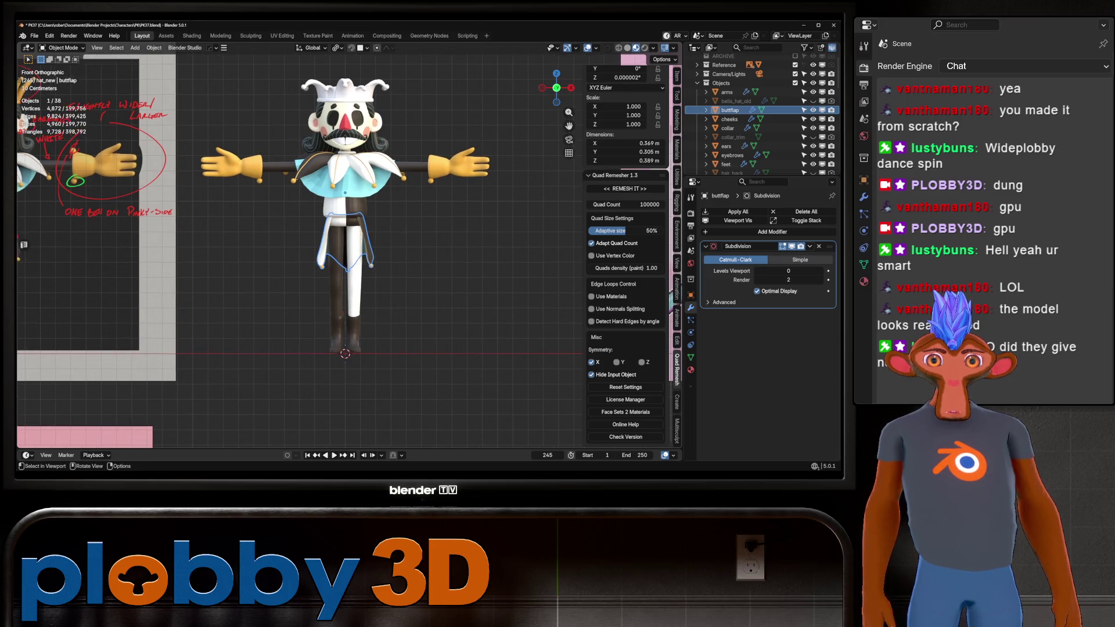
{"action": "key", "text": "ctrl+Tab"}
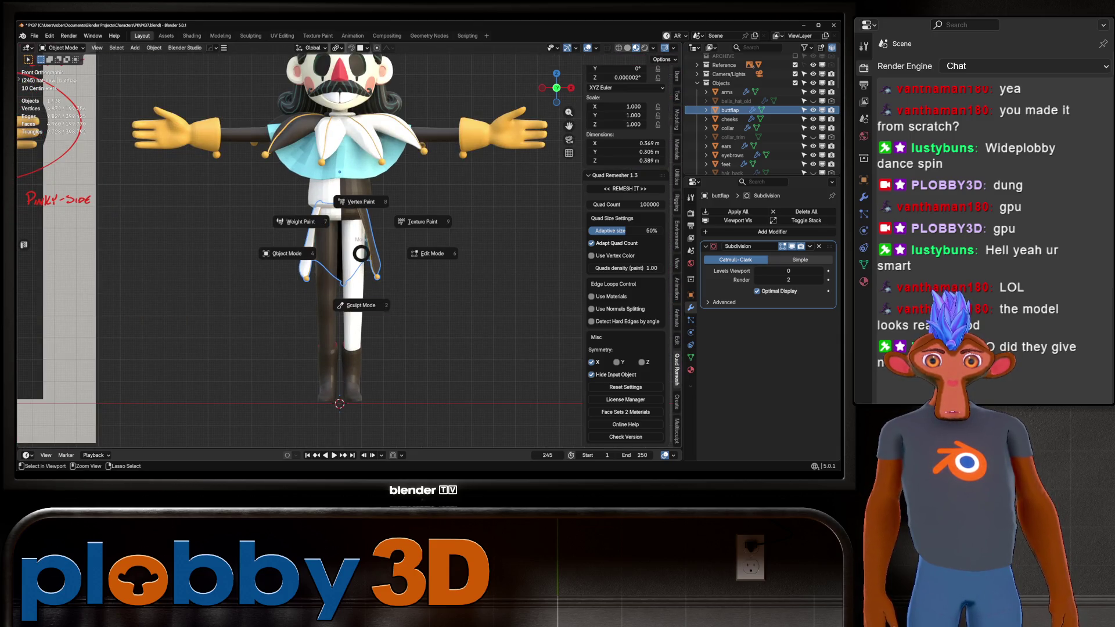
{"action": "key", "text": "ctrl+Tab"}
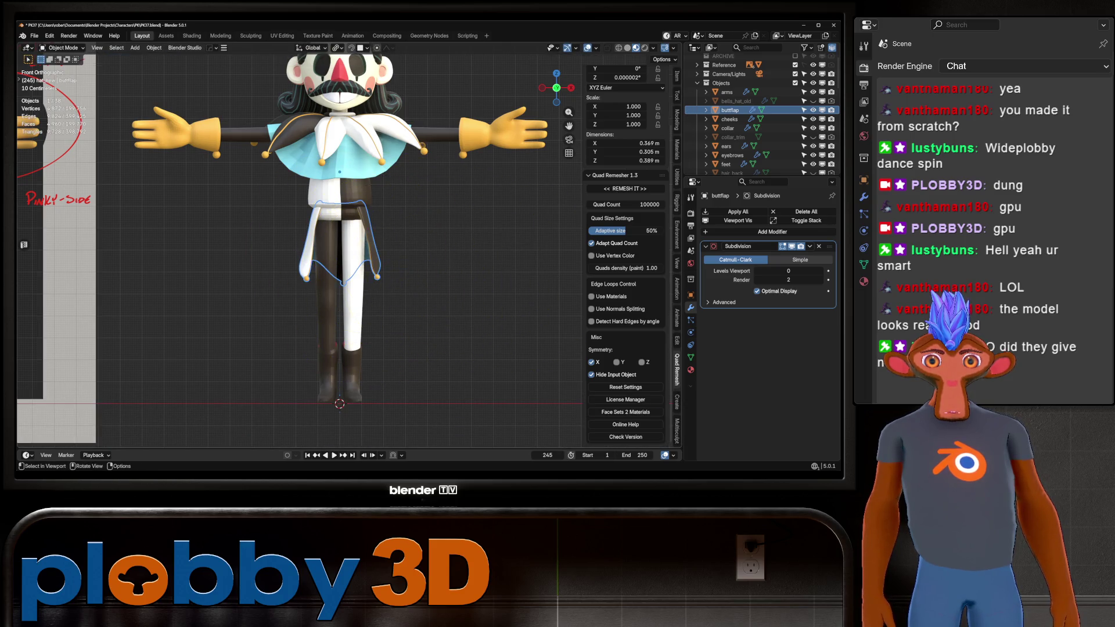
{"action": "right_click", "coordinate": [406, 223]}
{"action": "left_click", "coordinate": [418, 250]}
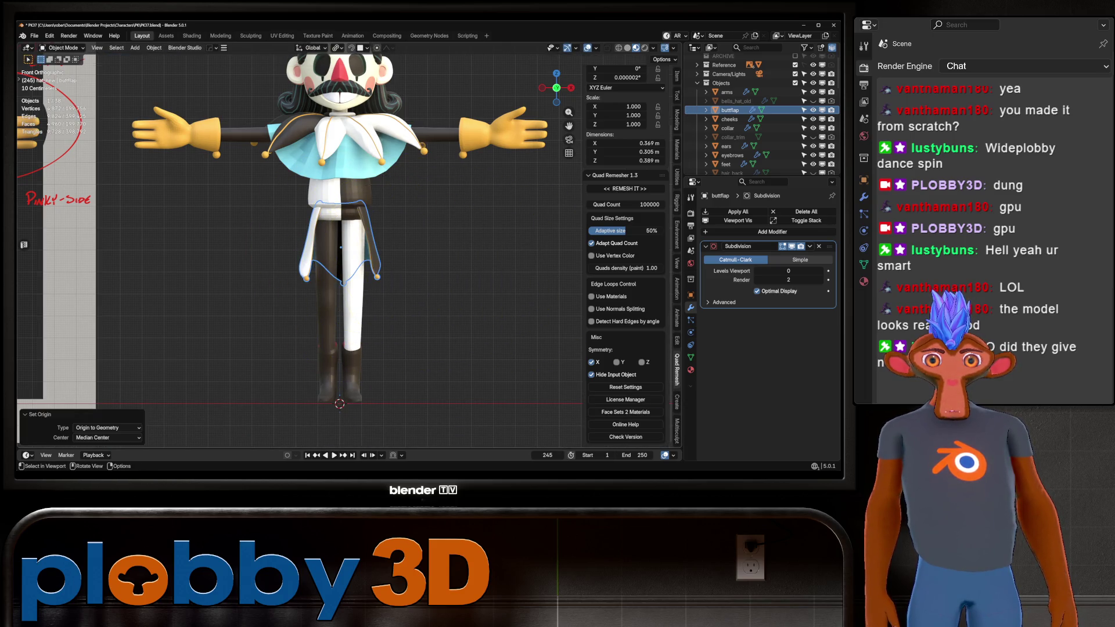
{"action": "key", "text": "ctrl+Tab"}
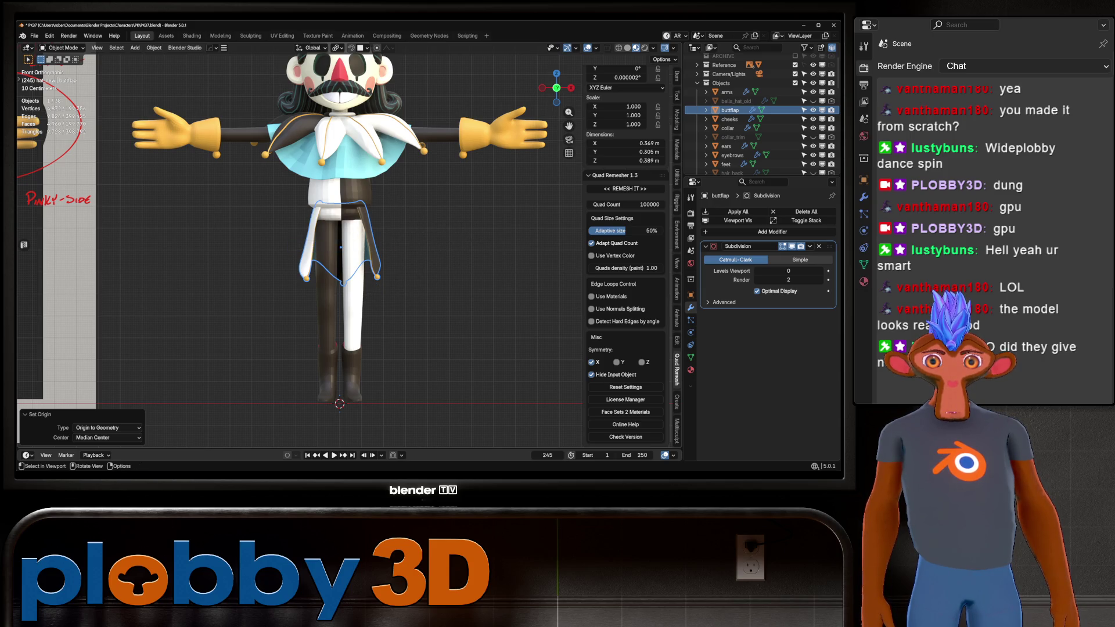
{"action": "left_click", "coordinate": [374, 294]}
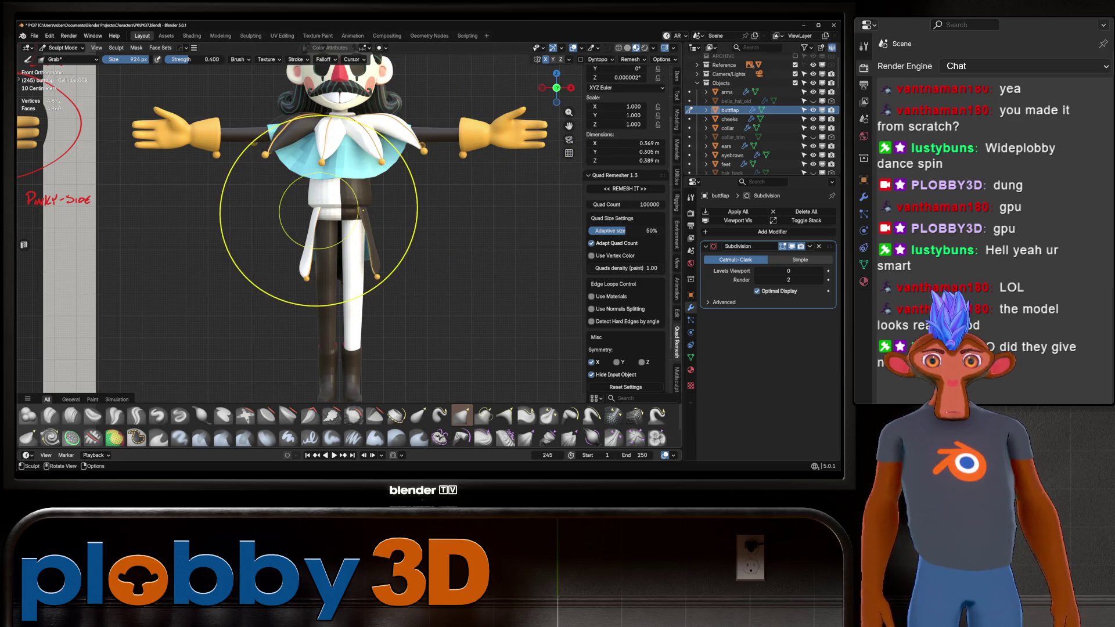
Orbit and zoom around the legs to a frontal view of the buttflap
{"action": "mouse_move", "coordinate": [324, 236]}
{"action": "middle_mouse_down"}
{"action": "mouse_move", "coordinate": [313, 216]}
{"action": "mouse_move", "coordinate": [343, 273]}
{"action": "mouse_move", "coordinate": [200, 237]}
{"action": "mouse_move", "coordinate": [367, 218]}
{"action": "mouse_move", "coordinate": [368, 256]}
{"action": "mouse_move", "coordinate": [361, 248]}
{"action": "mouse_move", "coordinate": [373, 236]}
{"action": "mouse_move", "coordinate": [311, 241]}
{"action": "middle_mouse_up"}
{"action": "scroll", "coordinate": [342, 274], "scroll_direction": "up", "scroll_amount": 5}
{"action": "scroll", "coordinate": [261, 248], "scroll_direction": "up", "scroll_amount": 3}
{"action": "scroll", "coordinate": [262, 233], "scroll_direction": "down", "scroll_amount": 3}
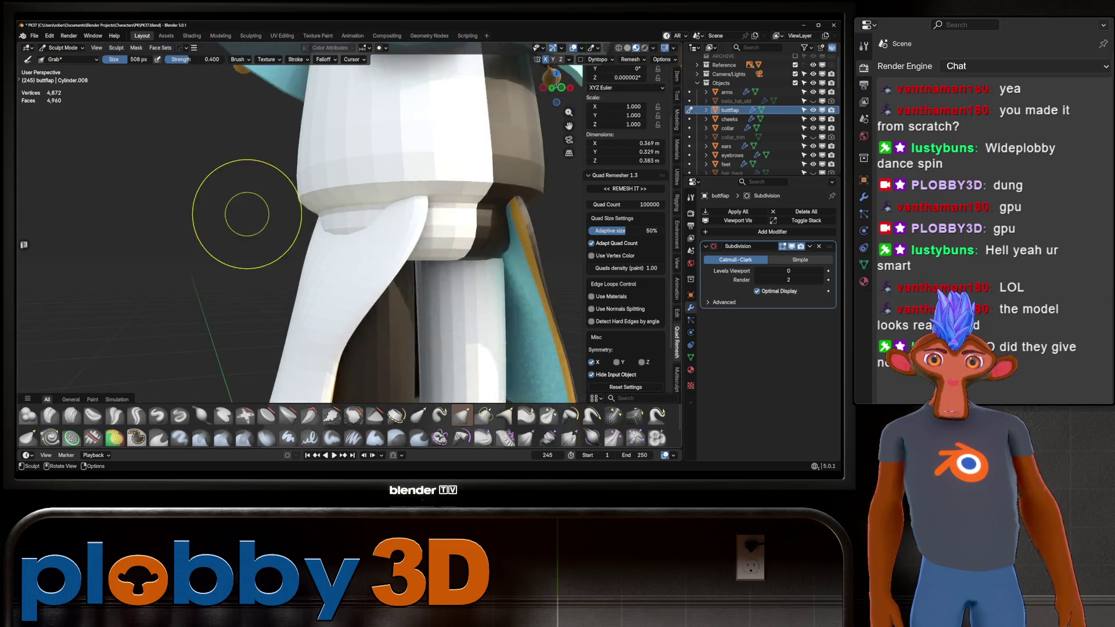
{"action": "mouse_move", "coordinate": [249, 207]}
{"action": "middle_mouse_down"}
{"action": "mouse_move", "coordinate": [308, 210]}
{"action": "mouse_move", "coordinate": [283, 252]}
{"action": "mouse_move", "coordinate": [346, 280]}
{"action": "middle_mouse_up"}
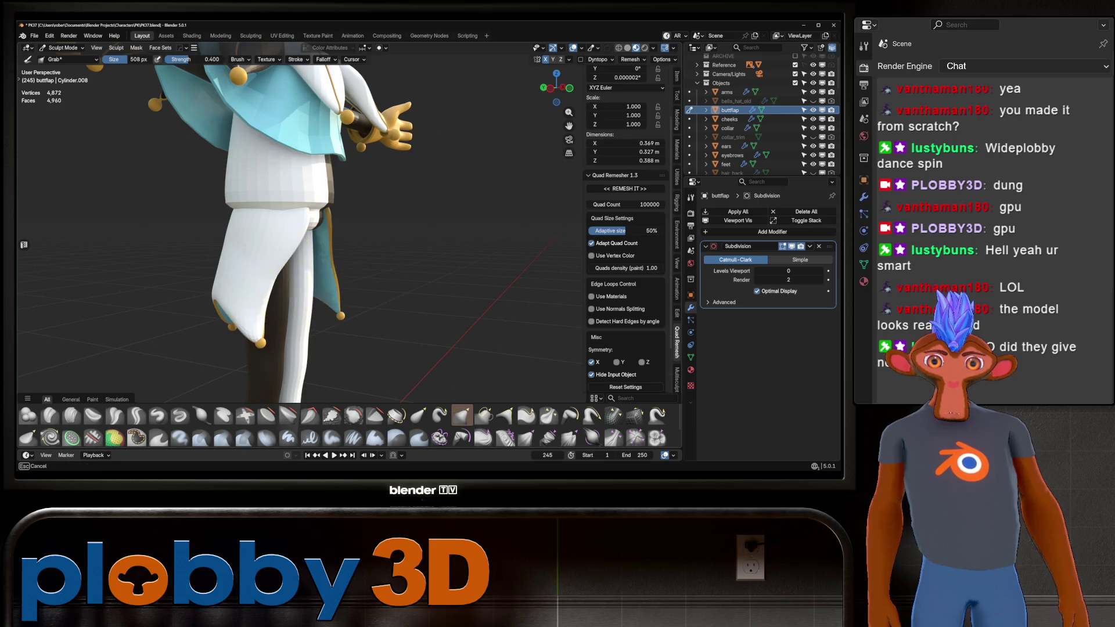
{"action": "mouse_move", "coordinate": [279, 264]}
{"action": "middle_mouse_down"}
{"action": "mouse_move", "coordinate": [250, 279]}
{"action": "mouse_move", "coordinate": [296, 233]}
{"action": "middle_mouse_up"}
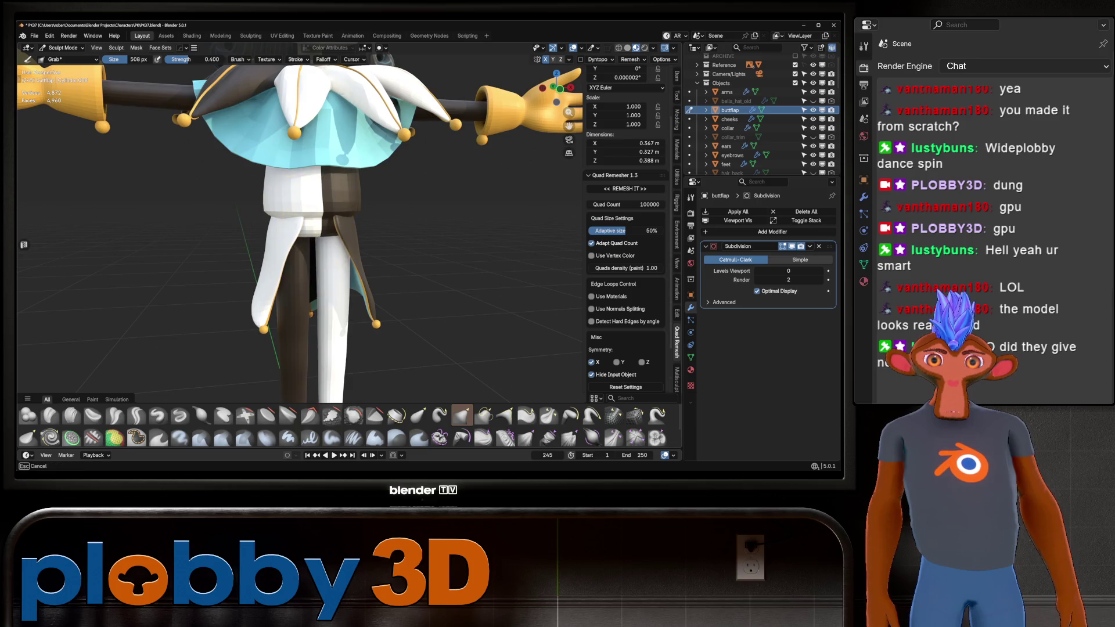
{"action": "scroll", "coordinate": [282, 224], "scroll_direction": "up", "scroll_amount": 4}
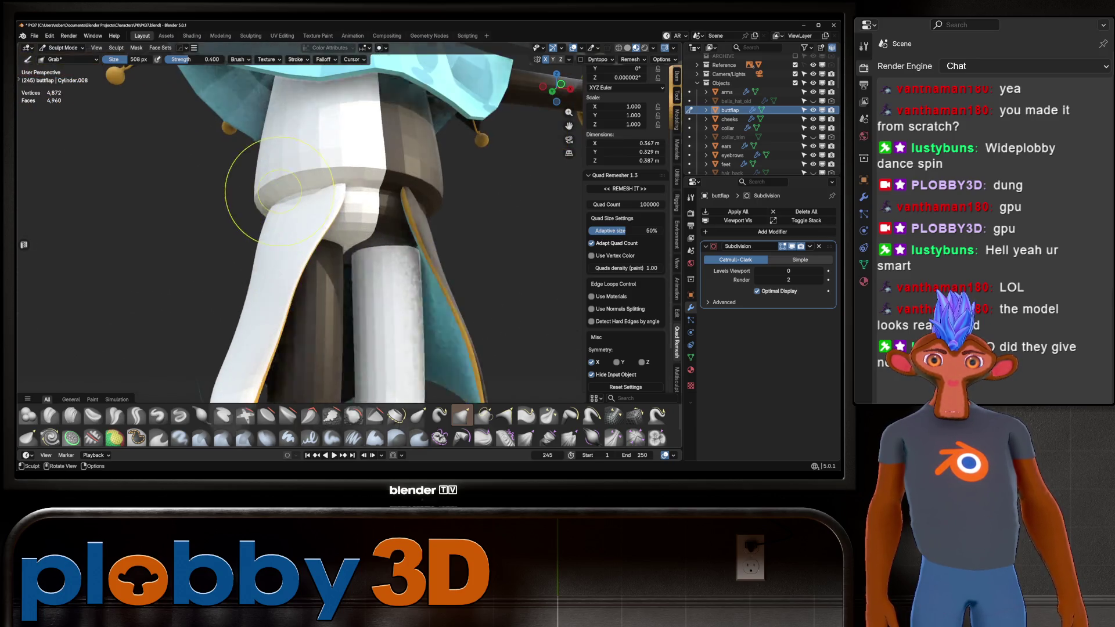
Check the flap's mesh in Edit Mode, resume sculpting, and switch to grey Solid shading
{"action": "key", "text": "Tab"}
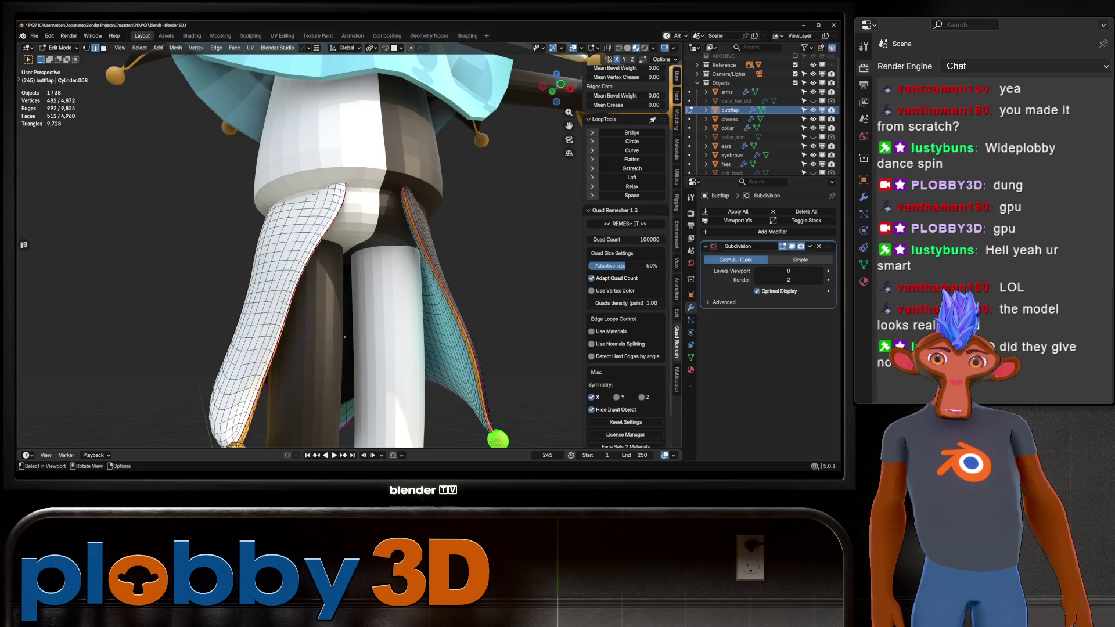
{"action": "key", "text": "Tab"}
{"action": "middle_click_drag", "start_coordinate": [344, 337], "coordinate": [325, 325]}
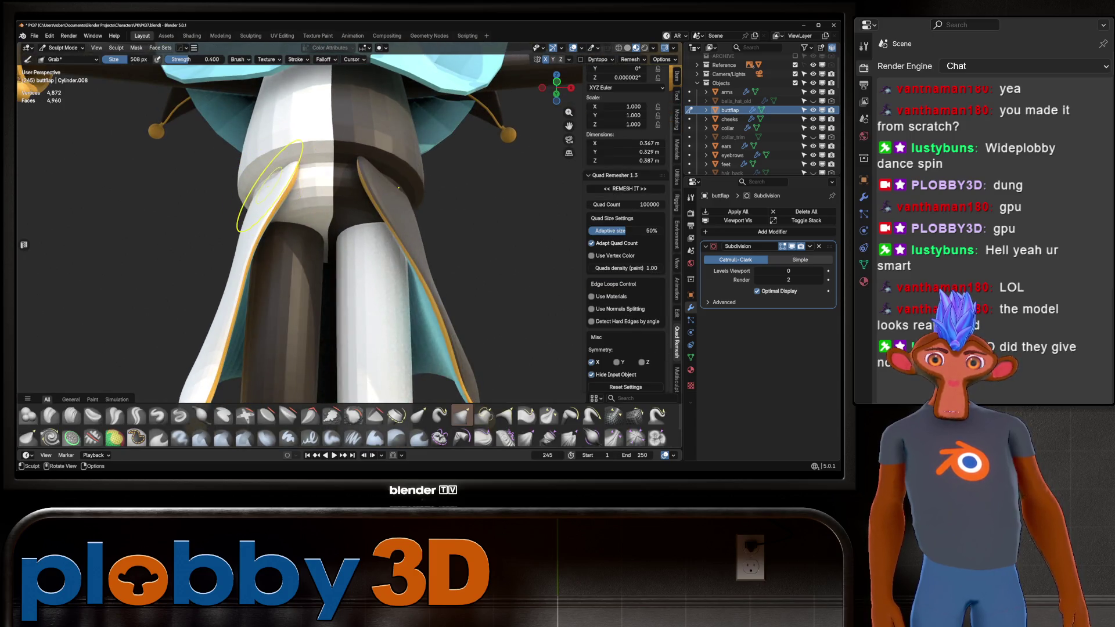
{"action": "mouse_move", "coordinate": [255, 181]}
{"action": "middle_mouse_down"}
{"action": "mouse_move", "coordinate": [265, 186]}
{"action": "mouse_move", "coordinate": [253, 191]}
{"action": "mouse_move", "coordinate": [278, 204]}
{"action": "mouse_move", "coordinate": [265, 192]}
{"action": "mouse_move", "coordinate": [302, 195]}
{"action": "mouse_move", "coordinate": [224, 177]}
{"action": "middle_mouse_up"}
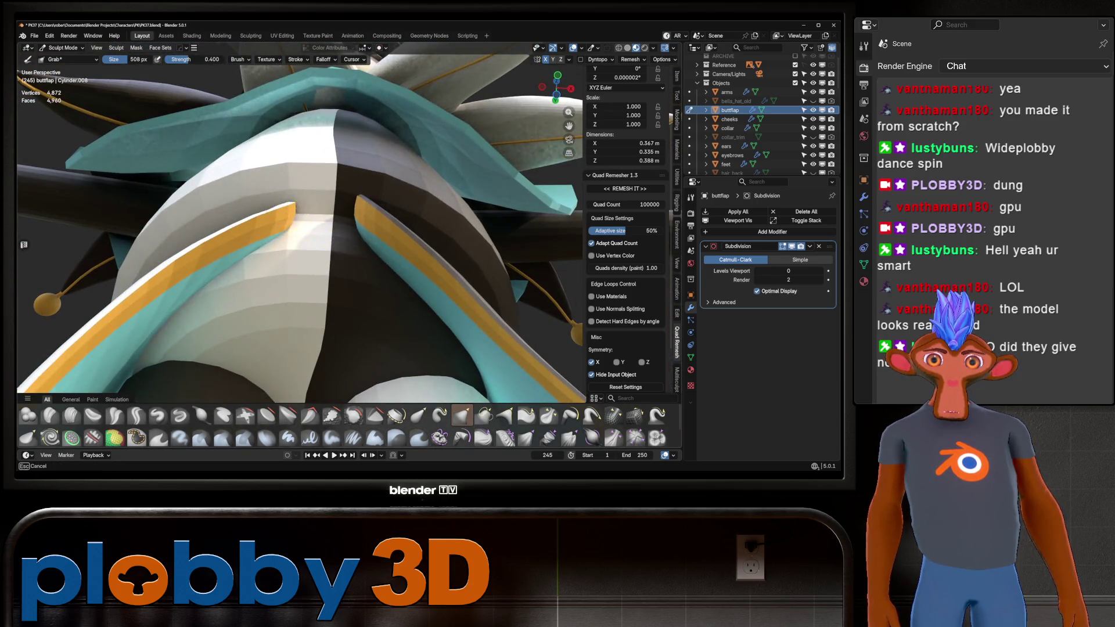
{"action": "mouse_move", "coordinate": [294, 203]}
{"action": "middle_mouse_down"}
{"action": "mouse_move", "coordinate": [295, 175]}
{"action": "mouse_move", "coordinate": [312, 172]}
{"action": "mouse_move", "coordinate": [291, 197]}
{"action": "mouse_move", "coordinate": [308, 192]}
{"action": "middle_mouse_up"}
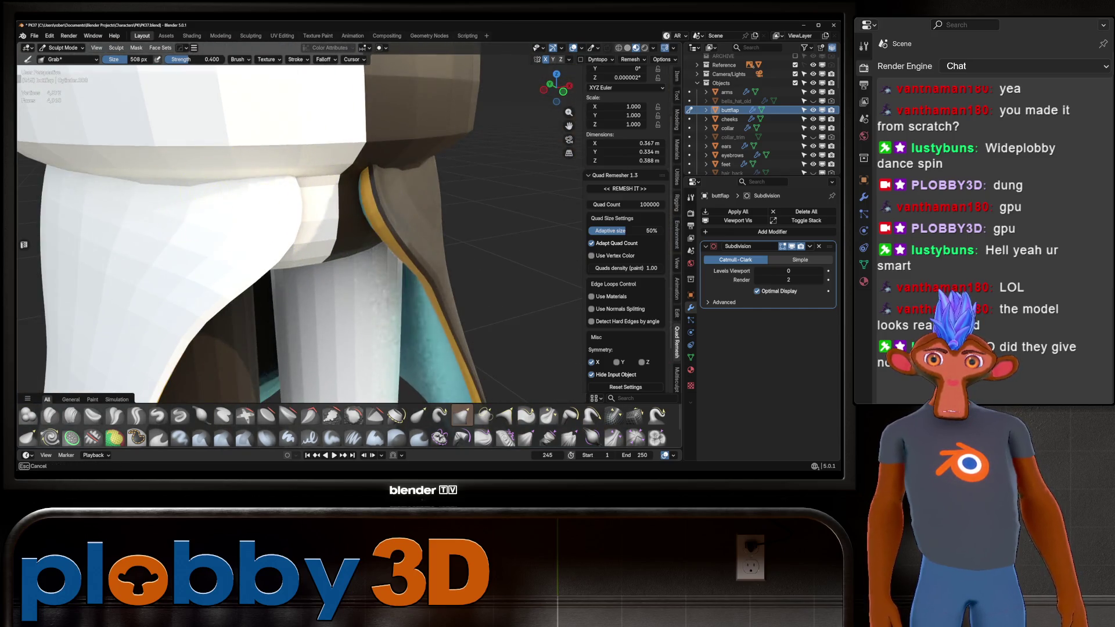
{"action": "middle_click_drag", "start_coordinate": [177, 186], "coordinate": [209, 162], "text": "shift"}
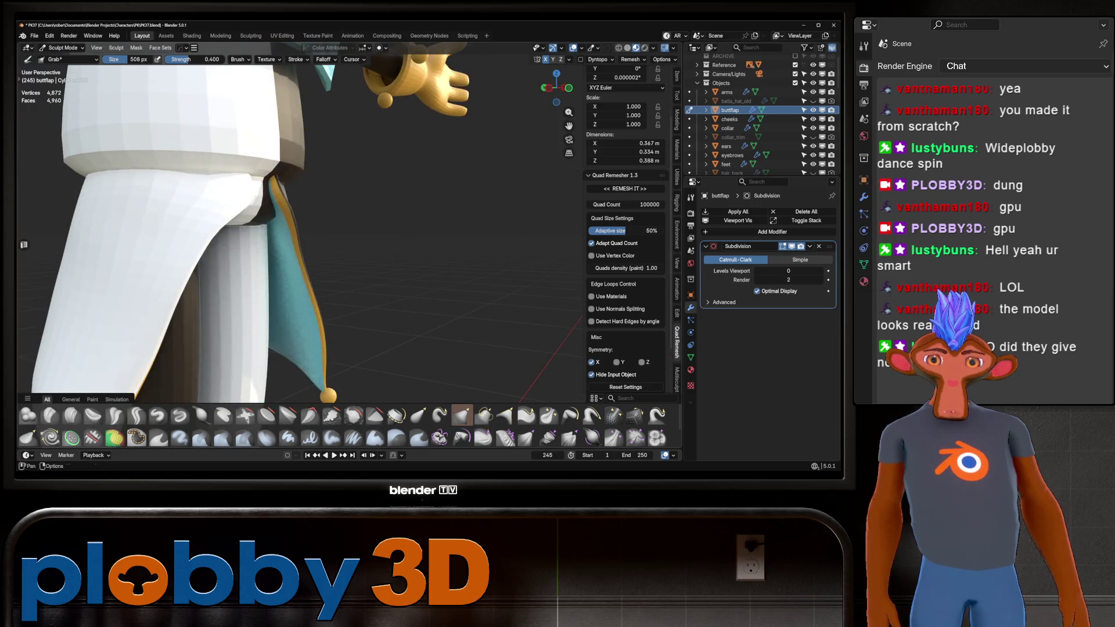
{"action": "left_click", "coordinate": [627, 48]}
{"action": "mouse_move", "coordinate": [523, 139]}
{"action": "middle_mouse_down"}
{"action": "mouse_move", "coordinate": [299, 212]}
{"action": "mouse_move", "coordinate": [410, 219]}
{"action": "mouse_move", "coordinate": [328, 220]}
{"action": "mouse_move", "coordinate": [407, 187]}
{"action": "middle_mouse_up"}
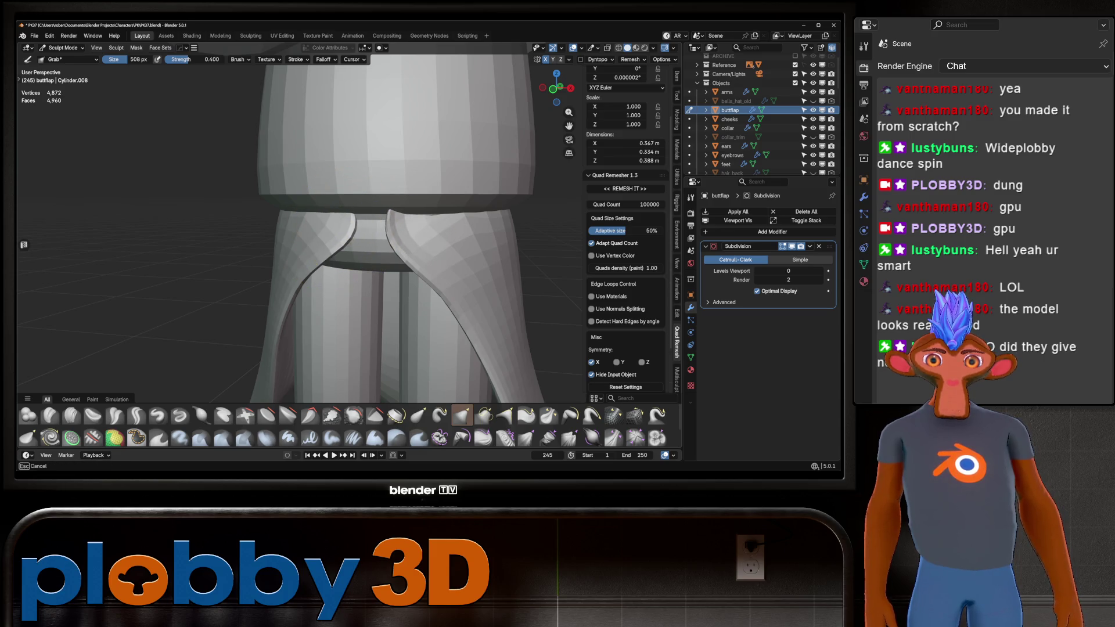
Grab the hip flap into a new shape with X symmetry changing both sides
{"action": "scroll", "coordinate": [397, 213], "scroll_direction": "down", "scroll_amount": 5}
{"action": "mouse_move", "coordinate": [397, 214]}
{"action": "middle_mouse_down"}
{"action": "mouse_move", "coordinate": [374, 237]}
{"action": "mouse_move", "coordinate": [333, 187]}
{"action": "middle_mouse_up"}
{"action": "scroll", "coordinate": [410, 233], "scroll_direction": "down", "scroll_amount": 5}
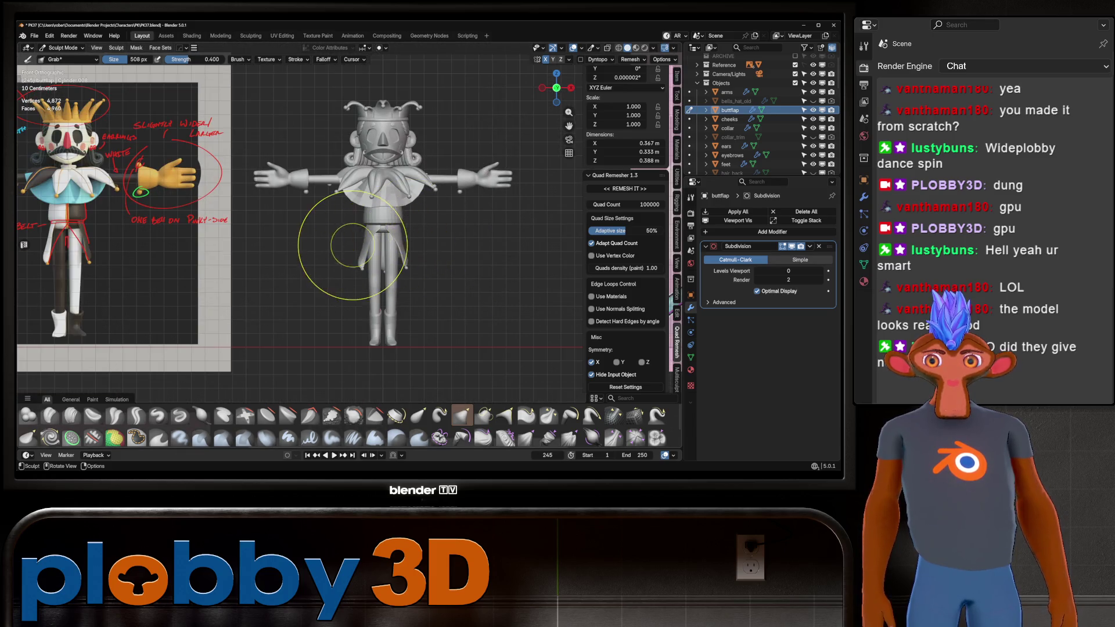
{"action": "scroll", "coordinate": [372, 259], "scroll_direction": "up", "scroll_amount": 3}
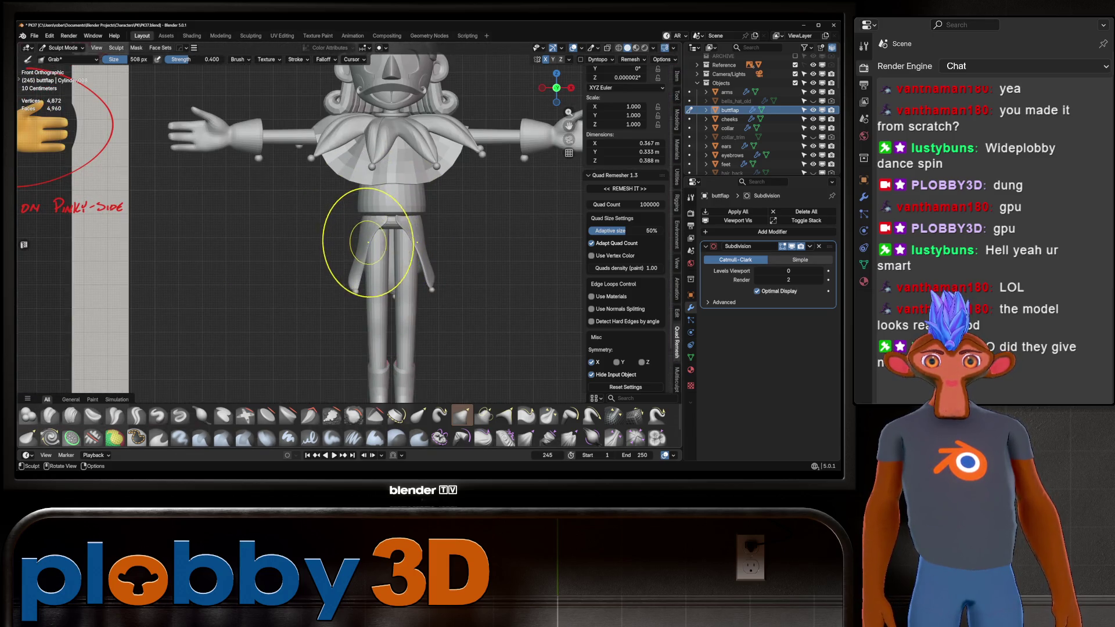
{"action": "scroll", "coordinate": [383, 244], "scroll_direction": "up", "scroll_amount": 2}
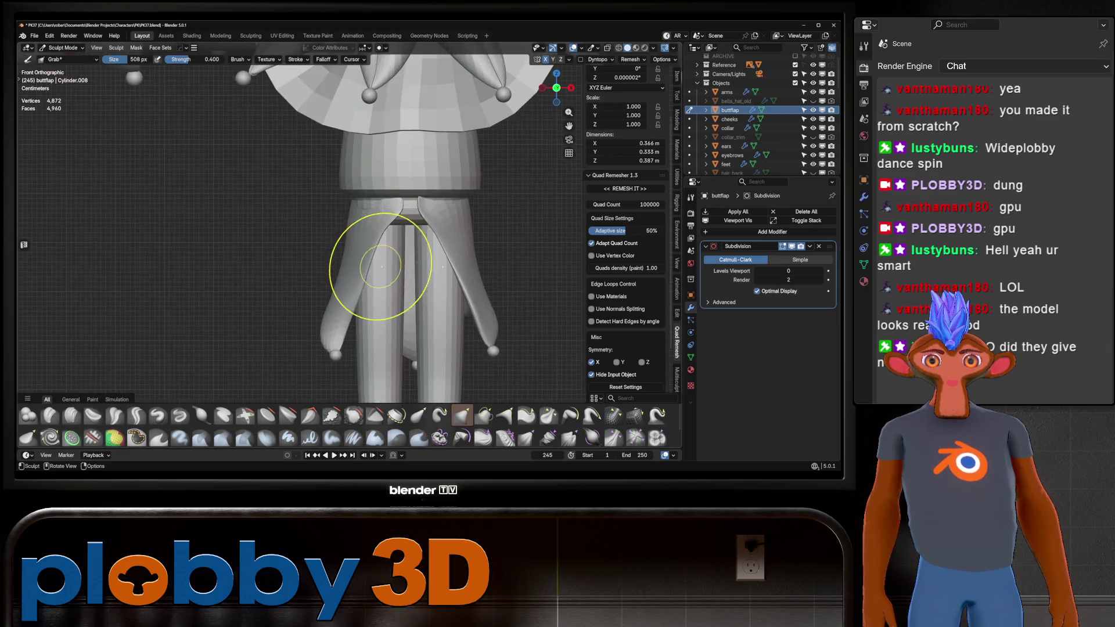
{"action": "middle_click_drag", "start_coordinate": [374, 250], "coordinate": [344, 303]}
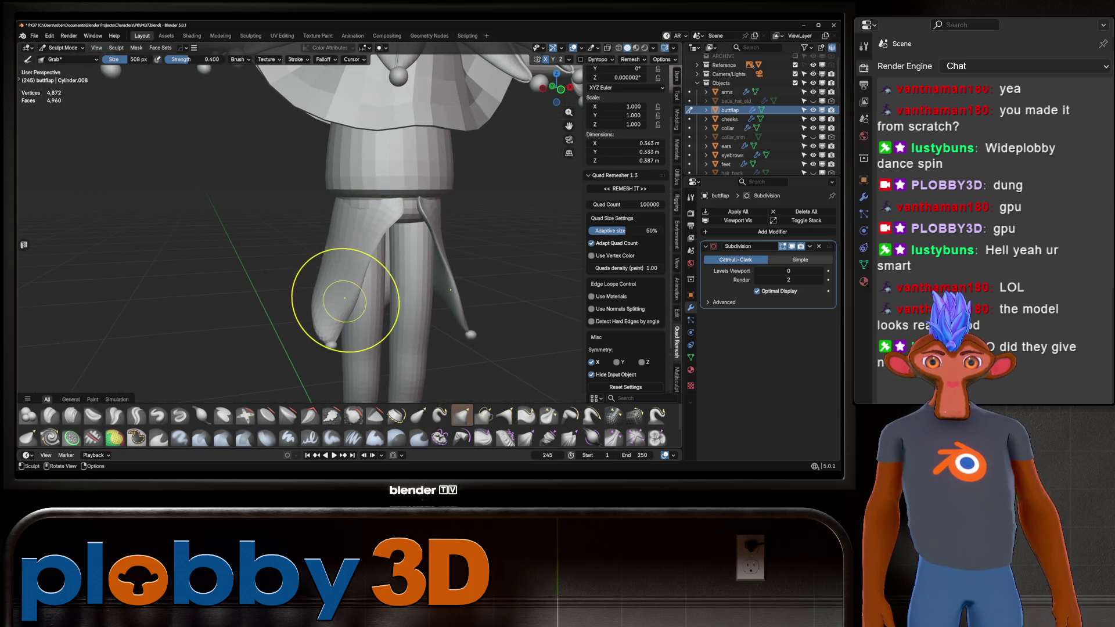
{"action": "left_click_drag", "start_coordinate": [341, 299], "coordinate": [339, 302]}
Check the flap from side, front and three-quarter views, then show its mesh in Edit Mode
{"action": "middle_click_drag", "start_coordinate": [366, 260], "coordinate": [304, 311]}
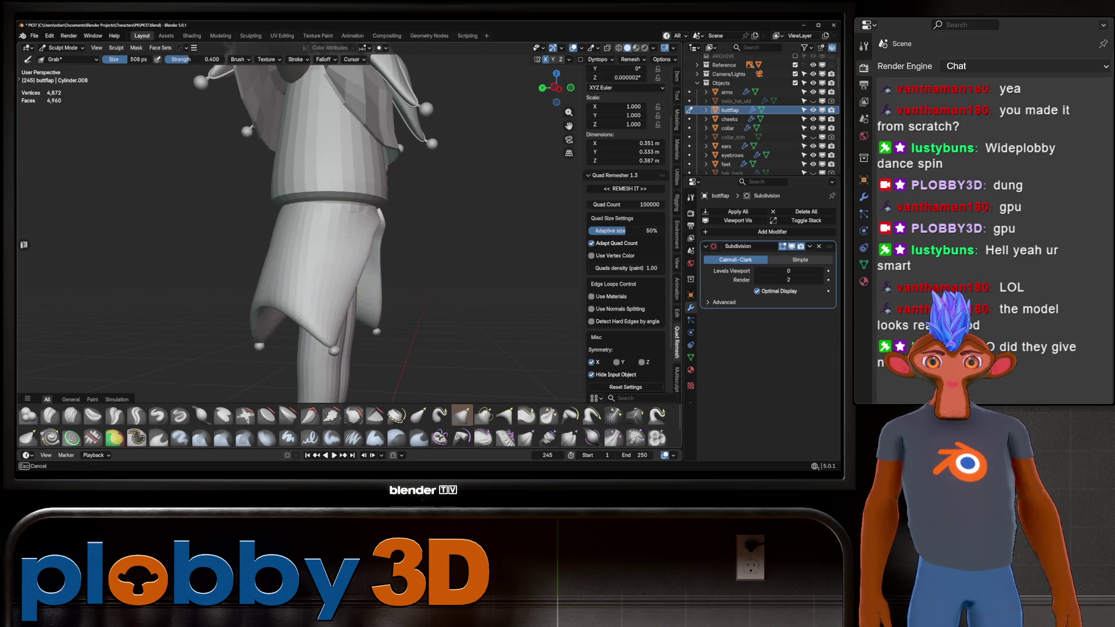
{"action": "mouse_move", "coordinate": [355, 295]}
{"action": "middle_mouse_down"}
{"action": "mouse_move", "coordinate": [348, 269]}
{"action": "mouse_move", "coordinate": [399, 294]}
{"action": "mouse_move", "coordinate": [438, 219]}
{"action": "middle_mouse_up"}
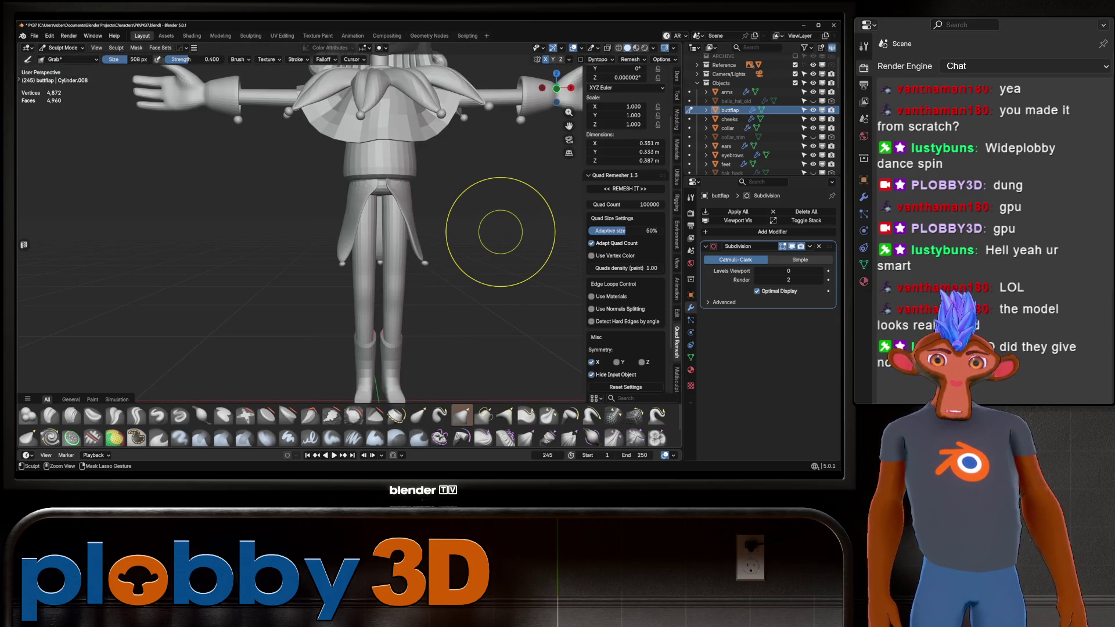
{"action": "scroll", "coordinate": [390, 181], "scroll_direction": "up", "scroll_amount": 4}
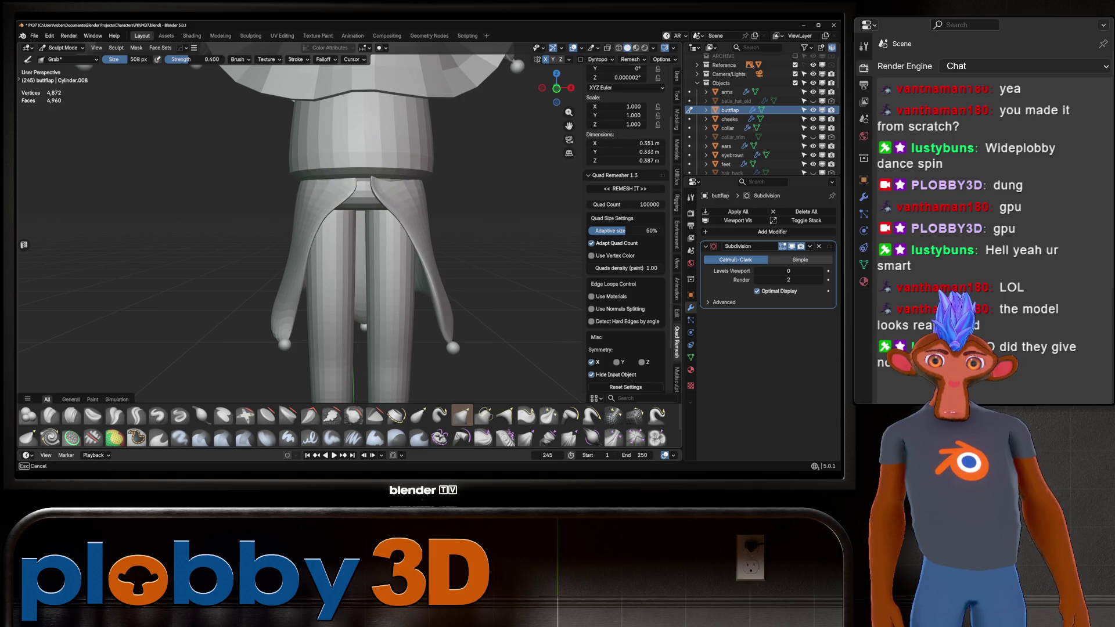
{"action": "scroll", "coordinate": [336, 187], "scroll_direction": "up", "scroll_amount": 2}
{"action": "middle_click_drag", "start_coordinate": [336, 187], "coordinate": [385, 192]}
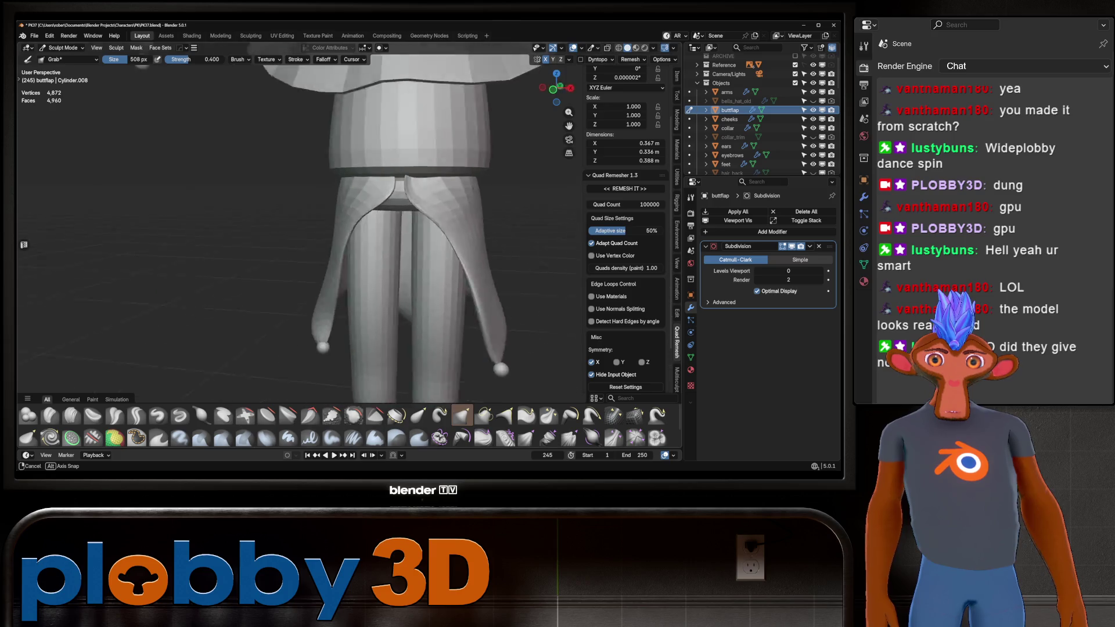
{"action": "scroll", "coordinate": [386, 194], "scroll_direction": "up", "scroll_amount": 5}
{"action": "scroll", "coordinate": [392, 184], "scroll_direction": "down", "scroll_amount": 8}
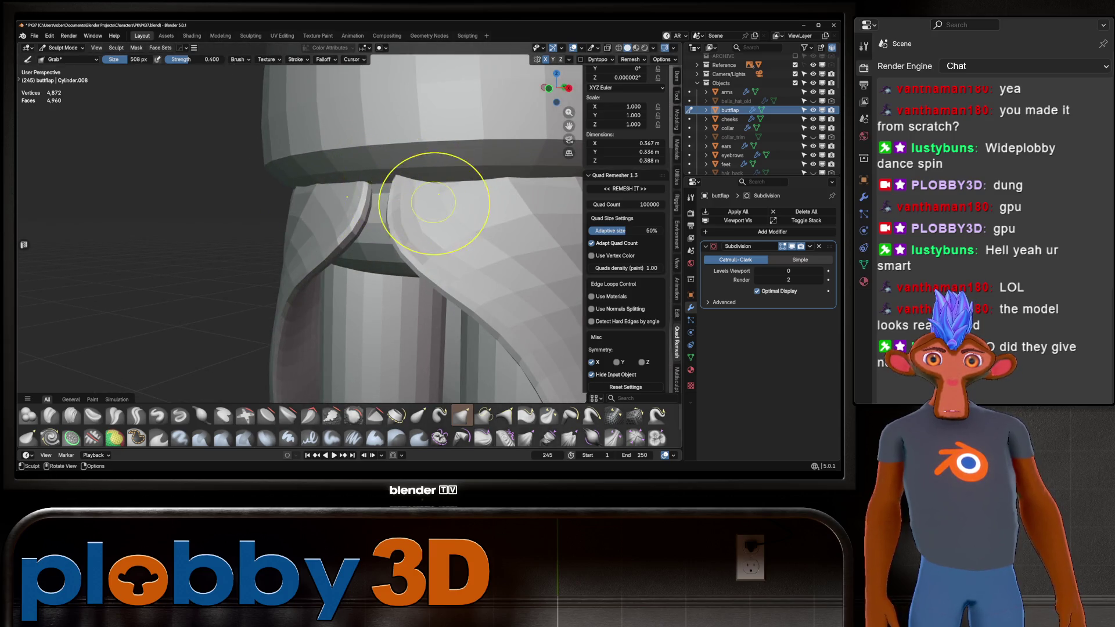
{"action": "mouse_move", "coordinate": [430, 197]}
{"action": "middle_mouse_down"}
{"action": "mouse_move", "coordinate": [417, 181]}
{"action": "mouse_move", "coordinate": [406, 190]}
{"action": "middle_mouse_up"}
{"action": "scroll", "coordinate": [401, 186], "scroll_direction": "up", "scroll_amount": 4}
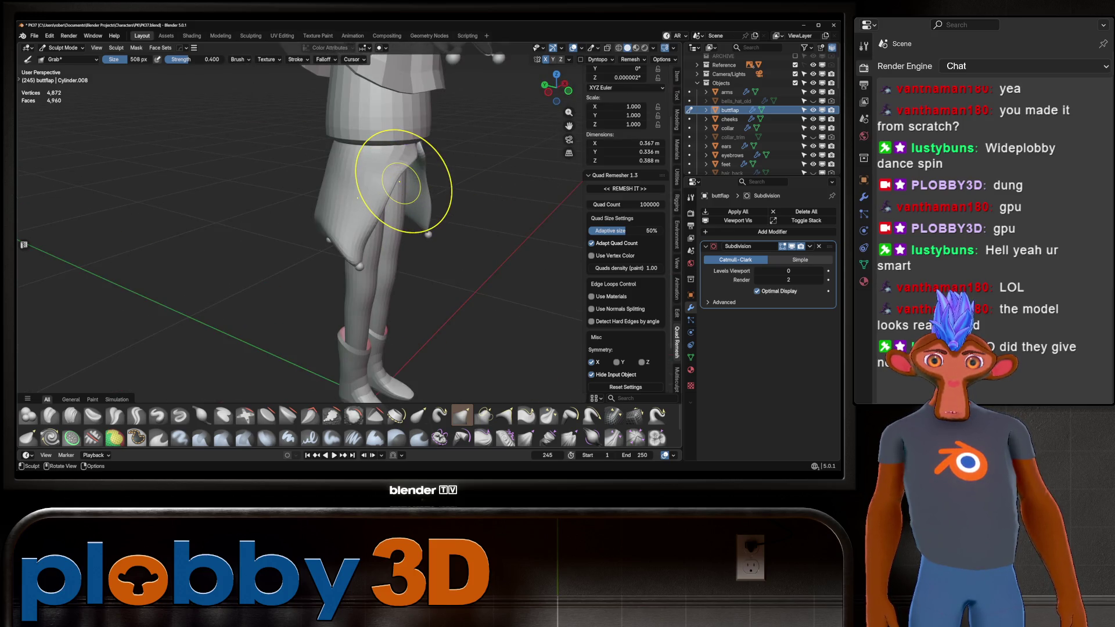
{"action": "key", "text": "Tab"}
{"action": "scroll", "coordinate": [349, 232], "scroll_direction": "up", "scroll_amount": 4}
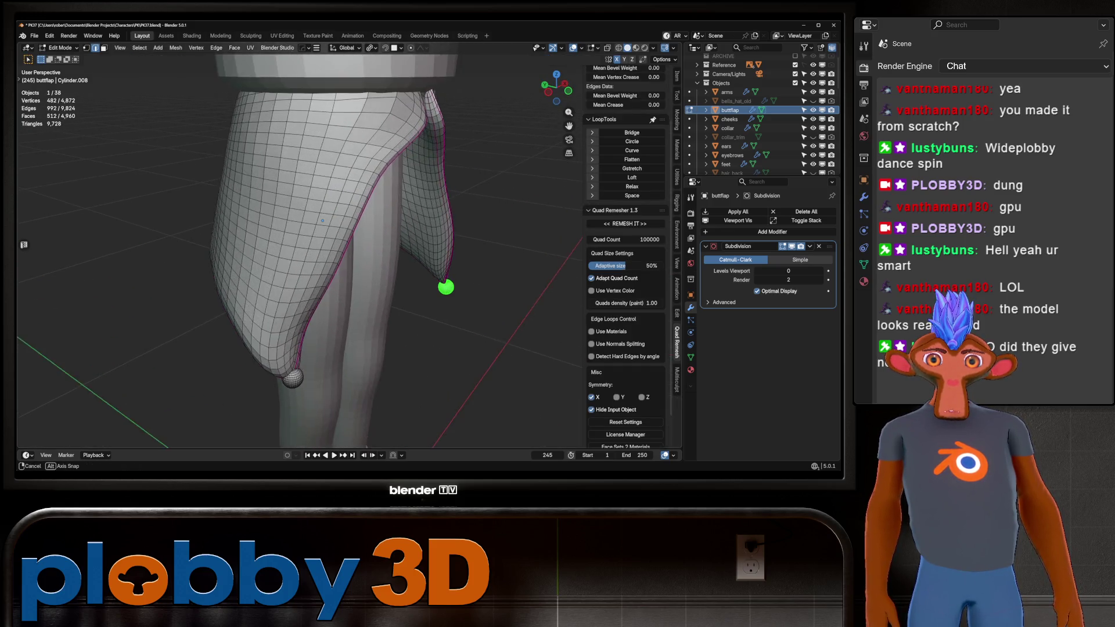
Return to Sculpt Mode and grab the front flap's crease into shape
{"action": "mouse_move", "coordinate": [349, 232]}
{"action": "middle_mouse_down"}
{"action": "mouse_move", "coordinate": [325, 209]}
{"action": "mouse_move", "coordinate": [360, 212]}
{"action": "middle_mouse_up"}
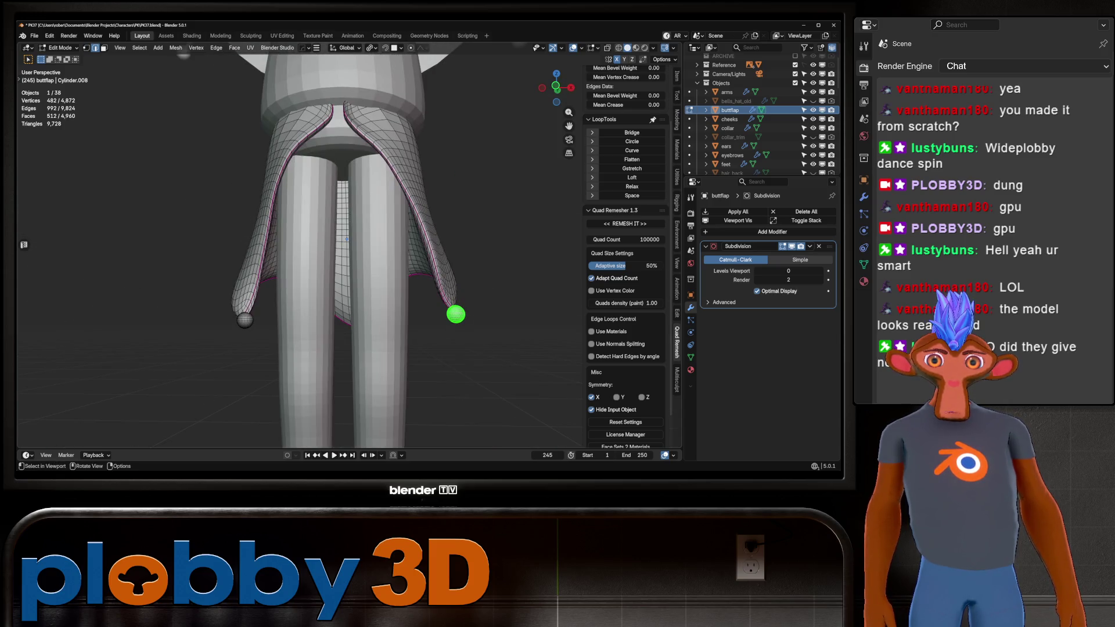
{"action": "key", "text": "Tab"}
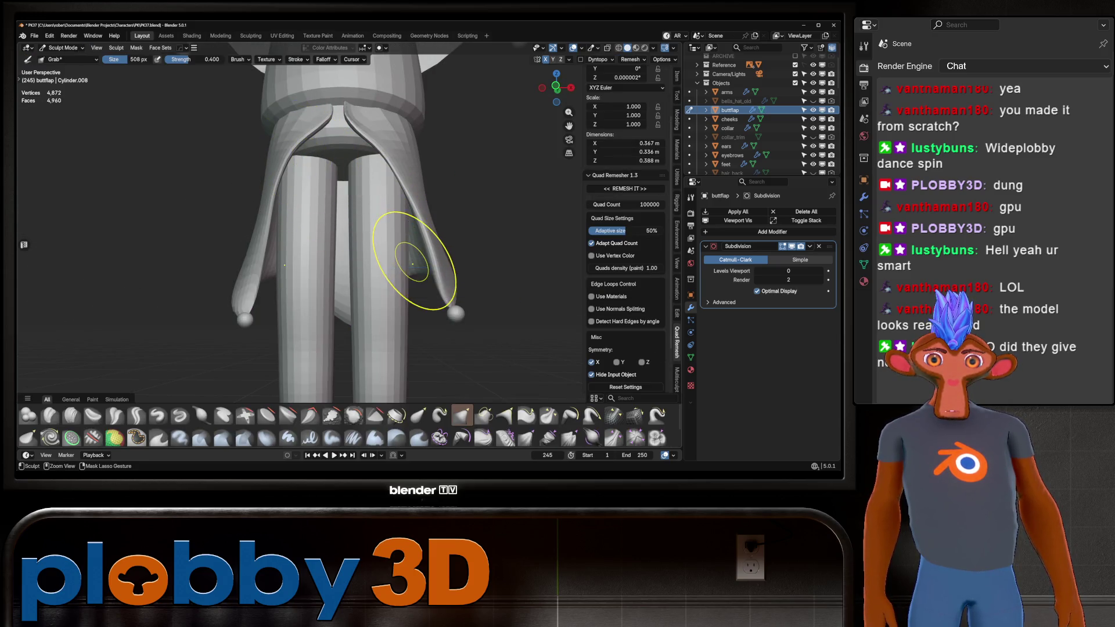
{"action": "mouse_move", "coordinate": [411, 249]}
{"action": "middle_mouse_down"}
{"action": "mouse_move", "coordinate": [279, 187]}
{"action": "mouse_move", "coordinate": [299, 187]}
{"action": "middle_mouse_up"}
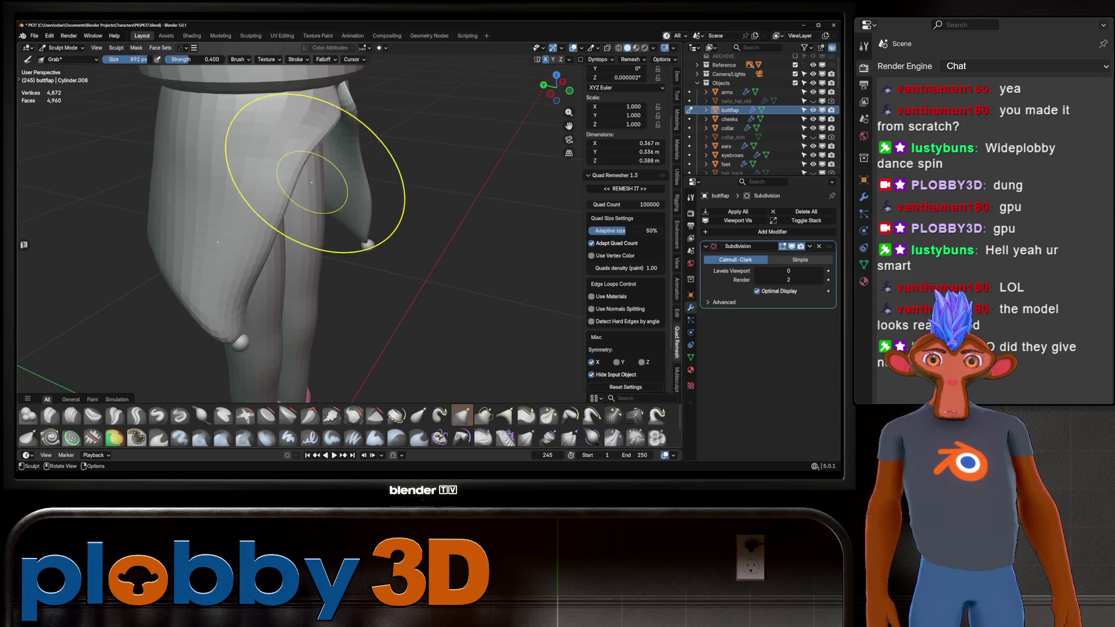
{"action": "mouse_move", "coordinate": [304, 177]}
{"action": "left_mouse_down"}
{"action": "mouse_move", "coordinate": [298, 154]}
{"action": "mouse_move", "coordinate": [249, 187]}
{"action": "mouse_move", "coordinate": [212, 267]}
{"action": "mouse_move", "coordinate": [221, 273]}
{"action": "left_mouse_up"}
Orbit around the flap from below, front and close tilted angles to check the crease
{"action": "mouse_move", "coordinate": [220, 273]}
{"action": "middle_mouse_down"}
{"action": "mouse_move", "coordinate": [361, 278]}
{"action": "mouse_move", "coordinate": [273, 249]}
{"action": "middle_mouse_up"}
{"action": "middle_click_drag", "start_coordinate": [117, 309], "coordinate": [131, 197]}
{"action": "mouse_move", "coordinate": [237, 269]}
{"action": "middle_mouse_down"}
{"action": "mouse_move", "coordinate": [374, 286]}
{"action": "mouse_move", "coordinate": [249, 219]}
{"action": "mouse_move", "coordinate": [297, 210]}
{"action": "mouse_move", "coordinate": [237, 273]}
{"action": "middle_mouse_up"}
{"action": "mouse_move", "coordinate": [219, 349]}
{"action": "middle_mouse_down"}
{"action": "mouse_move", "coordinate": [236, 291]}
{"action": "mouse_move", "coordinate": [224, 222]}
{"action": "middle_mouse_up"}
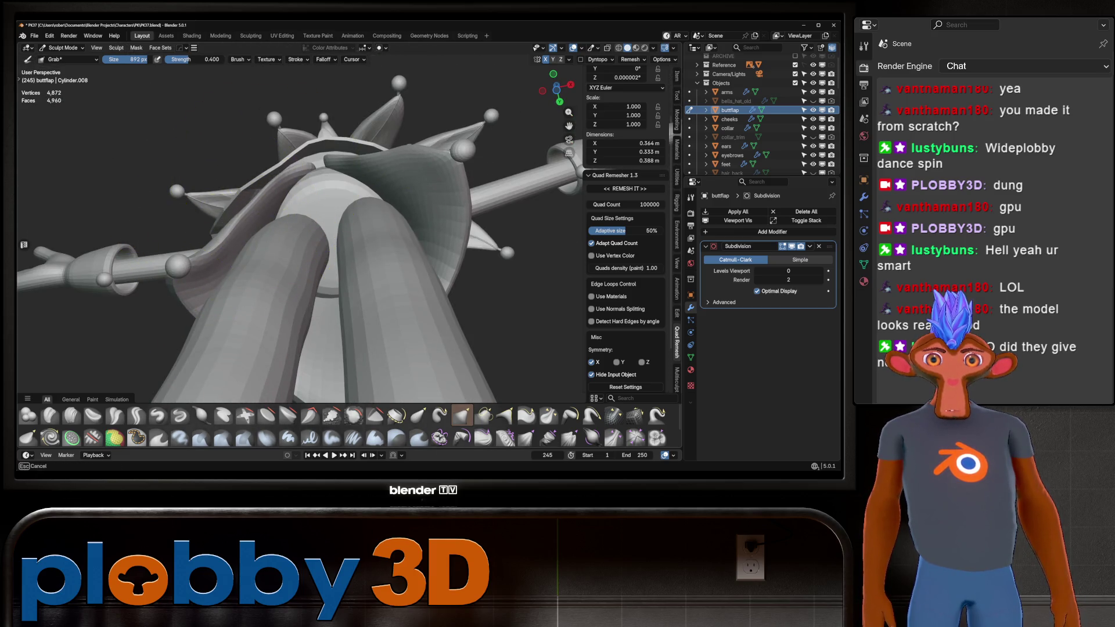
{"action": "mouse_move", "coordinate": [304, 172]}
{"action": "middle_mouse_down"}
{"action": "mouse_move", "coordinate": [373, 219]}
{"action": "mouse_move", "coordinate": [274, 120]}
{"action": "mouse_move", "coordinate": [275, 139]}
{"action": "middle_mouse_up"}
{"action": "scroll", "coordinate": [275, 139], "scroll_direction": "up", "scroll_amount": 2}
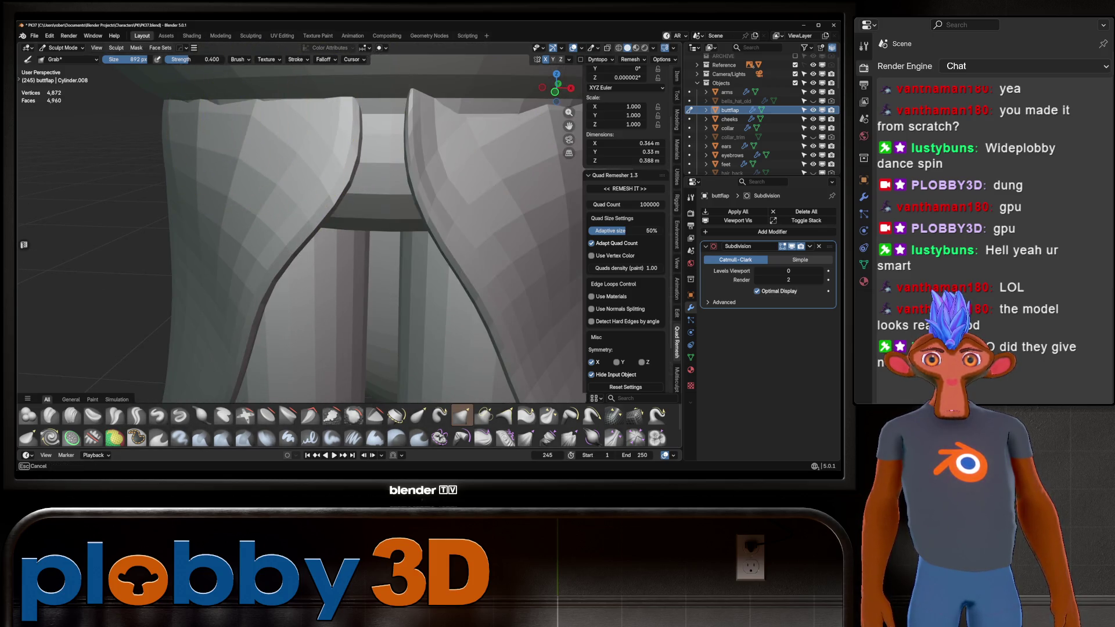
{"action": "mouse_move", "coordinate": [211, 112]}
{"action": "middle_mouse_down"}
{"action": "mouse_move", "coordinate": [299, 137]}
{"action": "mouse_move", "coordinate": [294, 76]}
{"action": "mouse_move", "coordinate": [319, 182]}
{"action": "mouse_move", "coordinate": [340, 184]}
{"action": "middle_mouse_up"}
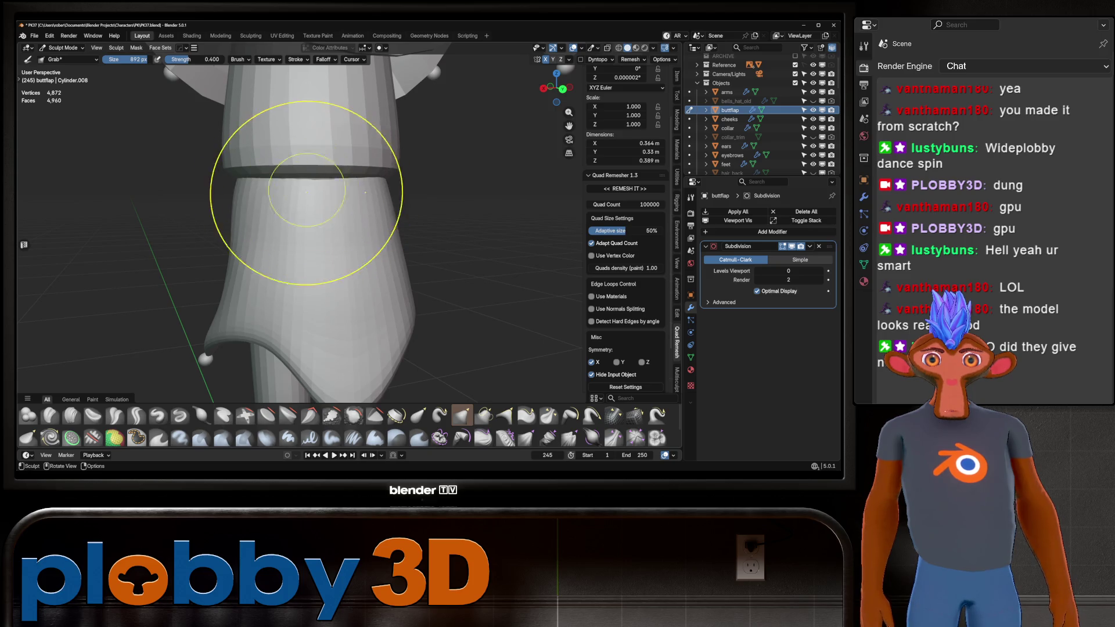
{"action": "scroll", "coordinate": [349, 199], "scroll_direction": "down", "scroll_amount": 5}
{"action": "middle_click_drag", "start_coordinate": [349, 199], "coordinate": [425, 192]}
{"action": "scroll", "coordinate": [348, 201], "scroll_direction": "up", "scroll_amount": 5}
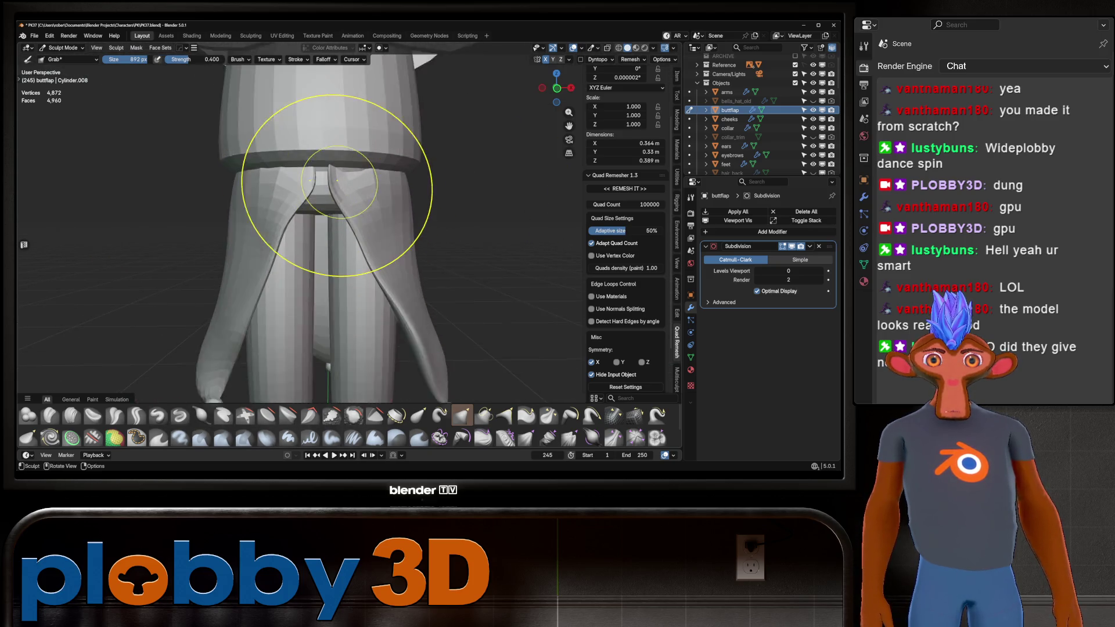
{"action": "mouse_move", "coordinate": [303, 179]}
{"action": "middle_mouse_down"}
{"action": "mouse_move", "coordinate": [305, 145]}
{"action": "mouse_move", "coordinate": [287, 166]}
{"action": "mouse_move", "coordinate": [428, 274]}
{"action": "middle_mouse_up"}
Try the Snake Hook brush, then go back to Grab with the brush widened to 524 px
{"action": "key", "text": "k"}
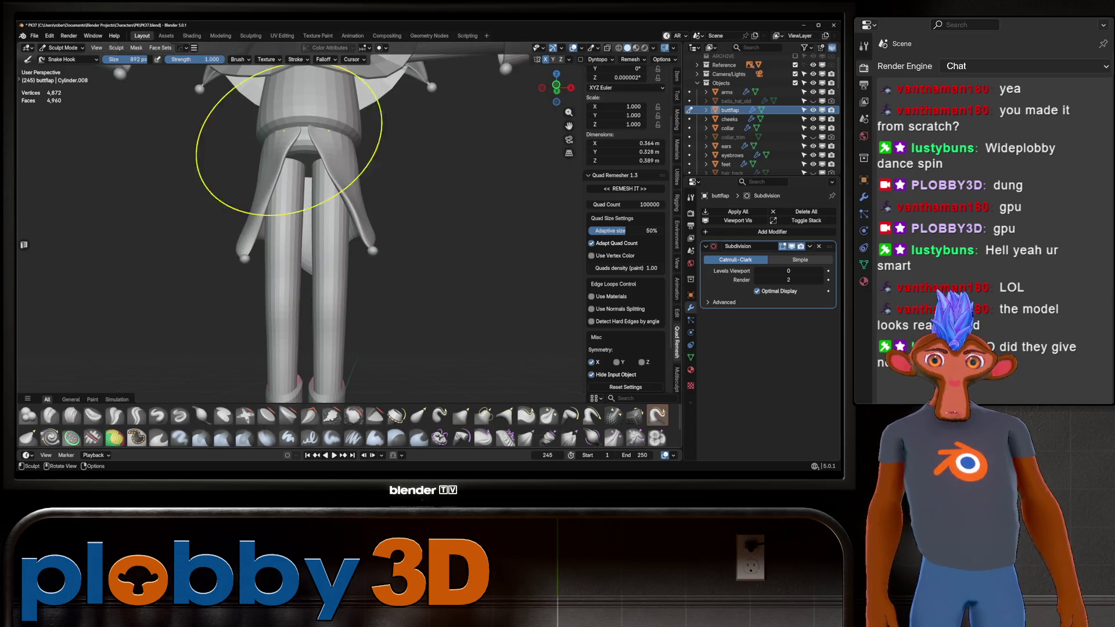
{"action": "scroll", "coordinate": [306, 135], "scroll_direction": "up", "scroll_amount": 3}
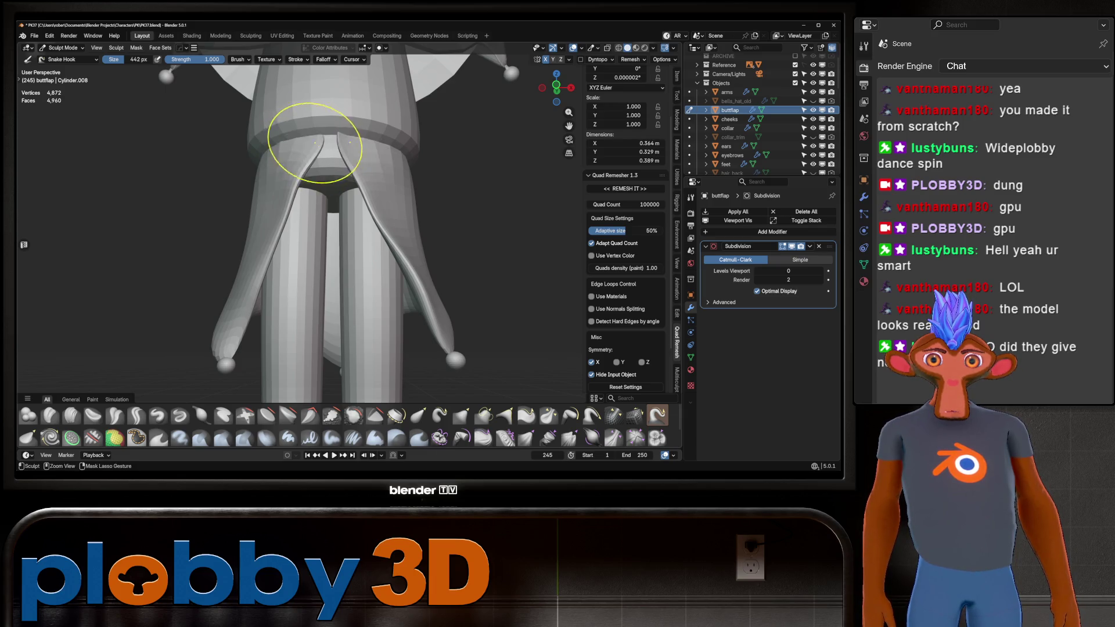
{"action": "mouse_move", "coordinate": [315, 142]}
{"action": "middle_mouse_down"}
{"action": "mouse_move", "coordinate": [334, 167]}
{"action": "mouse_move", "coordinate": [306, 167]}
{"action": "middle_mouse_up"}
{"action": "key", "text": "g"}
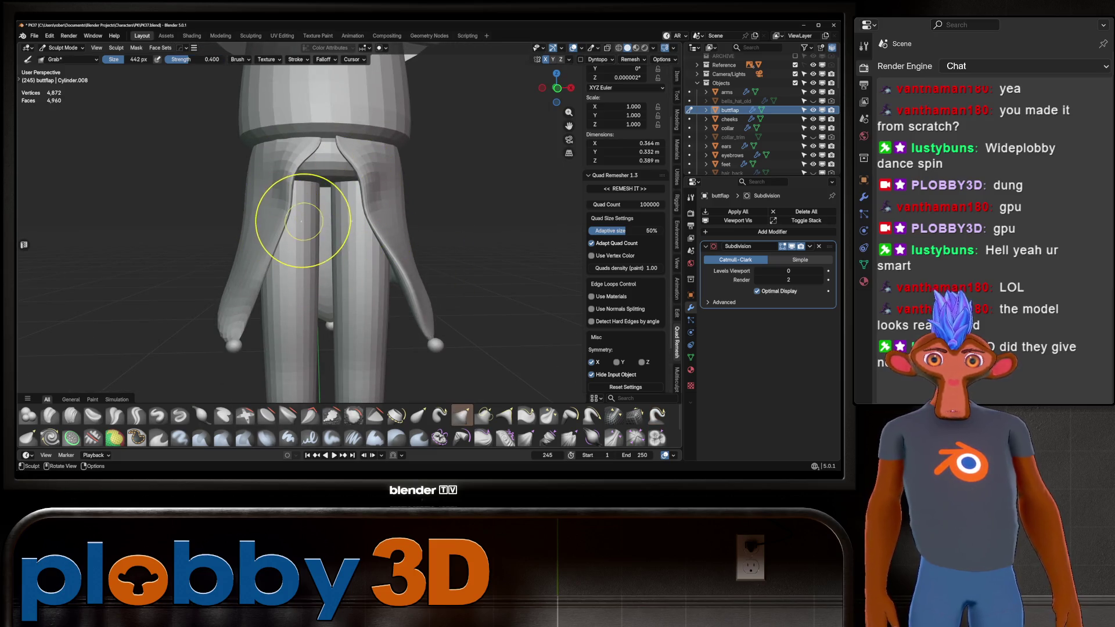
{"action": "key", "text": "f"}
{"action": "left_click", "coordinate": [298, 155]}
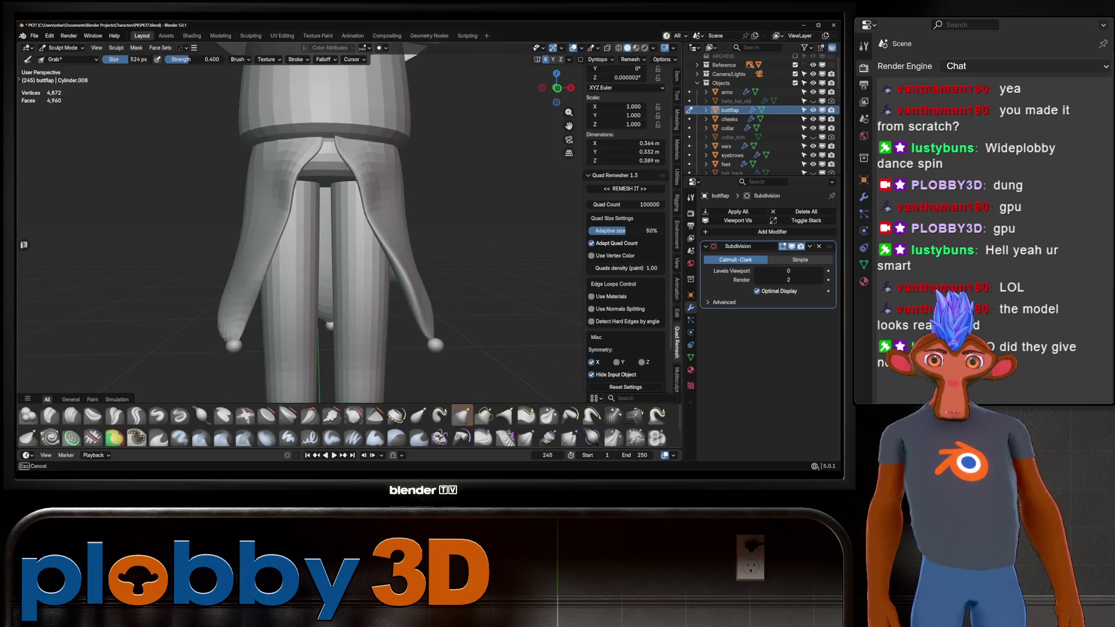
{"action": "mouse_move", "coordinate": [306, 158]}
{"action": "middle_mouse_down"}
{"action": "mouse_move", "coordinate": [297, 184]}
{"action": "mouse_move", "coordinate": [278, 143]}
{"action": "mouse_move", "coordinate": [186, 149]}
{"action": "mouse_move", "coordinate": [336, 212]}
{"action": "mouse_move", "coordinate": [349, 186]}
{"action": "mouse_move", "coordinate": [299, 213]}
{"action": "mouse_move", "coordinate": [280, 205]}
{"action": "middle_mouse_up"}
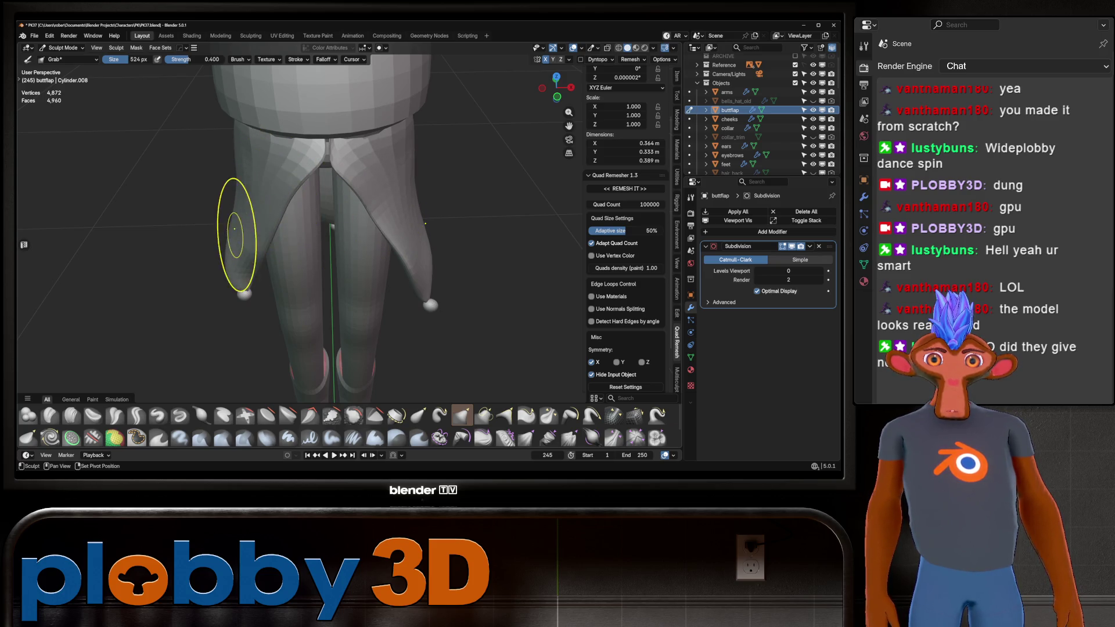
{"action": "mouse_move", "coordinate": [207, 250]}
{"action": "middle_mouse_down"}
{"action": "mouse_move", "coordinate": [237, 212]}
{"action": "mouse_move", "coordinate": [285, 281]}
{"action": "middle_mouse_up"}
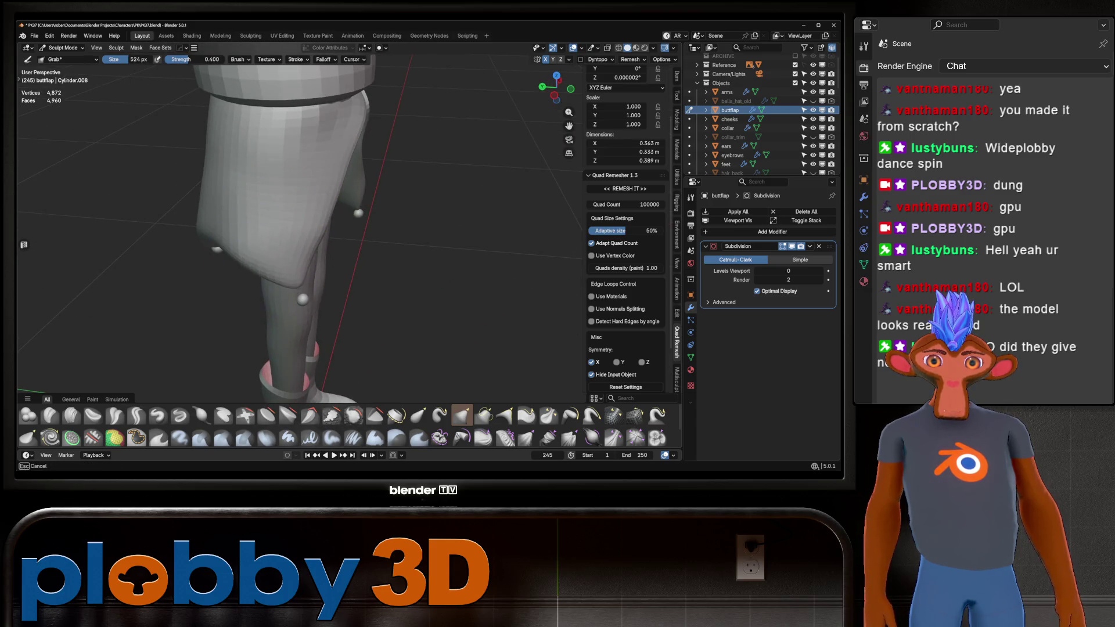
{"action": "mouse_move", "coordinate": [261, 236]}
{"action": "middle_mouse_down"}
{"action": "mouse_move", "coordinate": [232, 229]}
{"action": "mouse_move", "coordinate": [294, 274]}
{"action": "mouse_move", "coordinate": [250, 292]}
{"action": "middle_mouse_up"}
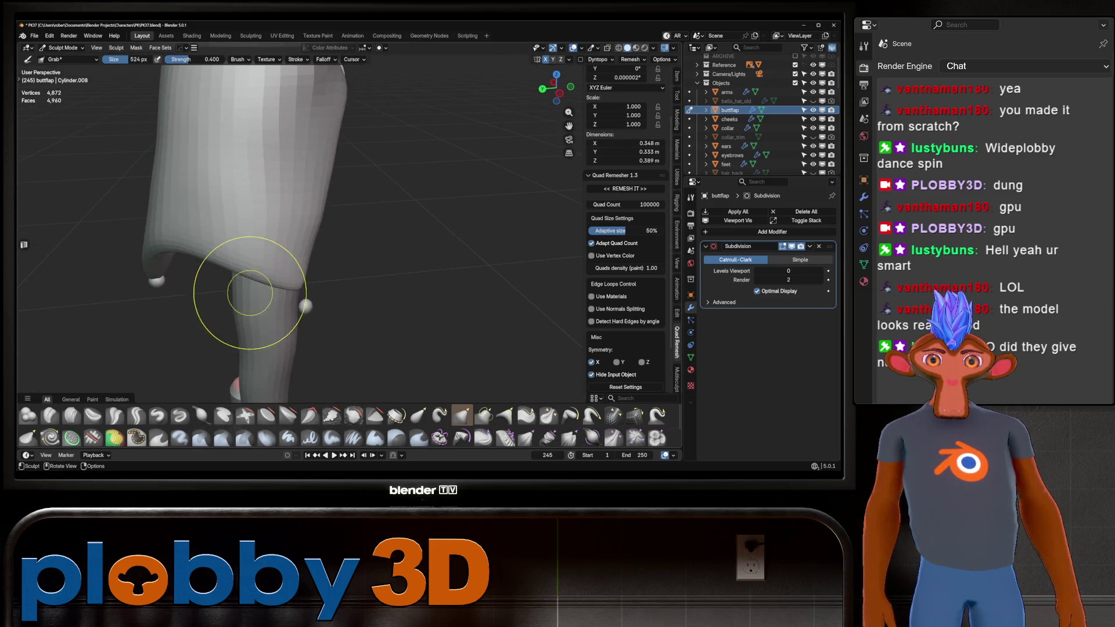
{"action": "mouse_move", "coordinate": [323, 268]}
{"action": "middle_mouse_down"}
{"action": "mouse_move", "coordinate": [281, 299]}
{"action": "mouse_move", "coordinate": [299, 319]}
{"action": "middle_mouse_up"}
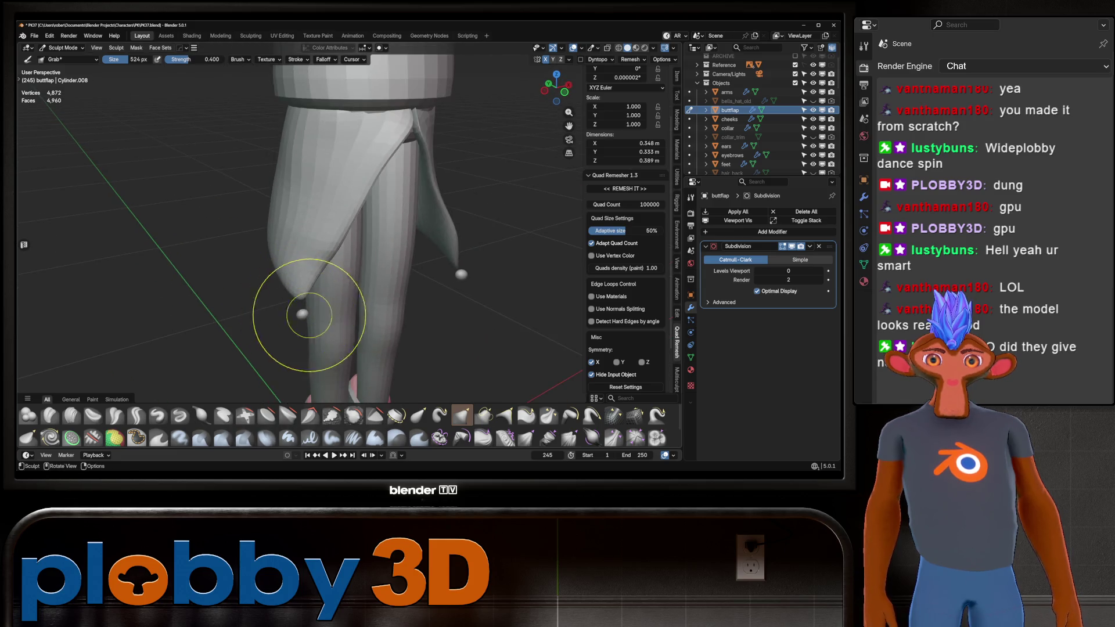
{"action": "key", "text": "ctrl+Tab"}
{"action": "left_click", "coordinate": [259, 319]}
{"action": "key", "text": "Tab"}
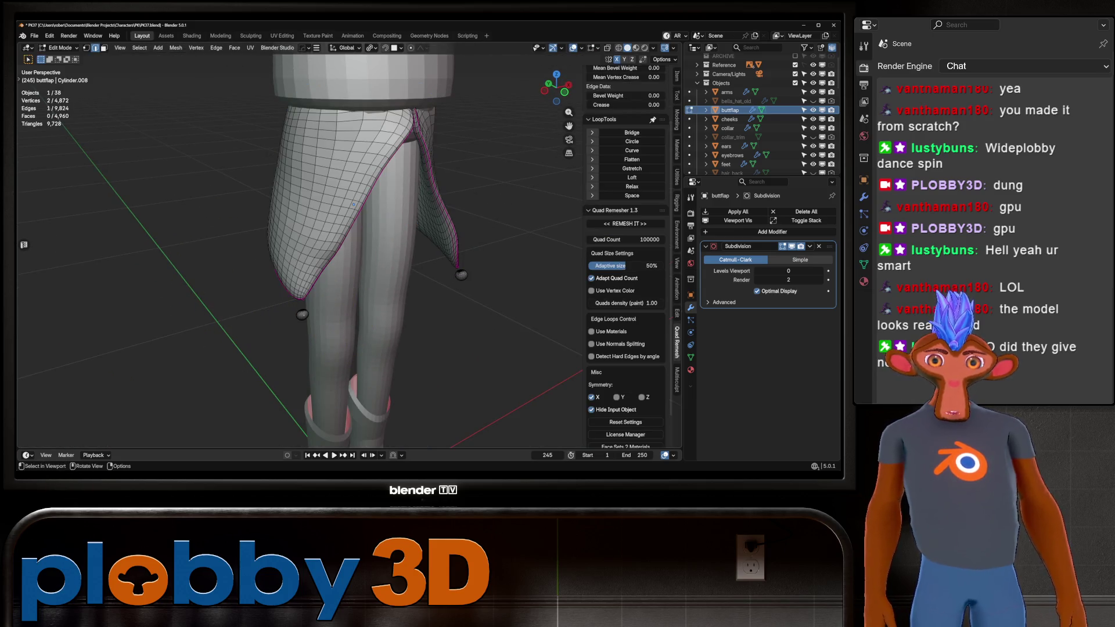
{"action": "key", "text": "ctrl+l"}
{"action": "mouse_move", "coordinate": [299, 311]}
{"action": "middle_mouse_down"}
{"action": "mouse_move", "coordinate": [386, 297]}
{"action": "mouse_move", "coordinate": [459, 316]}
{"action": "middle_mouse_up"}
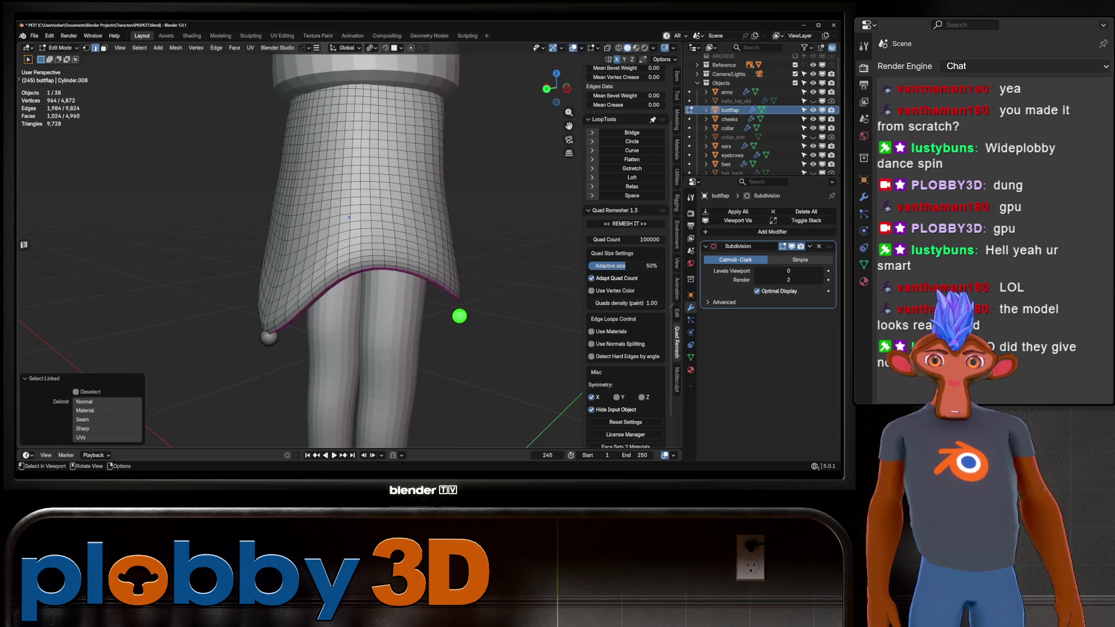
{"action": "right_click", "coordinate": [459, 316]}
{"action": "key", "text": "Escape"}
{"action": "key", "text": "Tab"}
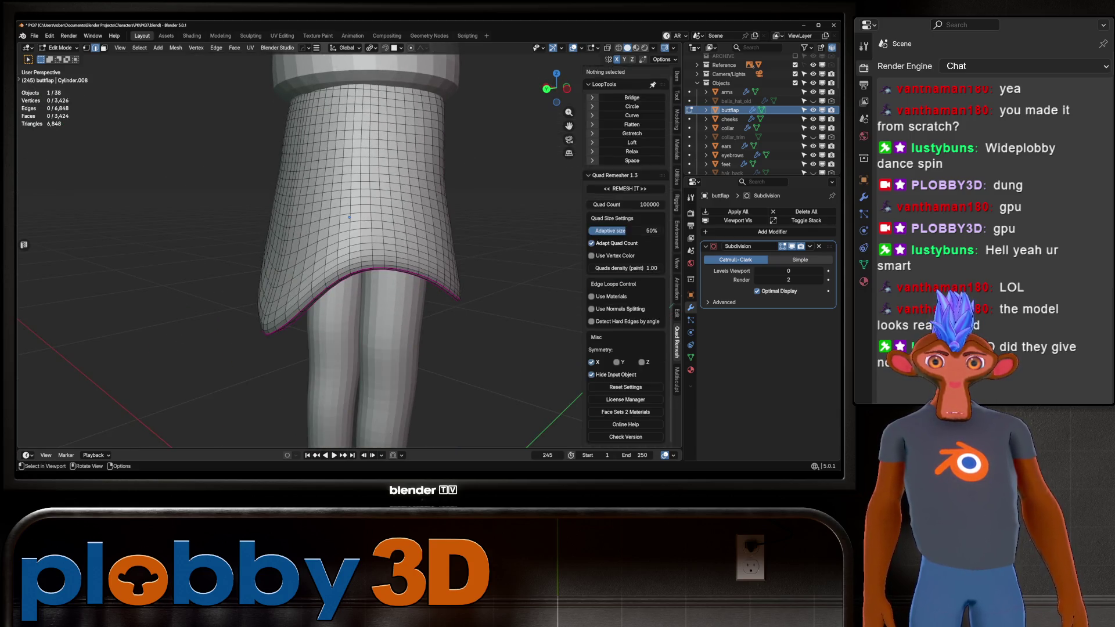
{"action": "scroll", "coordinate": [460, 316], "scroll_direction": "down", "scroll_amount": 4}
{"action": "mouse_move", "coordinate": [459, 316]}
{"action": "middle_mouse_down"}
{"action": "mouse_move", "coordinate": [442, 291]}
{"action": "mouse_move", "coordinate": [326, 302]}
{"action": "mouse_move", "coordinate": [291, 296]}
{"action": "mouse_move", "coordinate": [290, 278]}
{"action": "middle_mouse_up"}
{"action": "key", "text": "ctrl+Tab"}
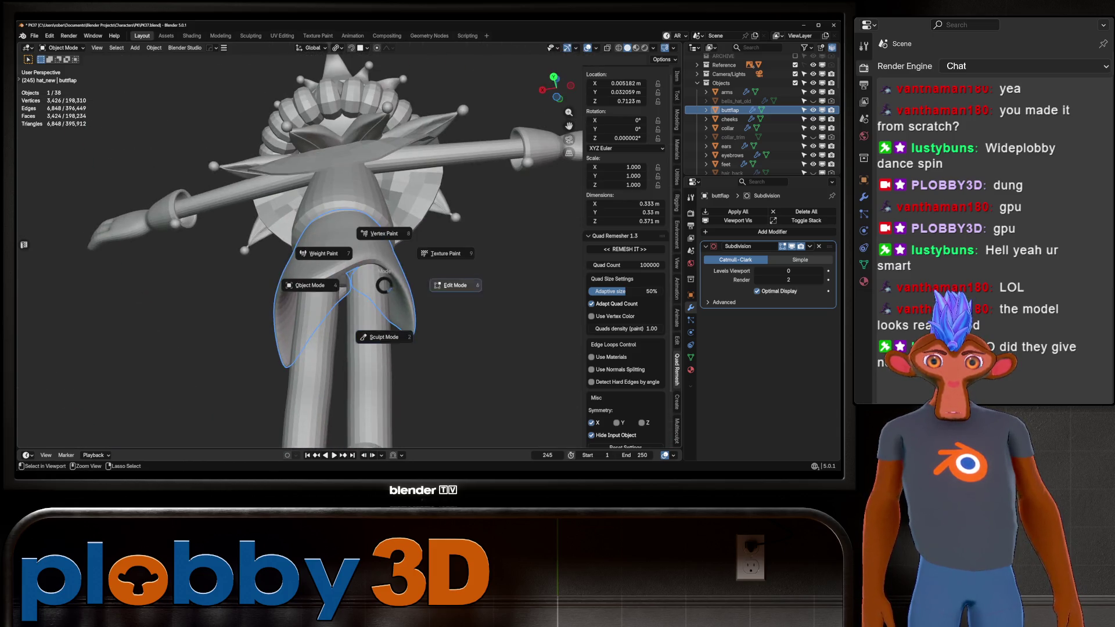
{"action": "left_click", "coordinate": [357, 360]}
{"action": "scroll", "coordinate": [379, 241], "scroll_direction": "up", "scroll_amount": 4}
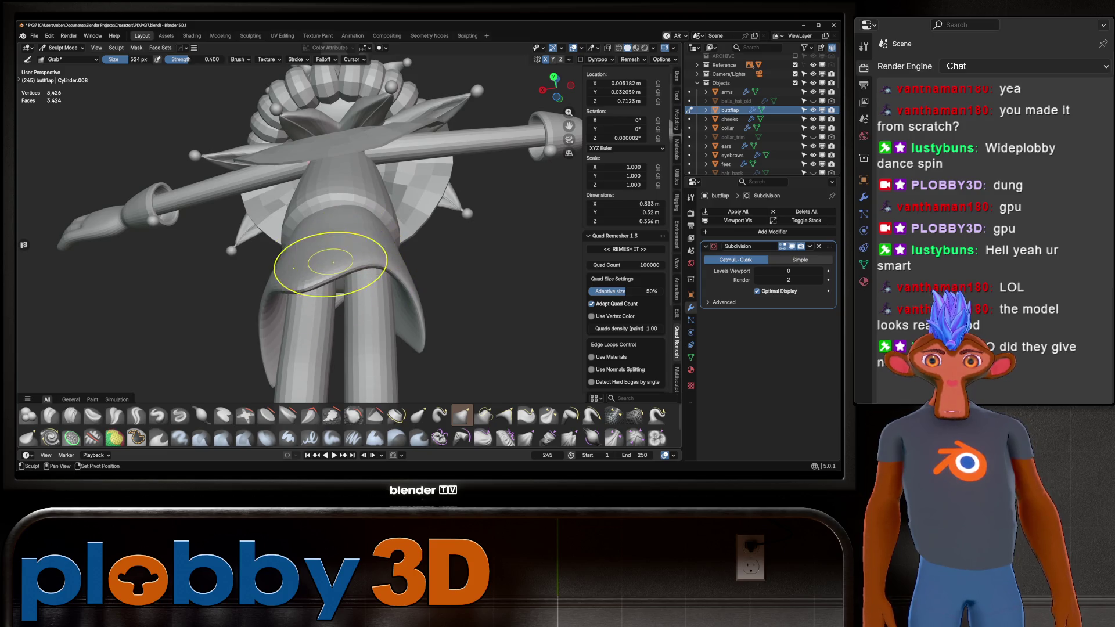
{"action": "middle_click_drag", "start_coordinate": [333, 263], "coordinate": [324, 273]}
{"action": "mouse_move", "coordinate": [360, 219]}
{"action": "middle_mouse_down"}
{"action": "mouse_move", "coordinate": [368, 169]}
{"action": "mouse_move", "coordinate": [337, 216]}
{"action": "mouse_move", "coordinate": [331, 154]}
{"action": "mouse_move", "coordinate": [361, 149]}
{"action": "mouse_move", "coordinate": [349, 163]}
{"action": "middle_mouse_up"}
{"action": "scroll", "coordinate": [333, 165], "scroll_direction": "up", "scroll_amount": 3}
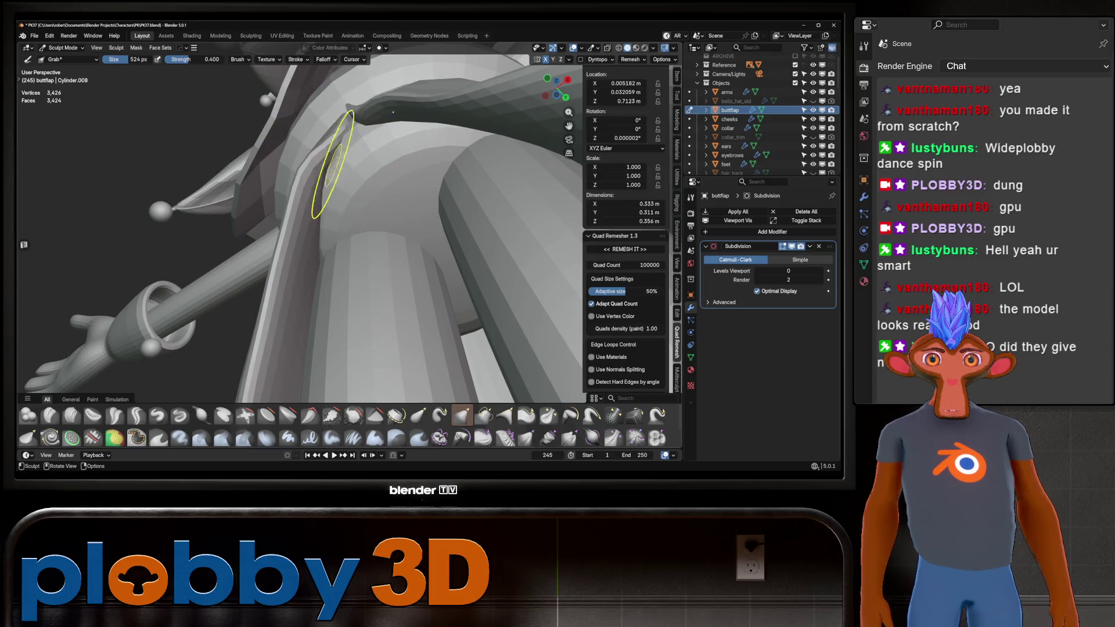
{"action": "left_click_drag", "start_coordinate": [319, 170], "coordinate": [294, 232]}
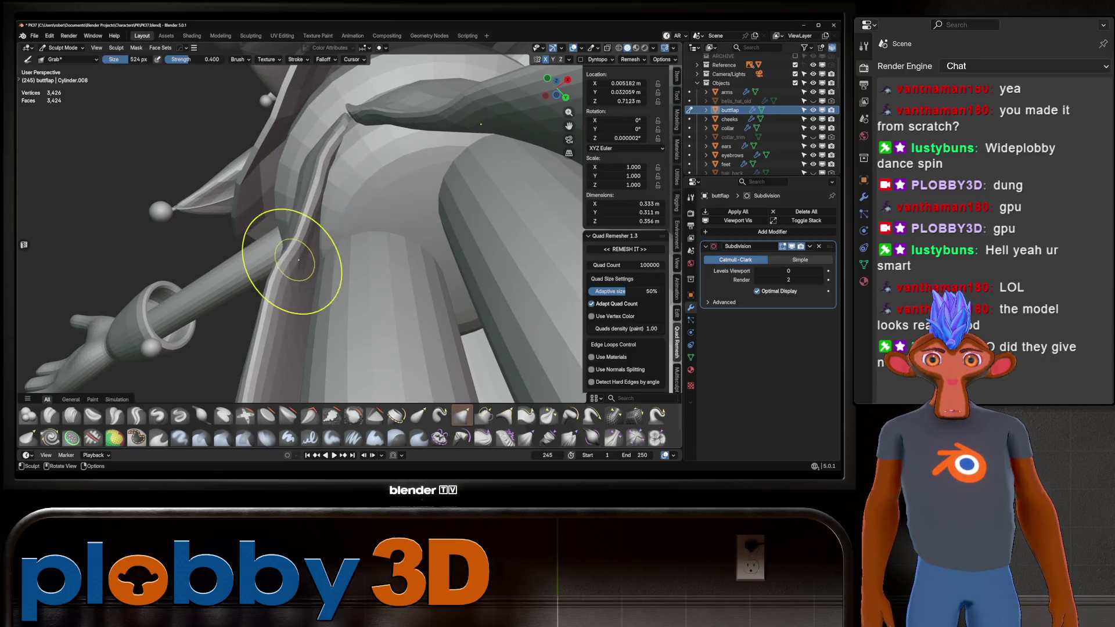
{"action": "mouse_move", "coordinate": [285, 282]}
{"action": "middle_mouse_down"}
{"action": "mouse_move", "coordinate": [317, 215]}
{"action": "mouse_move", "coordinate": [301, 182]}
{"action": "middle_mouse_up"}
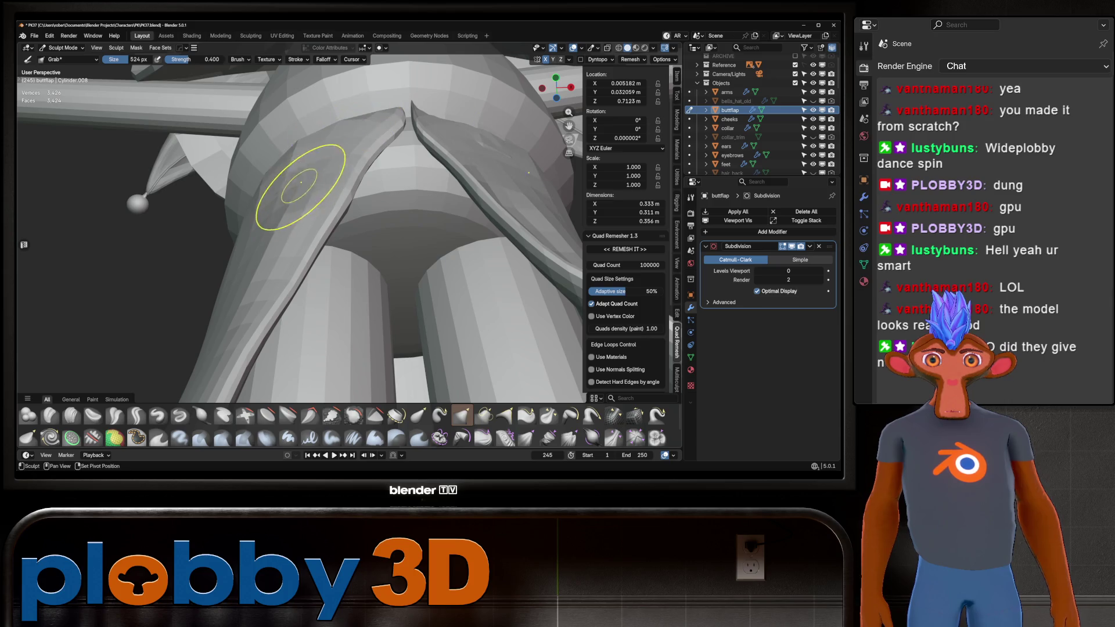
{"action": "mouse_move", "coordinate": [418, 113]}
{"action": "middle_mouse_down"}
{"action": "mouse_move", "coordinate": [415, 175]}
{"action": "mouse_move", "coordinate": [397, 142]}
{"action": "middle_mouse_up"}
{"action": "scroll", "coordinate": [375, 122], "scroll_direction": "down", "scroll_amount": 5}
{"action": "scroll", "coordinate": [401, 137], "scroll_direction": "up", "scroll_amount": 3}
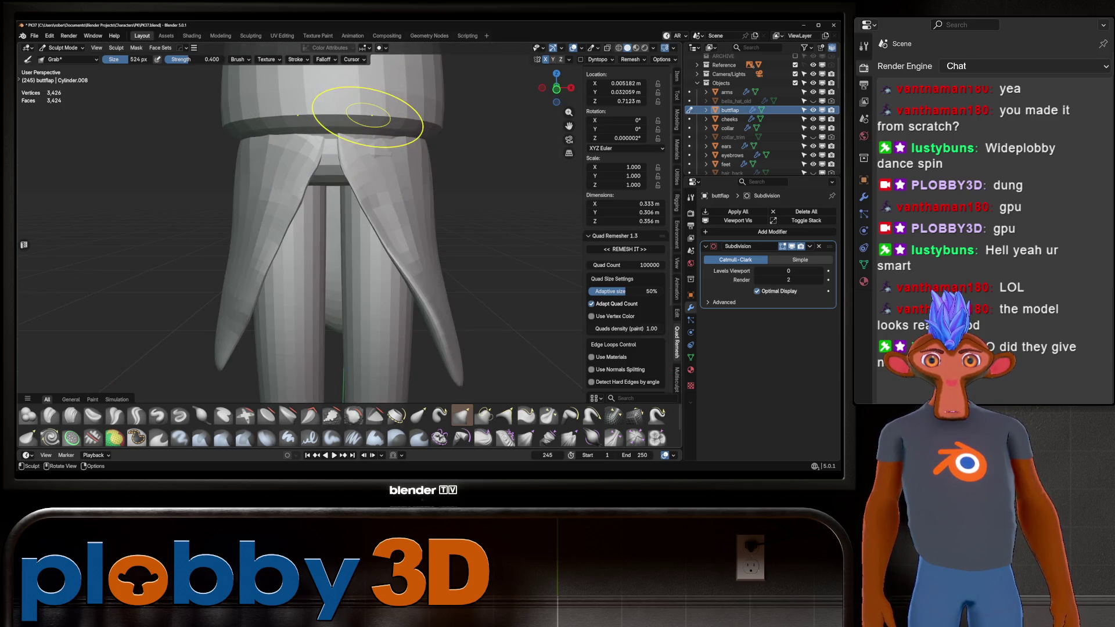
{"action": "scroll", "coordinate": [401, 137], "scroll_direction": "down", "scroll_amount": 3}
{"action": "middle_click_drag", "start_coordinate": [424, 99], "coordinate": [546, 109]}
Add a Hops_Mirror modifier mirroring the hip flap across X
{"action": "key", "text": "shift+alt+x"}
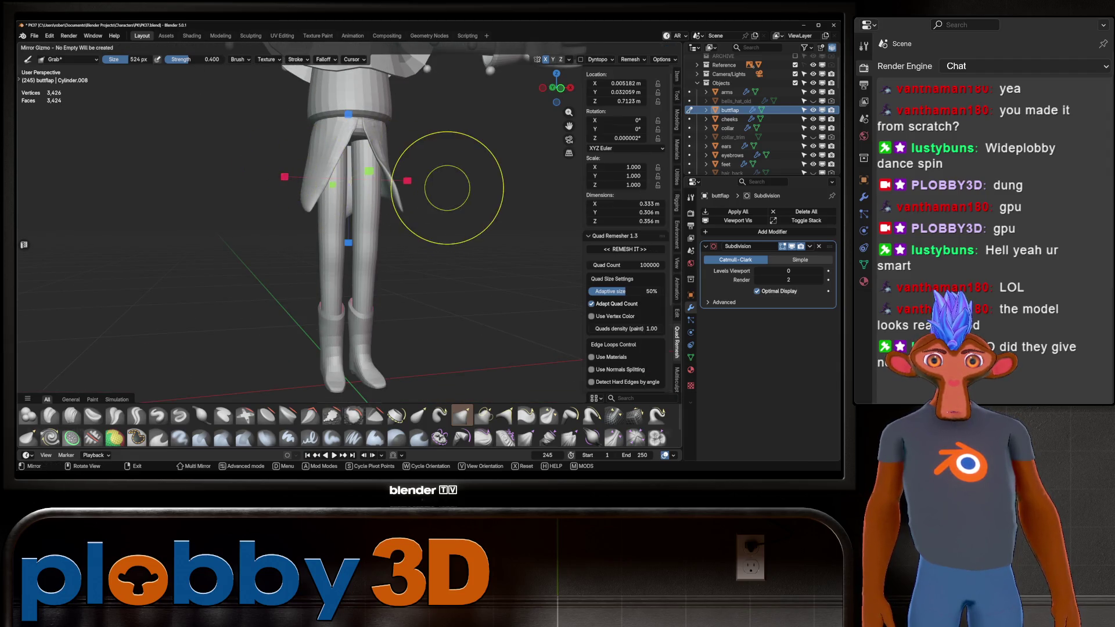
{"action": "right_click", "coordinate": [448, 187]}
{"action": "mouse_move", "coordinate": [448, 187]}
{"action": "middle_mouse_down"}
{"action": "mouse_move", "coordinate": [390, 192]}
{"action": "mouse_move", "coordinate": [404, 171]}
{"action": "middle_mouse_up"}
{"action": "key", "text": "shift+alt+x"}
{"action": "left_click", "coordinate": [302, 179]}
{"action": "scroll", "coordinate": [404, 170], "scroll_direction": "down", "scroll_amount": 5}
{"action": "mouse_move", "coordinate": [448, 211]}
{"action": "middle_mouse_down"}
{"action": "mouse_move", "coordinate": [494, 211]}
{"action": "mouse_move", "coordinate": [440, 211]}
{"action": "middle_mouse_up"}
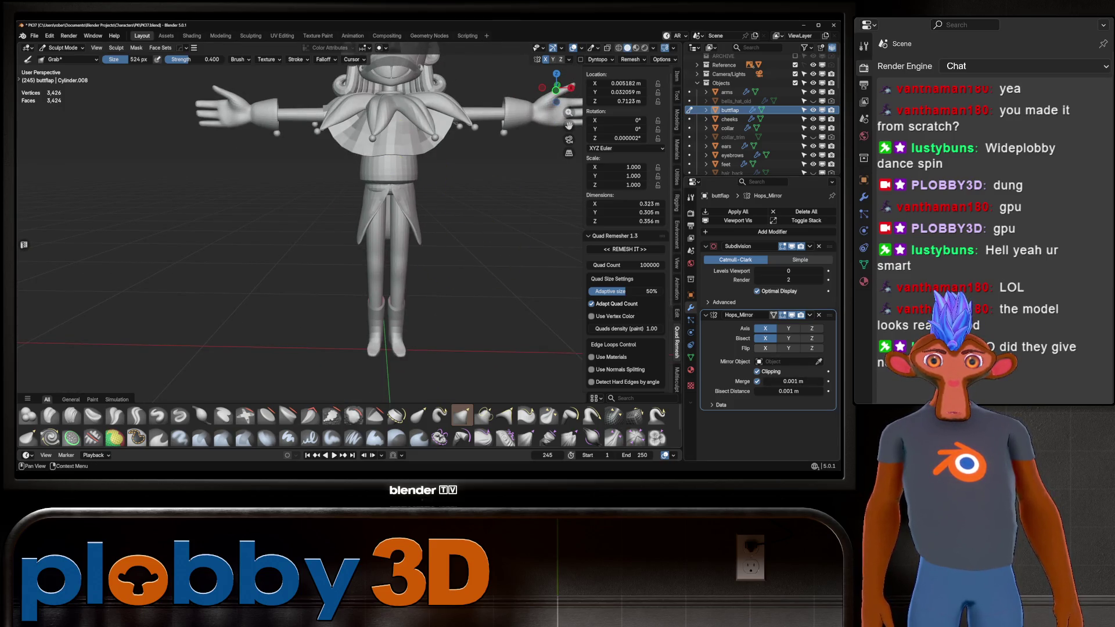
Enable Flip X on the mirror and apply the modifier to the mesh
{"action": "left_click", "coordinate": [765, 348]}
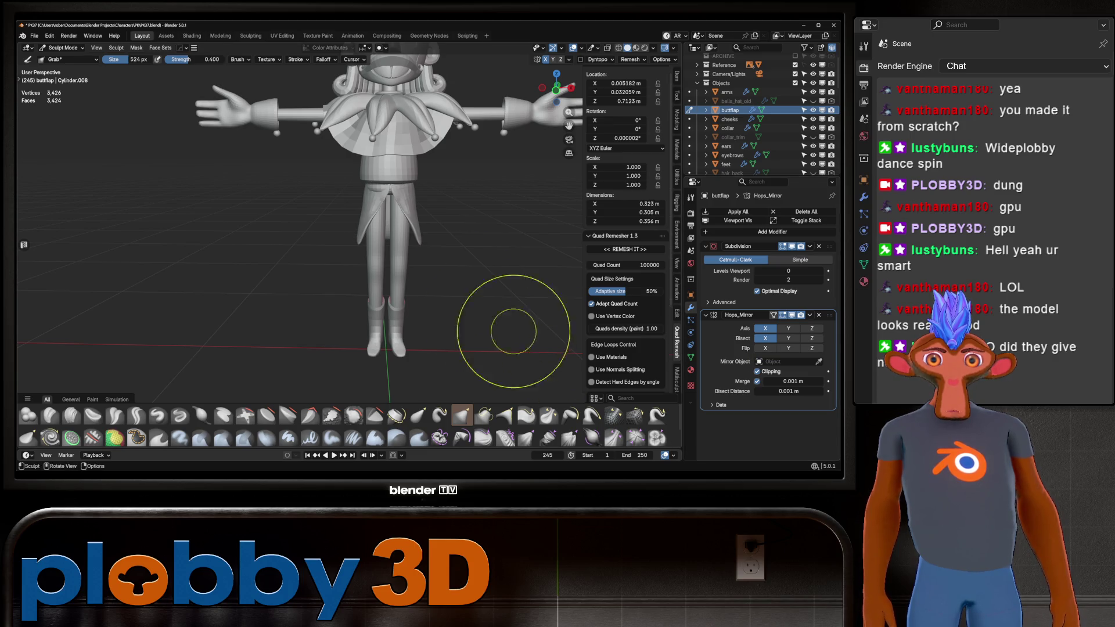
{"action": "mouse_move", "coordinate": [511, 336]}
{"action": "middle_mouse_down"}
{"action": "mouse_move", "coordinate": [581, 331]}
{"action": "mouse_move", "coordinate": [581, 348]}
{"action": "mouse_move", "coordinate": [424, 245]}
{"action": "mouse_move", "coordinate": [407, 247]}
{"action": "middle_mouse_up"}
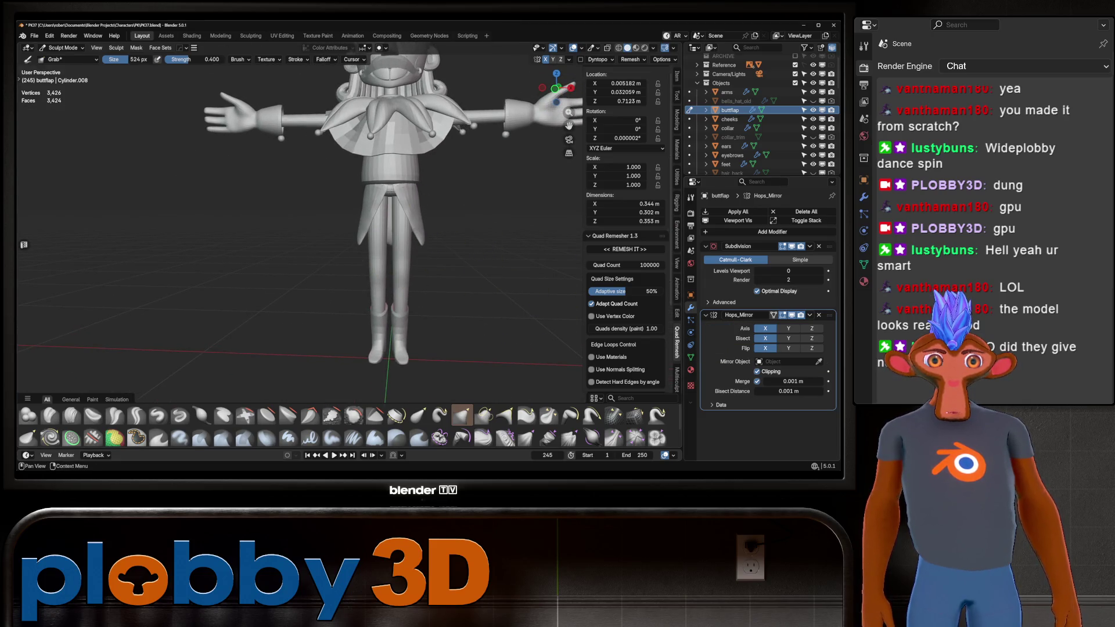
{"action": "key", "text": "ctrl+a"}
{"action": "scroll", "coordinate": [368, 273], "scroll_direction": "up", "scroll_amount": 5}
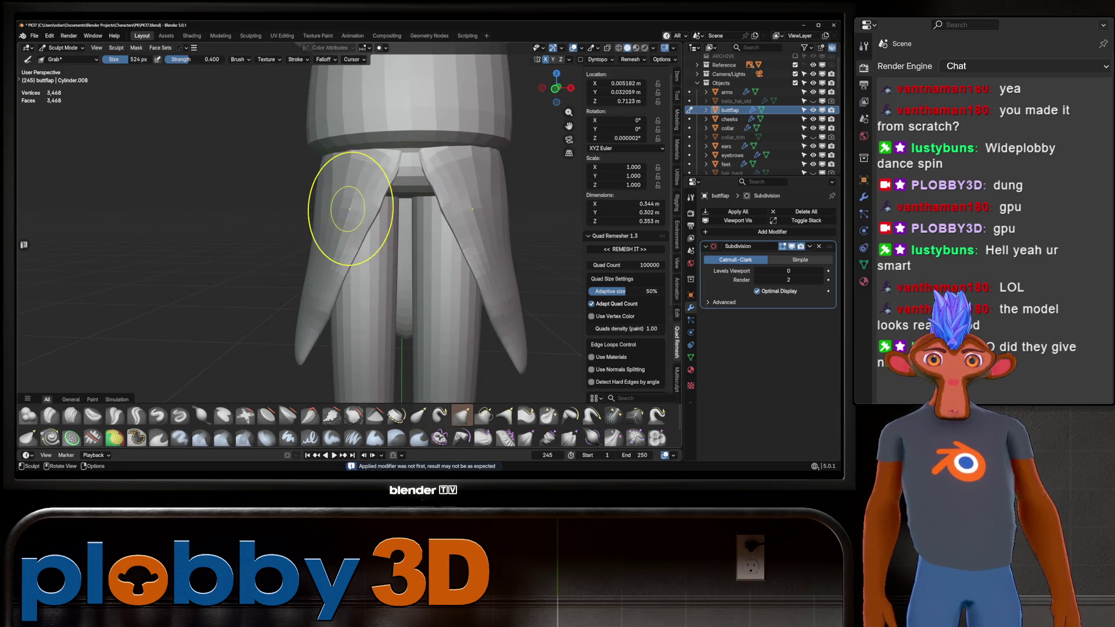
{"action": "middle_click_drag", "start_coordinate": [349, 209], "coordinate": [389, 150]}
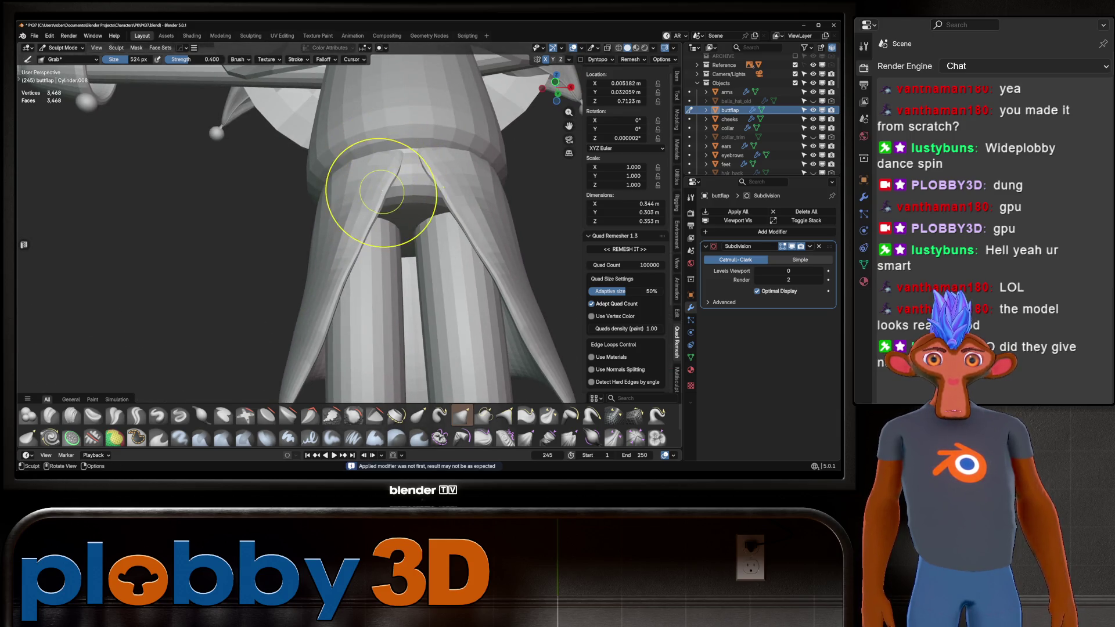
{"action": "middle_click_drag", "start_coordinate": [381, 191], "coordinate": [419, 192]}
{"action": "mouse_move", "coordinate": [373, 294]}
{"action": "middle_mouse_down"}
{"action": "mouse_move", "coordinate": [382, 171]}
{"action": "mouse_move", "coordinate": [318, 174]}
{"action": "mouse_move", "coordinate": [337, 209]}
{"action": "mouse_move", "coordinate": [336, 187]}
{"action": "middle_mouse_up"}
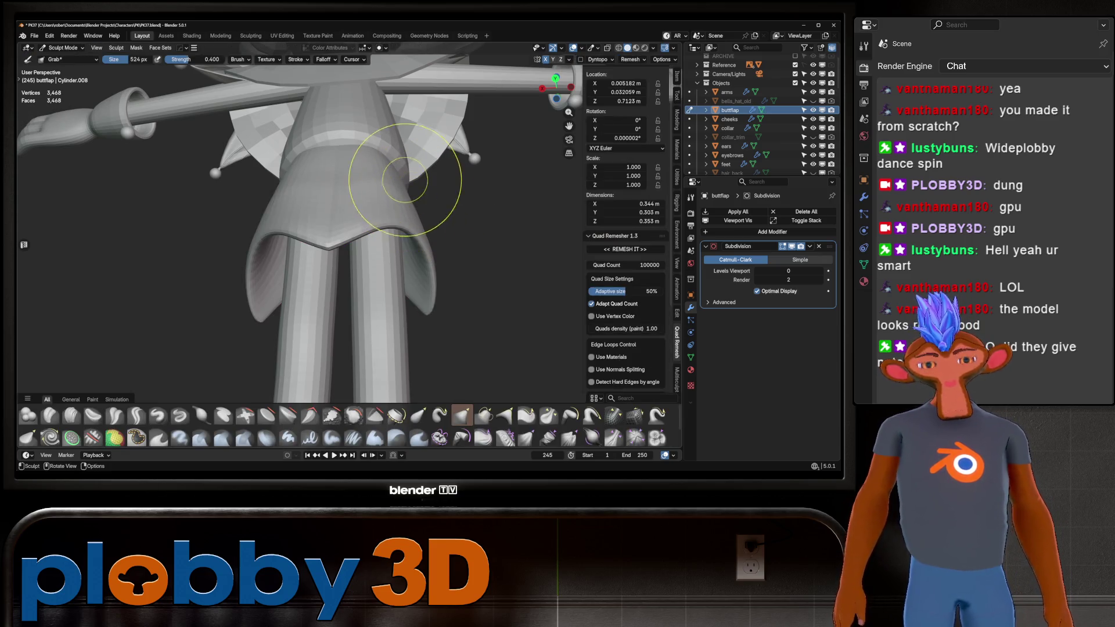
{"action": "mouse_move", "coordinate": [406, 212]}
{"action": "middle_mouse_down"}
{"action": "mouse_move", "coordinate": [343, 242]}
{"action": "mouse_move", "coordinate": [316, 279]}
{"action": "mouse_move", "coordinate": [368, 187]}
{"action": "middle_mouse_up"}
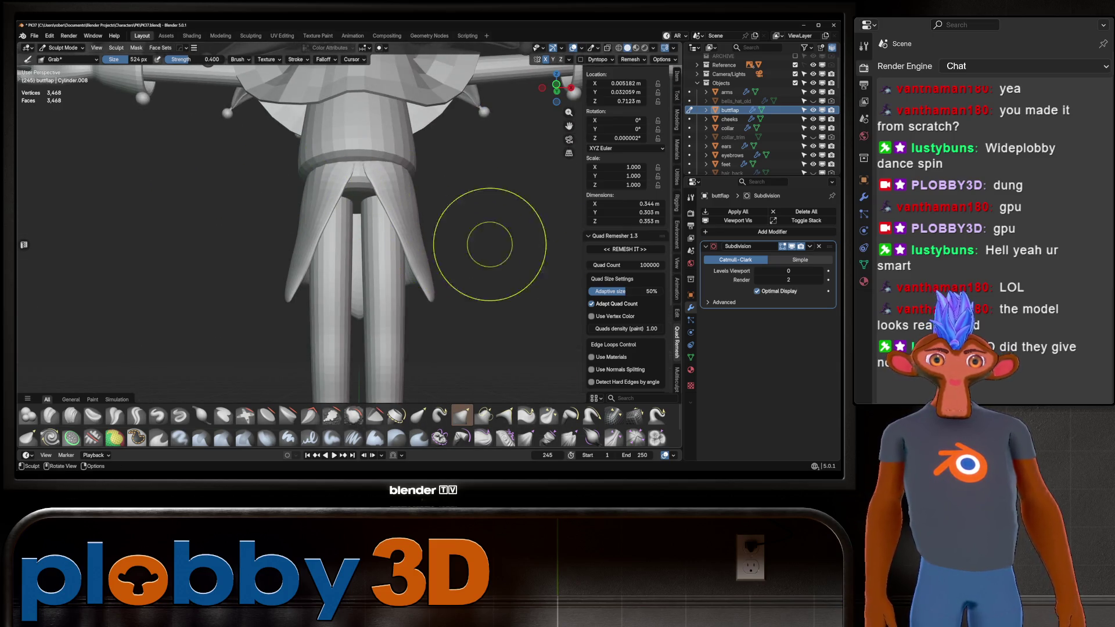
Add a Smooth deform modifier above Subdivision with factor 2.213
{"action": "left_click", "coordinate": [773, 232]}
{"action": "mouse_move", "coordinate": [694, 247]}
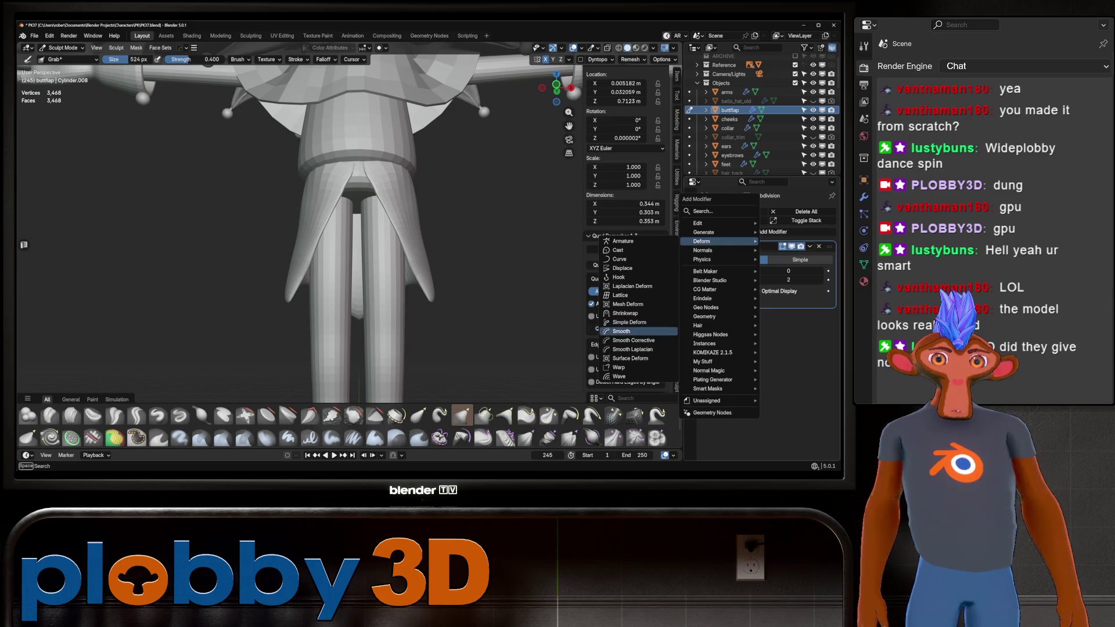
{"action": "left_click", "coordinate": [630, 325]}
{"action": "left_click_drag", "start_coordinate": [750, 315], "coordinate": [749, 250]}
{"action": "middle_click_drag", "start_coordinate": [401, 244], "coordinate": [400, 221]}
{"action": "left_click_drag", "start_coordinate": [789, 270], "coordinate": [790, 271]}
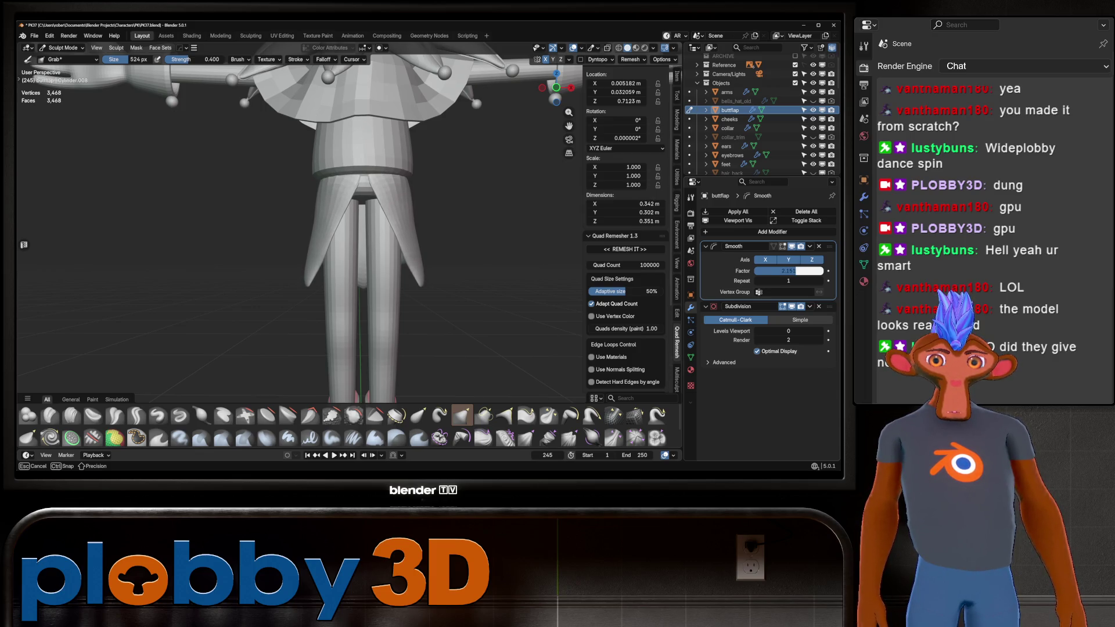
{"action": "left_click_drag", "start_coordinate": [791, 270], "coordinate": [790, 271]}
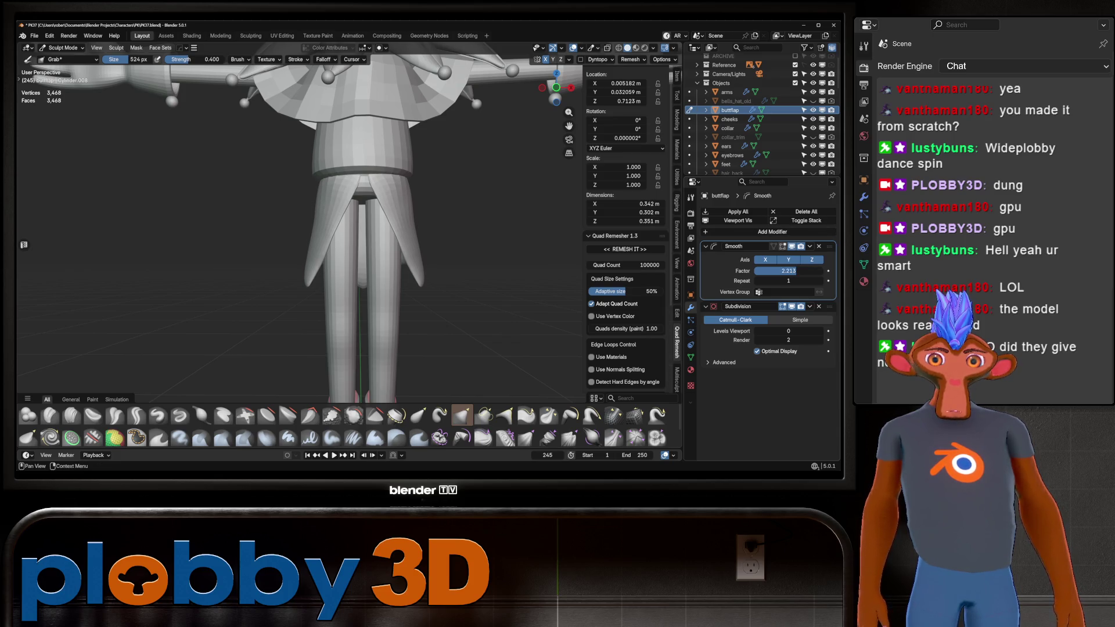
{"action": "mouse_move", "coordinate": [348, 232]}
{"action": "middle_mouse_down"}
{"action": "mouse_move", "coordinate": [378, 221]}
{"action": "mouse_move", "coordinate": [360, 244]}
{"action": "mouse_move", "coordinate": [352, 233]}
{"action": "mouse_move", "coordinate": [372, 226]}
{"action": "middle_mouse_up"}
Apply the Smooth modifier and inspect the skirt from the right side and below
{"action": "key", "text": "ctrl+a"}
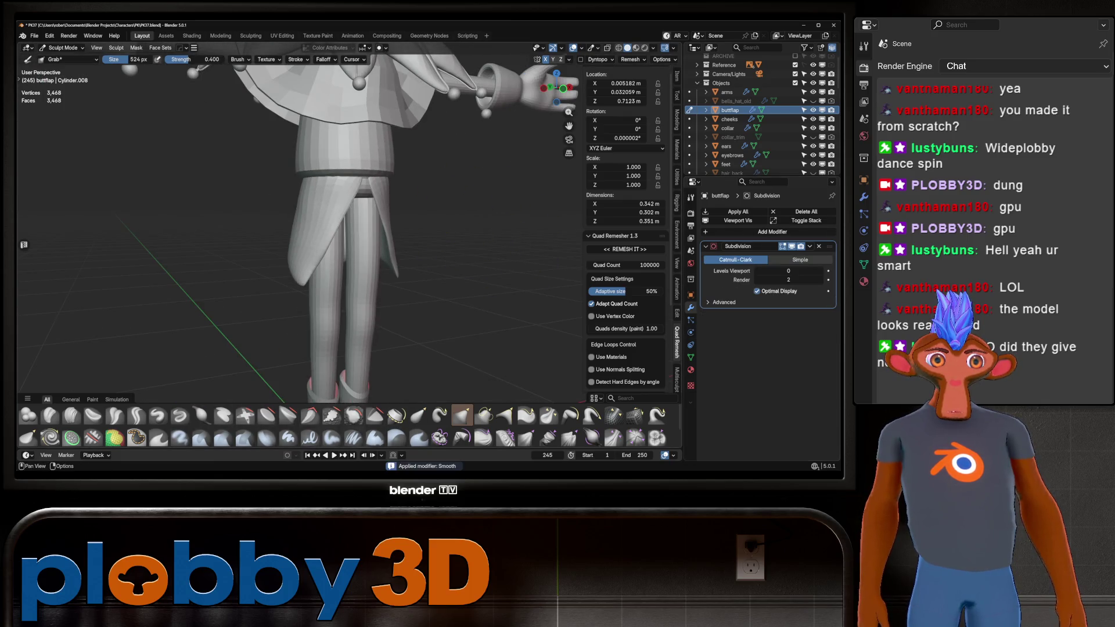
{"action": "scroll", "coordinate": [323, 199], "scroll_direction": "up", "scroll_amount": 4}
{"action": "mouse_move", "coordinate": [324, 199]}
{"action": "middle_mouse_down"}
{"action": "mouse_move", "coordinate": [354, 194]}
{"action": "mouse_move", "coordinate": [334, 148]}
{"action": "mouse_move", "coordinate": [294, 249]}
{"action": "mouse_move", "coordinate": [314, 227]}
{"action": "mouse_move", "coordinate": [468, 229]}
{"action": "mouse_move", "coordinate": [348, 250]}
{"action": "mouse_move", "coordinate": [348, 162]}
{"action": "mouse_move", "coordinate": [378, 174]}
{"action": "mouse_move", "coordinate": [409, 235]}
{"action": "middle_mouse_up"}
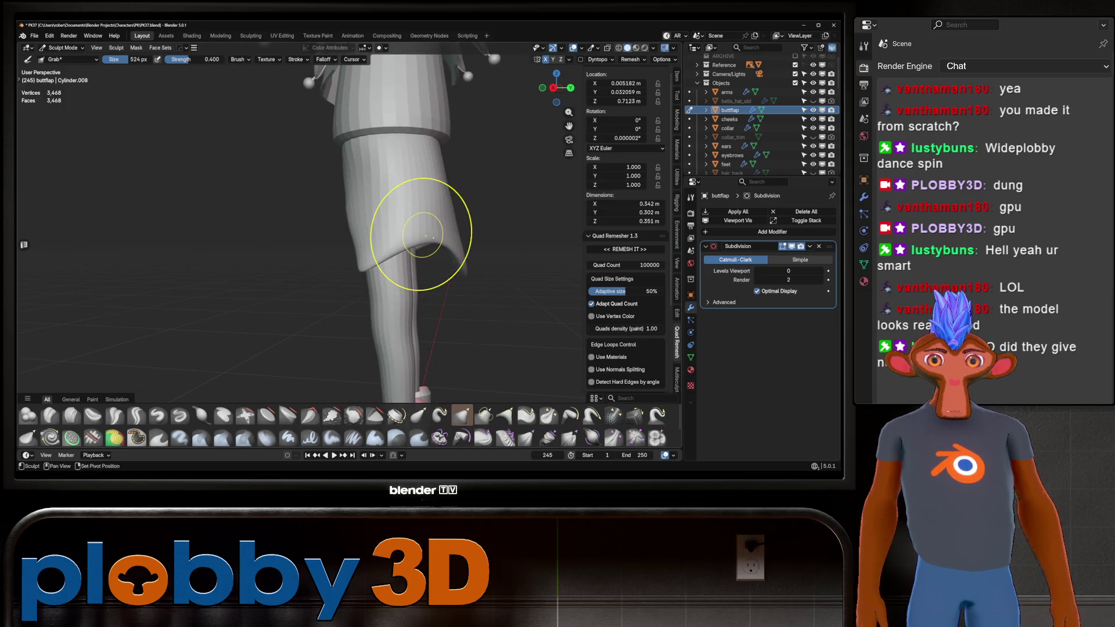
{"action": "key", "text": "KP_3"}
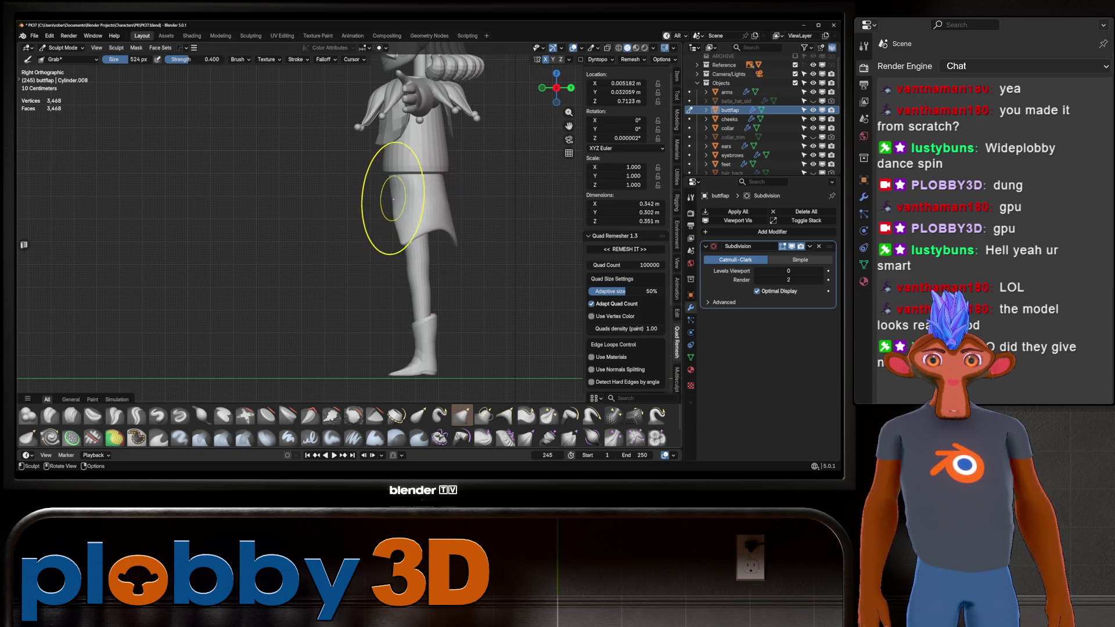
{"action": "middle_click_drag", "start_coordinate": [389, 205], "coordinate": [398, 211], "text": "ctrl"}
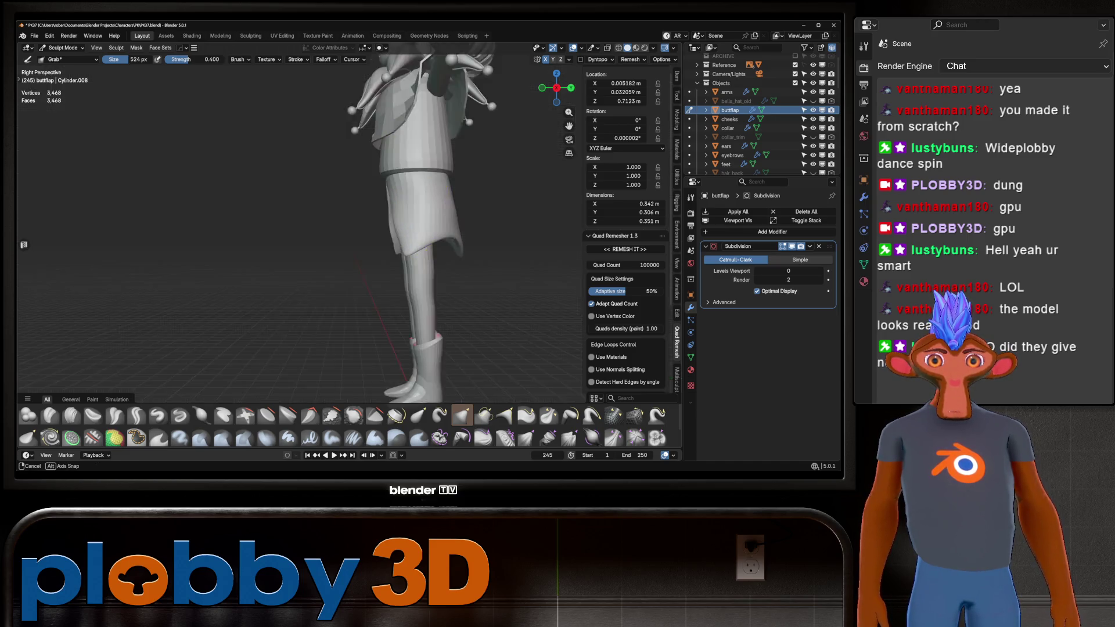
{"action": "scroll", "coordinate": [398, 212], "scroll_direction": "up", "scroll_amount": 3}
{"action": "mouse_move", "coordinate": [411, 139]}
{"action": "middle_mouse_down"}
{"action": "mouse_move", "coordinate": [352, 189]}
{"action": "mouse_move", "coordinate": [336, 224]}
{"action": "mouse_move", "coordinate": [323, 194]}
{"action": "mouse_move", "coordinate": [388, 212]}
{"action": "mouse_move", "coordinate": [448, 249]}
{"action": "mouse_move", "coordinate": [352, 402]}
{"action": "middle_mouse_up"}
In Edit Mode, select the waistband faces by growing the selection around the top of the flap
{"action": "key", "text": "Tab"}
{"action": "scroll", "coordinate": [352, 402], "scroll_direction": "up", "scroll_amount": 2}
{"action": "scroll", "coordinate": [348, 440], "scroll_direction": "up", "scroll_amount": 2}
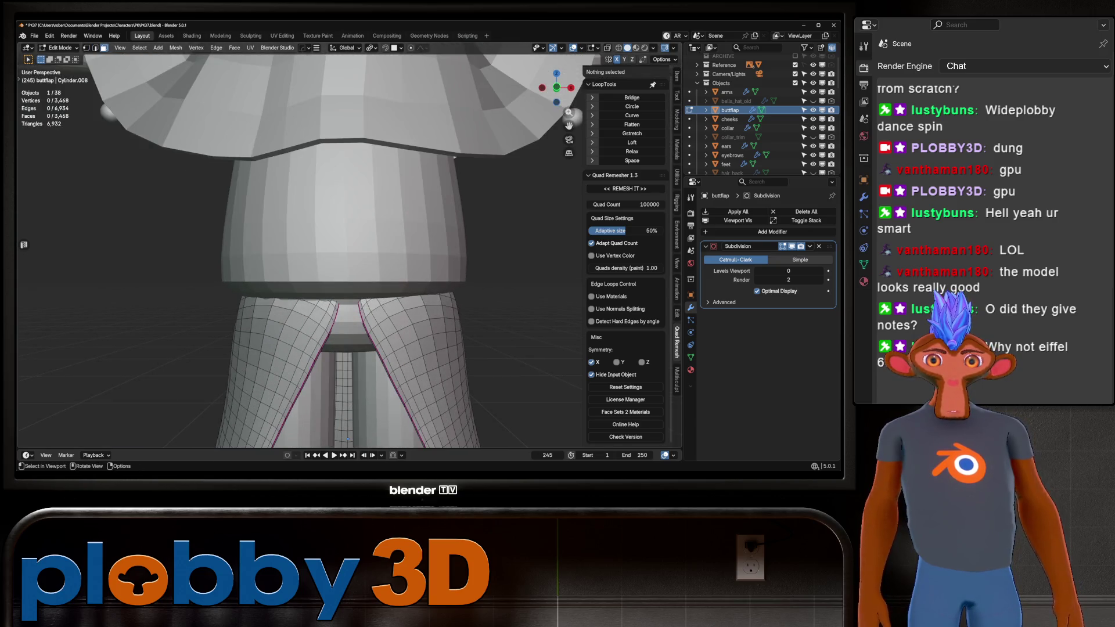
{"action": "key", "text": "ctrl+z"}
{"action": "key", "text": "ctrl+z"}
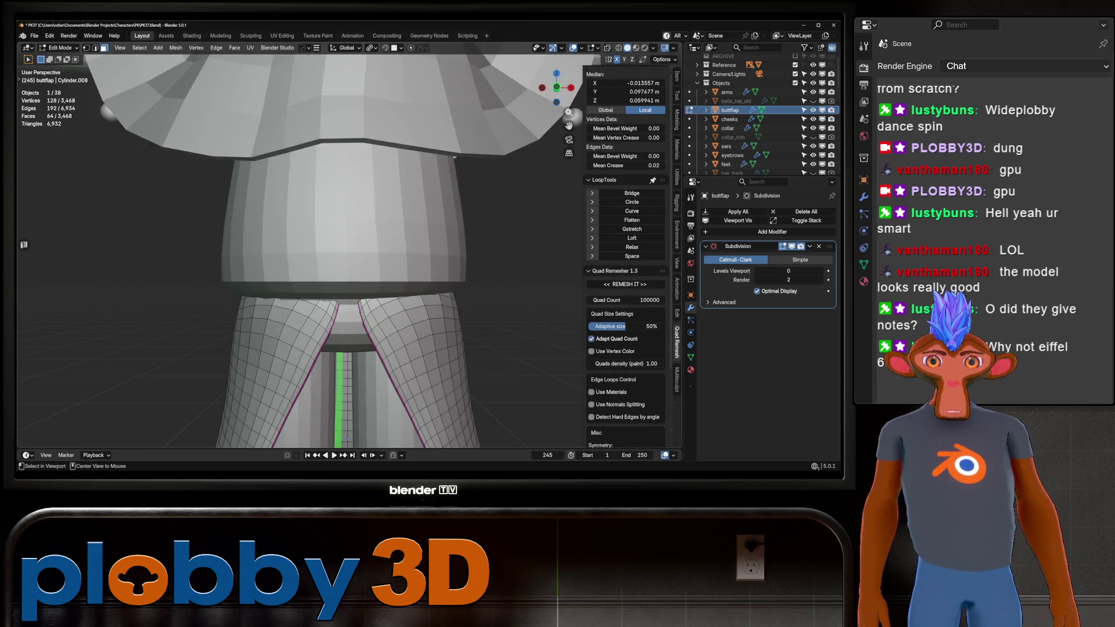
{"action": "key", "text": "ctrl+z"}
{"action": "key", "text": "ctrl+KP_Add"}
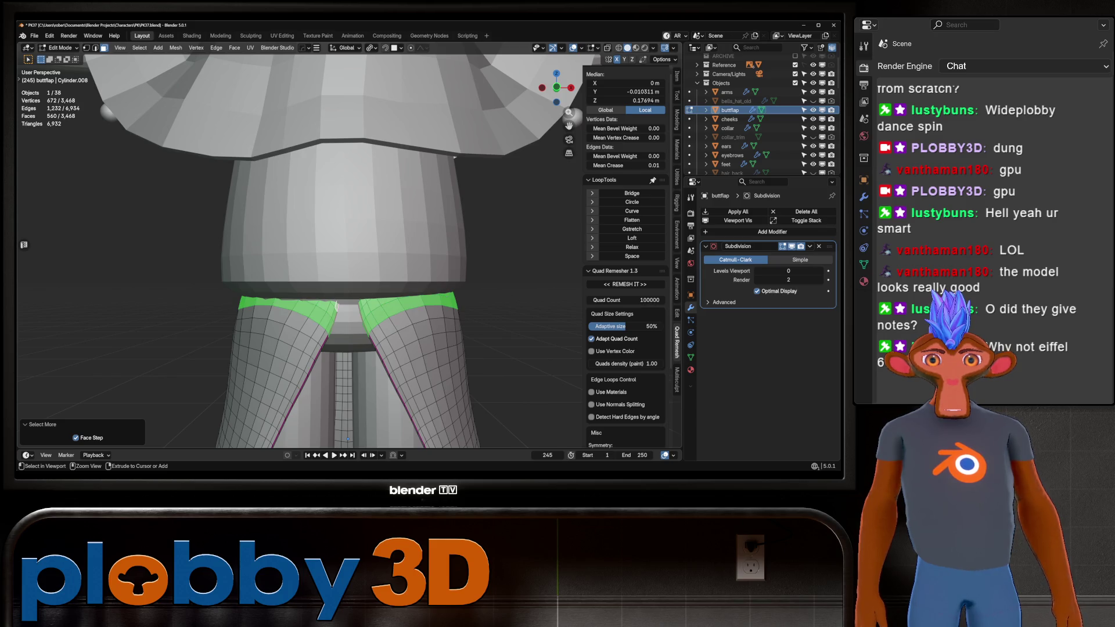
{"action": "middle_click_drag", "start_coordinate": [337, 306], "coordinate": [359, 281]}
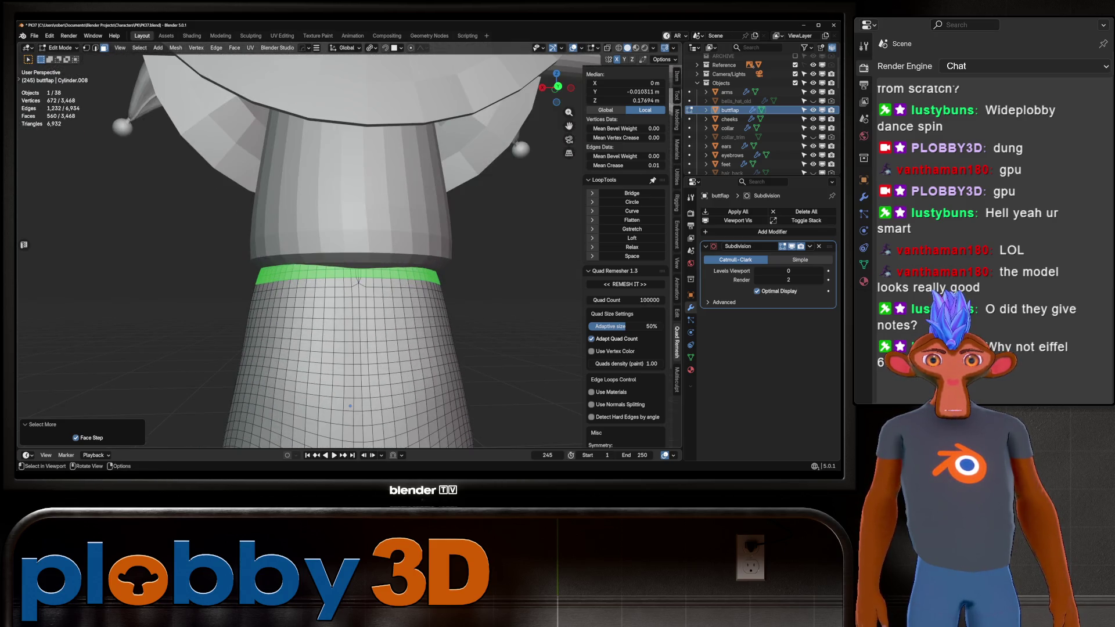
{"action": "key", "text": "ctrl+KP_Add"}
{"action": "key", "text": "ctrl+KP_Subtract"}
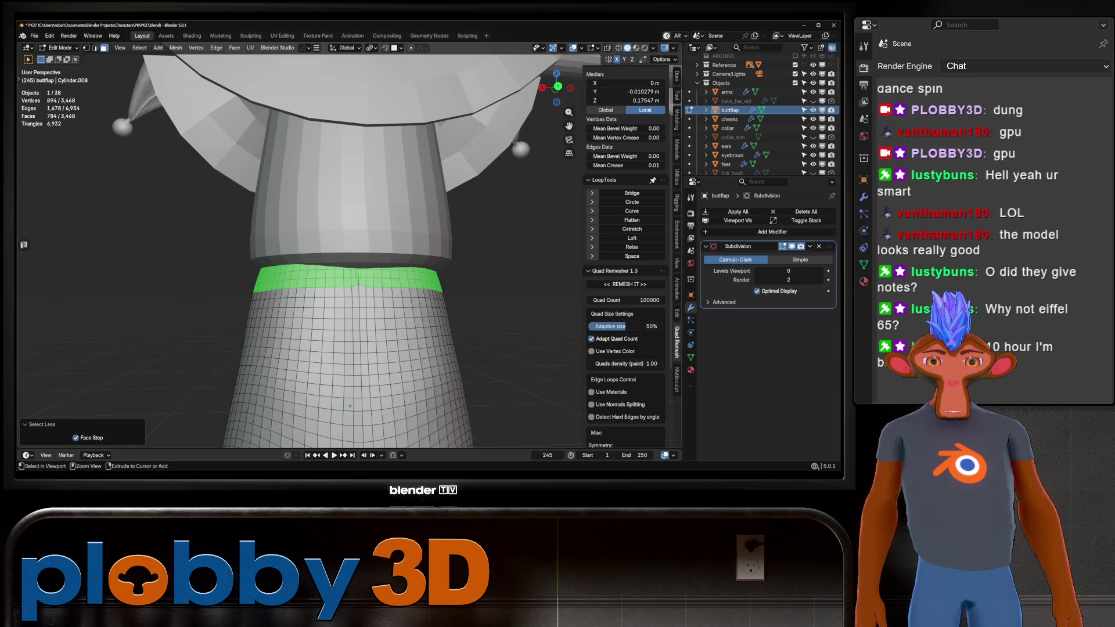
{"action": "key", "text": "ctrl+KP_Add"}
{"action": "middle_click_drag", "start_coordinate": [350, 406], "coordinate": [270, 290]}
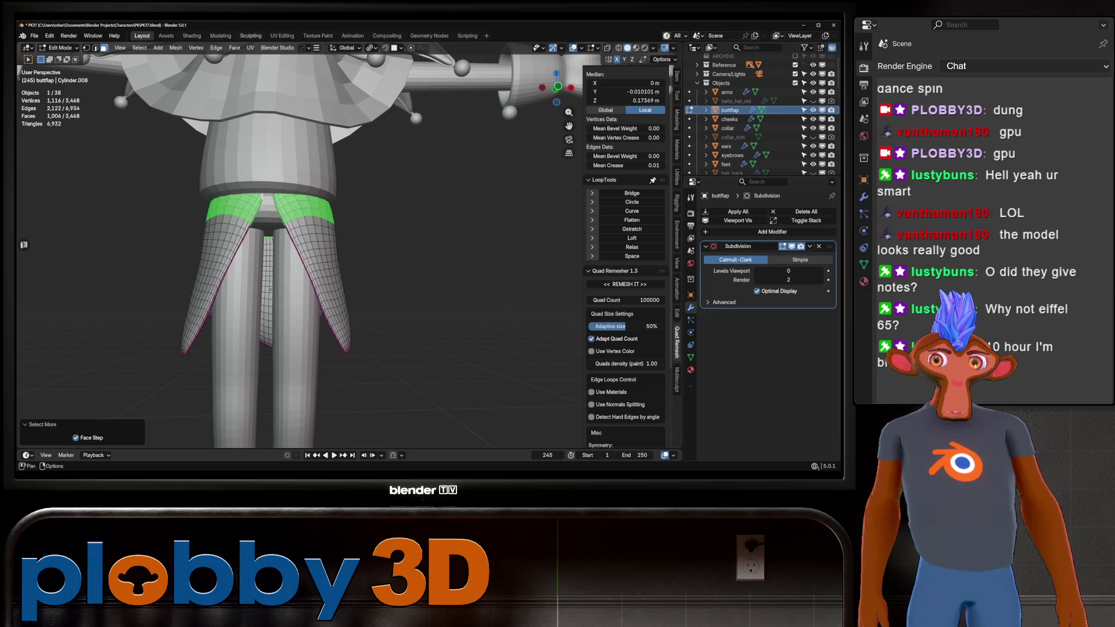
In the Sculpting workspace, turn the selected waistband faces into a face set
{"action": "left_click", "coordinate": [251, 35]}
{"action": "left_click", "coordinate": [160, 48]}
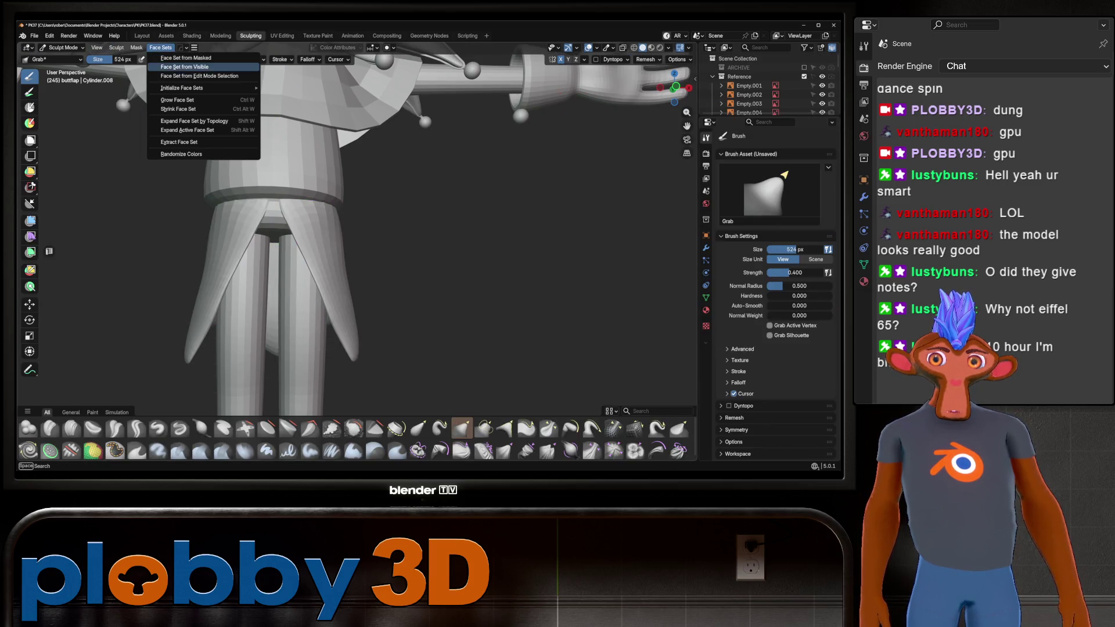
{"action": "left_click", "coordinate": [200, 76]}
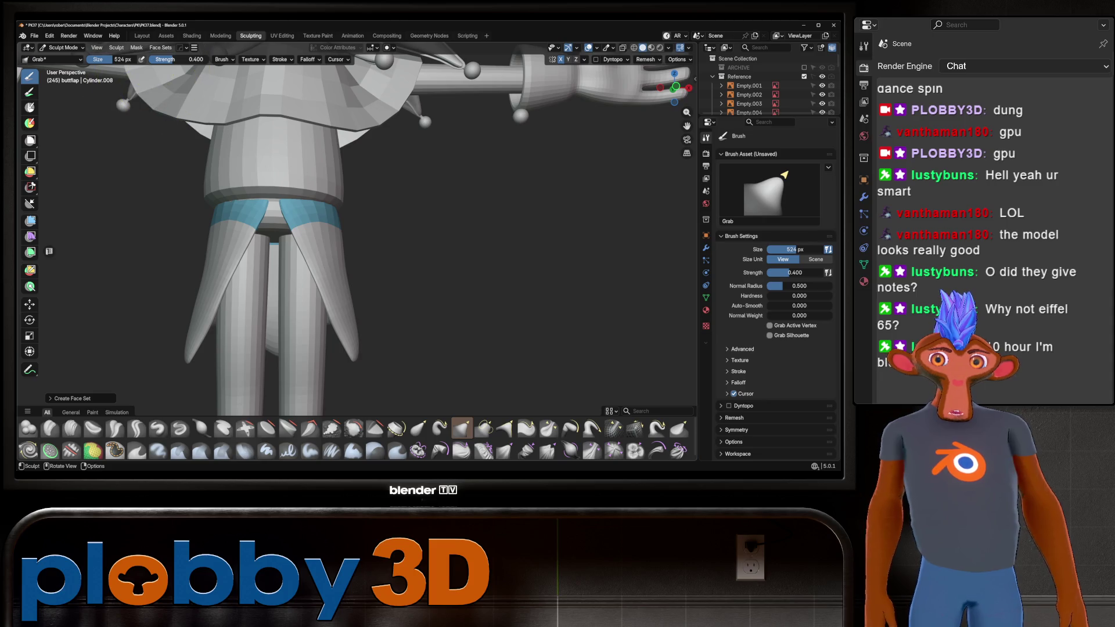
{"action": "left_click", "coordinate": [221, 59]}
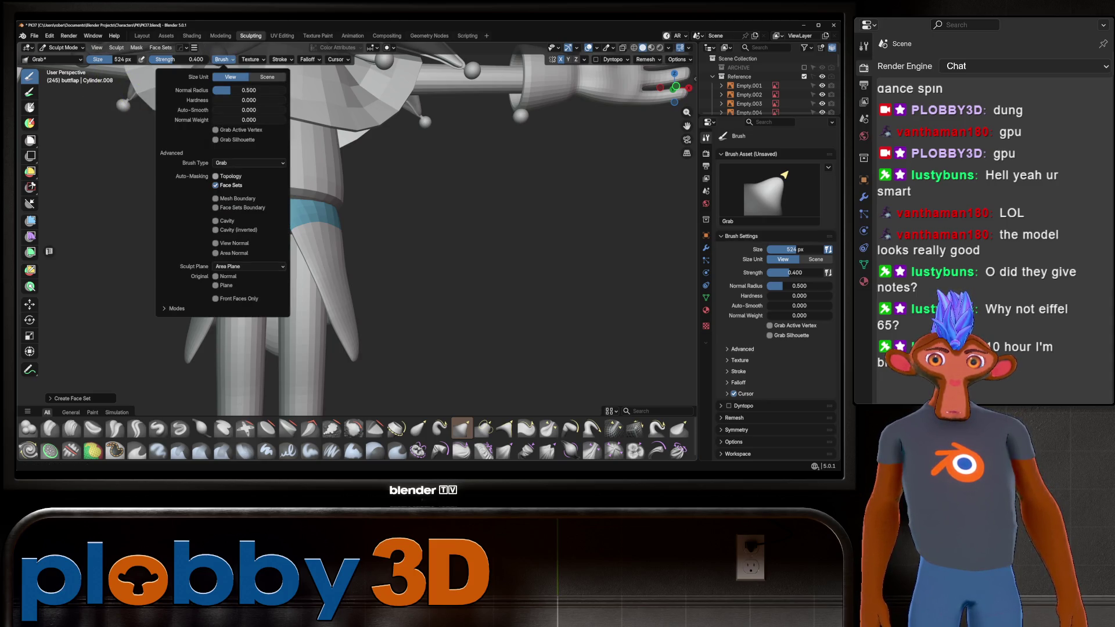
Enlarge the Grab brush to 1000 px and view the hips from the right side
{"action": "middle_click_drag", "start_coordinate": [392, 228], "coordinate": [373, 274]}
{"action": "scroll", "coordinate": [373, 274], "scroll_direction": "up", "scroll_amount": 3}
{"action": "scroll", "coordinate": [466, 261], "scroll_direction": "down", "scroll_amount": 3}
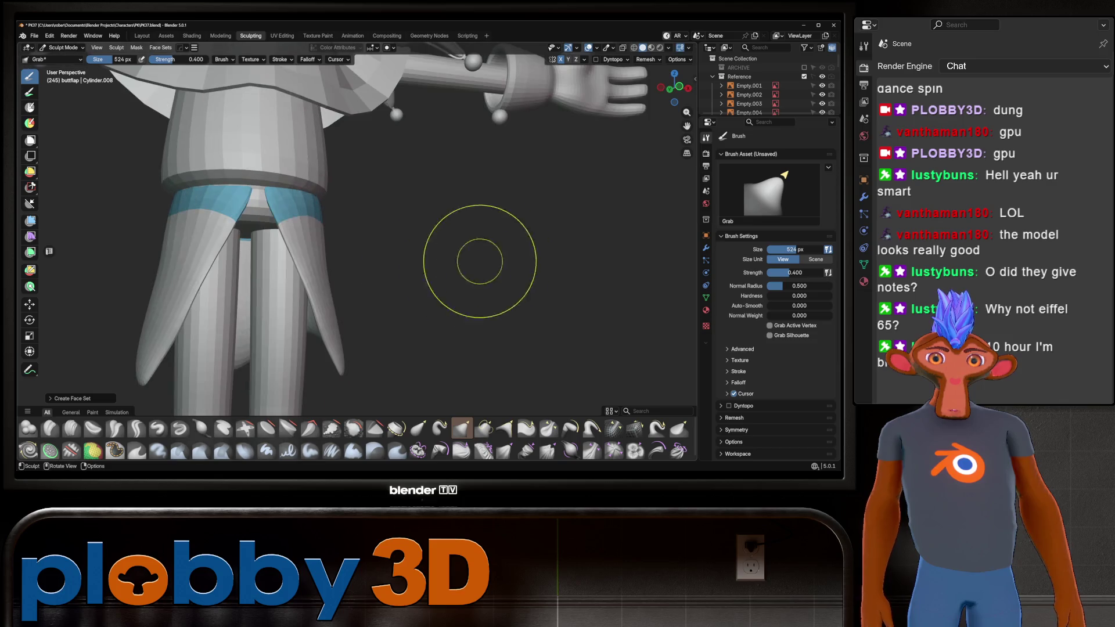
{"action": "mouse_move", "coordinate": [465, 261]}
{"action": "middle_mouse_down"}
{"action": "mouse_move", "coordinate": [418, 186]}
{"action": "mouse_move", "coordinate": [291, 192]}
{"action": "mouse_move", "coordinate": [399, 207]}
{"action": "middle_mouse_up"}
{"action": "scroll", "coordinate": [417, 186], "scroll_direction": "down", "scroll_amount": 3}
{"action": "key", "text": "bracketright"}
{"action": "key", "text": "bracketright"}
{"action": "key", "text": "bracketright"}
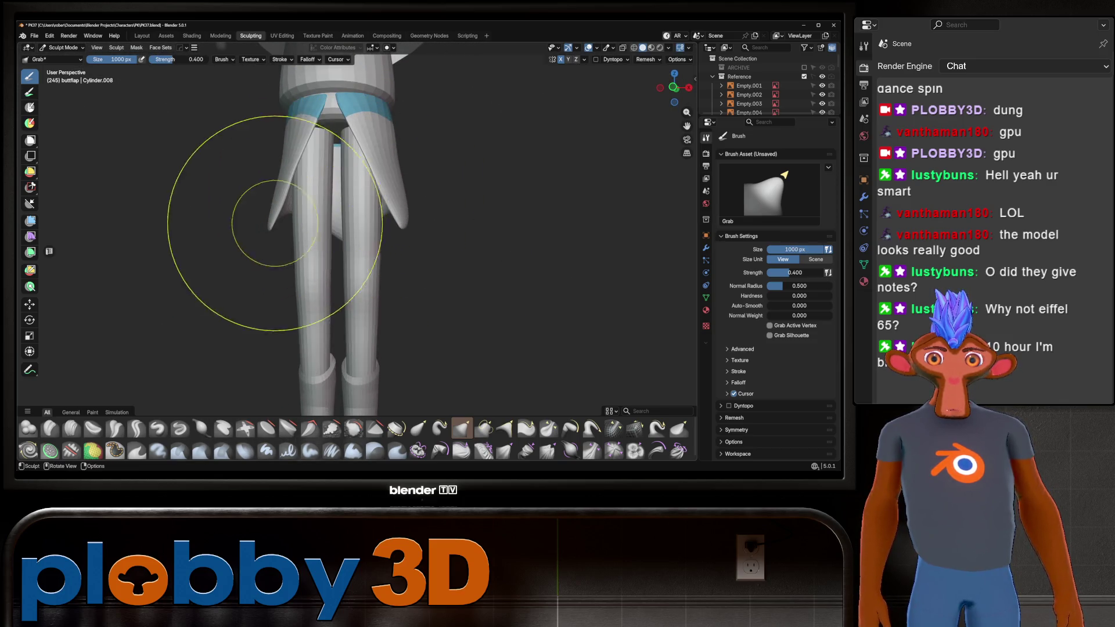
{"action": "mouse_move", "coordinate": [298, 221]}
{"action": "middle_mouse_down"}
{"action": "mouse_move", "coordinate": [299, 199]}
{"action": "mouse_move", "coordinate": [290, 219]}
{"action": "mouse_move", "coordinate": [219, 169]}
{"action": "mouse_move", "coordinate": [296, 162]}
{"action": "mouse_move", "coordinate": [342, 174]}
{"action": "middle_mouse_up"}
{"action": "key", "text": "KP_3"}
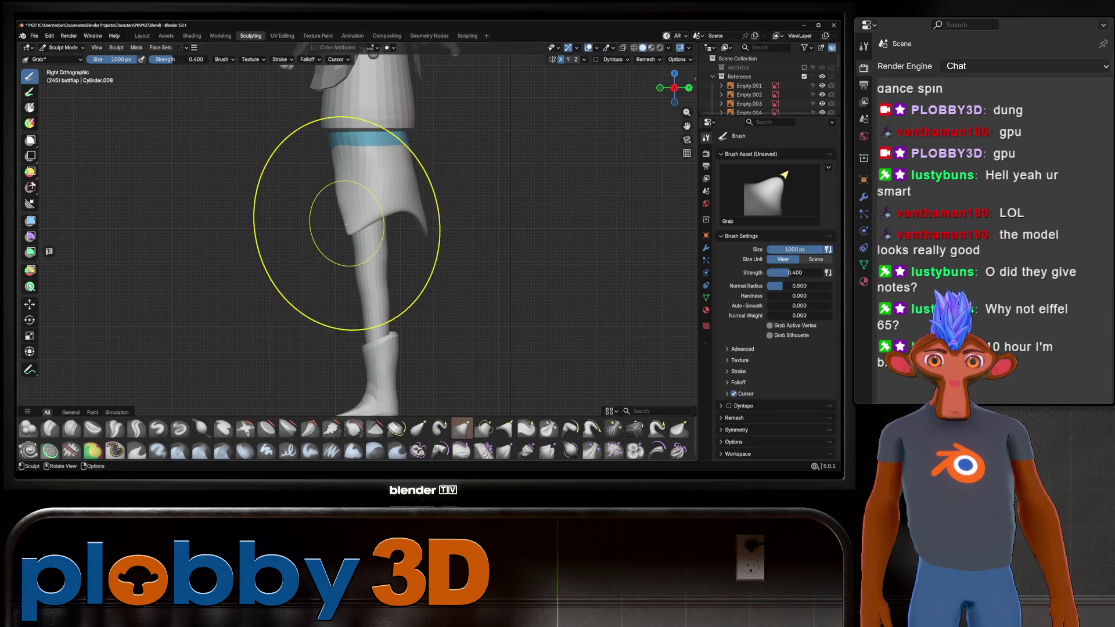
{"action": "middle_click_drag", "start_coordinate": [343, 220], "coordinate": [349, 224]}
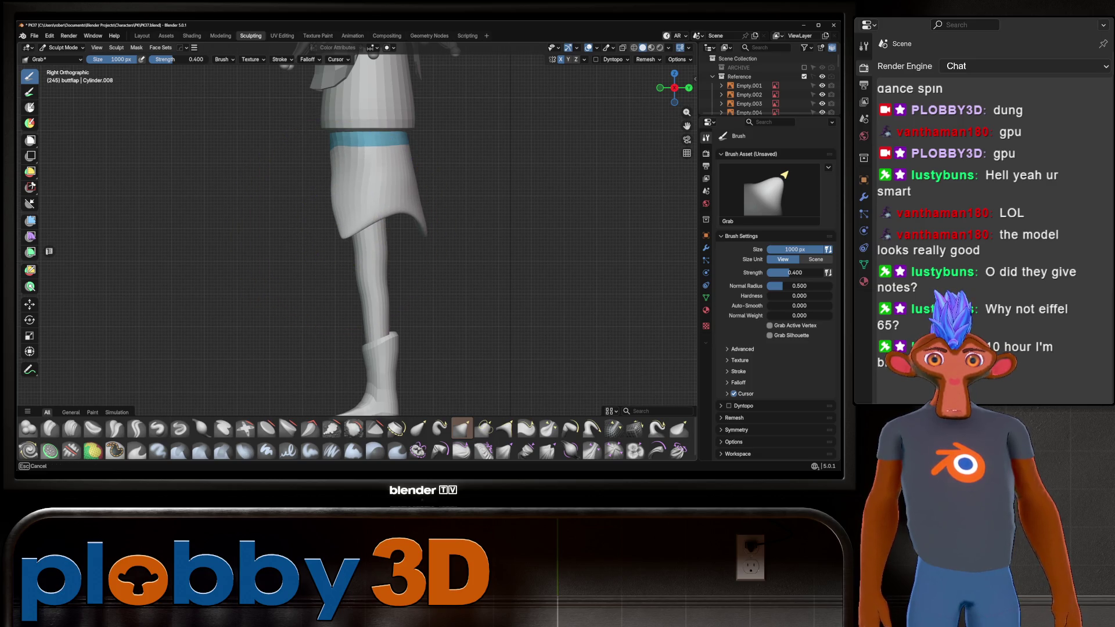
{"action": "middle_click", "coordinate": [331, 190]}
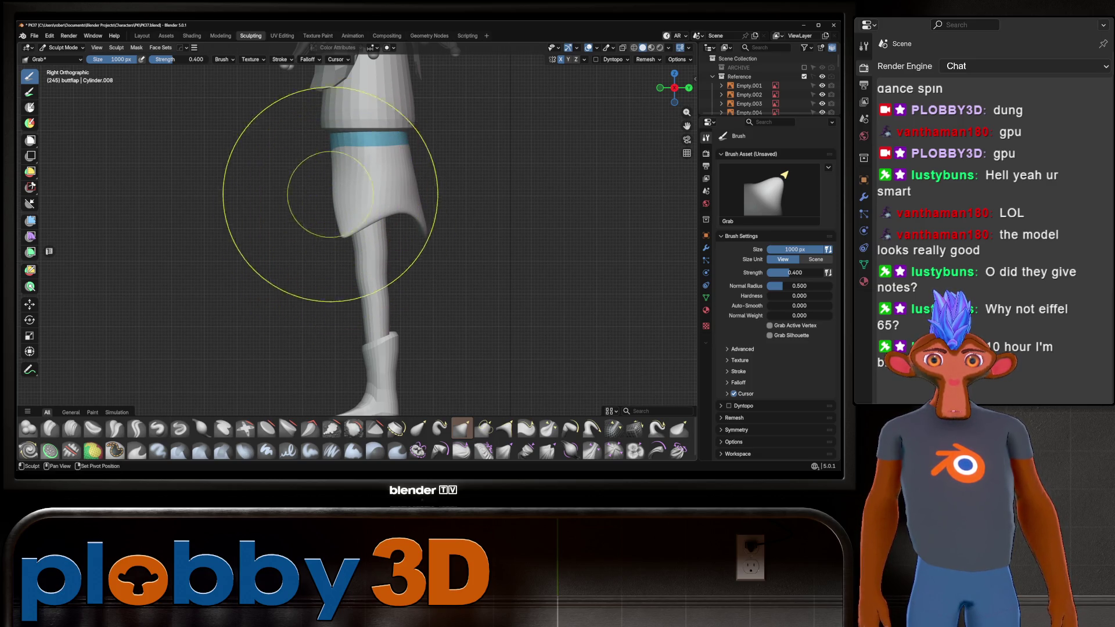
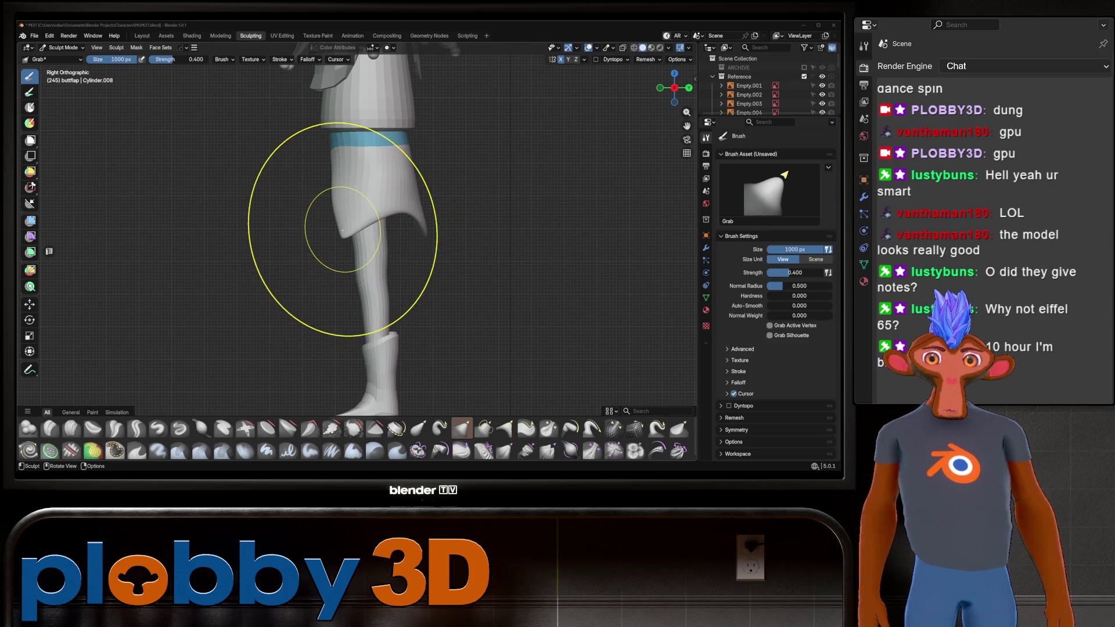
Pull the back point of the skirt flap into a taper with the Grab brush
{"action": "left_click_drag", "start_coordinate": [343, 231], "coordinate": [323, 248]}
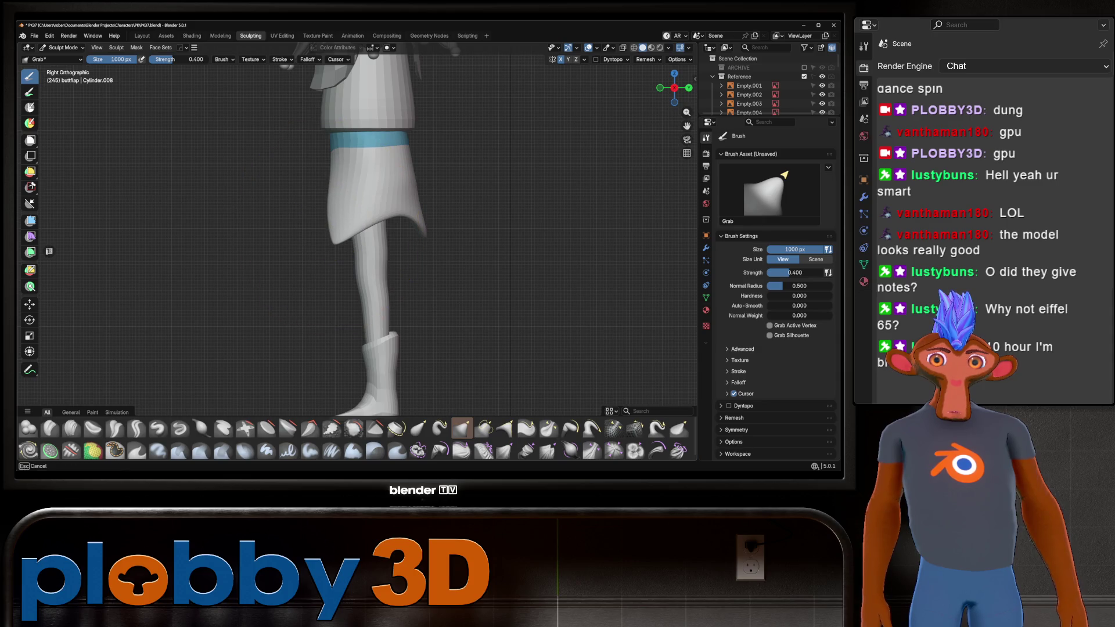
{"action": "middle_click_drag", "start_coordinate": [325, 244], "coordinate": [476, 244]}
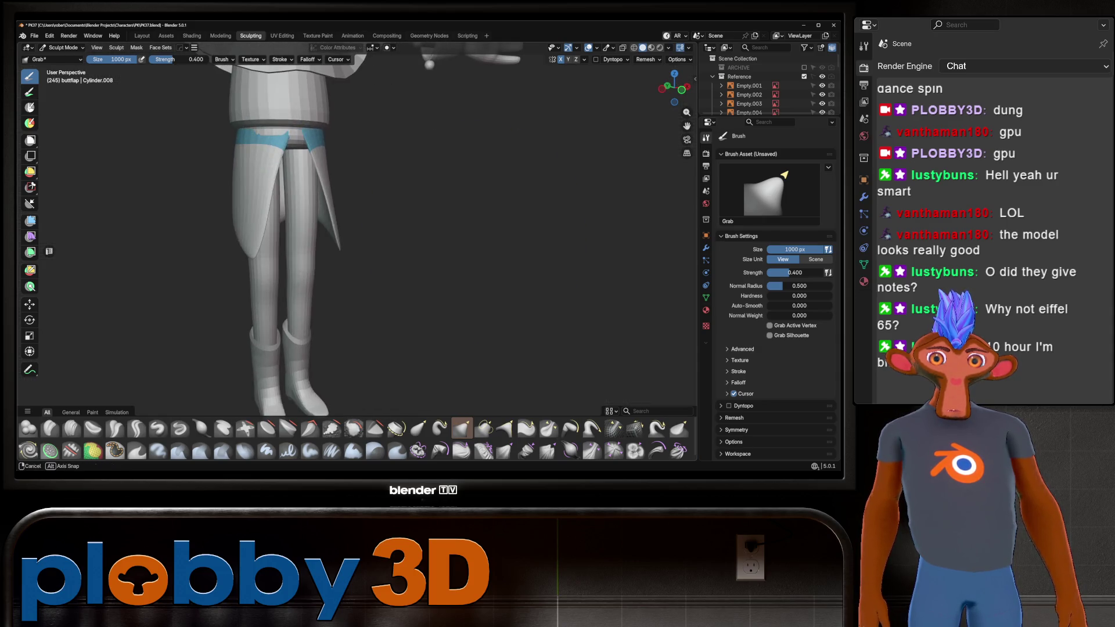
{"action": "mouse_move", "coordinate": [343, 192]}
{"action": "middle_mouse_down"}
{"action": "mouse_move", "coordinate": [186, 125]}
{"action": "mouse_move", "coordinate": [286, 203]}
{"action": "mouse_move", "coordinate": [302, 326]}
{"action": "mouse_move", "coordinate": [373, 186]}
{"action": "mouse_move", "coordinate": [398, 249]}
{"action": "mouse_move", "coordinate": [343, 234]}
{"action": "middle_mouse_up"}
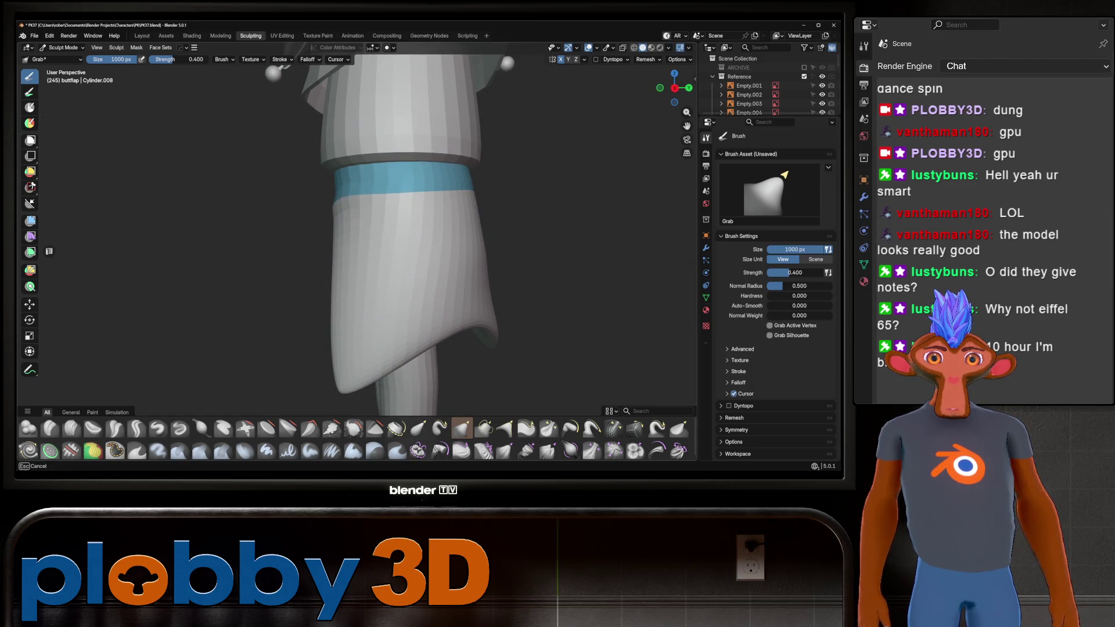
{"action": "mouse_move", "coordinate": [335, 229]}
{"action": "middle_mouse_down"}
{"action": "mouse_move", "coordinate": [378, 211]}
{"action": "mouse_move", "coordinate": [490, 217]}
{"action": "mouse_move", "coordinate": [441, 250]}
{"action": "mouse_move", "coordinate": [493, 219]}
{"action": "mouse_move", "coordinate": [551, 226]}
{"action": "mouse_move", "coordinate": [436, 187]}
{"action": "mouse_move", "coordinate": [410, 193]}
{"action": "mouse_move", "coordinate": [374, 236]}
{"action": "mouse_move", "coordinate": [355, 241]}
{"action": "mouse_move", "coordinate": [312, 208]}
{"action": "mouse_move", "coordinate": [244, 221]}
{"action": "middle_mouse_up"}
{"action": "scroll", "coordinate": [424, 199], "scroll_direction": "up", "scroll_amount": 4}
Shrink the Grab brush radius to 548 px
{"action": "key", "text": "f"}
{"action": "left_click", "coordinate": [378, 250]}
{"action": "scroll", "coordinate": [377, 250], "scroll_direction": "down", "scroll_amount": 3}
{"action": "scroll", "coordinate": [330, 232], "scroll_direction": "up", "scroll_amount": 3}
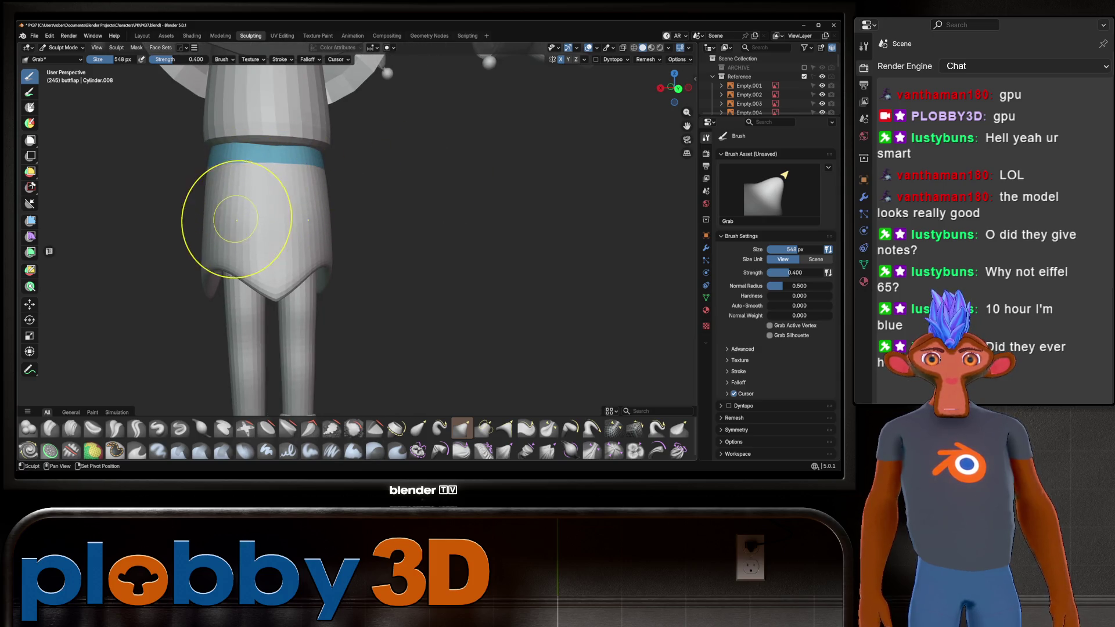
{"action": "scroll", "coordinate": [319, 200], "scroll_direction": "up", "scroll_amount": 2}
{"action": "scroll", "coordinate": [348, 200], "scroll_direction": "down", "scroll_amount": 3}
Orbit around the figure to inspect the skirt flap from side, front and low angles
{"action": "middle_click_drag", "start_coordinate": [348, 199], "coordinate": [303, 249]}
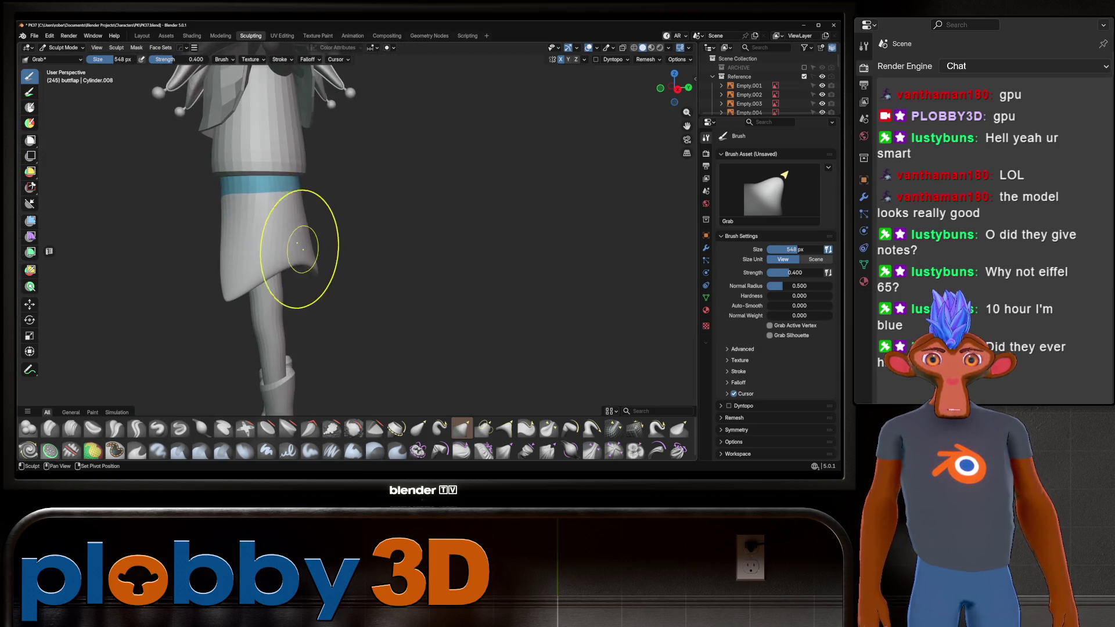
{"action": "middle_click_drag", "start_coordinate": [291, 294], "coordinate": [201, 187]}
{"action": "scroll", "coordinate": [325, 244], "scroll_direction": "up", "scroll_amount": 2}
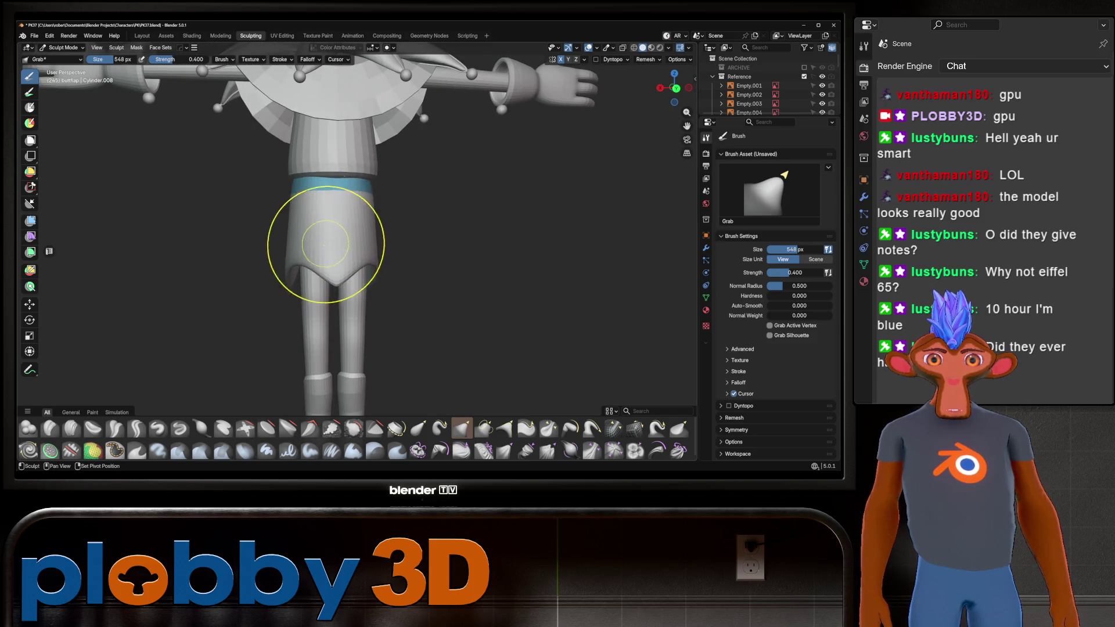
{"action": "mouse_move", "coordinate": [306, 181]}
{"action": "middle_mouse_down"}
{"action": "mouse_move", "coordinate": [261, 194]}
{"action": "mouse_move", "coordinate": [271, 159]}
{"action": "mouse_move", "coordinate": [225, 205]}
{"action": "middle_mouse_up"}
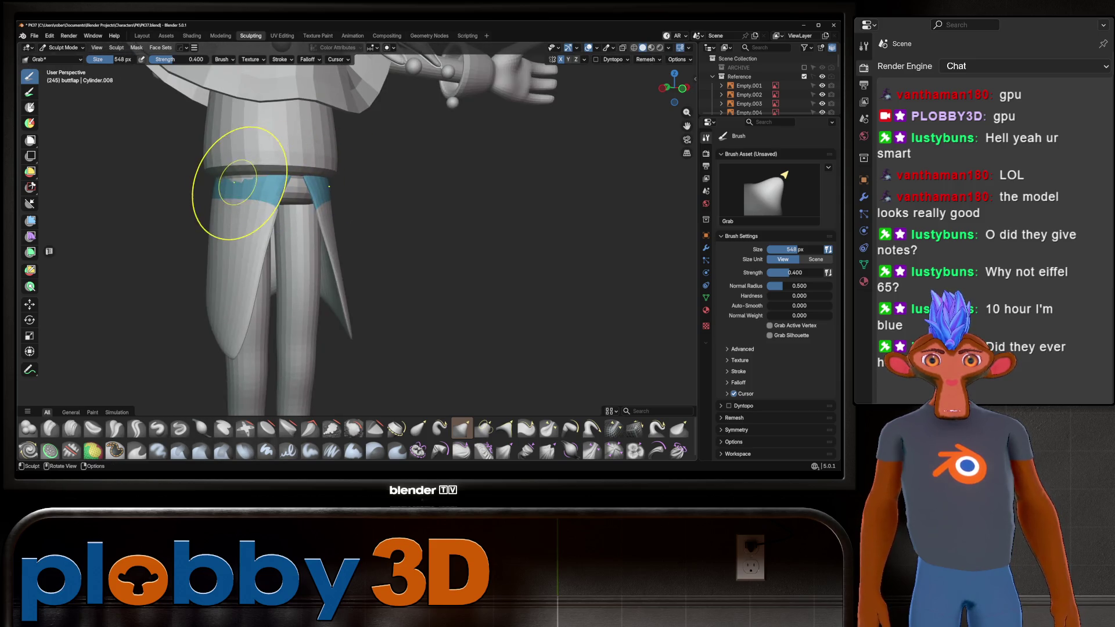
{"action": "scroll", "coordinate": [323, 187], "scroll_direction": "down", "scroll_amount": 5}
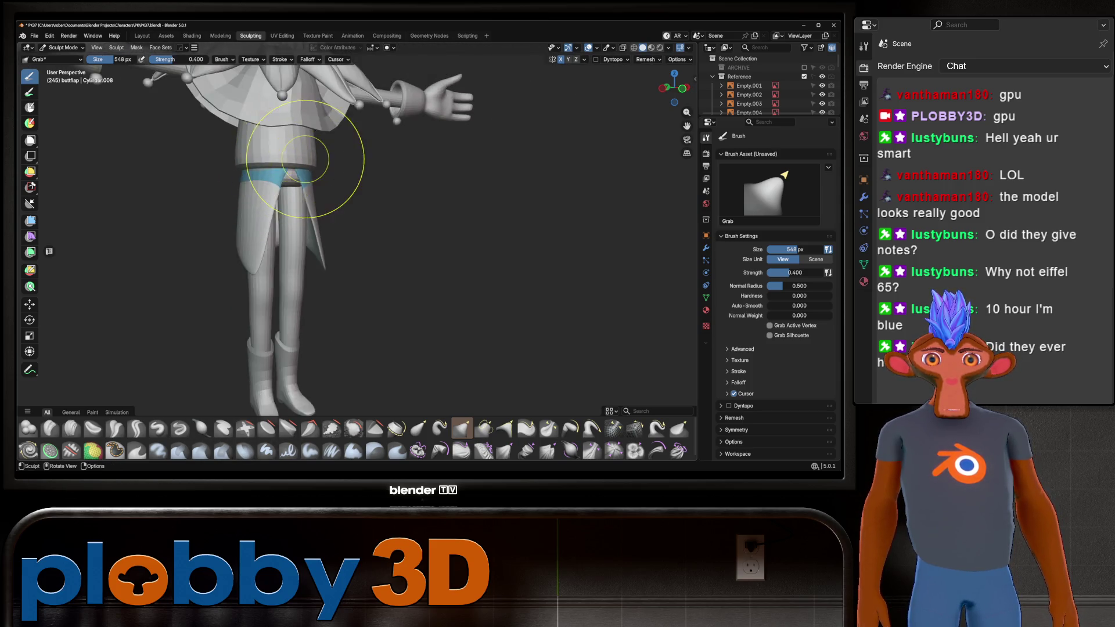
{"action": "mouse_move", "coordinate": [324, 187]}
{"action": "middle_mouse_down"}
{"action": "mouse_move", "coordinate": [244, 187]}
{"action": "mouse_move", "coordinate": [266, 199]}
{"action": "middle_mouse_up"}
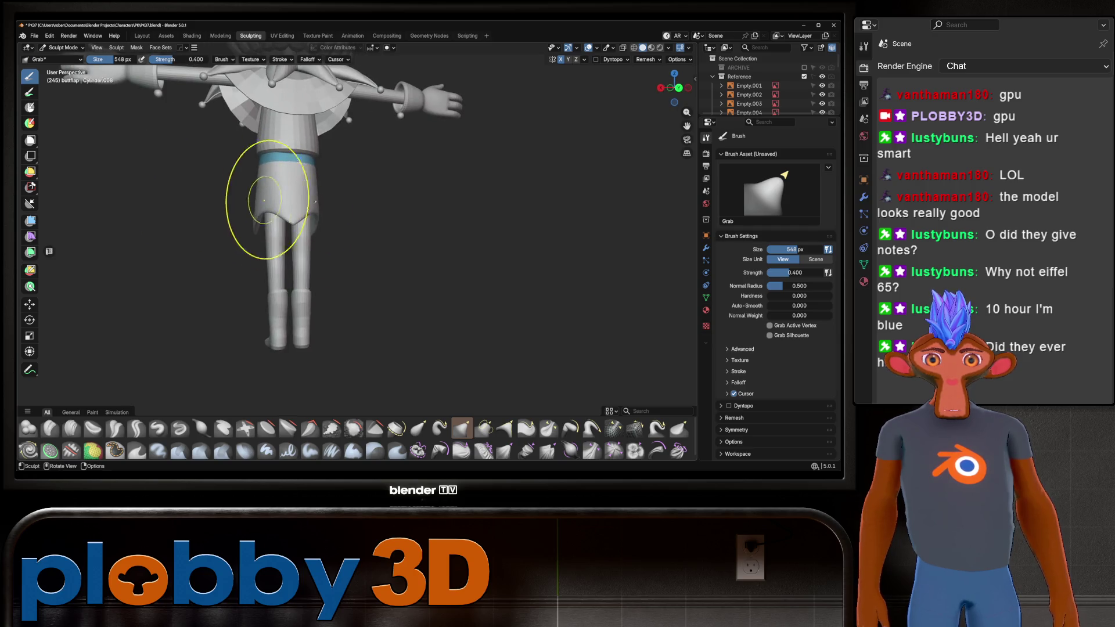
{"action": "mouse_move", "coordinate": [291, 251]}
{"action": "middle_mouse_down"}
{"action": "mouse_move", "coordinate": [372, 221]}
{"action": "mouse_move", "coordinate": [325, 211]}
{"action": "mouse_move", "coordinate": [372, 215]}
{"action": "mouse_move", "coordinate": [389, 244]}
{"action": "mouse_move", "coordinate": [364, 277]}
{"action": "mouse_move", "coordinate": [469, 253]}
{"action": "middle_mouse_up"}
{"action": "scroll", "coordinate": [385, 199], "scroll_direction": "down", "scroll_amount": 4}
{"action": "scroll", "coordinate": [399, 229], "scroll_direction": "up", "scroll_amount": 4}
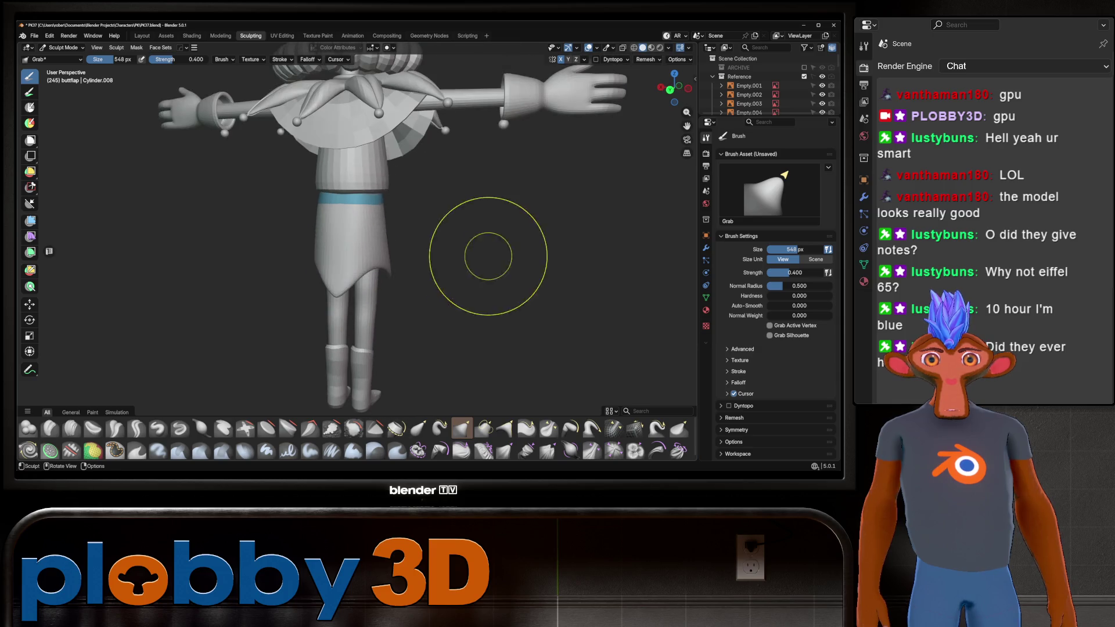
{"action": "scroll", "coordinate": [469, 254], "scroll_direction": "up", "scroll_amount": 2}
{"action": "scroll", "coordinate": [378, 278], "scroll_direction": "up", "scroll_amount": 3}
{"action": "middle_click_drag", "start_coordinate": [378, 279], "coordinate": [312, 281]}
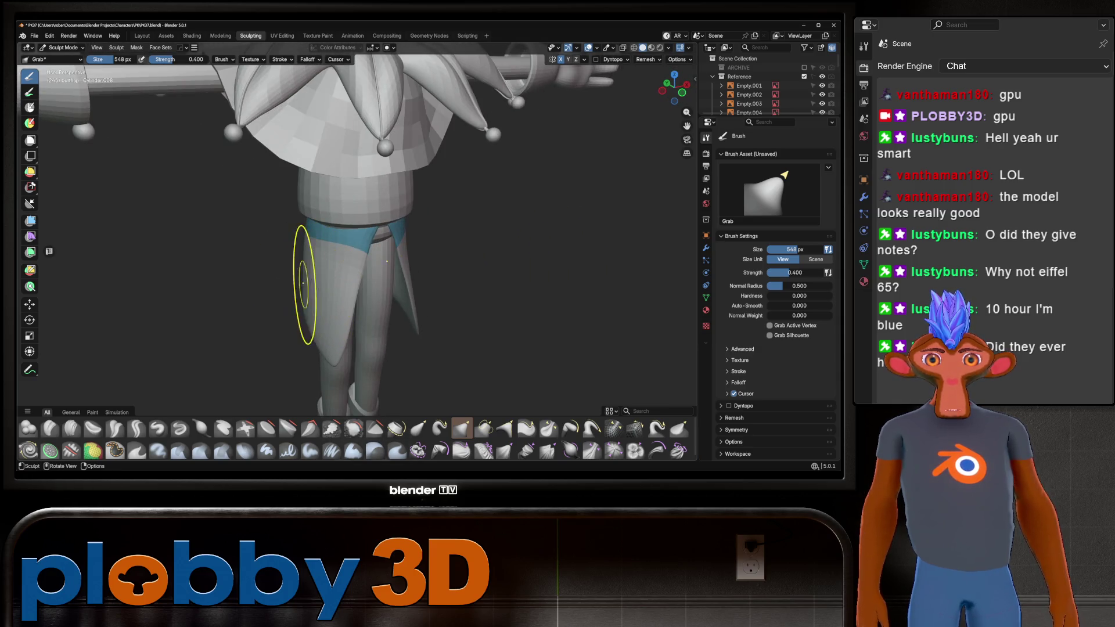
{"action": "scroll", "coordinate": [286, 294], "scroll_direction": "down", "scroll_amount": 4}
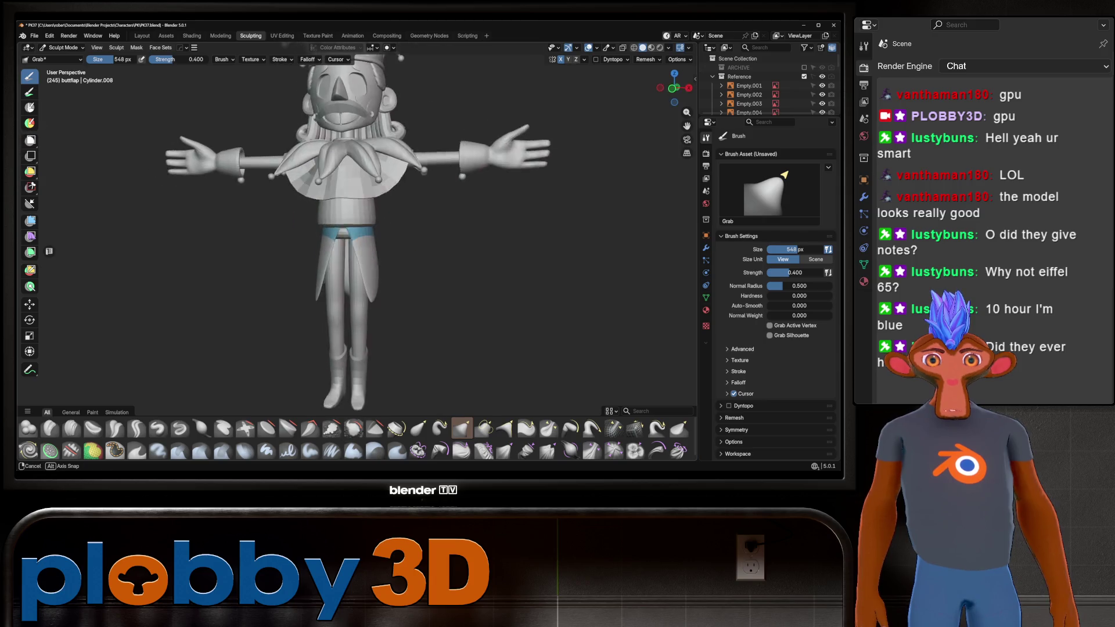
{"action": "mouse_move", "coordinate": [287, 294]}
{"action": "middle_mouse_down"}
{"action": "mouse_move", "coordinate": [325, 221]}
{"action": "mouse_move", "coordinate": [291, 249]}
{"action": "mouse_move", "coordinate": [326, 320]}
{"action": "middle_mouse_up"}
{"action": "scroll", "coordinate": [291, 249], "scroll_direction": "up", "scroll_amount": 4}
Switch to the Inflate/Deflate brush and view the front skirt flaps and boot from the side
{"action": "key", "text": "i"}
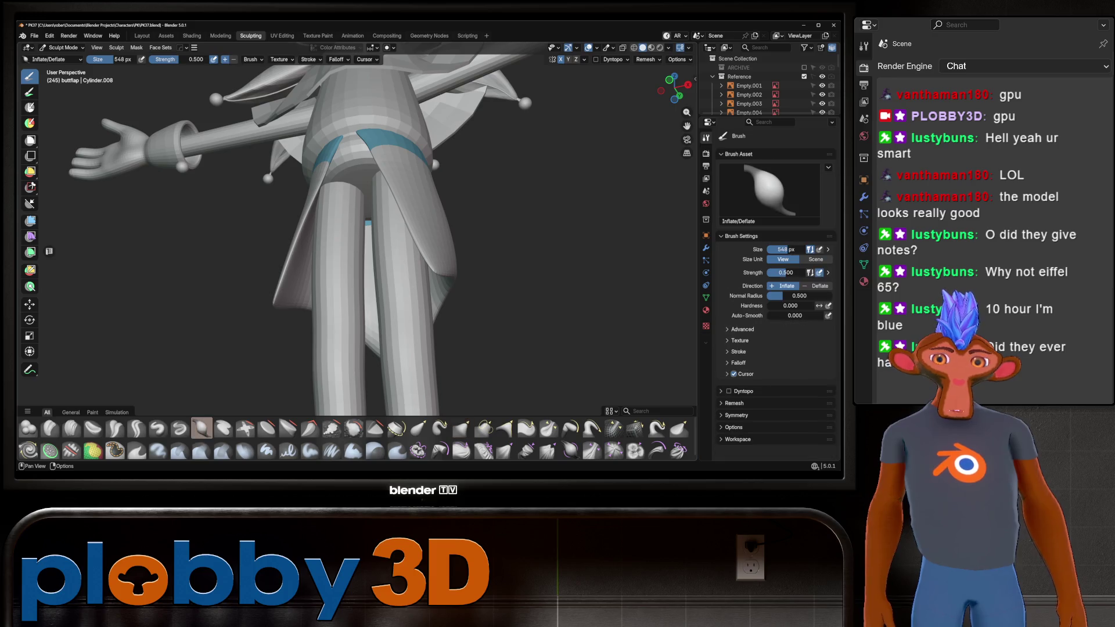
{"action": "left_click_drag", "start_coordinate": [284, 313], "coordinate": [268, 296]}
{"action": "mouse_move", "coordinate": [267, 296]}
{"action": "middle_mouse_down"}
{"action": "mouse_move", "coordinate": [325, 261]}
{"action": "mouse_move", "coordinate": [411, 311]}
{"action": "mouse_move", "coordinate": [412, 224]}
{"action": "mouse_move", "coordinate": [406, 247]}
{"action": "middle_mouse_up"}
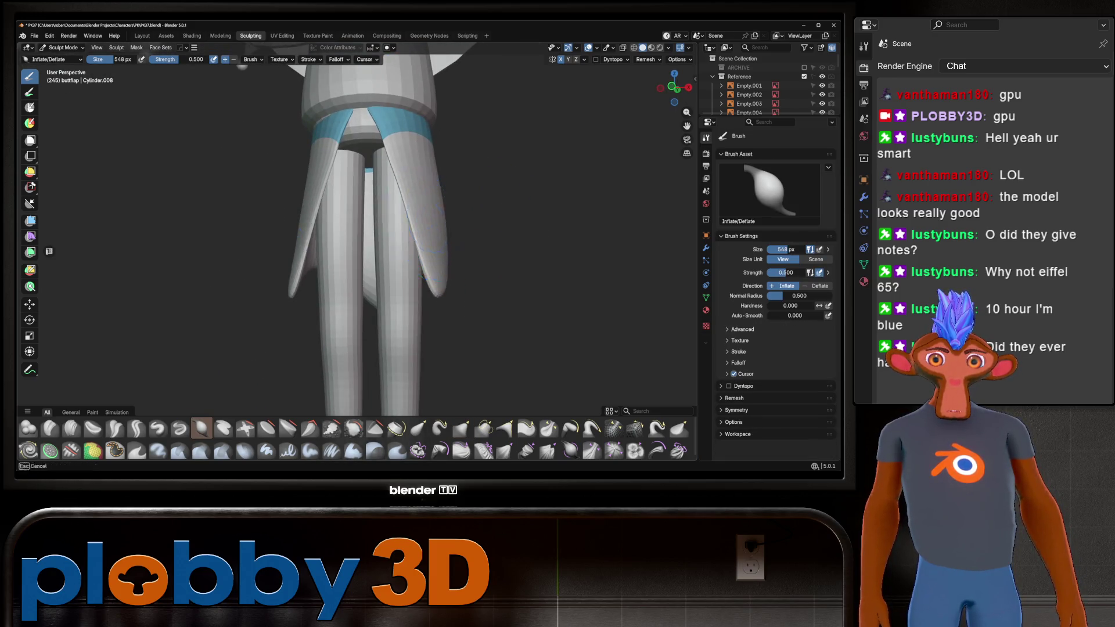
{"action": "middle_click_drag", "start_coordinate": [399, 156], "coordinate": [279, 179]}
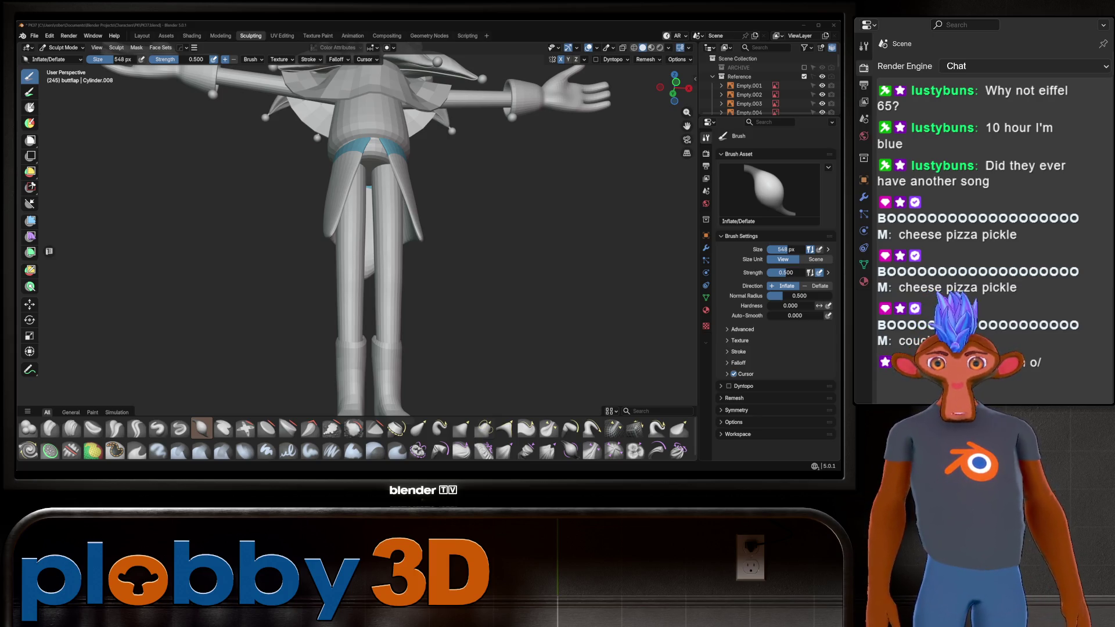
{"action": "scroll", "coordinate": [357, 232], "scroll_direction": "up", "scroll_amount": 2}
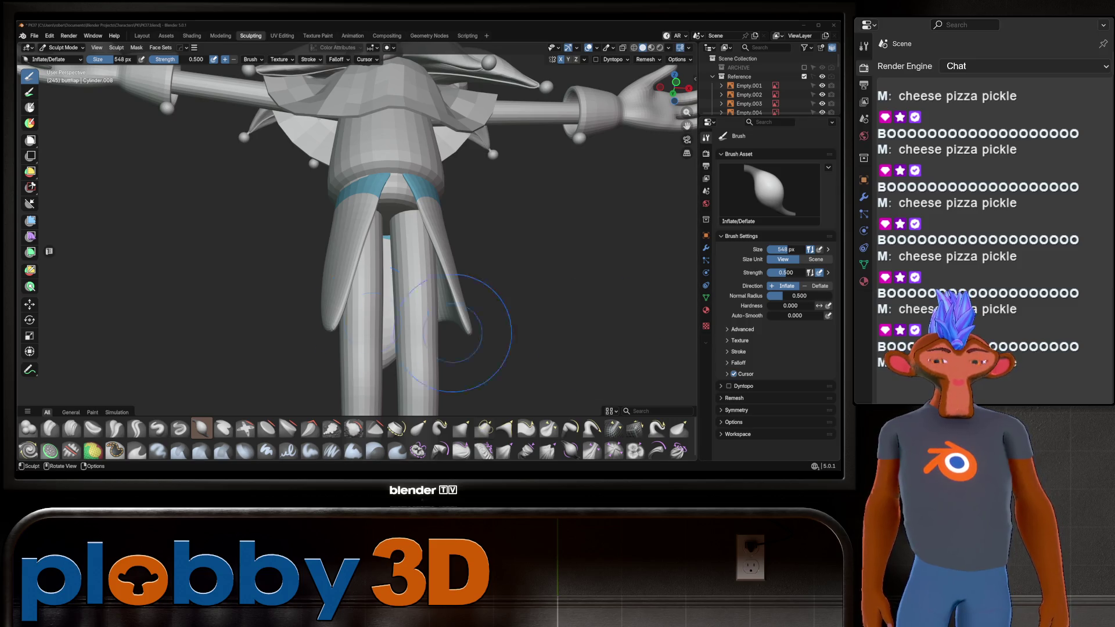
{"action": "scroll", "coordinate": [360, 192], "scroll_direction": "up", "scroll_amount": 5}
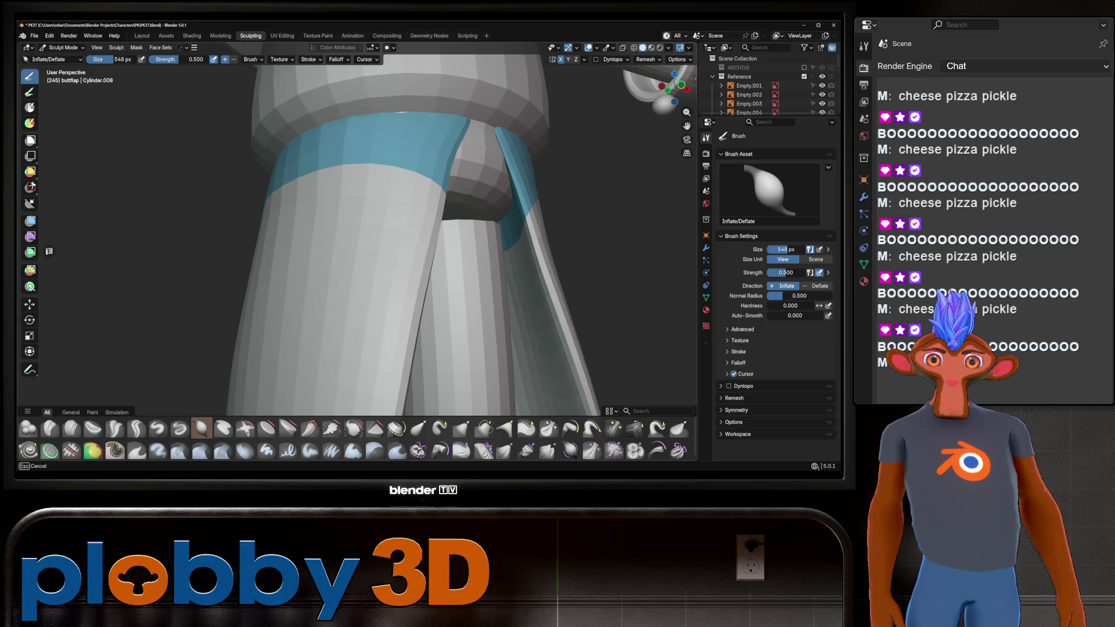
{"action": "mouse_move", "coordinate": [348, 157]}
{"action": "middle_mouse_down"}
{"action": "mouse_move", "coordinate": [365, 139]}
{"action": "mouse_move", "coordinate": [406, 141]}
{"action": "middle_mouse_up"}
{"action": "scroll", "coordinate": [364, 139], "scroll_direction": "down", "scroll_amount": 3}
{"action": "scroll", "coordinate": [421, 141], "scroll_direction": "down", "scroll_amount": 4}
{"action": "scroll", "coordinate": [421, 142], "scroll_direction": "down", "scroll_amount": 6}
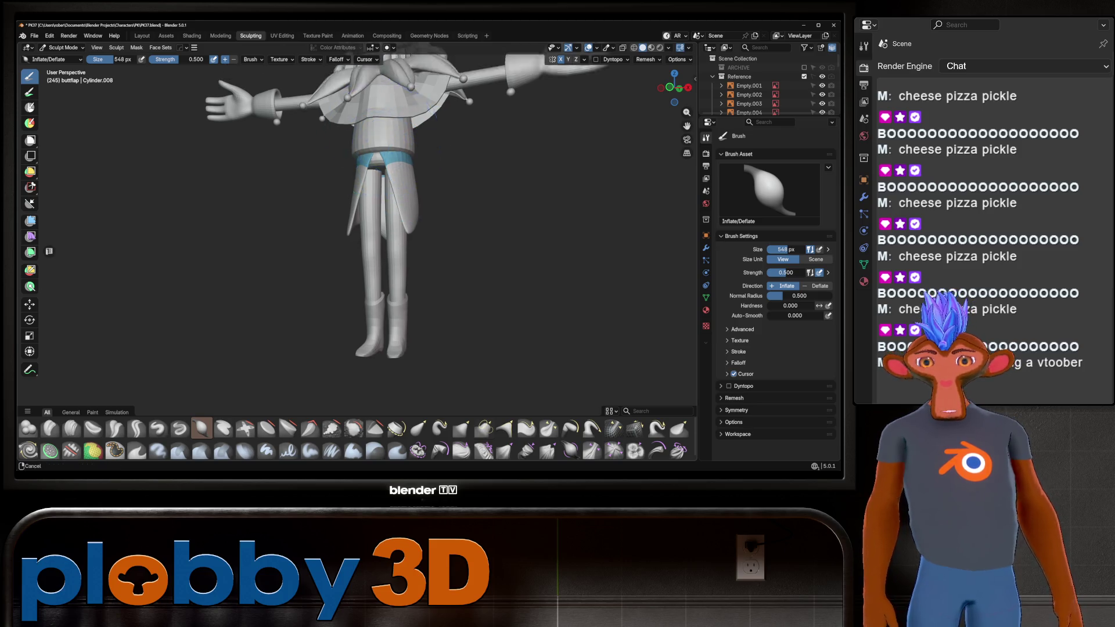
{"action": "middle_click_drag", "start_coordinate": [412, 198], "coordinate": [414, 204]}
{"action": "scroll", "coordinate": [262, 219], "scroll_direction": "up", "scroll_amount": 6}
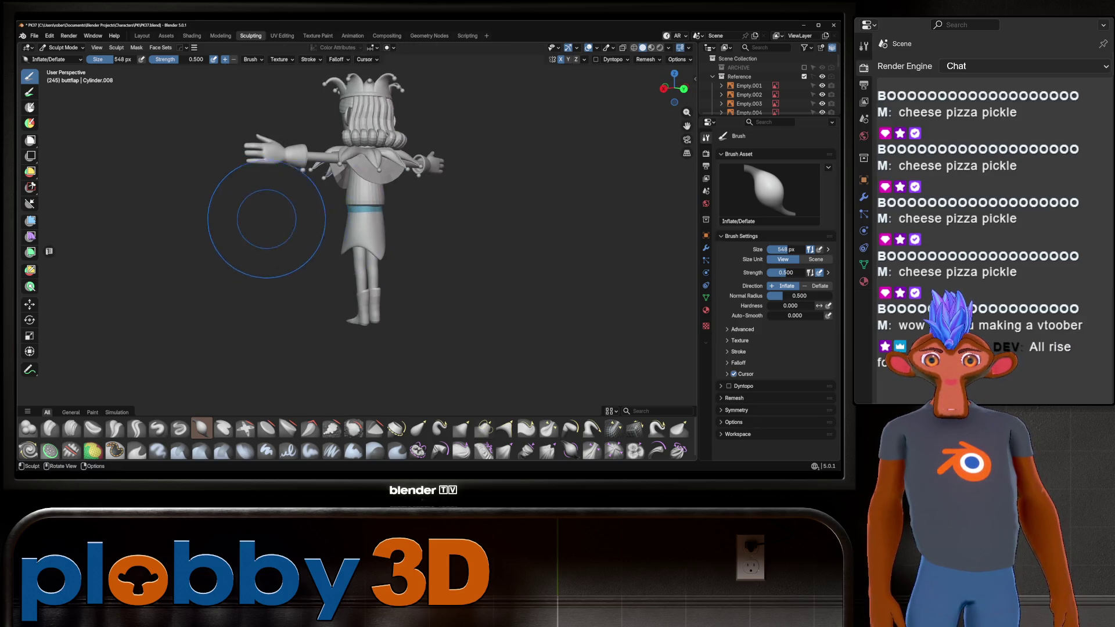
Show the jester in Front Orthographic among the reference images, then select the Grab brush
{"action": "key", "text": "KP_1"}
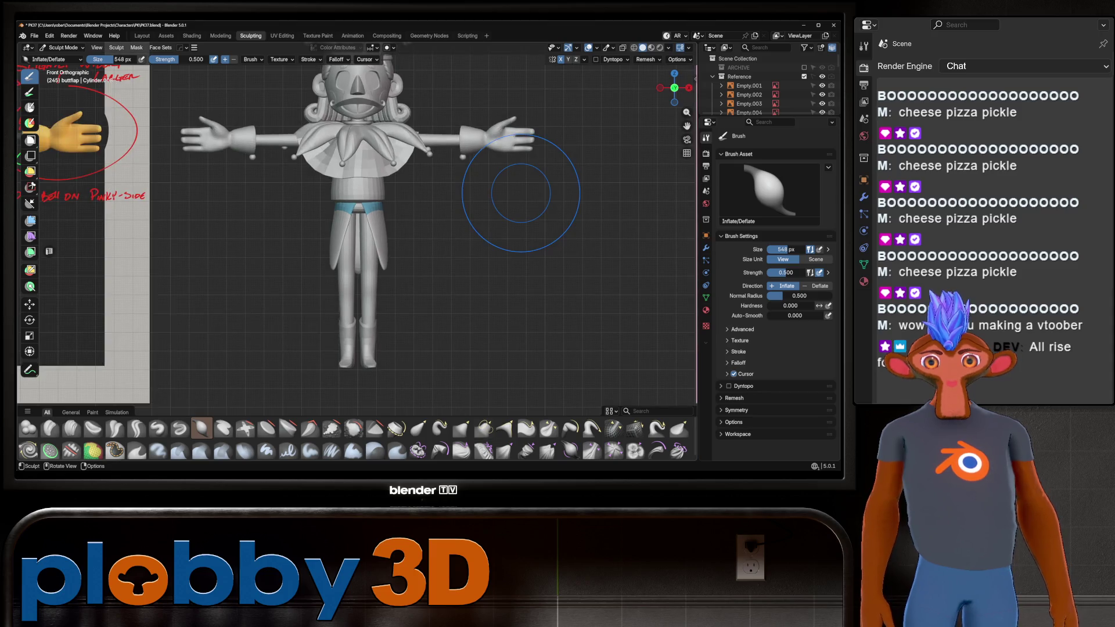
{"action": "scroll", "coordinate": [451, 244], "scroll_direction": "down", "scroll_amount": 4}
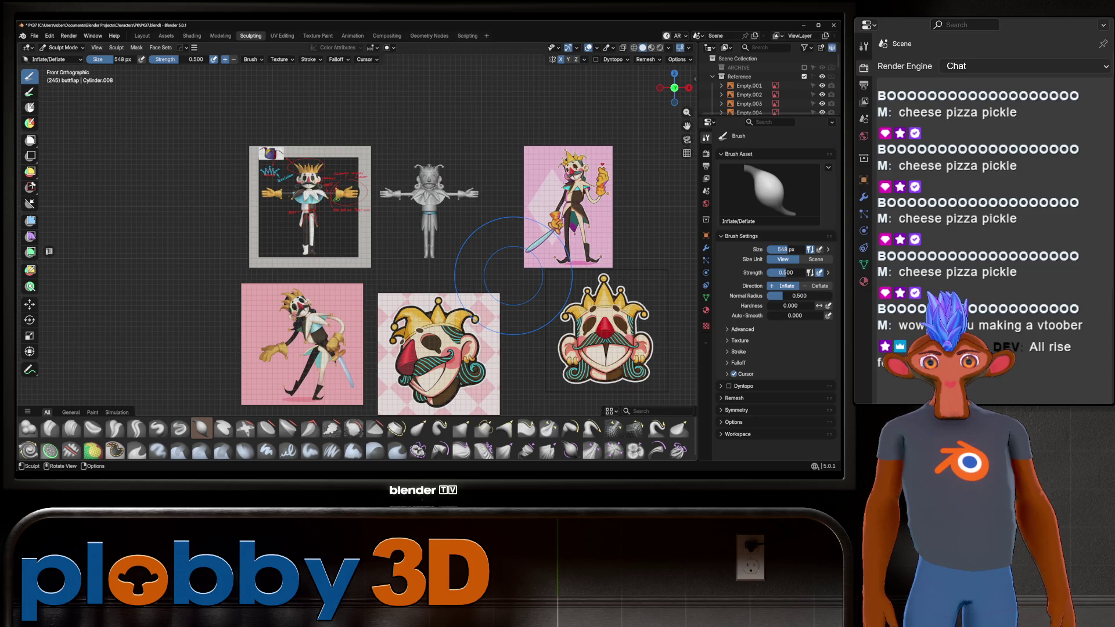
{"action": "scroll", "coordinate": [448, 236], "scroll_direction": "up", "scroll_amount": 5}
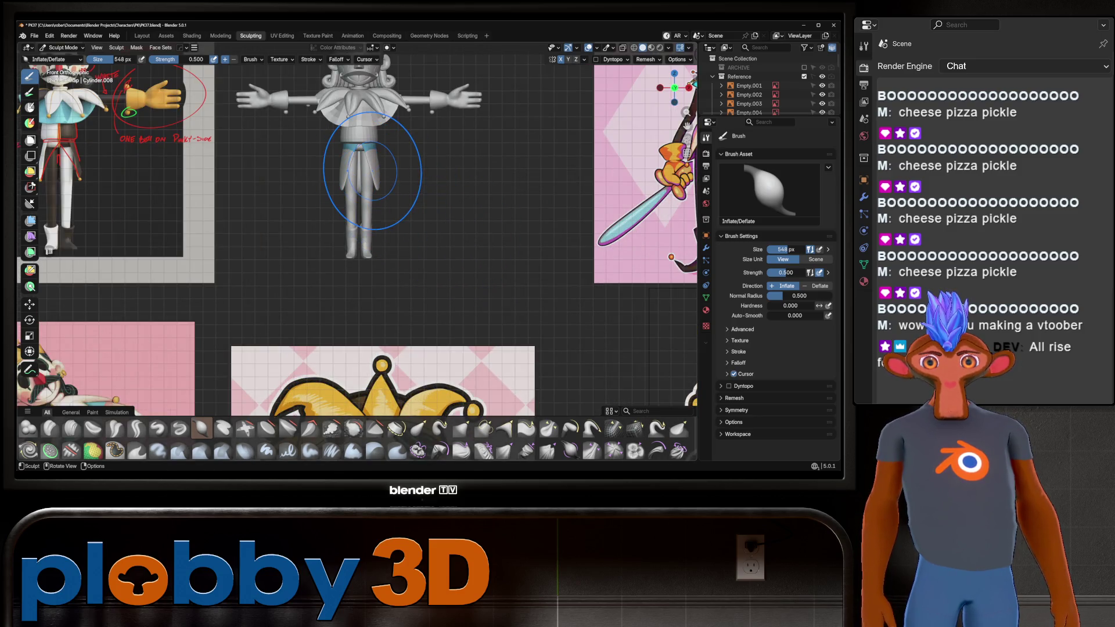
{"action": "key", "text": "g"}
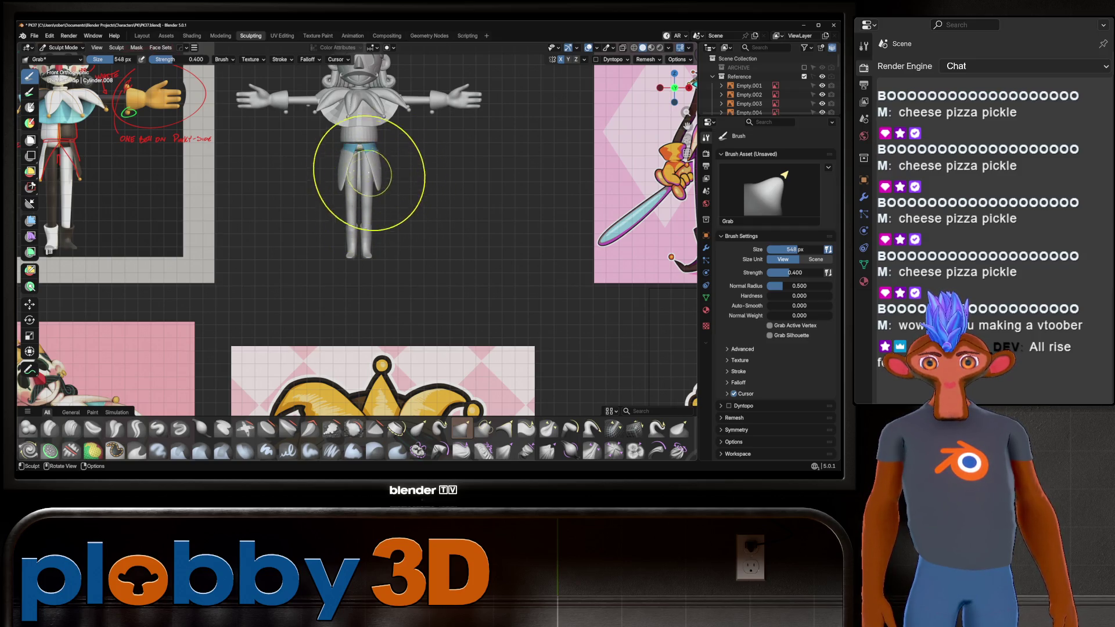
Check the front skirt flap tips from three-quarter, side and front views
{"action": "middle_click_drag", "start_coordinate": [369, 173], "coordinate": [436, 194]}
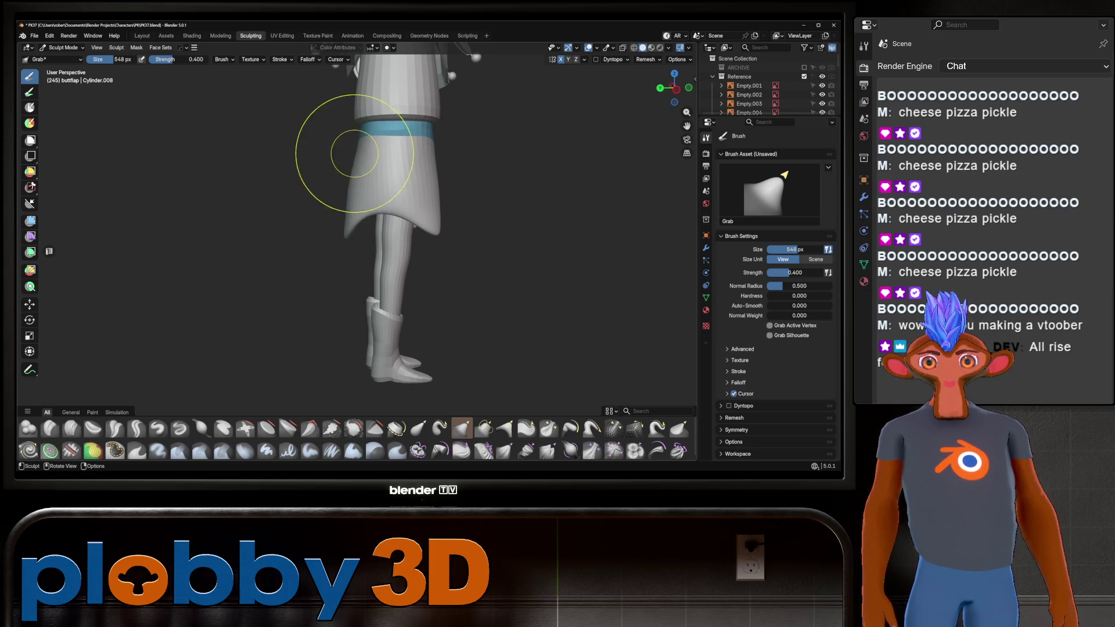
{"action": "mouse_move", "coordinate": [401, 146]}
{"action": "middle_mouse_down"}
{"action": "mouse_move", "coordinate": [319, 186]}
{"action": "mouse_move", "coordinate": [354, 155]}
{"action": "middle_mouse_up"}
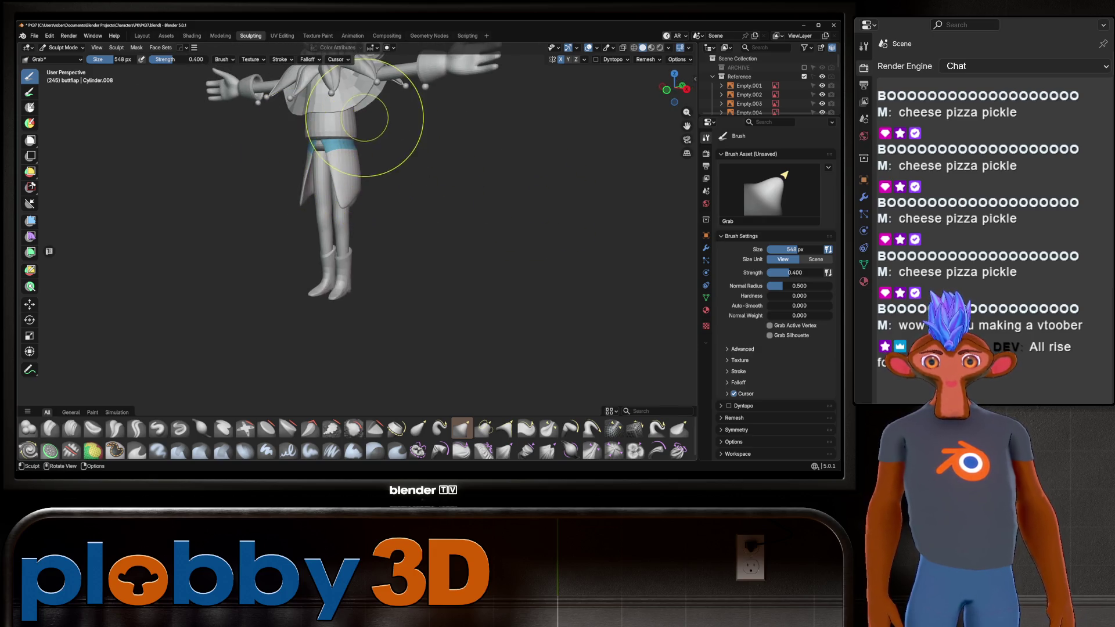
{"action": "scroll", "coordinate": [365, 118], "scroll_direction": "up", "scroll_amount": 5}
{"action": "middle_click_drag", "start_coordinate": [428, 199], "coordinate": [410, 186]}
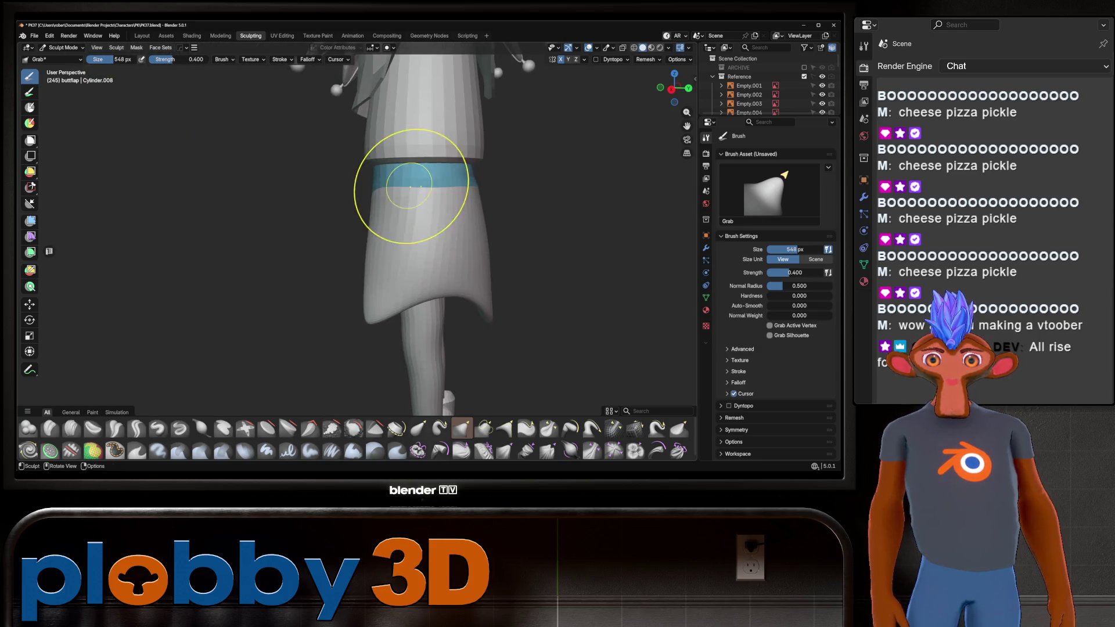
{"action": "middle_click_drag", "start_coordinate": [518, 174], "coordinate": [289, 194]}
{"action": "scroll", "coordinate": [506, 187], "scroll_direction": "down", "scroll_amount": 8}
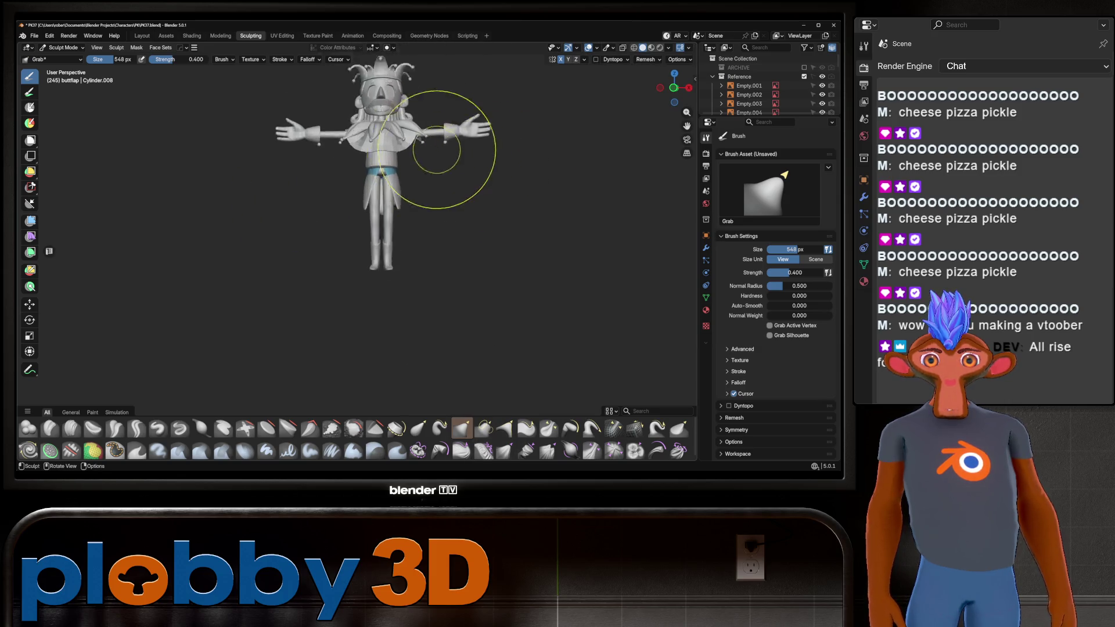
{"action": "scroll", "coordinate": [437, 150], "scroll_direction": "up", "scroll_amount": 2}
{"action": "scroll", "coordinate": [461, 261], "scroll_direction": "down", "scroll_amount": 2}
{"action": "middle_click_drag", "start_coordinate": [443, 249], "coordinate": [411, 112]}
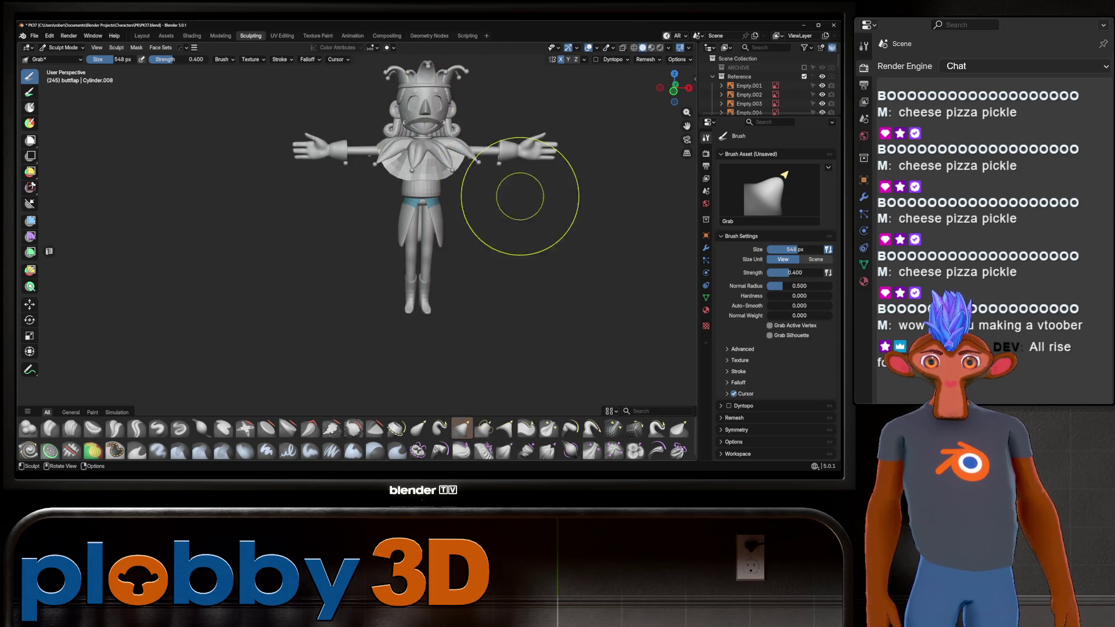
{"action": "mouse_move", "coordinate": [520, 196]}
{"action": "middle_mouse_down"}
{"action": "mouse_move", "coordinate": [419, 225]}
{"action": "mouse_move", "coordinate": [473, 219]}
{"action": "middle_mouse_up"}
{"action": "scroll", "coordinate": [488, 231], "scroll_direction": "down", "scroll_amount": 3}
{"action": "scroll", "coordinate": [398, 219], "scroll_direction": "up", "scroll_amount": 6}
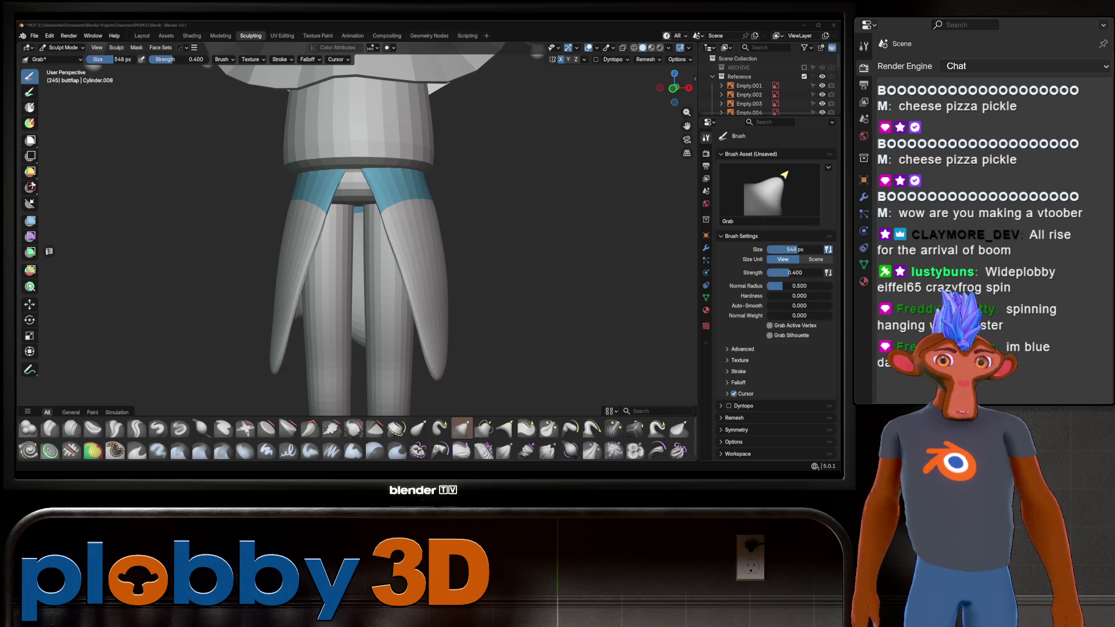
{"action": "scroll", "coordinate": [510, 199], "scroll_direction": "down", "scroll_amount": 6}
{"action": "scroll", "coordinate": [515, 199], "scroll_direction": "up", "scroll_amount": 5}
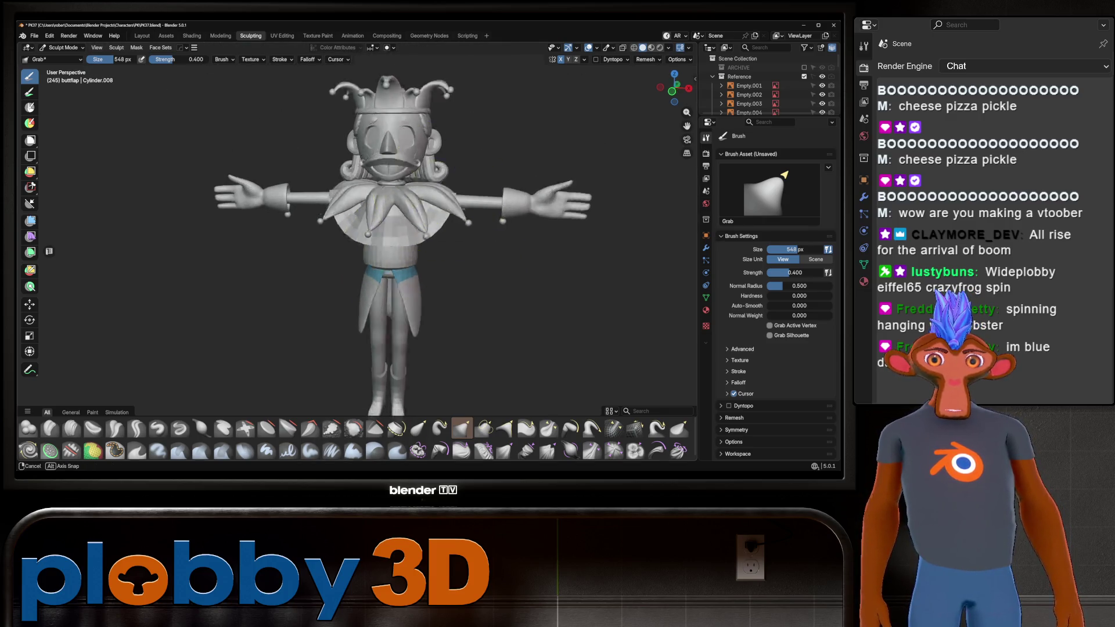
{"action": "mouse_move", "coordinate": [320, 188]}
{"action": "middle_mouse_down"}
{"action": "mouse_move", "coordinate": [286, 149]}
{"action": "mouse_move", "coordinate": [406, 192]}
{"action": "middle_mouse_up"}
{"action": "scroll", "coordinate": [406, 192], "scroll_direction": "down", "scroll_amount": 4}
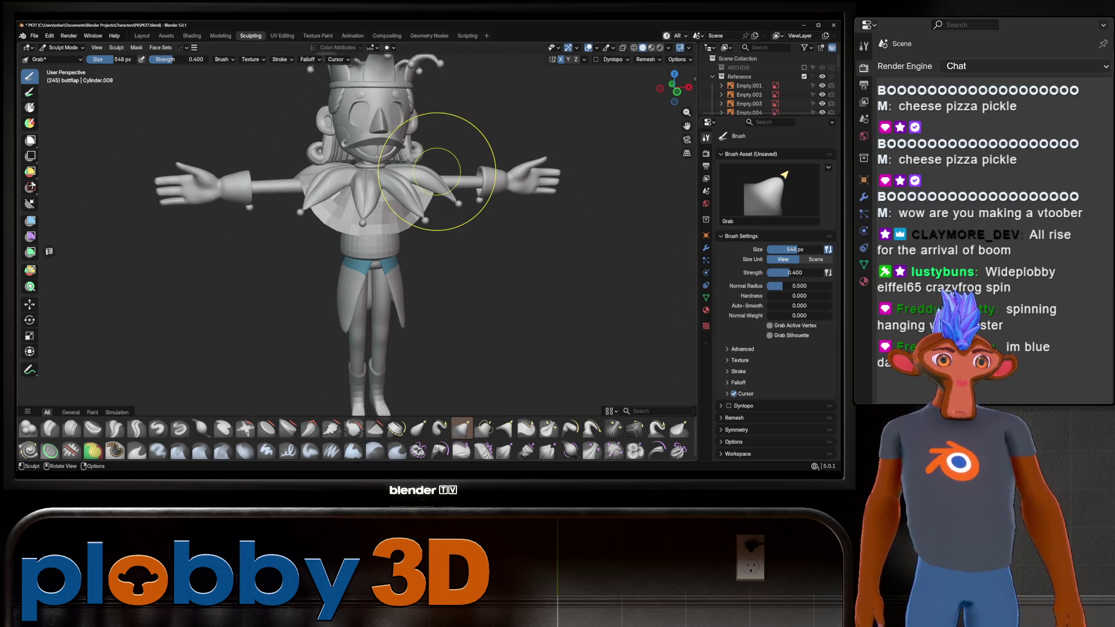
{"action": "scroll", "coordinate": [437, 171], "scroll_direction": "up", "scroll_amount": 2}
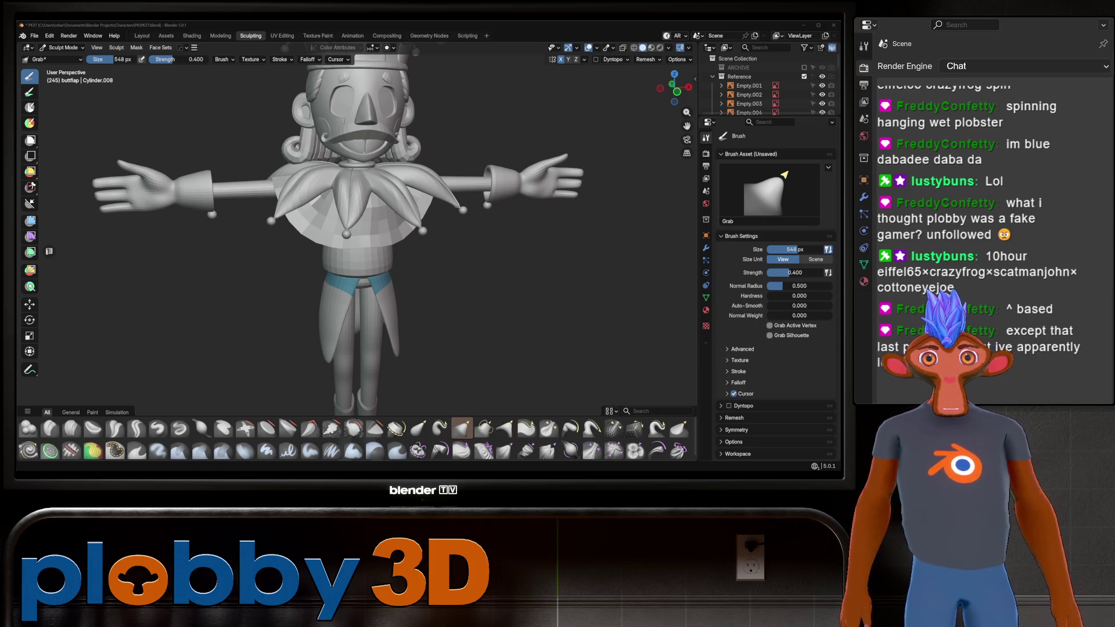
{"action": "mouse_move", "coordinate": [448, 162]}
{"action": "middle_mouse_down"}
{"action": "mouse_move", "coordinate": [349, 171]}
{"action": "mouse_move", "coordinate": [372, 174]}
{"action": "middle_mouse_up"}
Zoom out and back in on the jester's belted waist
{"action": "scroll", "coordinate": [381, 294], "scroll_direction": "down", "scroll_amount": 5}
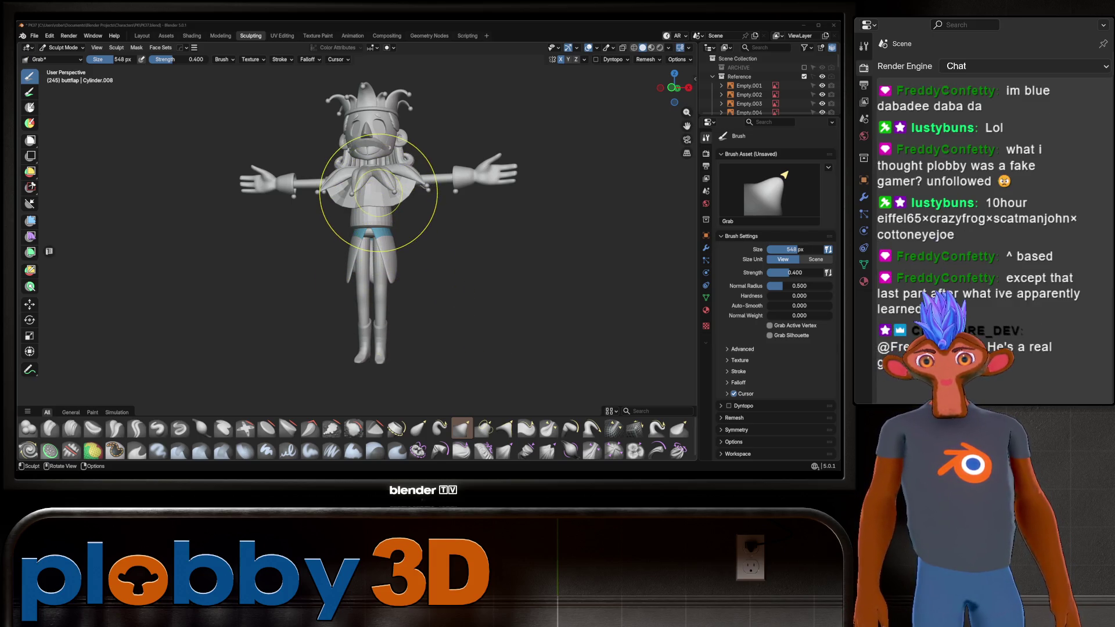
{"action": "scroll", "coordinate": [357, 173], "scroll_direction": "up", "scroll_amount": 3}
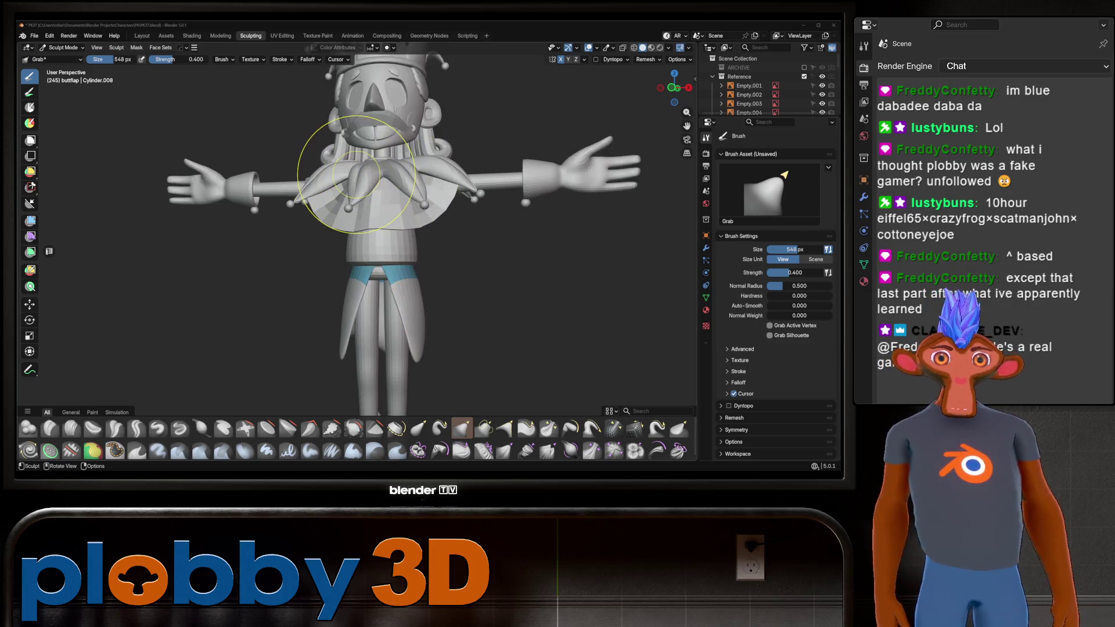
{"action": "scroll", "coordinate": [356, 173], "scroll_direction": "down", "scroll_amount": 4}
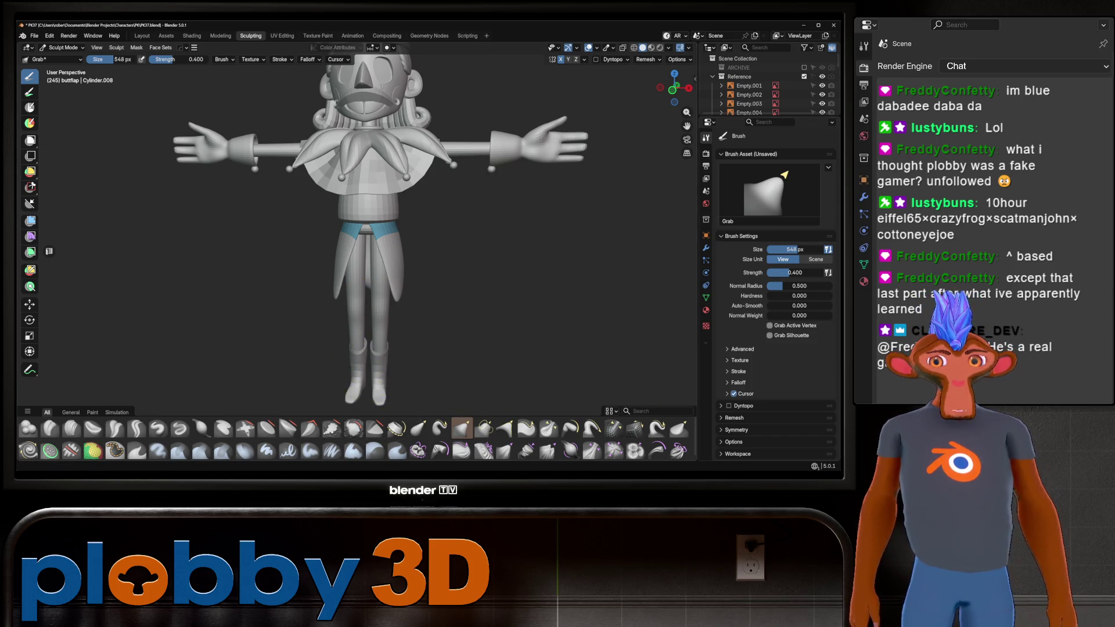
{"action": "scroll", "coordinate": [357, 218], "scroll_direction": "up", "scroll_amount": 4}
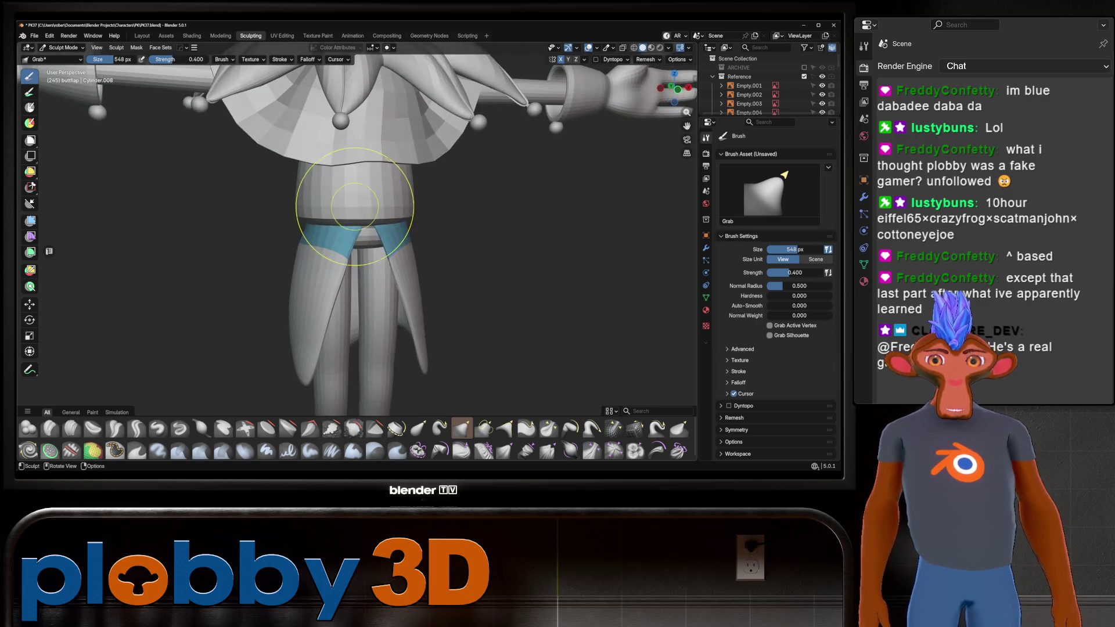
{"action": "scroll", "coordinate": [355, 206], "scroll_direction": "up", "scroll_amount": 3}
In Object Mode, add a Circle, then place and scale it at the jester's waist
{"action": "key", "text": "ctrl+Tab"}
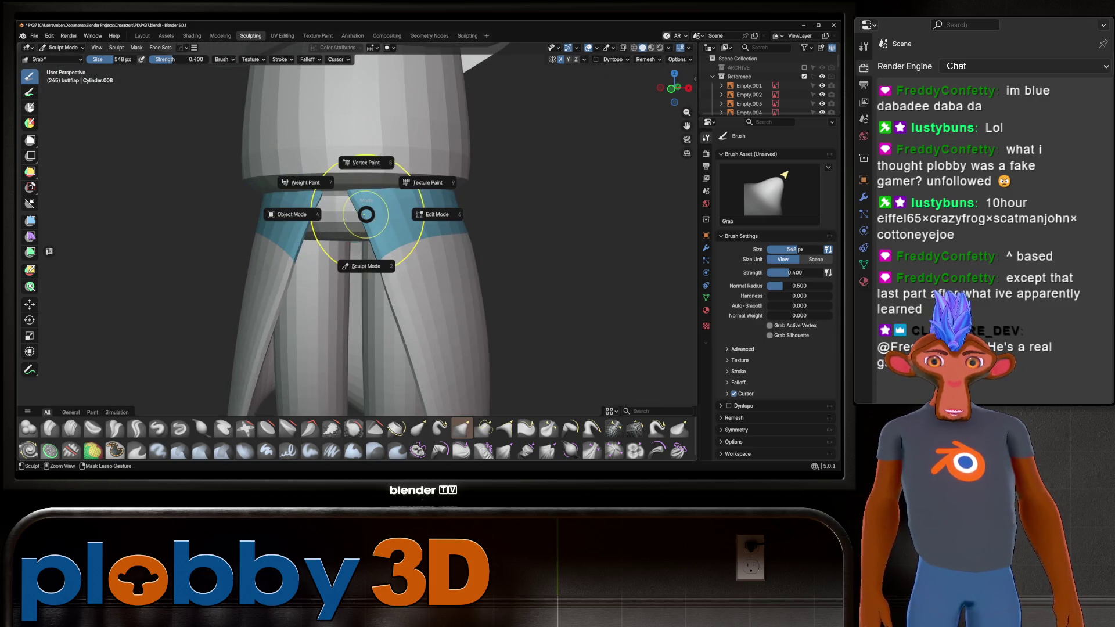
{"action": "left_click", "coordinate": [292, 215]}
{"action": "scroll", "coordinate": [348, 232], "scroll_direction": "down", "scroll_amount": 5}
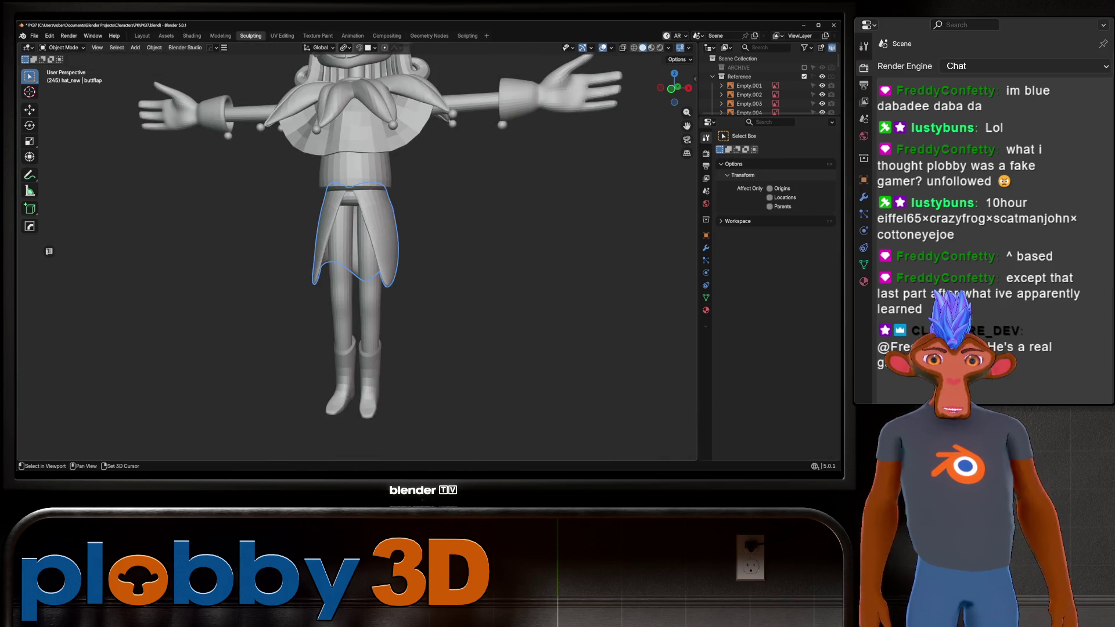
{"action": "key", "text": "shift+a"}
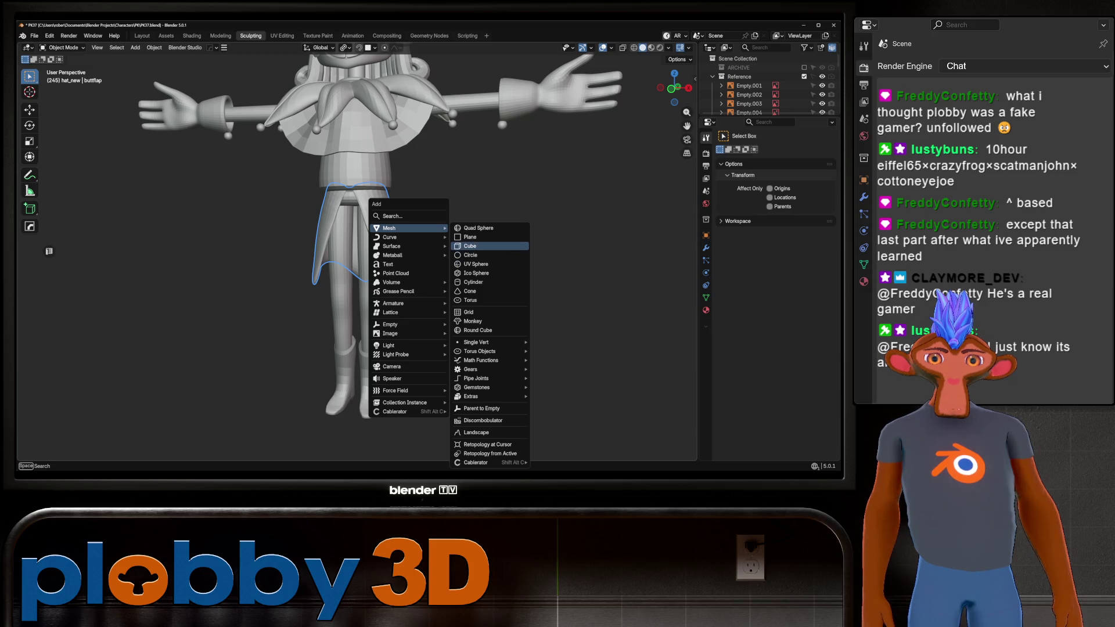
{"action": "left_click", "coordinate": [471, 255]}
{"action": "scroll", "coordinate": [393, 233], "scroll_direction": "down", "scroll_amount": 3}
{"action": "key", "text": "s"}
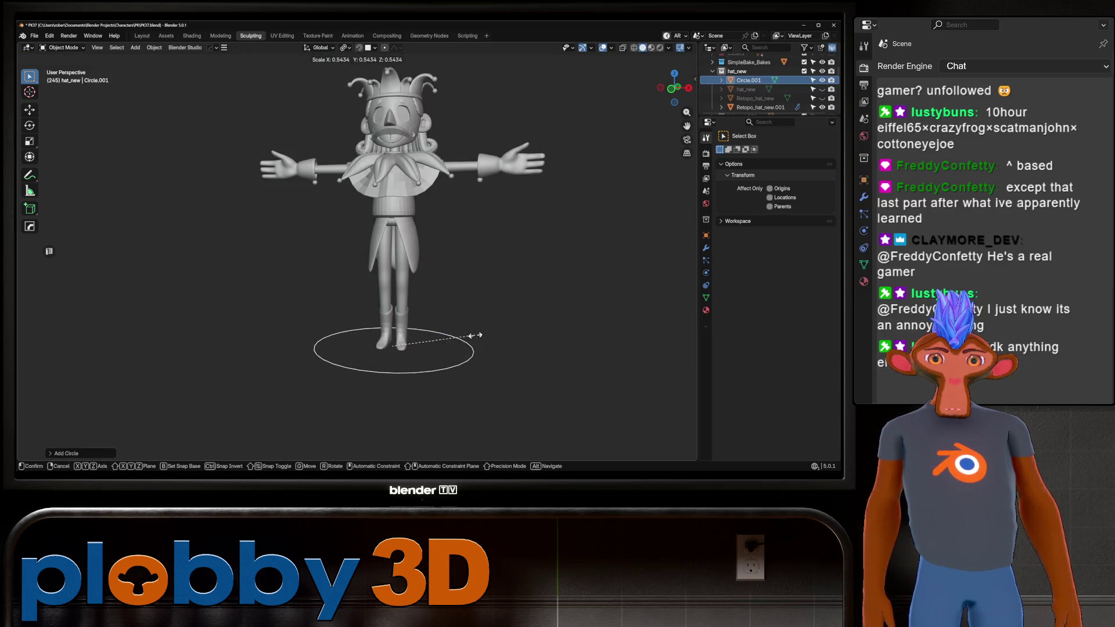
{"action": "key", "text": "z"}
{"action": "key", "text": "Return"}
{"action": "scroll", "coordinate": [475, 230], "scroll_direction": "up", "scroll_amount": 3}
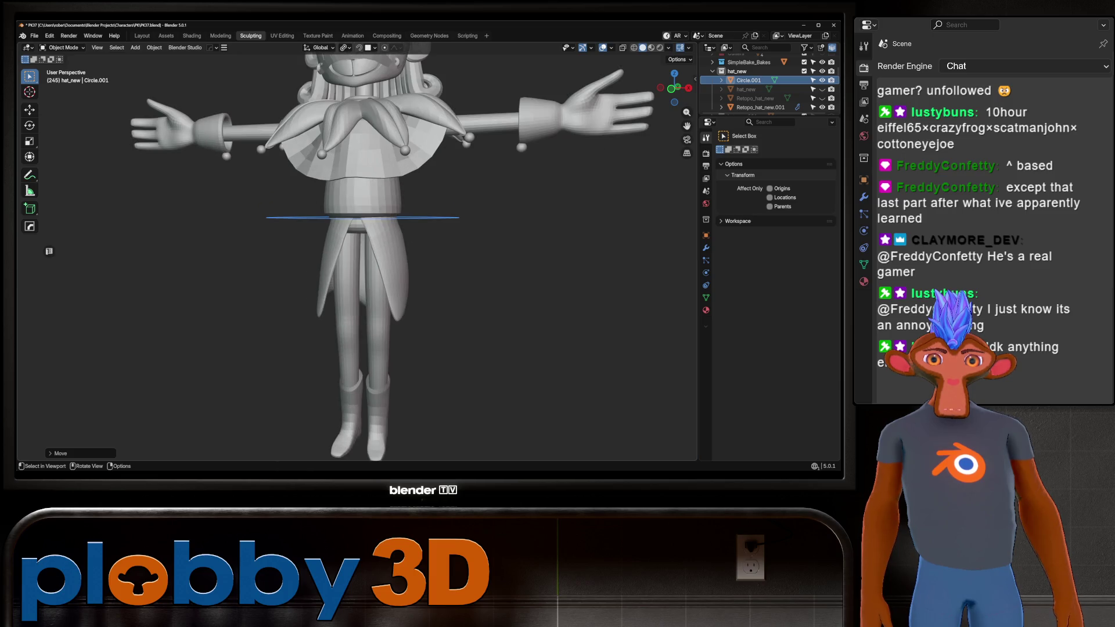
{"action": "key", "text": "s"}
{"action": "key", "text": "Return"}
Apply rotation and scale to the circle and add a Shrinkwrap modifier targeting the torso
{"action": "key", "text": "ctrl+a"}
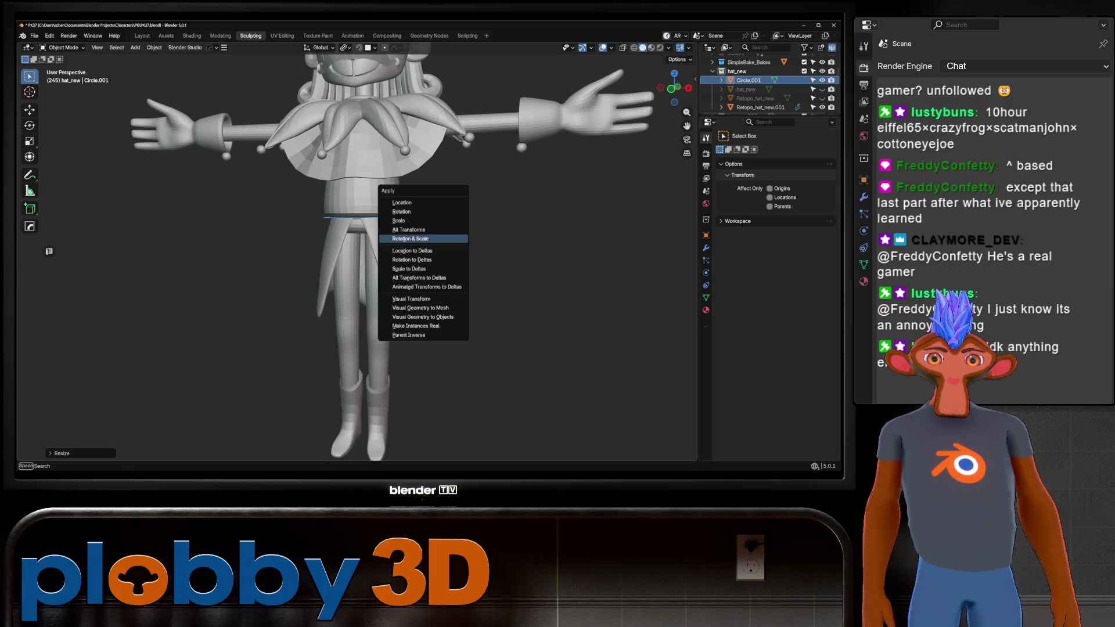
{"action": "left_click", "coordinate": [418, 232]}
{"action": "key", "text": "KP_Decimal"}
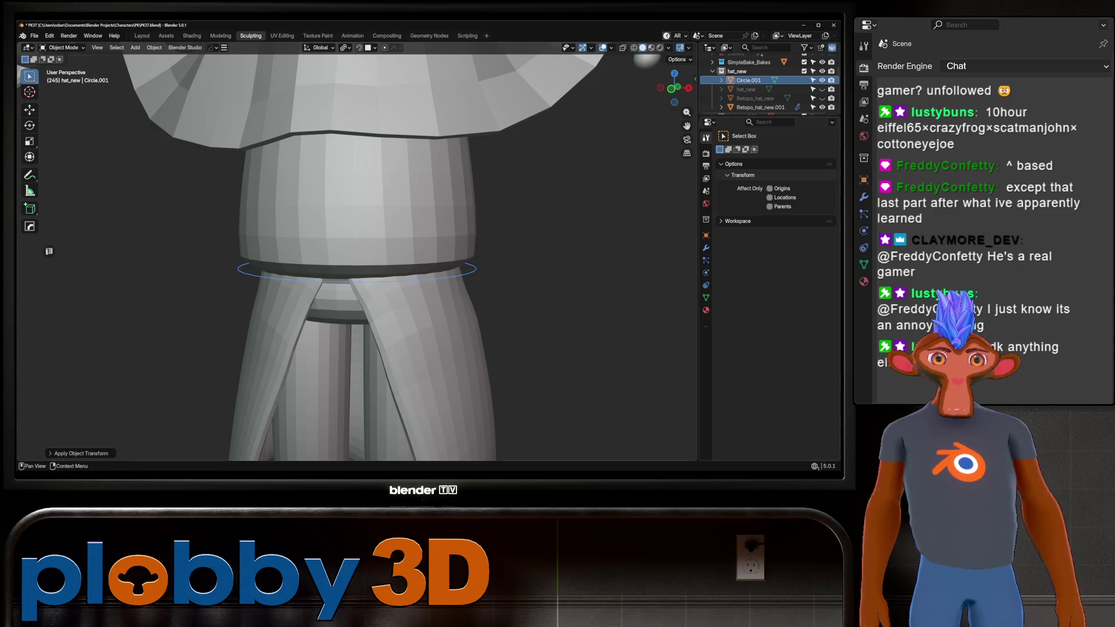
{"action": "left_click", "coordinate": [706, 248]}
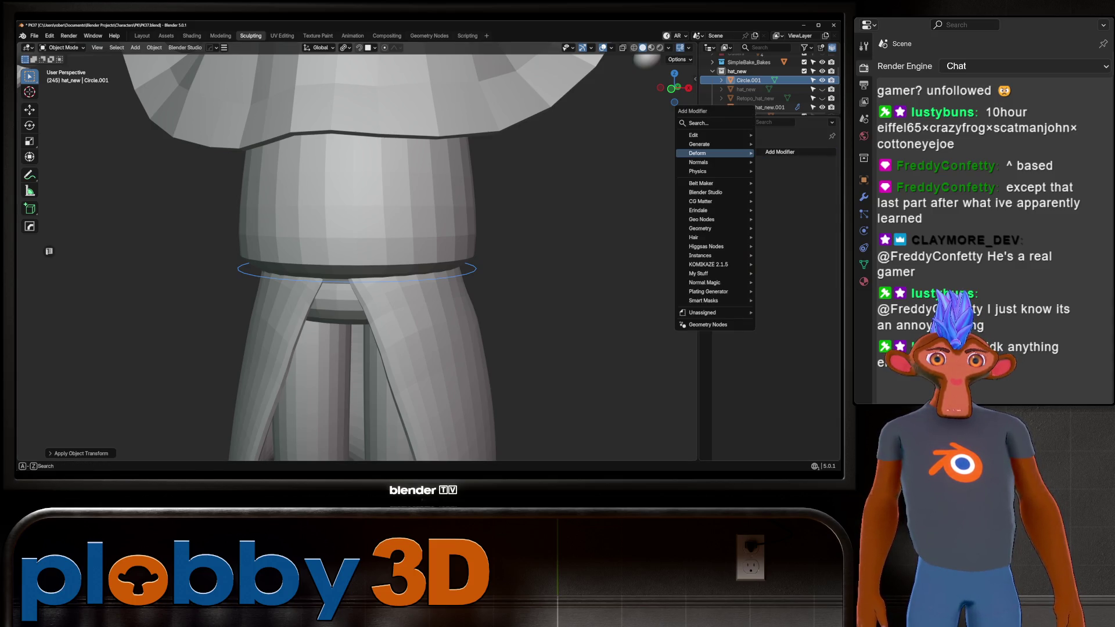
{"action": "left_click", "coordinate": [737, 152]}
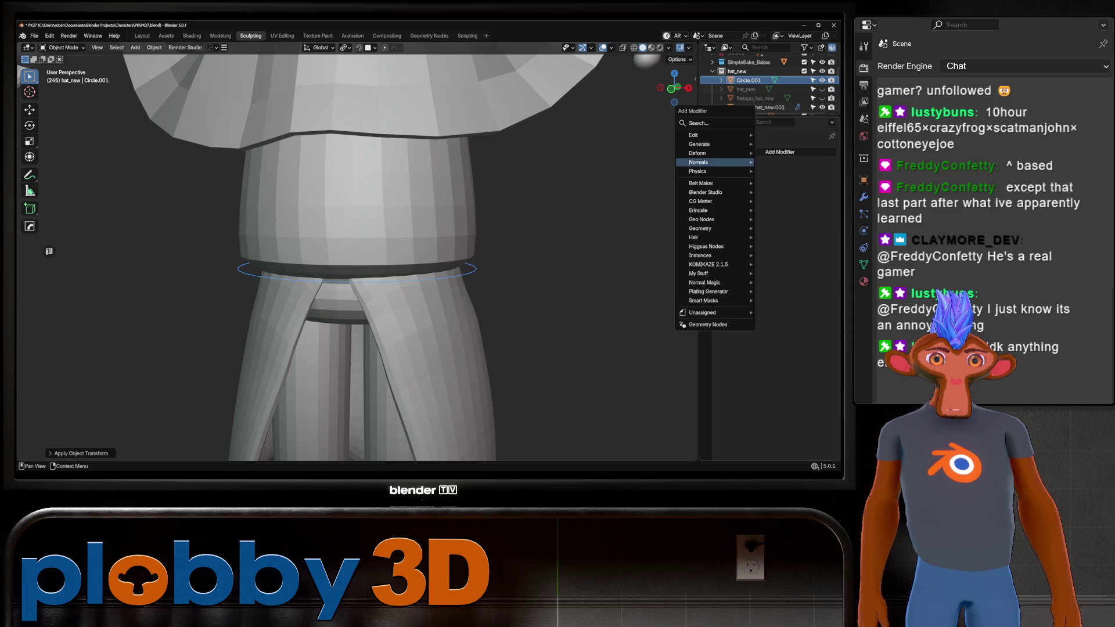
{"action": "mouse_move", "coordinate": [699, 144]}
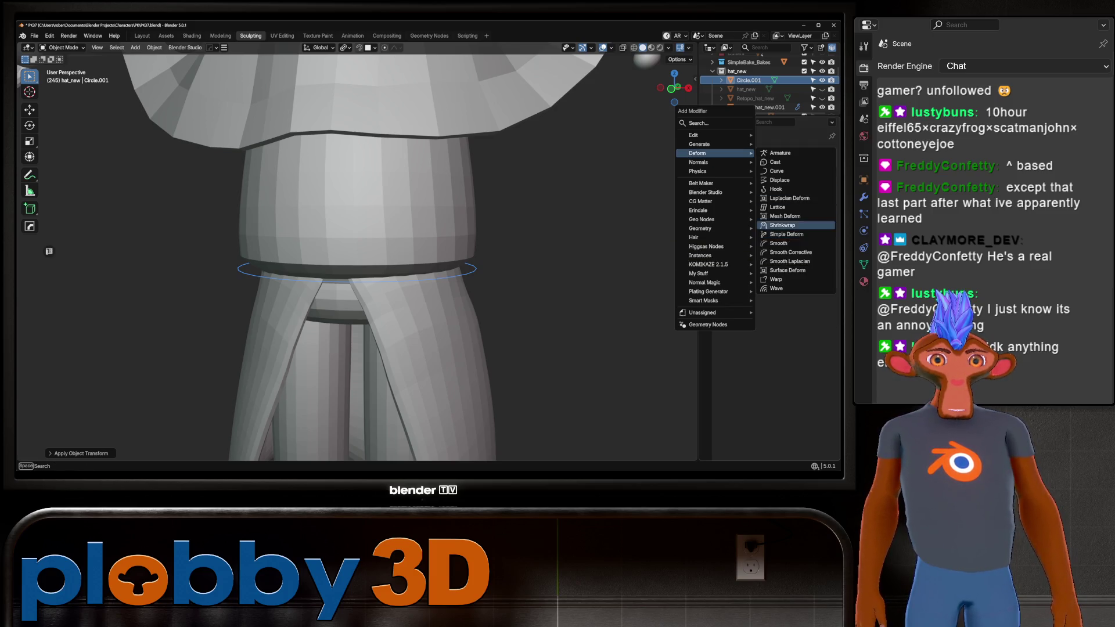
{"action": "left_click", "coordinate": [783, 225]}
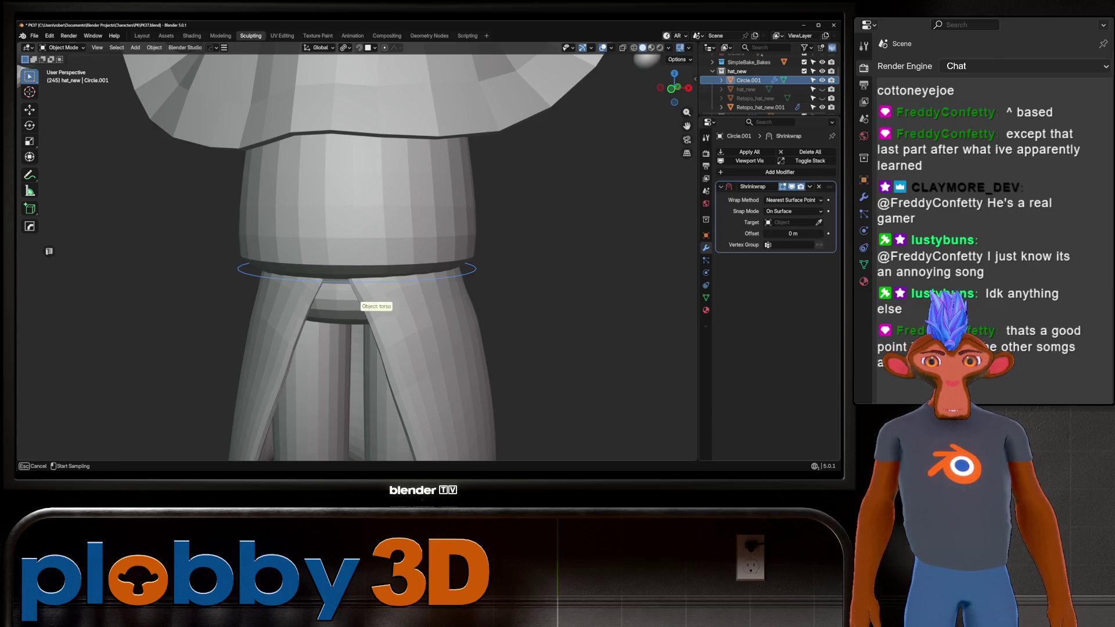
{"action": "left_click", "coordinate": [349, 284]}
{"action": "scroll", "coordinate": [357, 256], "scroll_direction": "down", "scroll_amount": 5}
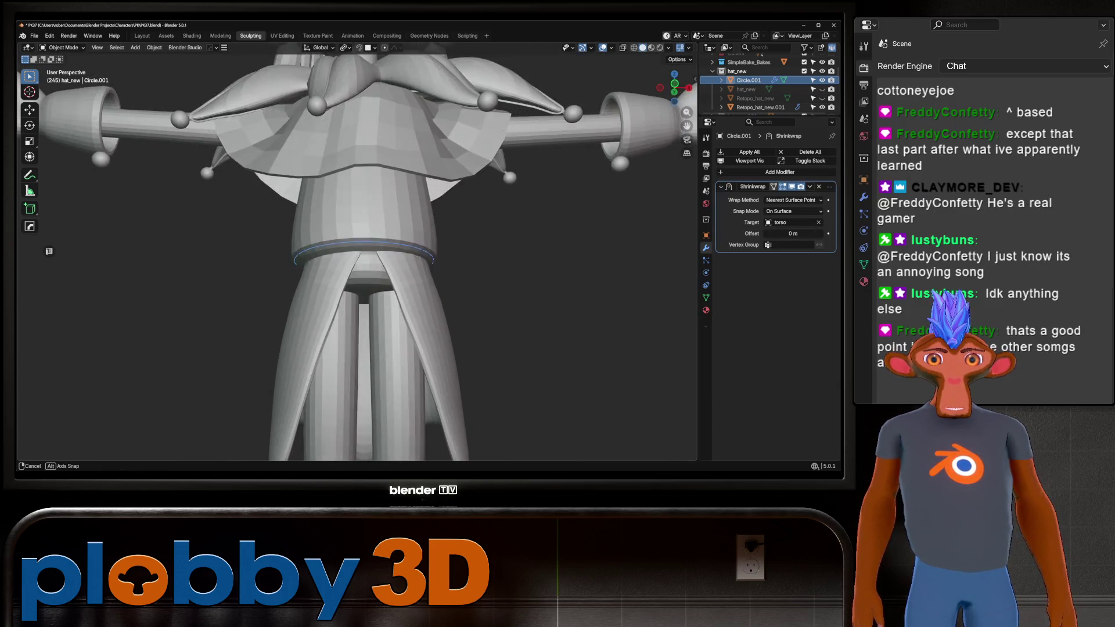
Adjust the ring's height along Z, reassign the torso as wrap target, and apply the Shrinkwrap
{"action": "key", "text": "g"}
{"action": "key", "text": "z"}
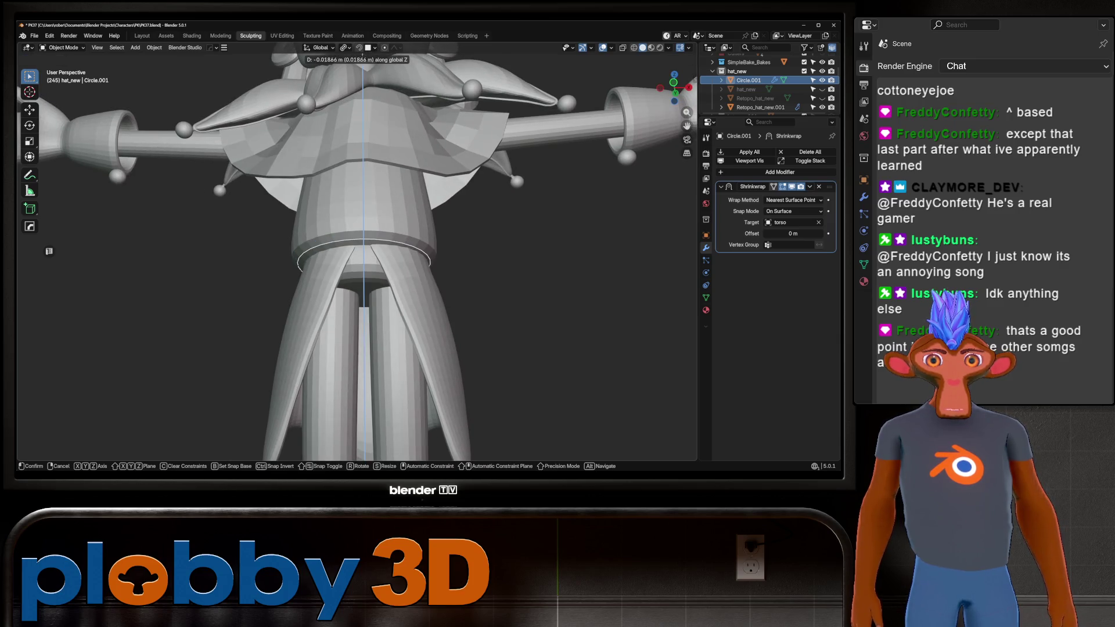
{"action": "scroll", "coordinate": [357, 256], "scroll_direction": "up", "scroll_amount": 3}
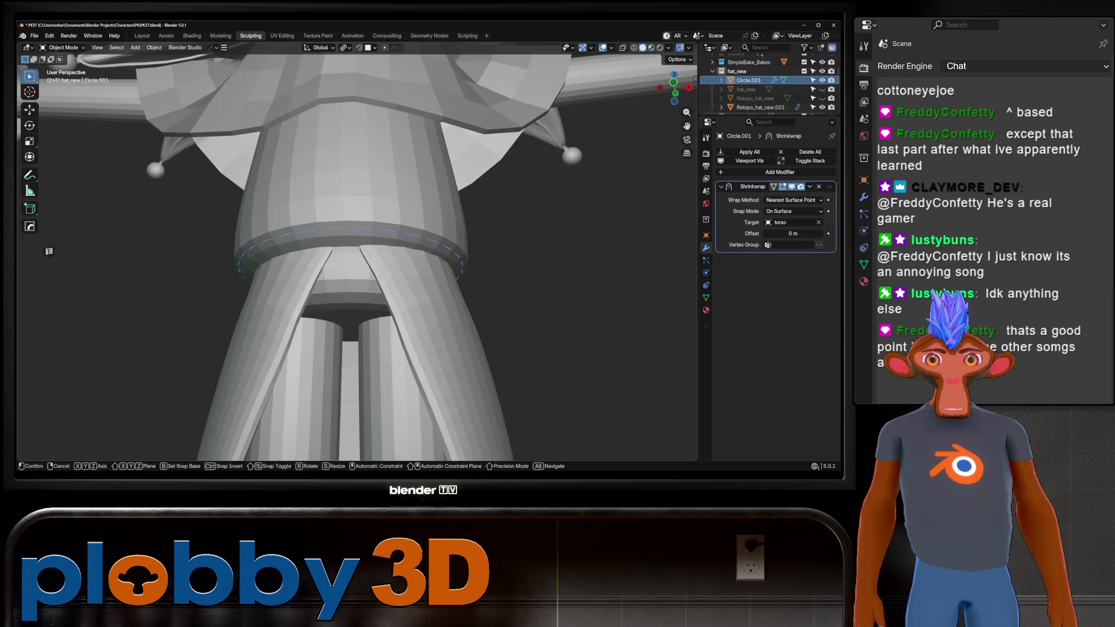
{"action": "key", "text": "Return"}
{"action": "middle_click_drag", "start_coordinate": [357, 291], "coordinate": [357, 232]}
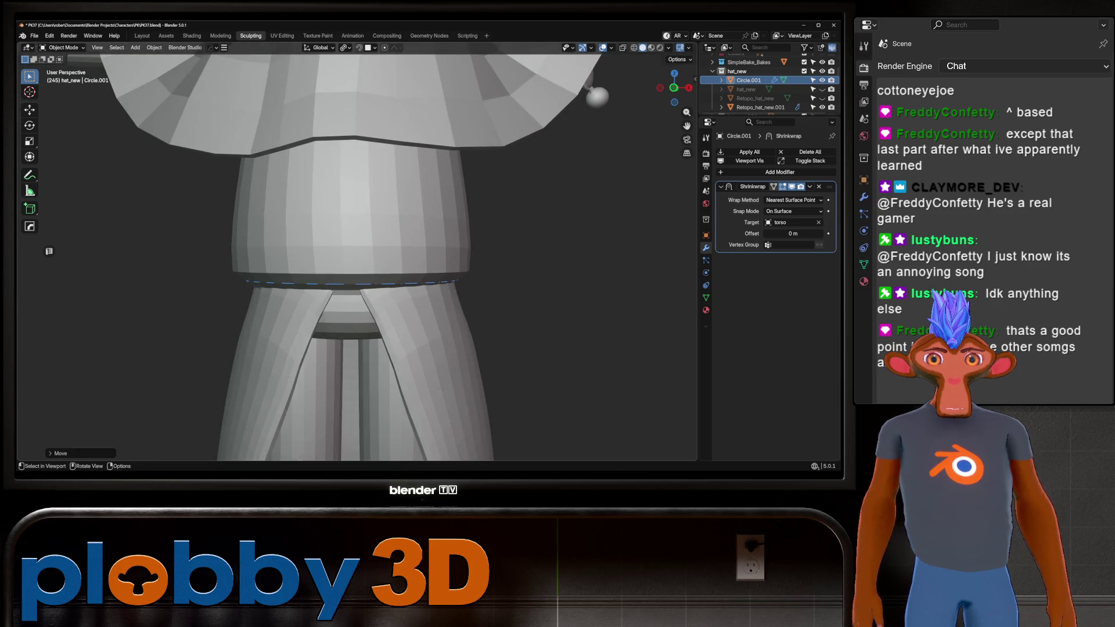
{"action": "key", "text": "g"}
{"action": "key", "text": "z"}
{"action": "key", "text": "Return"}
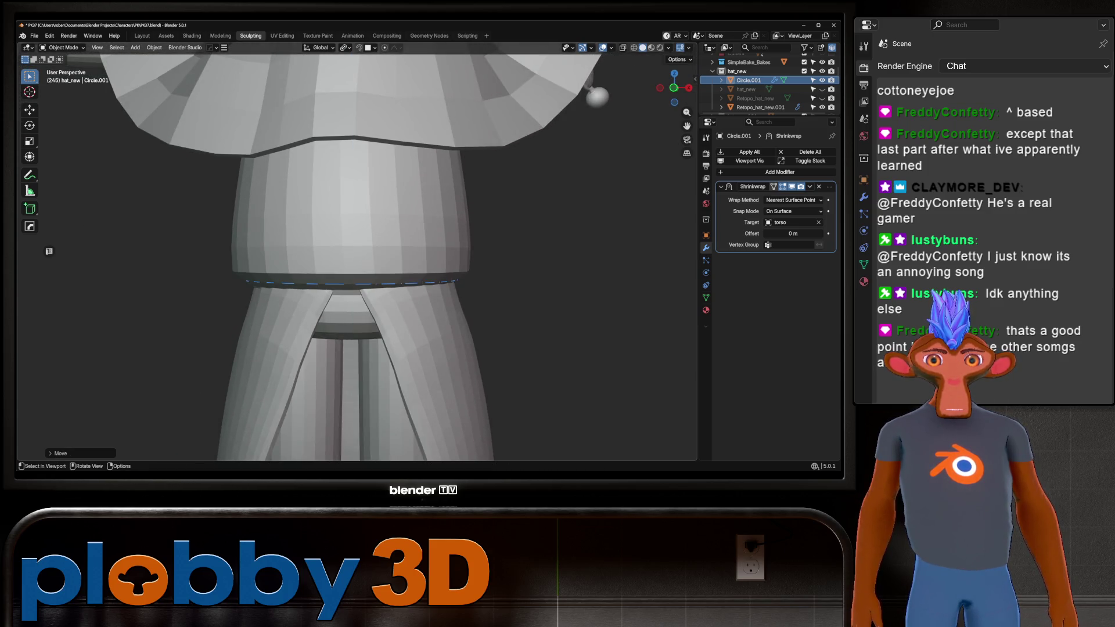
{"action": "middle_click_drag", "start_coordinate": [356, 283], "coordinate": [388, 232], "text": "shift"}
{"action": "left_click", "coordinate": [818, 223]}
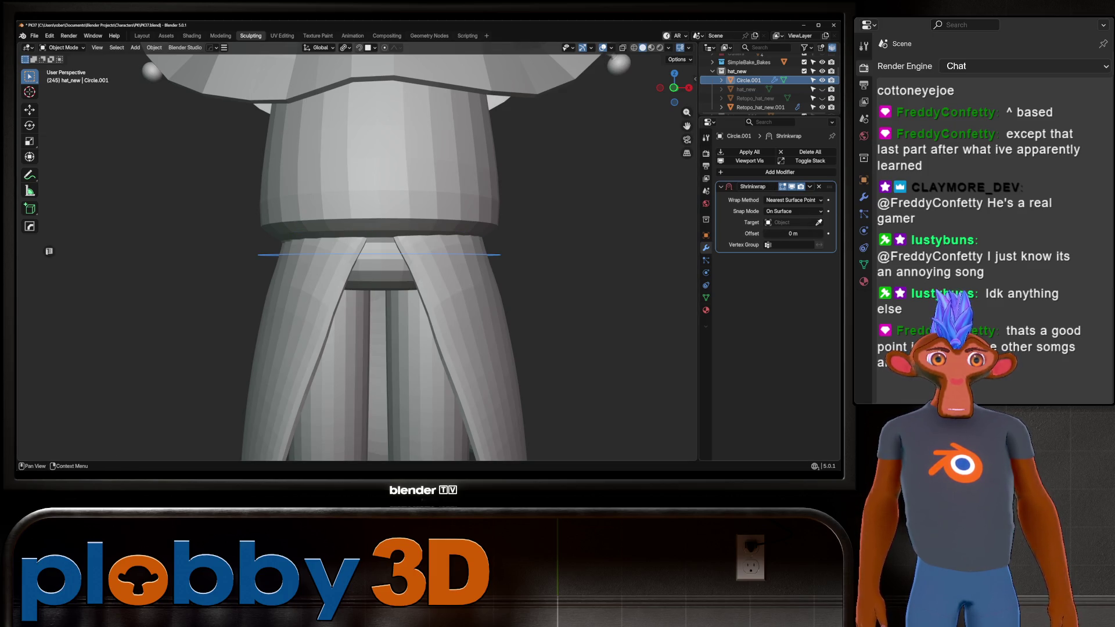
{"action": "left_click", "coordinate": [367, 260]}
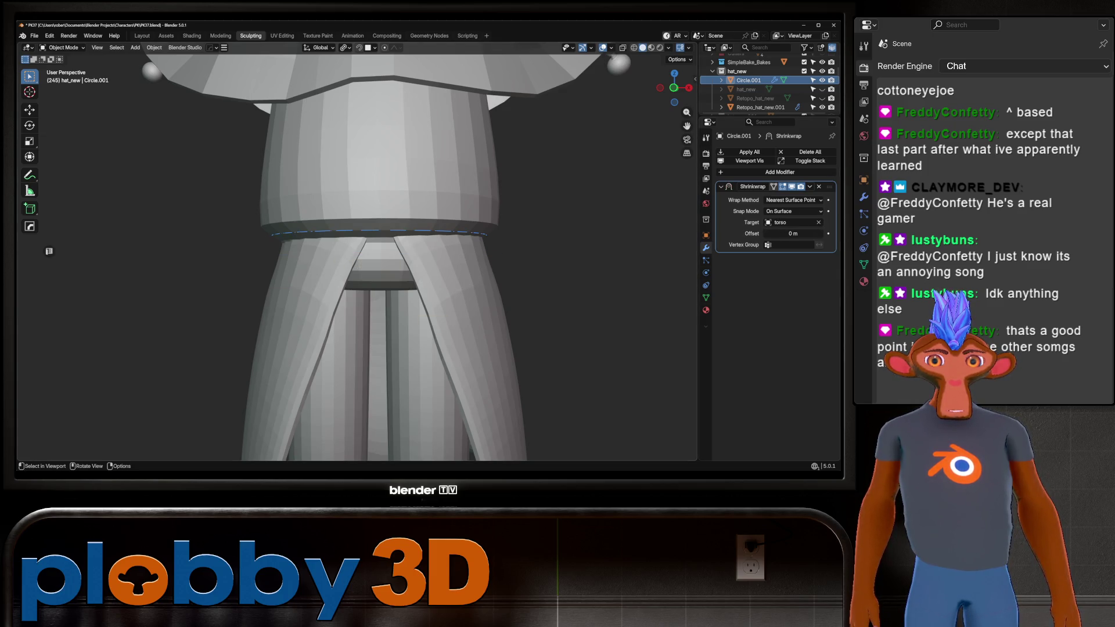
{"action": "middle_click_drag", "start_coordinate": [372, 261], "coordinate": [371, 237], "text": "shift"}
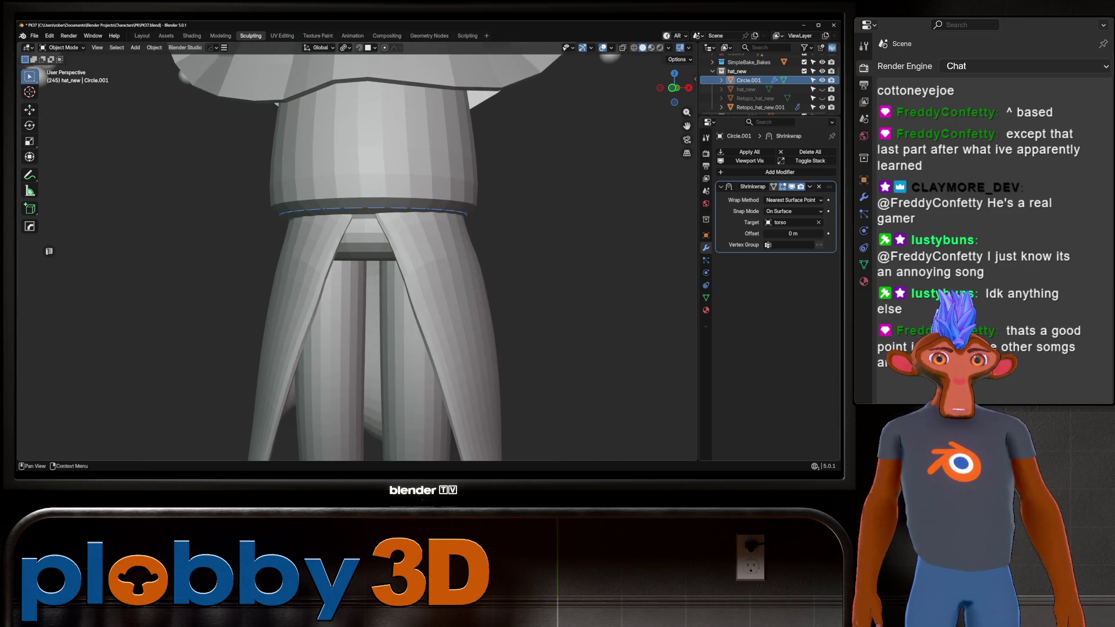
{"action": "key", "text": "ctrl+a"}
Convert the waist ring object, then reselect it after briefly selecting the torso
{"action": "right_click", "coordinate": [465, 250]}
{"action": "mouse_move", "coordinate": [488, 273]}
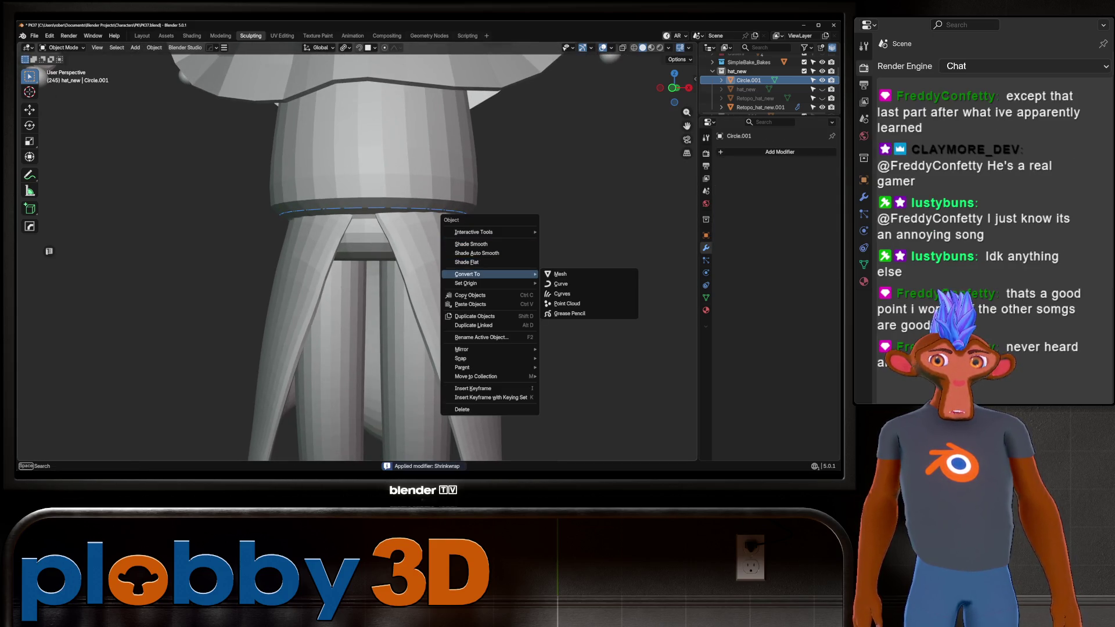
{"action": "left_click", "coordinate": [558, 274]}
{"action": "scroll", "coordinate": [558, 273], "scroll_direction": "up", "scroll_amount": 2}
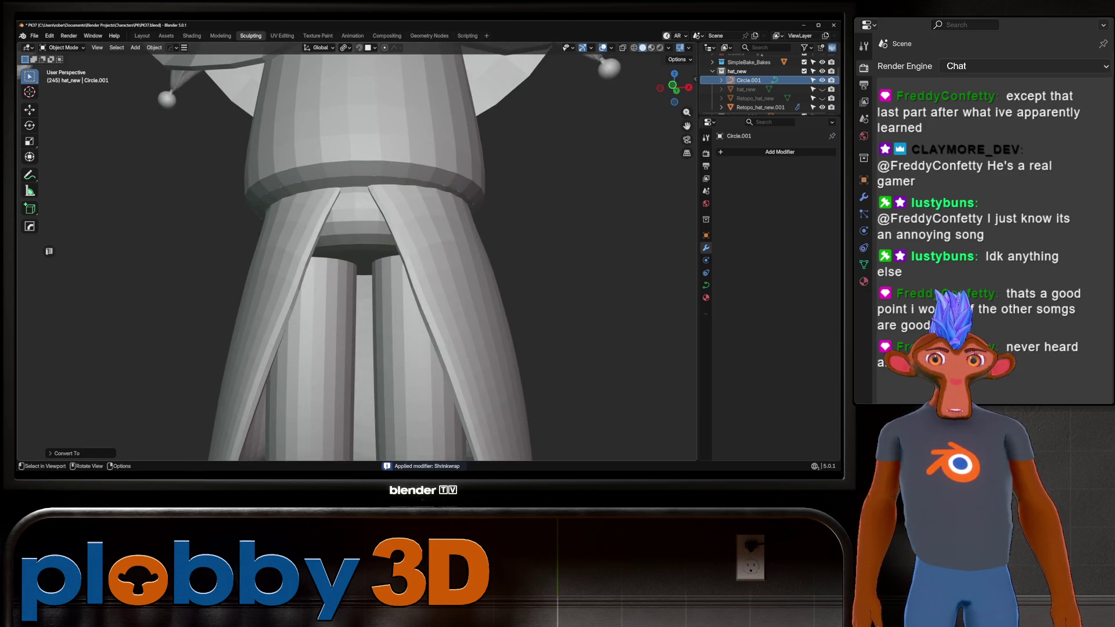
{"action": "scroll", "coordinate": [767, 87], "scroll_direction": "up", "scroll_amount": 4}
{"action": "left_click", "coordinate": [742, 80]}
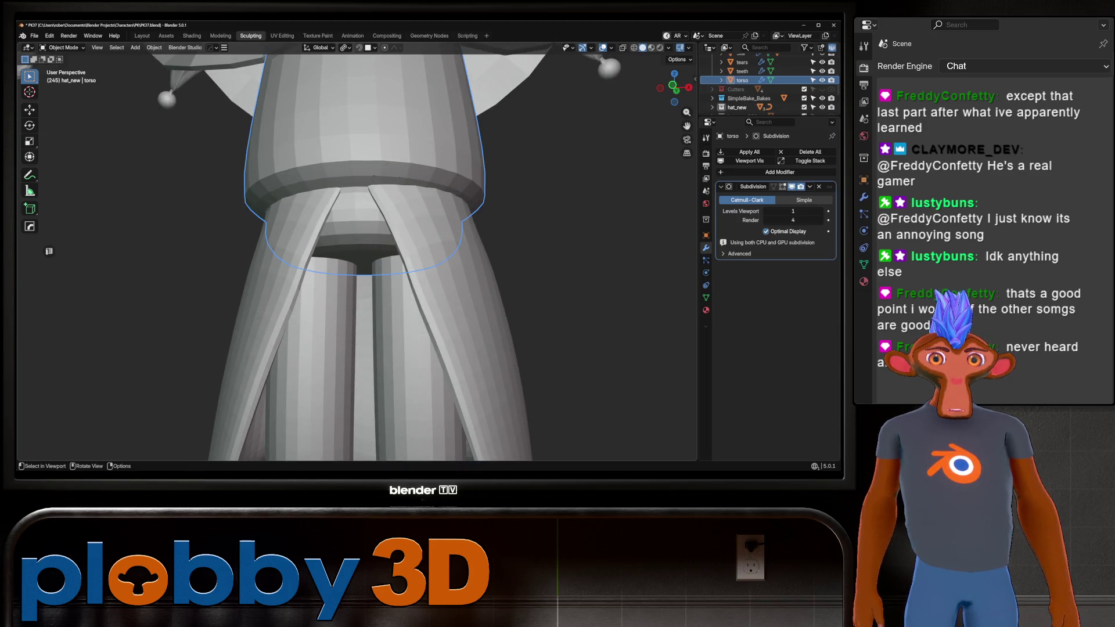
{"action": "scroll", "coordinate": [767, 87], "scroll_direction": "down", "scroll_amount": 3}
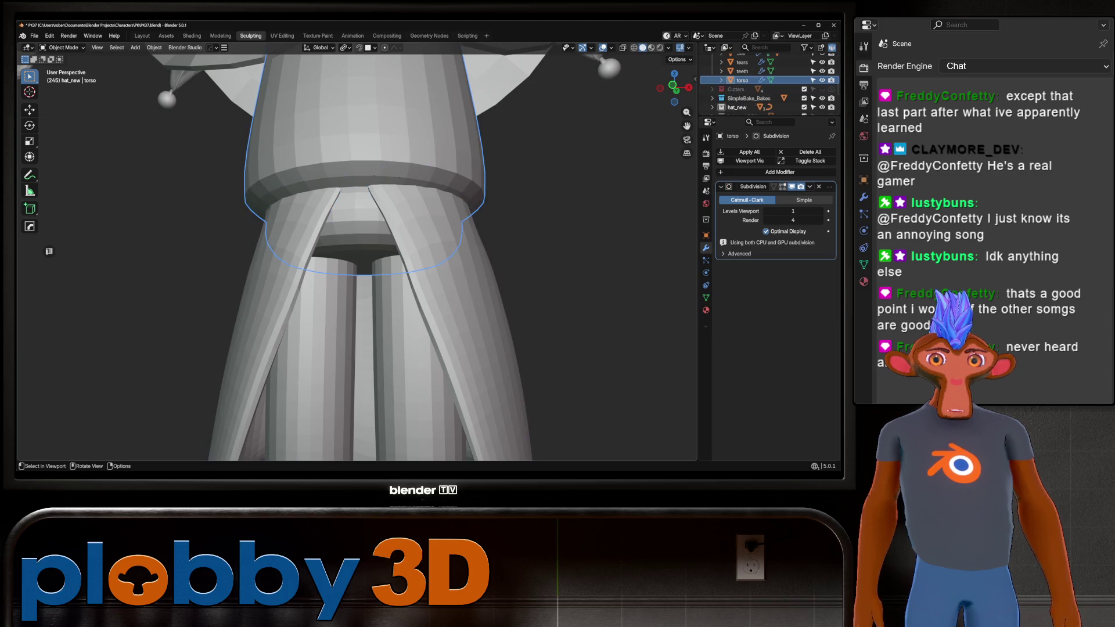
{"action": "left_click", "coordinate": [749, 80]}
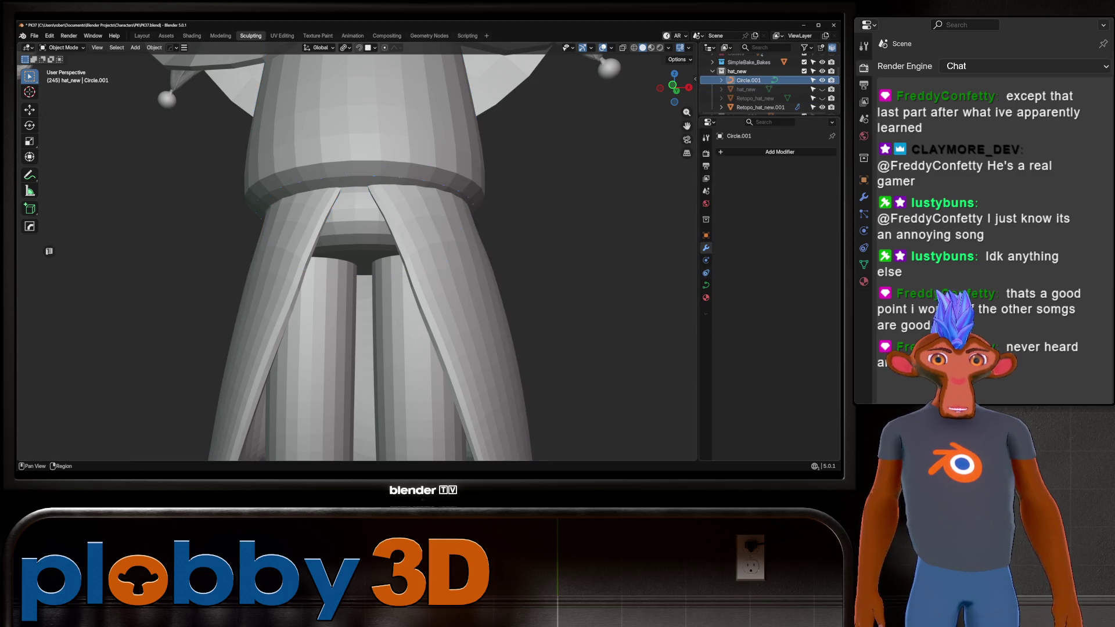
Give the ring a 0.01 m round bevel, shrink it slightly and lower it along Z
{"action": "left_click", "coordinate": [706, 284]}
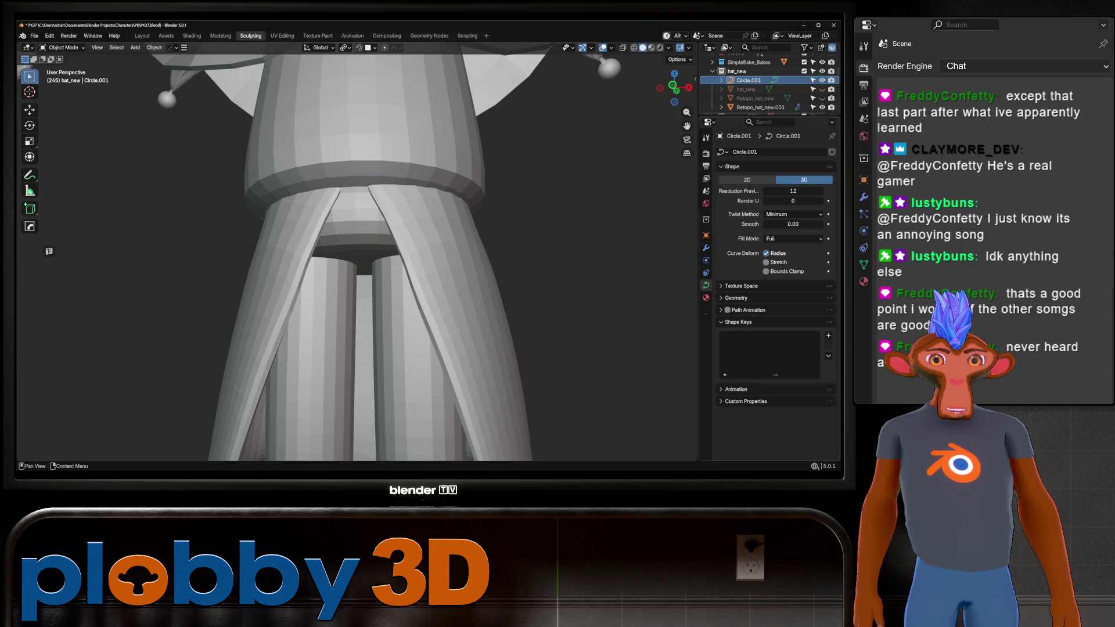
{"action": "left_click", "coordinate": [736, 298]}
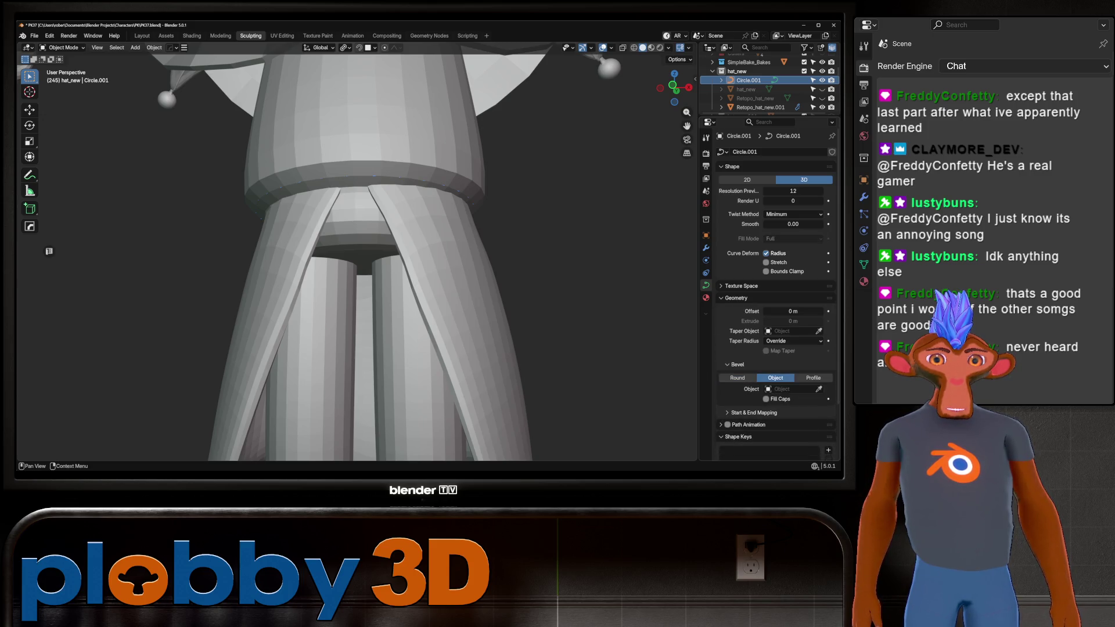
{"action": "left_click_drag", "start_coordinate": [793, 389], "coordinate": [805, 389]}
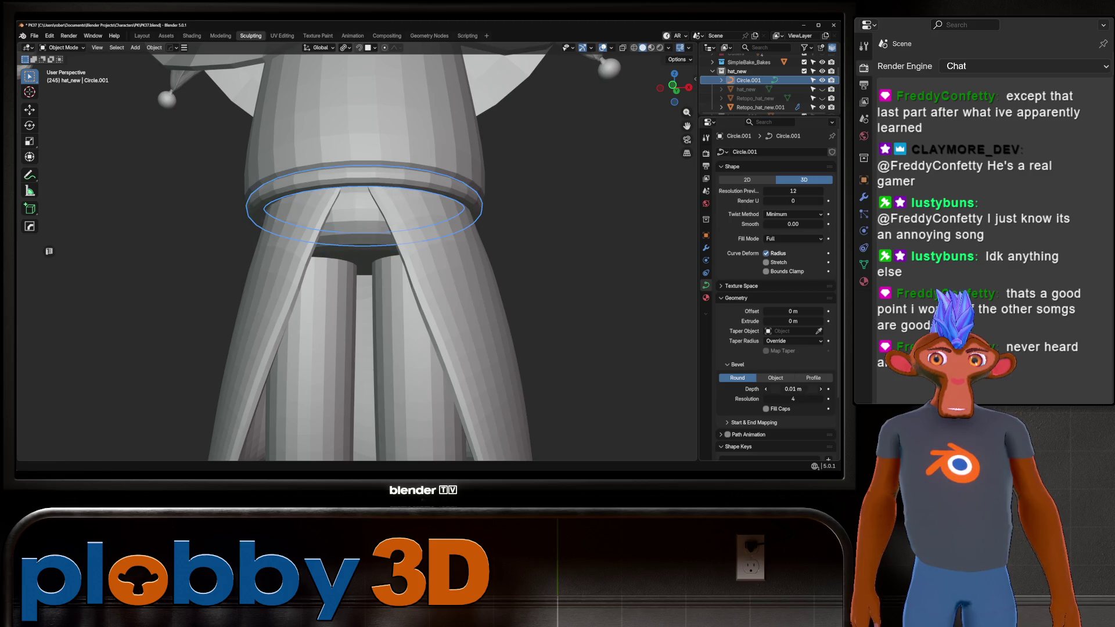
{"action": "key", "text": "s"}
{"action": "key", "text": "Return"}
{"action": "middle_click_drag", "start_coordinate": [348, 261], "coordinate": [355, 221]}
{"action": "key", "text": "g"}
{"action": "key", "text": "z"}
{"action": "key", "text": "Return"}
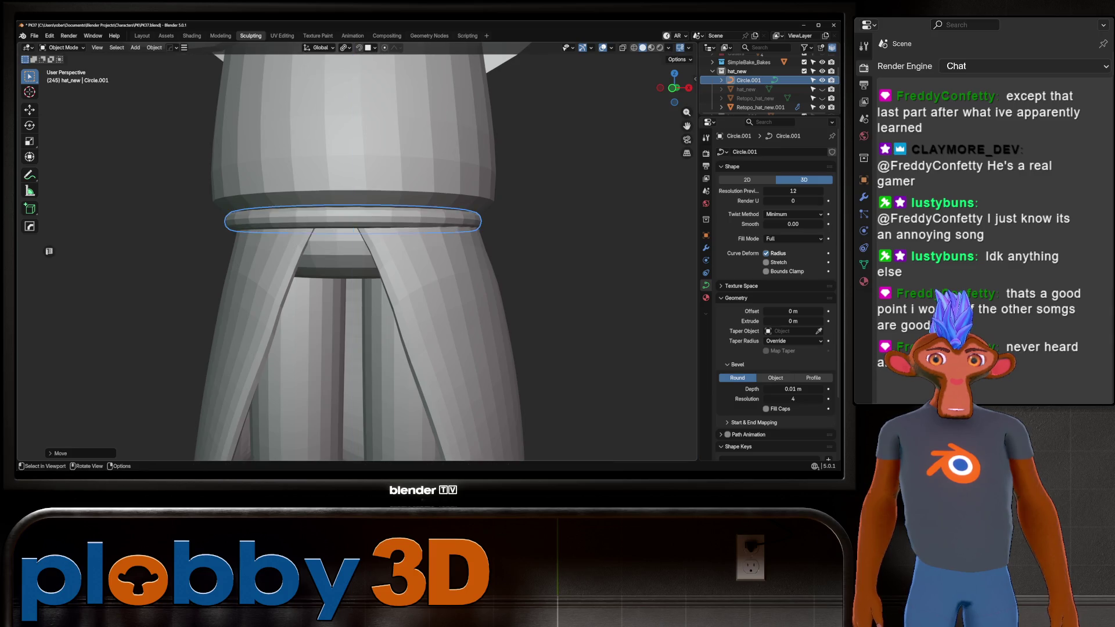
Set the ring's curve Extrude to 0.005 m and view the hip band from three-quarter
{"action": "scroll", "coordinate": [355, 261], "scroll_direction": "down", "scroll_amount": 5}
{"action": "middle_click_drag", "start_coordinate": [354, 262], "coordinate": [441, 262]}
{"action": "scroll", "coordinate": [406, 233], "scroll_direction": "up", "scroll_amount": 5}
{"action": "middle_click_drag", "start_coordinate": [372, 244], "coordinate": [442, 244]}
{"action": "scroll", "coordinate": [378, 233], "scroll_direction": "up", "scroll_amount": 5}
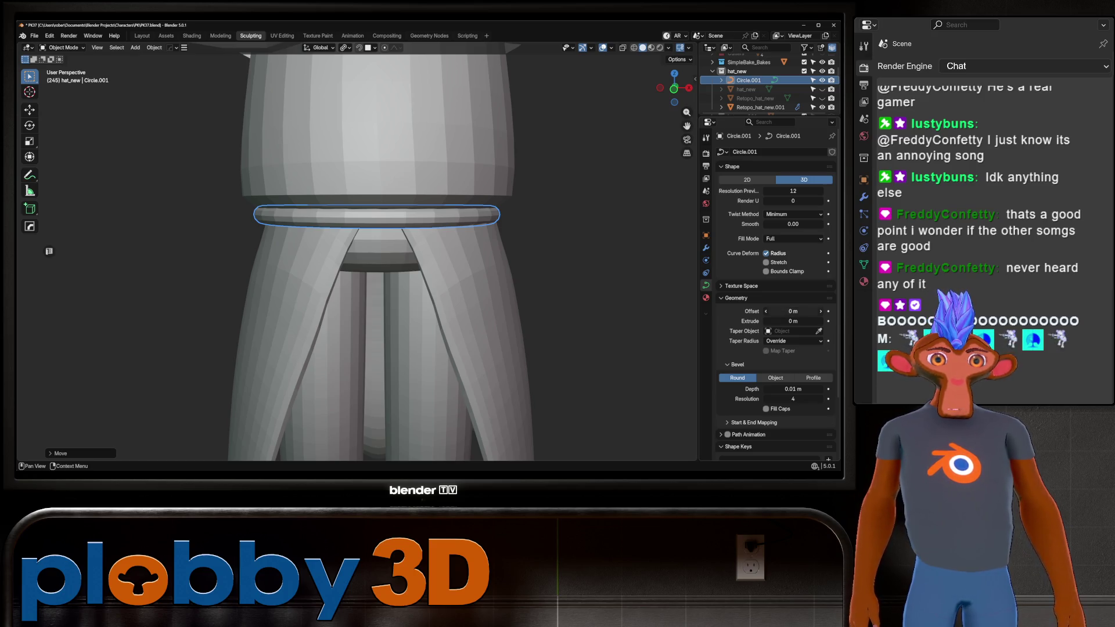
{"action": "scroll", "coordinate": [793, 322], "scroll_direction": "up", "scroll_amount": 1, "text": "ctrl"}
{"action": "scroll", "coordinate": [793, 321], "scroll_direction": "down", "scroll_amount": 1, "text": "ctrl"}
{"action": "left_click_drag", "start_coordinate": [793, 322], "coordinate": [802, 321]}
{"action": "scroll", "coordinate": [358, 256], "scroll_direction": "down", "scroll_amount": 5}
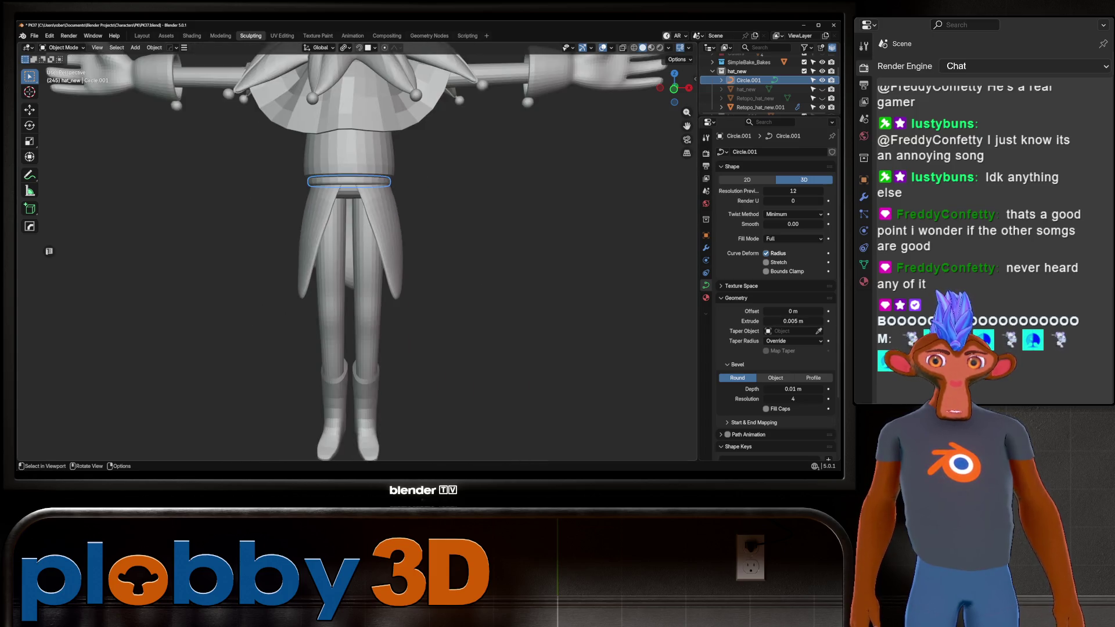
{"action": "scroll", "coordinate": [363, 192], "scroll_direction": "up", "scroll_amount": 6}
{"action": "mouse_move", "coordinate": [357, 255]}
{"action": "middle_mouse_down"}
{"action": "mouse_move", "coordinate": [407, 250]}
{"action": "mouse_move", "coordinate": [378, 221]}
{"action": "mouse_move", "coordinate": [458, 214]}
{"action": "middle_mouse_up"}
{"action": "scroll", "coordinate": [372, 232], "scroll_direction": "up", "scroll_amount": 4}
Enter Edit Mode on the waist ring with all curve points deselected
{"action": "key", "text": "g"}
{"action": "key", "text": "y"}
{"action": "key", "text": "Return"}
{"action": "mouse_move", "coordinate": [372, 232]}
{"action": "middle_mouse_down"}
{"action": "mouse_move", "coordinate": [395, 221]}
{"action": "mouse_move", "coordinate": [371, 273]}
{"action": "mouse_move", "coordinate": [371, 314]}
{"action": "mouse_move", "coordinate": [354, 273]}
{"action": "mouse_move", "coordinate": [357, 221]}
{"action": "middle_mouse_up"}
{"action": "key", "text": "Tab"}
{"action": "key", "text": "alt+a"}
{"action": "scroll", "coordinate": [358, 256], "scroll_direction": "up", "scroll_amount": 5}
{"action": "scroll", "coordinate": [357, 256], "scroll_direction": "down", "scroll_amount": 4}
Move curve points along Y with proportional falloff so the ring follows the hips
{"action": "key", "text": "g"}
{"action": "key", "text": "y"}
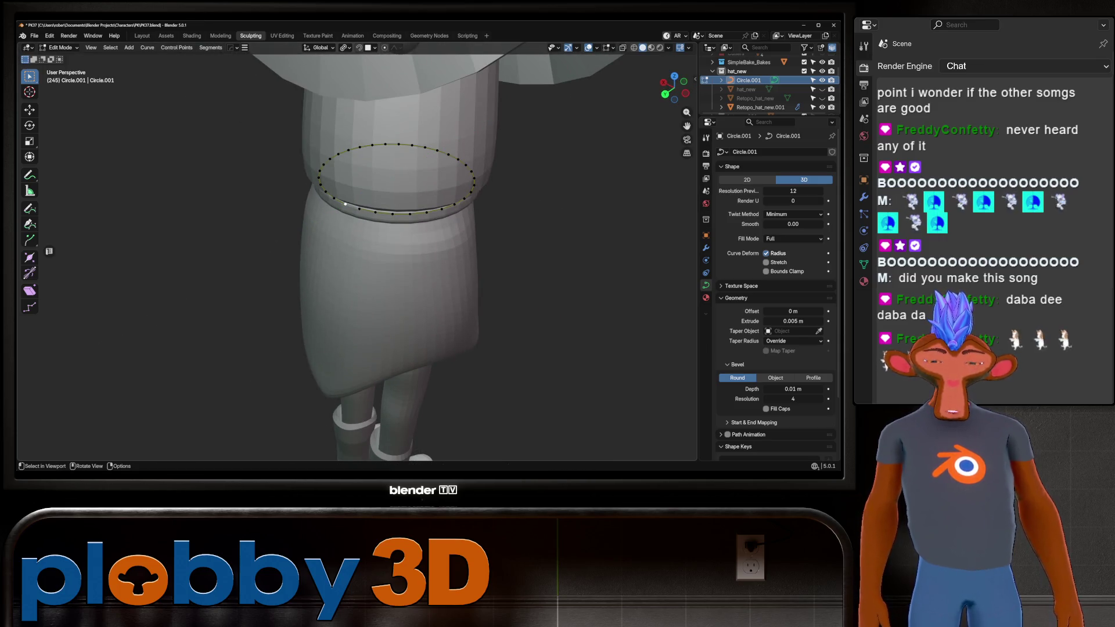
{"action": "key", "text": "o"}
{"action": "scroll", "coordinate": [345, 205], "scroll_direction": "down", "scroll_amount": 7}
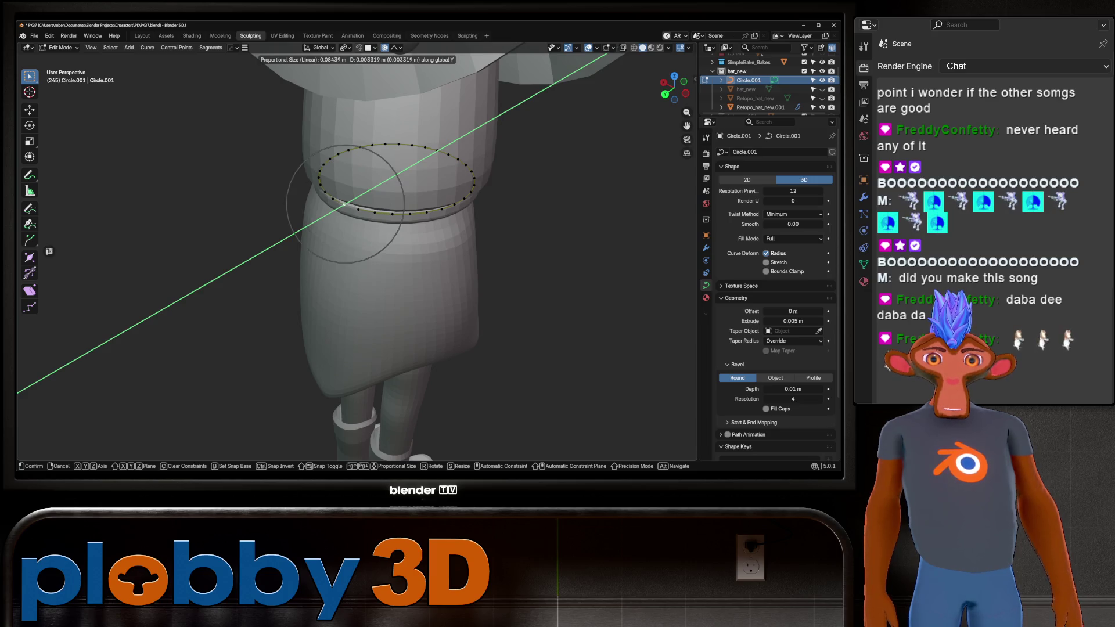
{"action": "left_click", "coordinate": [345, 204]}
{"action": "middle_click_drag", "start_coordinate": [345, 204], "coordinate": [282, 215]}
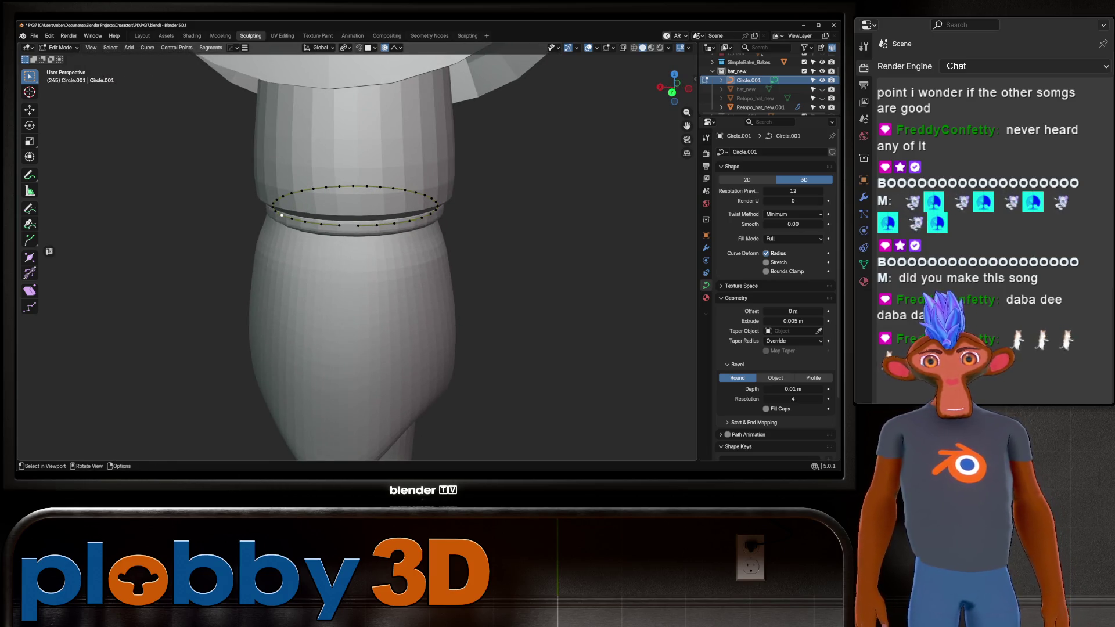
{"action": "key", "text": "g"}
{"action": "left_click", "coordinate": [282, 215]}
{"action": "mouse_move", "coordinate": [281, 214]}
{"action": "middle_mouse_down"}
{"action": "mouse_move", "coordinate": [346, 65]}
{"action": "mouse_move", "coordinate": [314, 174]}
{"action": "mouse_move", "coordinate": [349, 209]}
{"action": "mouse_move", "coordinate": [363, 279]}
{"action": "middle_mouse_up"}
{"action": "scroll", "coordinate": [395, 232], "scroll_direction": "down", "scroll_amount": 3}
{"action": "scroll", "coordinate": [395, 232], "scroll_direction": "up", "scroll_amount": 2}
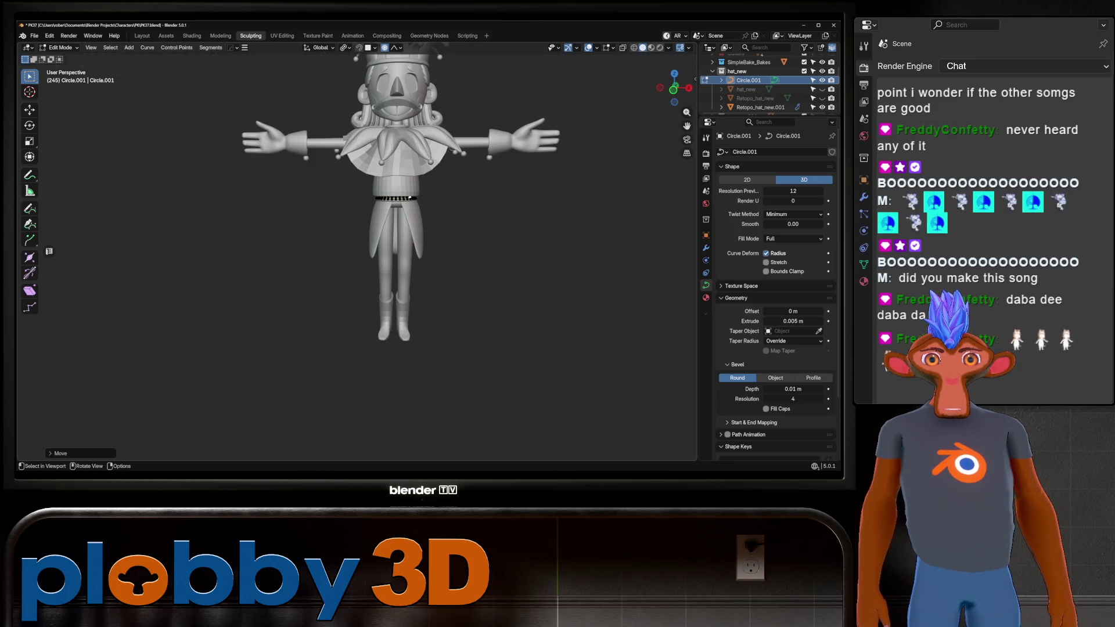
{"action": "key", "text": "Tab"}
{"action": "key", "text": "KP_Decimal"}
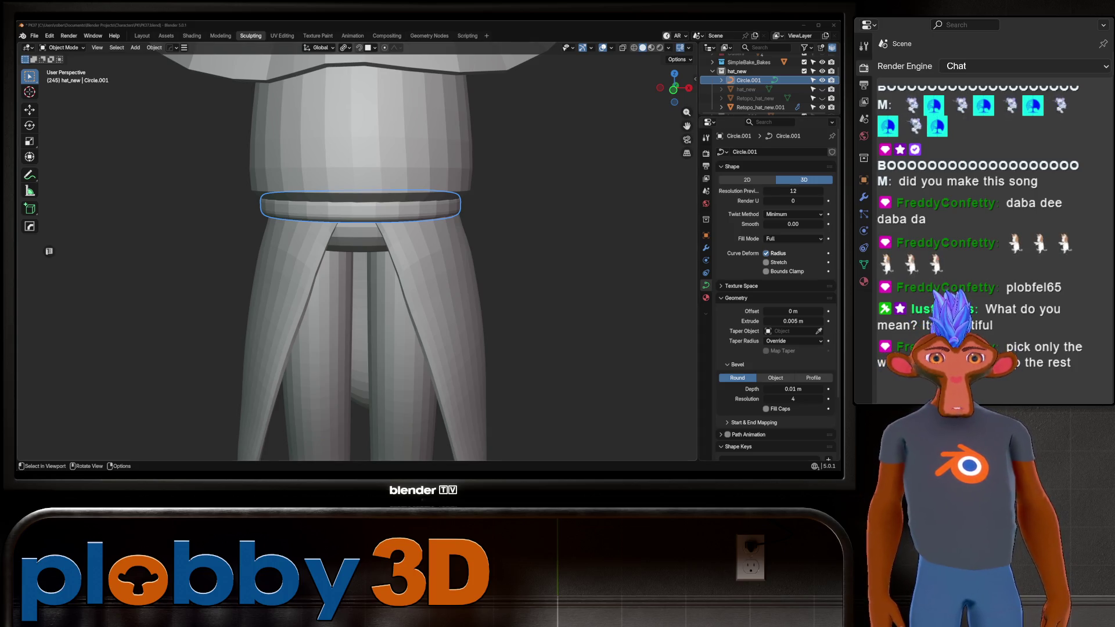
Orbit low around the bevelled waist band and centre the view on it
{"action": "scroll", "coordinate": [357, 256], "scroll_direction": "down", "scroll_amount": 5}
{"action": "scroll", "coordinate": [357, 232], "scroll_direction": "up", "scroll_amount": 5}
{"action": "mouse_move", "coordinate": [357, 256]}
{"action": "middle_mouse_down"}
{"action": "mouse_move", "coordinate": [357, 232]}
{"action": "mouse_move", "coordinate": [360, 255]}
{"action": "mouse_move", "coordinate": [541, 255]}
{"action": "middle_mouse_up"}
{"action": "scroll", "coordinate": [358, 256], "scroll_direction": "down", "scroll_amount": 5}
{"action": "key", "text": "KP_Decimal"}
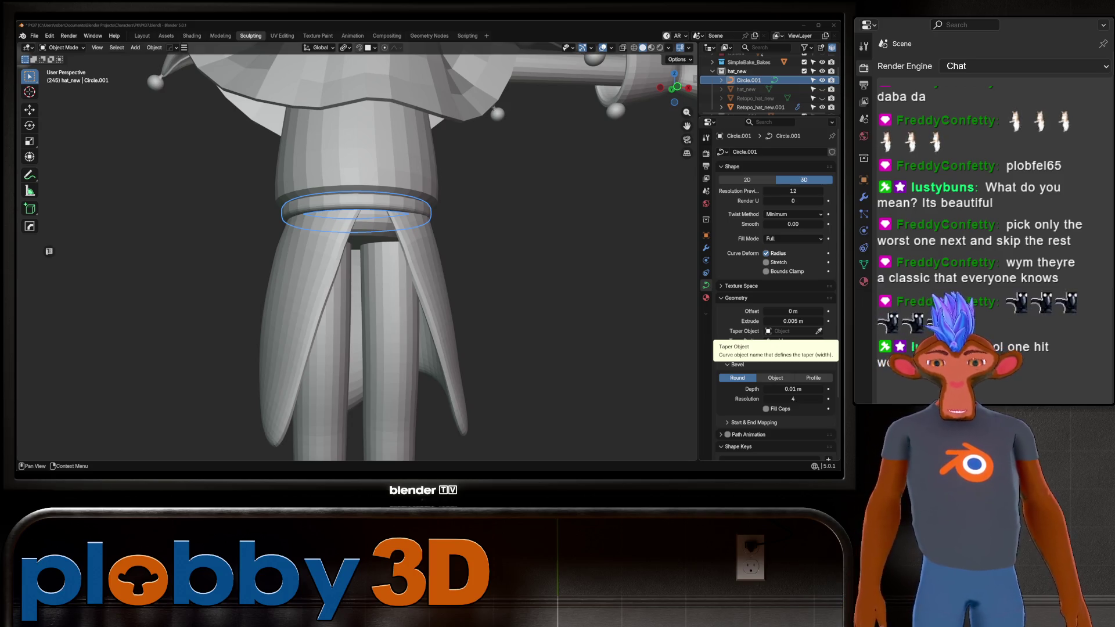
{"action": "mouse_move", "coordinate": [348, 232]}
{"action": "middle_mouse_down"}
{"action": "mouse_move", "coordinate": [395, 238]}
{"action": "mouse_move", "coordinate": [395, 206]}
{"action": "middle_mouse_up"}
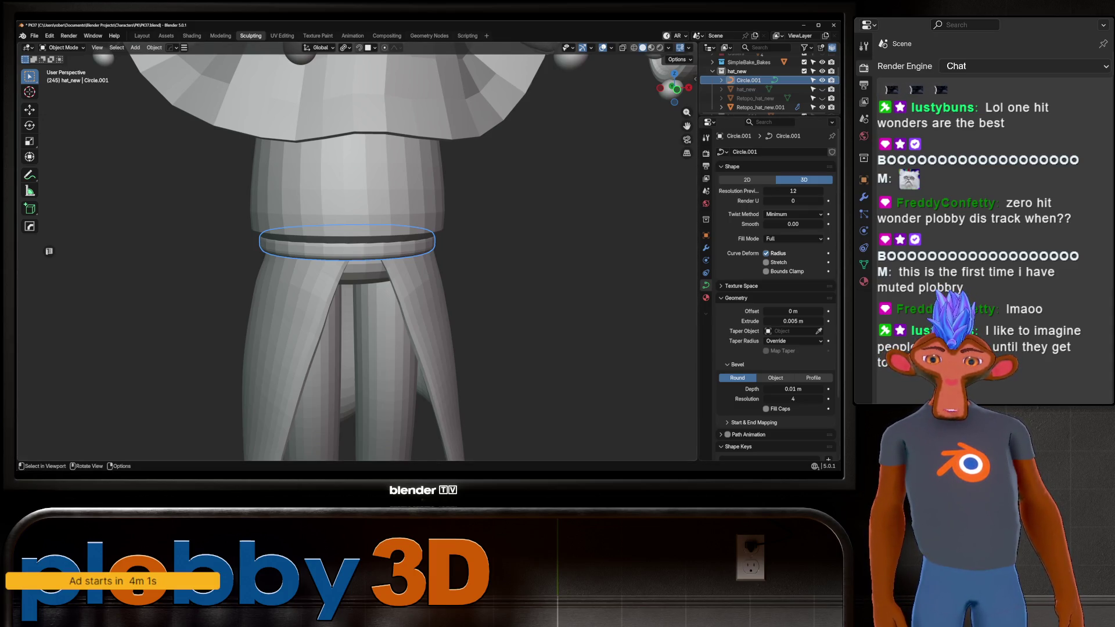
{"action": "scroll", "coordinate": [357, 251], "scroll_direction": "down", "scroll_amount": 8}
{"action": "mouse_move", "coordinate": [430, 249]}
{"action": "middle_mouse_down"}
{"action": "mouse_move", "coordinate": [570, 245]}
{"action": "mouse_move", "coordinate": [477, 249]}
{"action": "middle_mouse_up"}
{"action": "scroll", "coordinate": [569, 245], "scroll_direction": "up", "scroll_amount": 5}
{"action": "scroll", "coordinate": [476, 248], "scroll_direction": "down", "scroll_amount": 4}
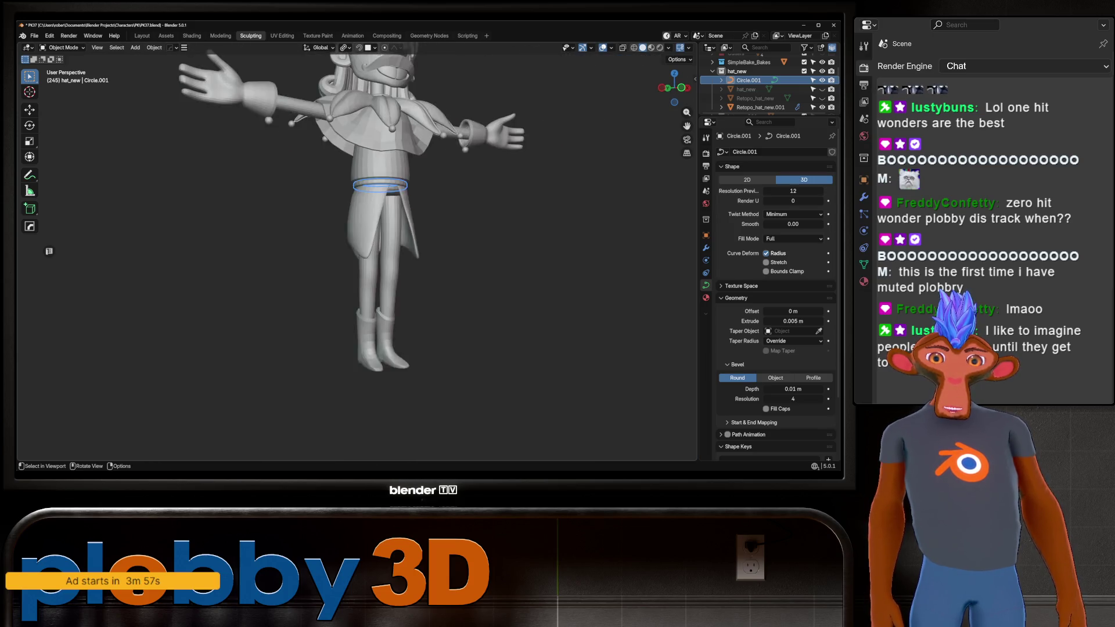
{"action": "scroll", "coordinate": [477, 249], "scroll_direction": "up", "scroll_amount": 6}
{"action": "scroll", "coordinate": [357, 251], "scroll_direction": "down", "scroll_amount": 8}
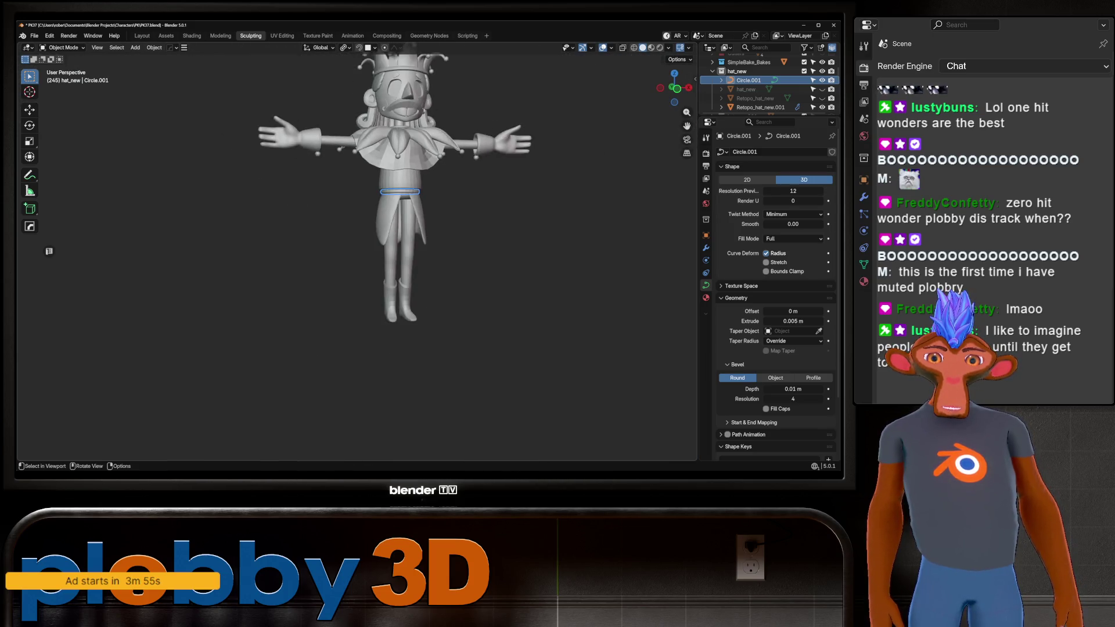
{"action": "mouse_move", "coordinate": [358, 250]}
{"action": "middle_mouse_down"}
{"action": "mouse_move", "coordinate": [395, 250]}
{"action": "mouse_move", "coordinate": [361, 251]}
{"action": "mouse_move", "coordinate": [383, 250]}
{"action": "mouse_move", "coordinate": [361, 251]}
{"action": "mouse_move", "coordinate": [360, 279]}
{"action": "mouse_move", "coordinate": [383, 251]}
{"action": "mouse_move", "coordinate": [421, 256]}
{"action": "mouse_move", "coordinate": [422, 175]}
{"action": "middle_mouse_up"}
{"action": "scroll", "coordinate": [361, 251], "scroll_direction": "up", "scroll_amount": 3}
{"action": "scroll", "coordinate": [360, 251], "scroll_direction": "down", "scroll_amount": 2}
{"action": "scroll", "coordinate": [360, 251], "scroll_direction": "up", "scroll_amount": 3}
{"action": "scroll", "coordinate": [360, 268], "scroll_direction": "down", "scroll_amount": 4}
{"action": "scroll", "coordinate": [357, 251], "scroll_direction": "up", "scroll_amount": 3}
{"action": "scroll", "coordinate": [357, 251], "scroll_direction": "down", "scroll_amount": 3}
{"action": "scroll", "coordinate": [358, 251], "scroll_direction": "up", "scroll_amount": 2}
{"action": "scroll", "coordinate": [418, 251], "scroll_direction": "down", "scroll_amount": 2}
{"action": "scroll", "coordinate": [422, 256], "scroll_direction": "up", "scroll_amount": 3}
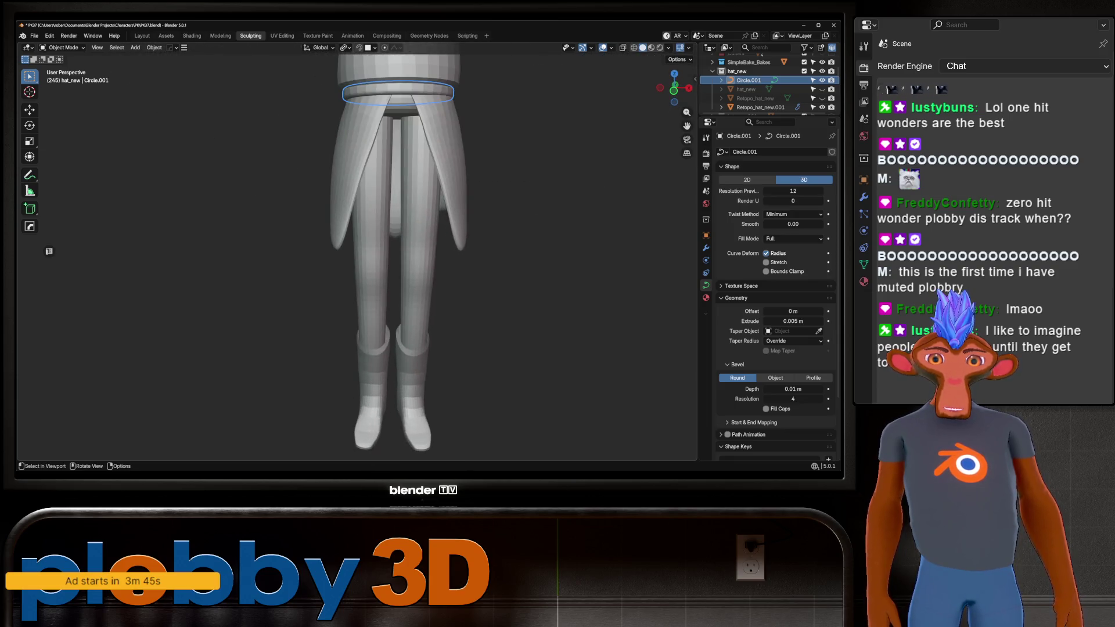
{"action": "scroll", "coordinate": [422, 175], "scroll_direction": "down", "scroll_amount": 2}
{"action": "scroll", "coordinate": [421, 175], "scroll_direction": "up", "scroll_amount": 3}
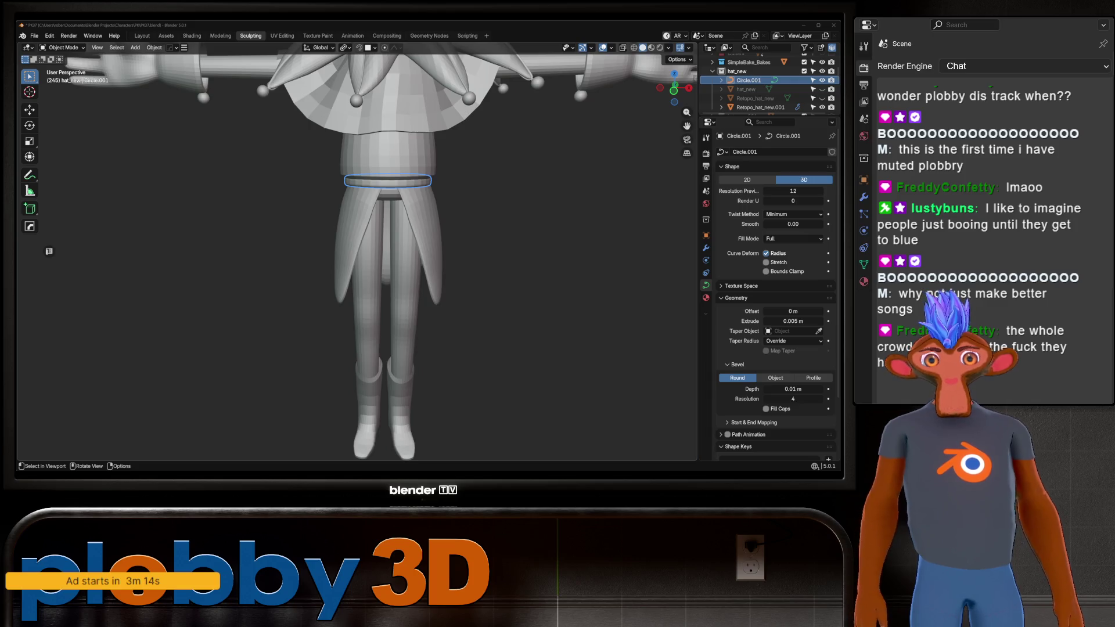
{"action": "key", "text": "KP_Decimal"}
{"action": "scroll", "coordinate": [357, 250], "scroll_direction": "down", "scroll_amount": 8}
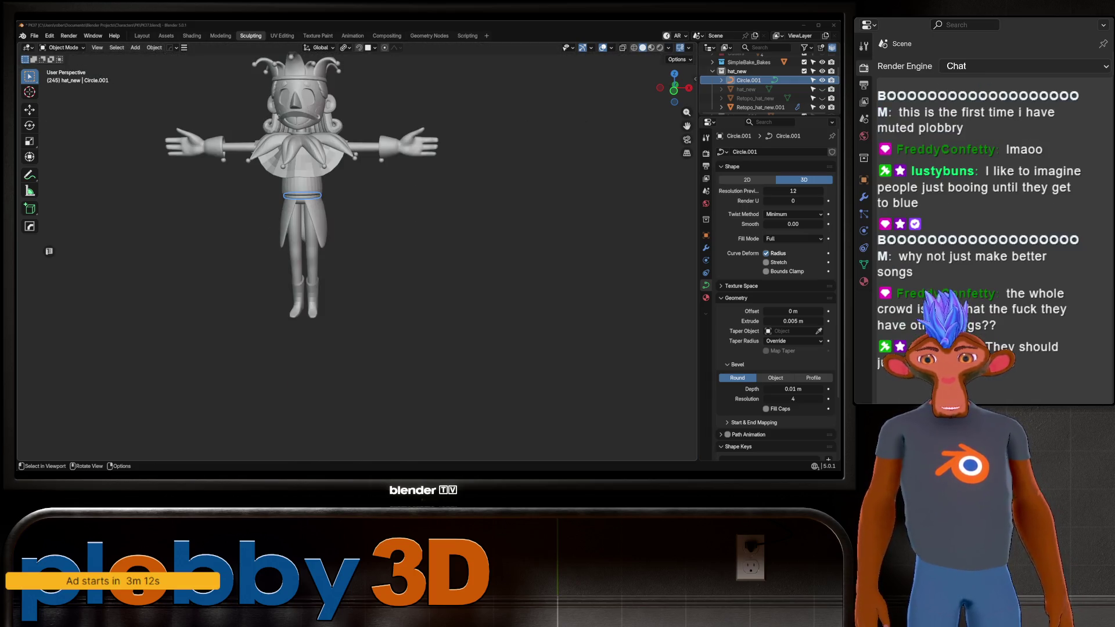
{"action": "scroll", "coordinate": [357, 249], "scroll_direction": "up", "scroll_amount": 4}
{"action": "scroll", "coordinate": [357, 250], "scroll_direction": "down", "scroll_amount": 4}
{"action": "scroll", "coordinate": [348, 249], "scroll_direction": "up", "scroll_amount": 6}
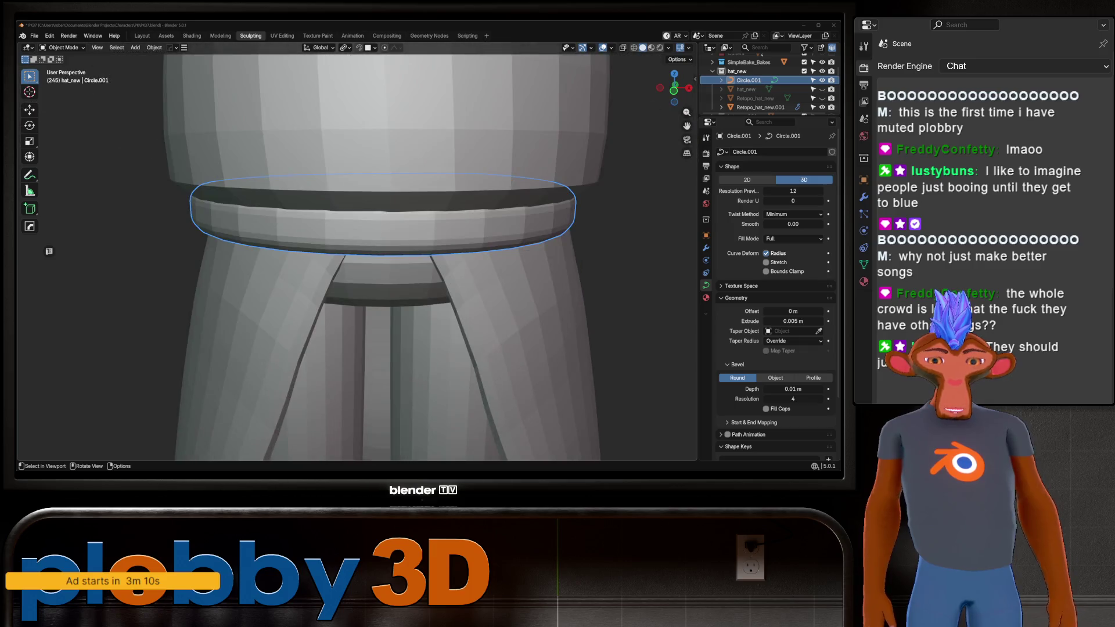
{"action": "scroll", "coordinate": [349, 249], "scroll_direction": "down", "scroll_amount": 4}
{"action": "scroll", "coordinate": [357, 250], "scroll_direction": "up", "scroll_amount": 5}
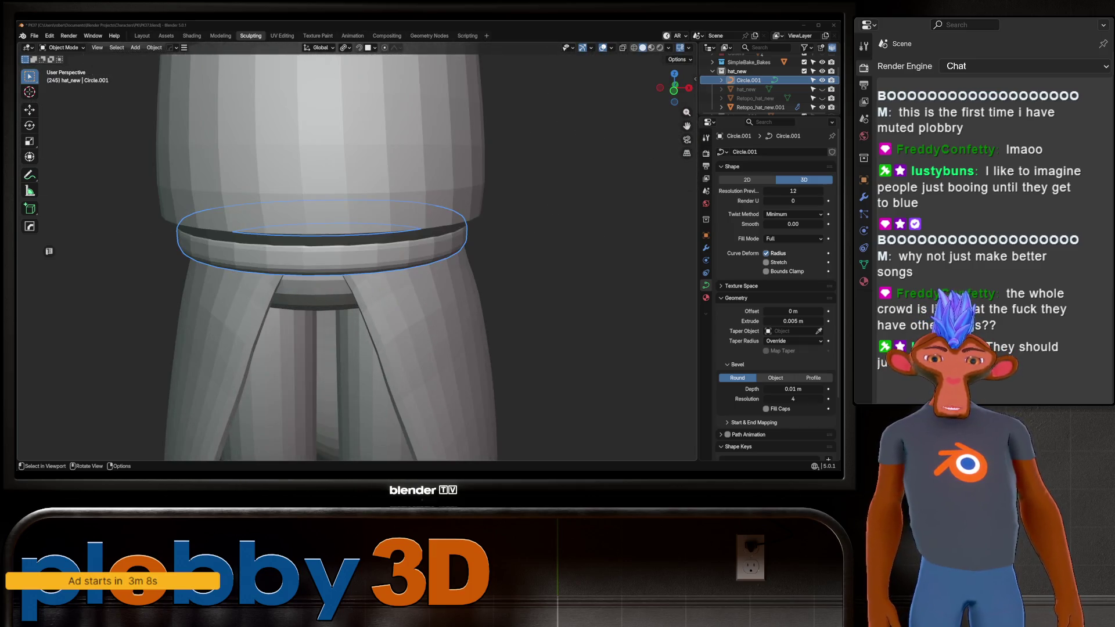
{"action": "scroll", "coordinate": [357, 250], "scroll_direction": "down", "scroll_amount": 7}
{"action": "scroll", "coordinate": [348, 249], "scroll_direction": "up", "scroll_amount": 6}
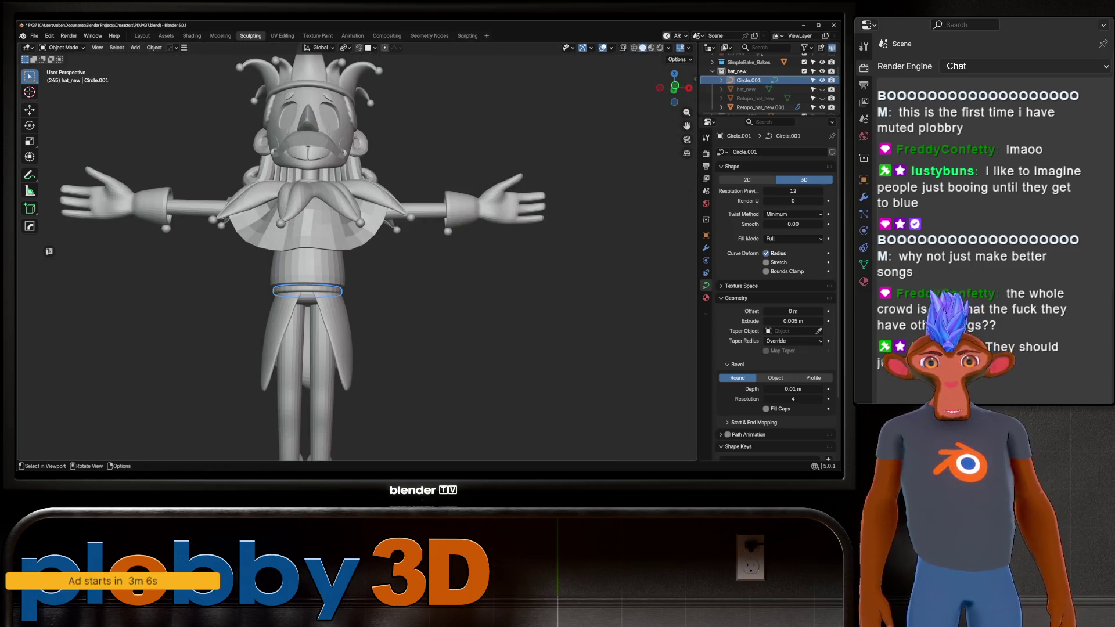
{"action": "scroll", "coordinate": [349, 250], "scroll_direction": "down", "scroll_amount": 5}
{"action": "scroll", "coordinate": [349, 250], "scroll_direction": "up", "scroll_amount": 3}
{"action": "scroll", "coordinate": [348, 250], "scroll_direction": "up", "scroll_amount": 4}
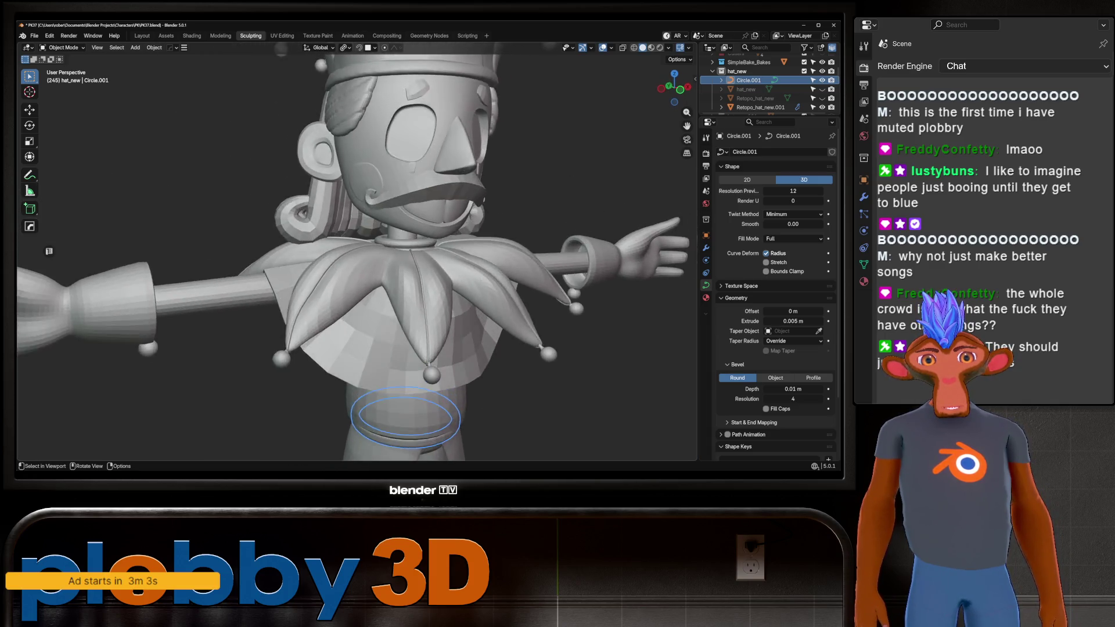
{"action": "scroll", "coordinate": [348, 250], "scroll_direction": "down", "scroll_amount": 5}
{"action": "scroll", "coordinate": [349, 249], "scroll_direction": "up", "scroll_amount": 6}
{"action": "mouse_move", "coordinate": [348, 249]}
{"action": "middle_mouse_down"}
{"action": "mouse_move", "coordinate": [395, 250]}
{"action": "mouse_move", "coordinate": [326, 250]}
{"action": "mouse_move", "coordinate": [357, 249]}
{"action": "middle_mouse_up"}
{"action": "scroll", "coordinate": [357, 250], "scroll_direction": "up", "scroll_amount": 4}
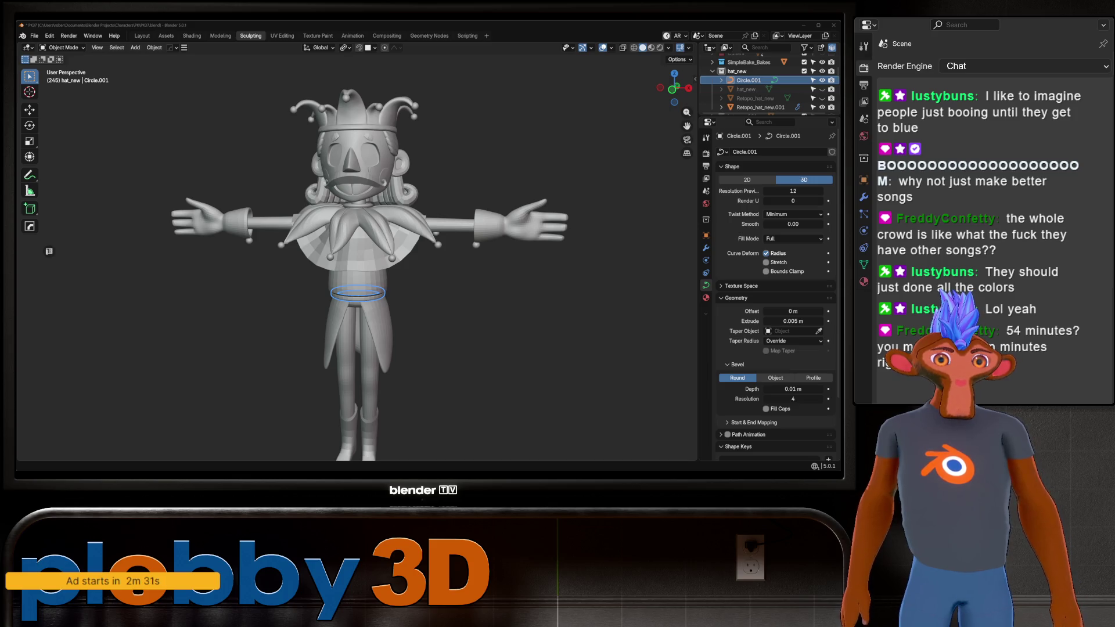
{"action": "key", "text": "KP_Decimal"}
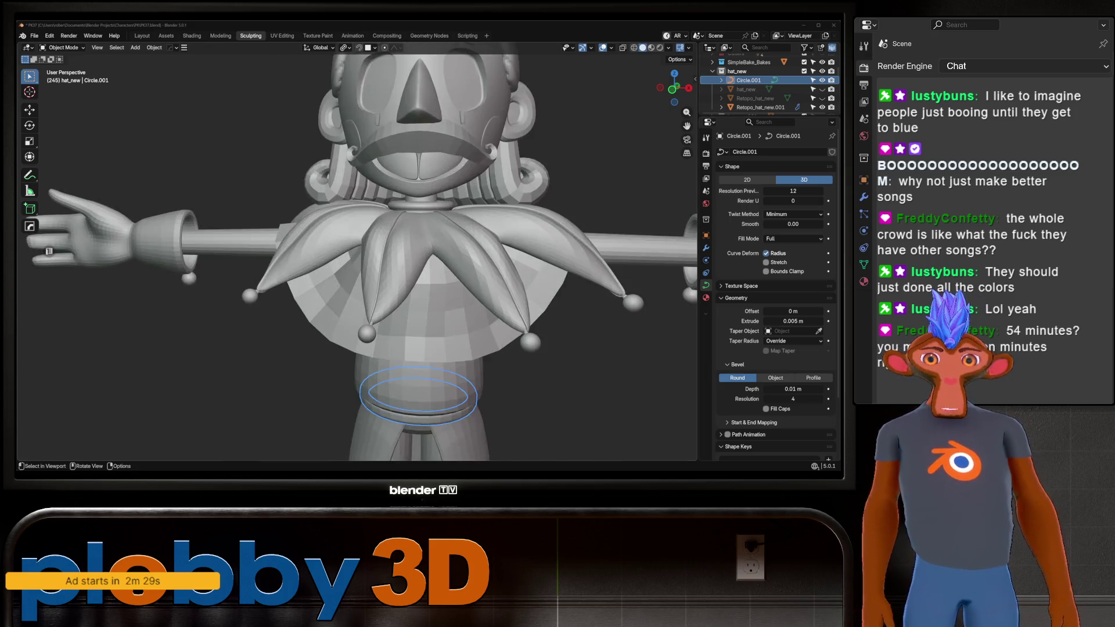
{"action": "scroll", "coordinate": [357, 253], "scroll_direction": "down", "scroll_amount": 4}
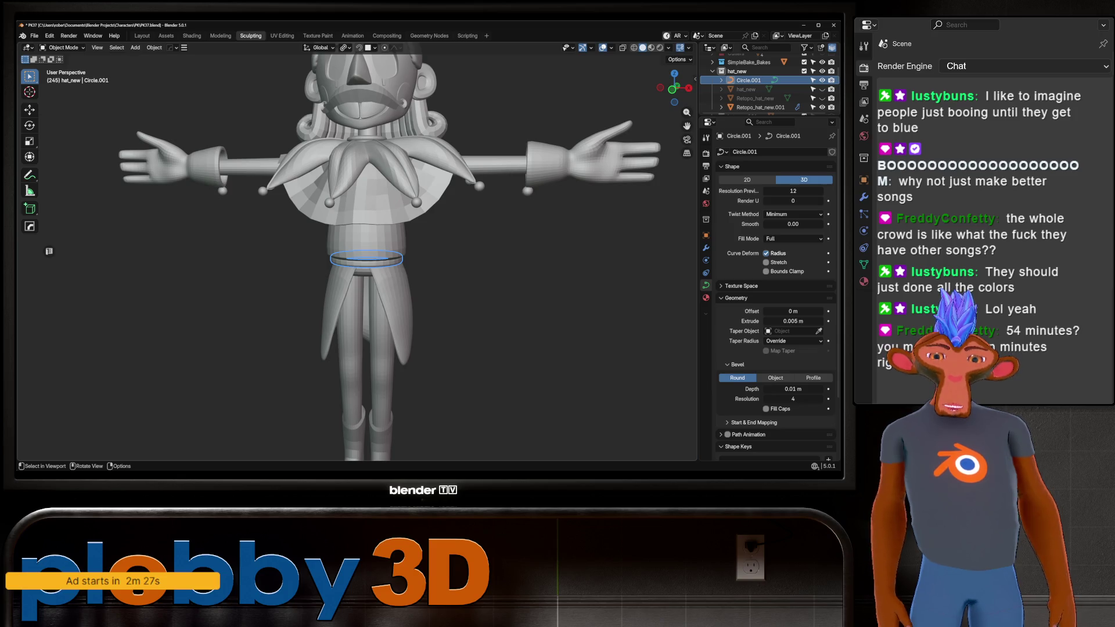
{"action": "scroll", "coordinate": [404, 186], "scroll_direction": "up", "scroll_amount": 4}
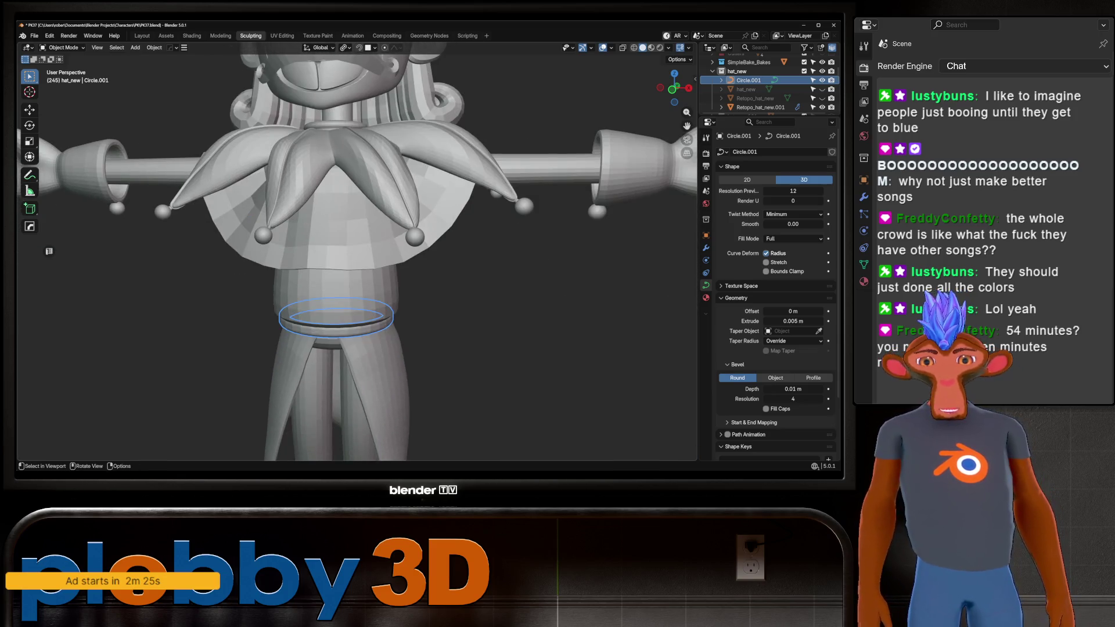
{"action": "scroll", "coordinate": [358, 253], "scroll_direction": "up", "scroll_amount": 2}
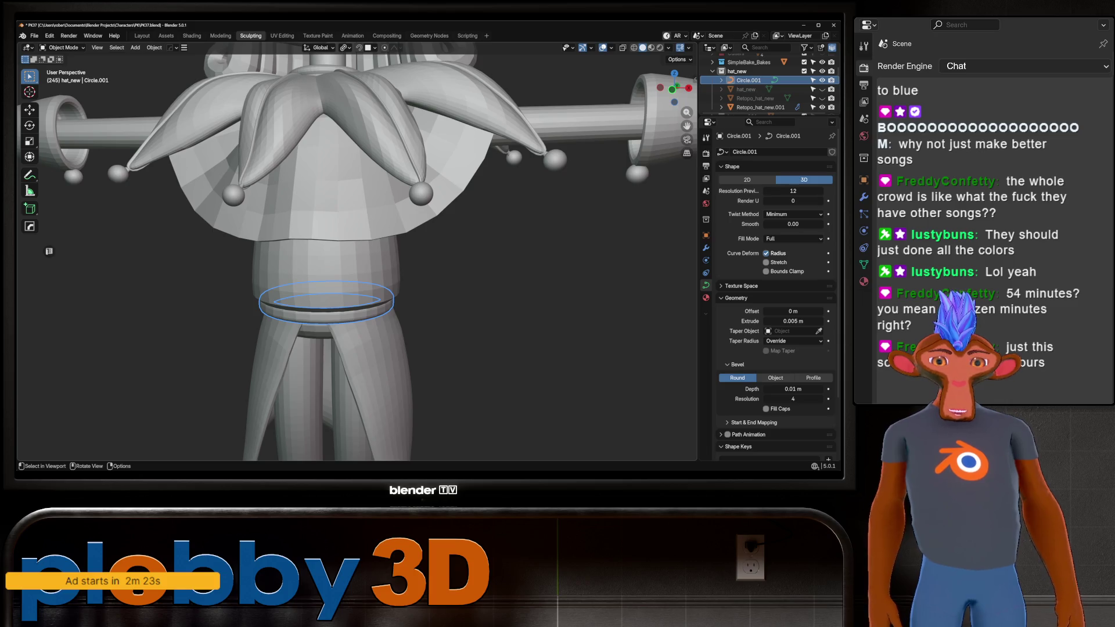
{"action": "key", "text": "shift"}
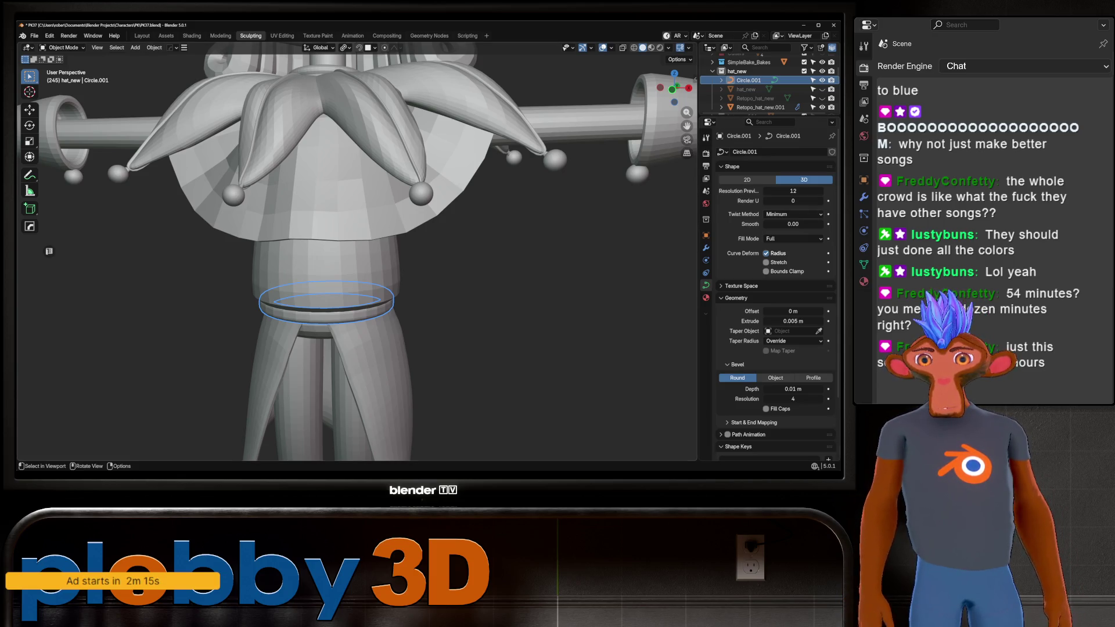
Zoom in and out to inspect the Circle.001 ring at the jester's waist
{"action": "scroll", "coordinate": [357, 256], "scroll_direction": "up", "scroll_amount": 4}
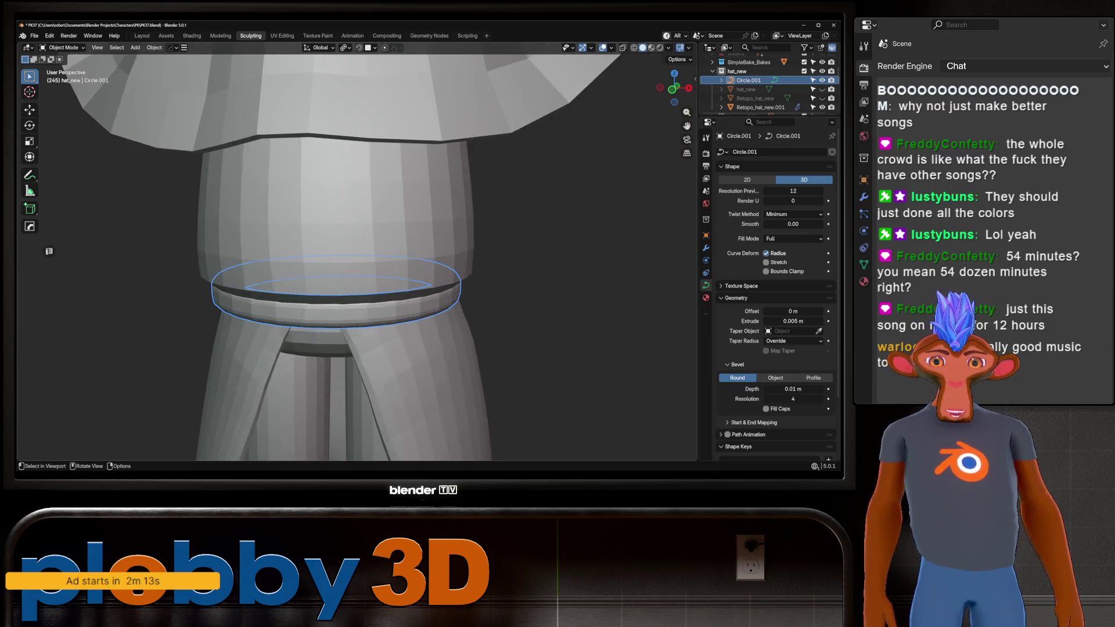
{"action": "scroll", "coordinate": [358, 255], "scroll_direction": "down", "scroll_amount": 5}
{"action": "scroll", "coordinate": [357, 256], "scroll_direction": "down", "scroll_amount": 4}
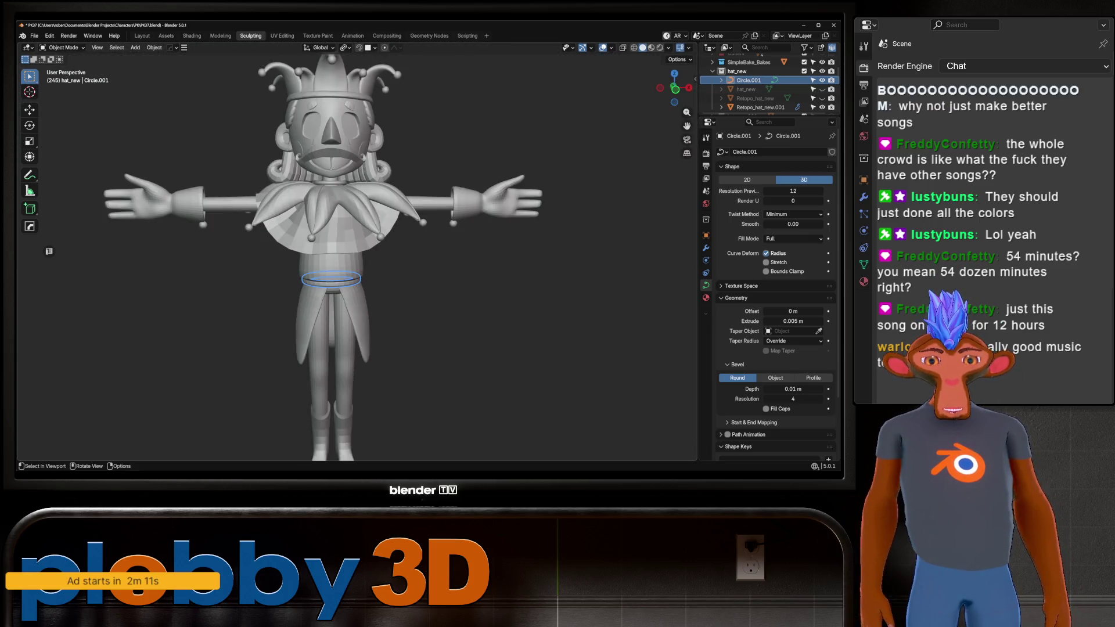
{"action": "scroll", "coordinate": [358, 256], "scroll_direction": "up", "scroll_amount": 3}
{"action": "scroll", "coordinate": [357, 256], "scroll_direction": "down", "scroll_amount": 3}
{"action": "scroll", "coordinate": [357, 255], "scroll_direction": "up", "scroll_amount": 5}
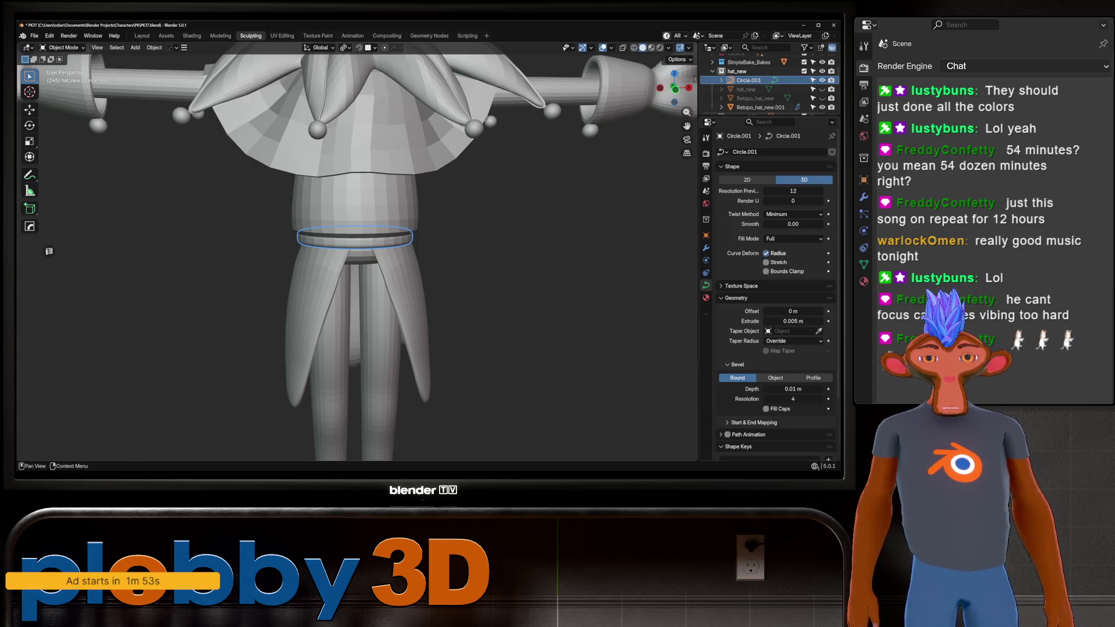
{"action": "scroll", "coordinate": [358, 252], "scroll_direction": "up", "scroll_amount": 1}
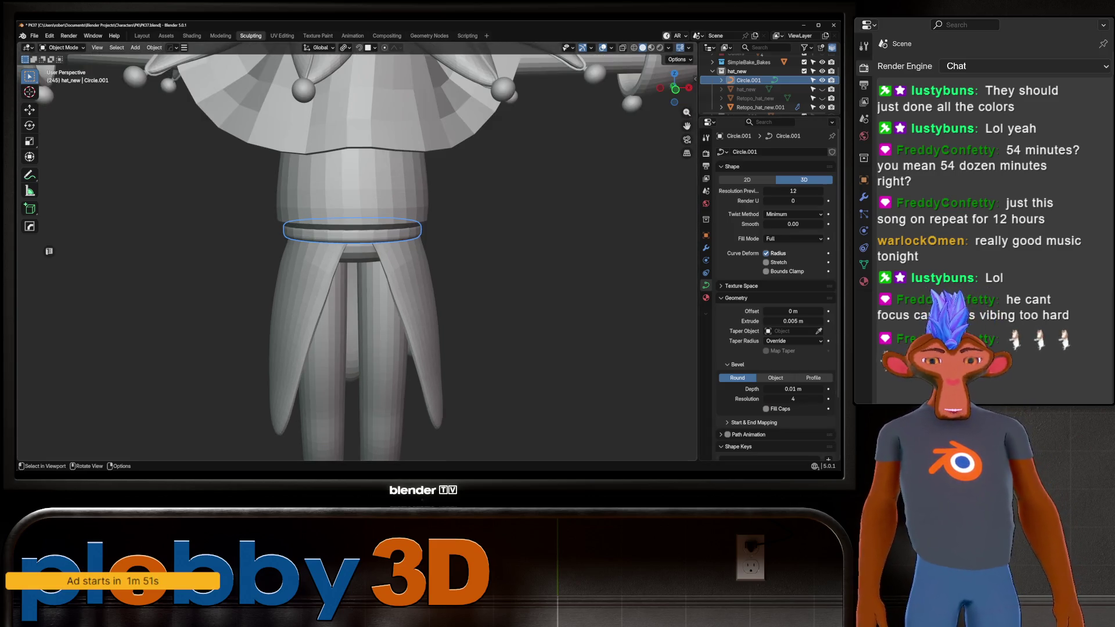
{"action": "scroll", "coordinate": [349, 238], "scroll_direction": "up", "scroll_amount": 2}
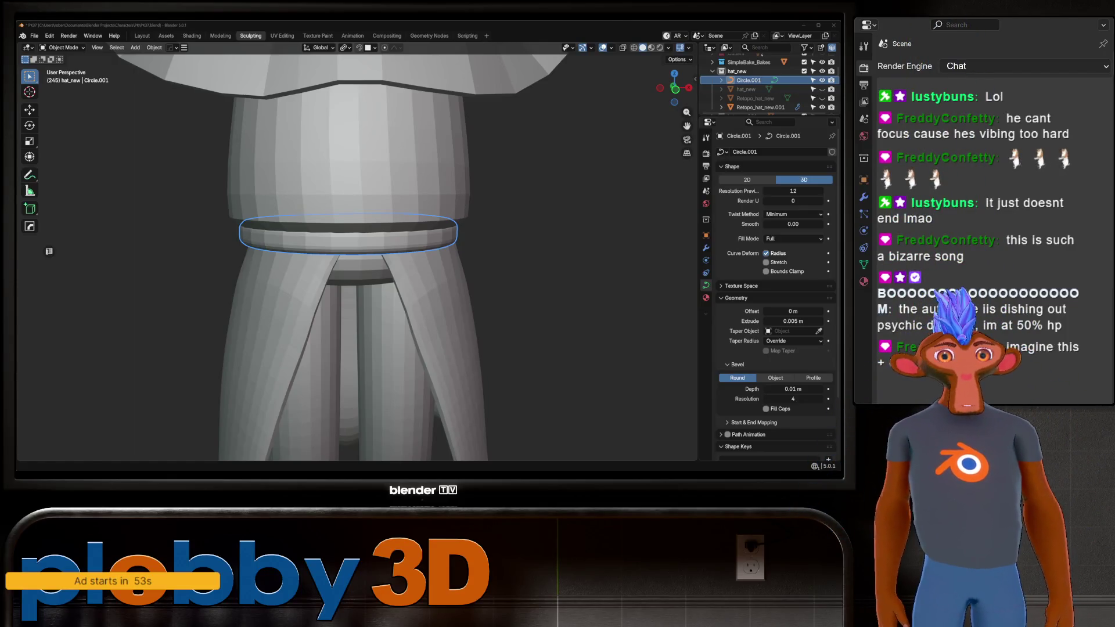
Orbit around the whole jester, then bring up the mode pie menu and dismiss it unchanged
{"action": "scroll", "coordinate": [357, 250], "scroll_direction": "down", "scroll_amount": 6}
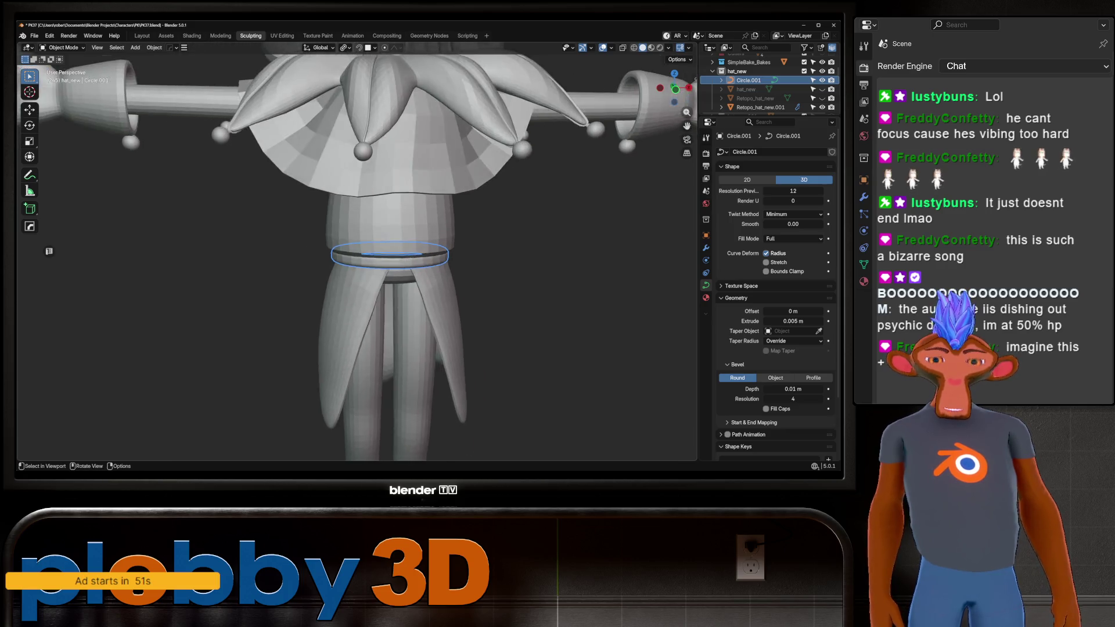
{"action": "mouse_move", "coordinate": [357, 250]}
{"action": "middle_mouse_down"}
{"action": "mouse_move", "coordinate": [406, 250]}
{"action": "mouse_move", "coordinate": [296, 249]}
{"action": "middle_mouse_up"}
{"action": "scroll", "coordinate": [358, 249], "scroll_direction": "down", "scroll_amount": 2}
{"action": "scroll", "coordinate": [357, 249], "scroll_direction": "up", "scroll_amount": 2}
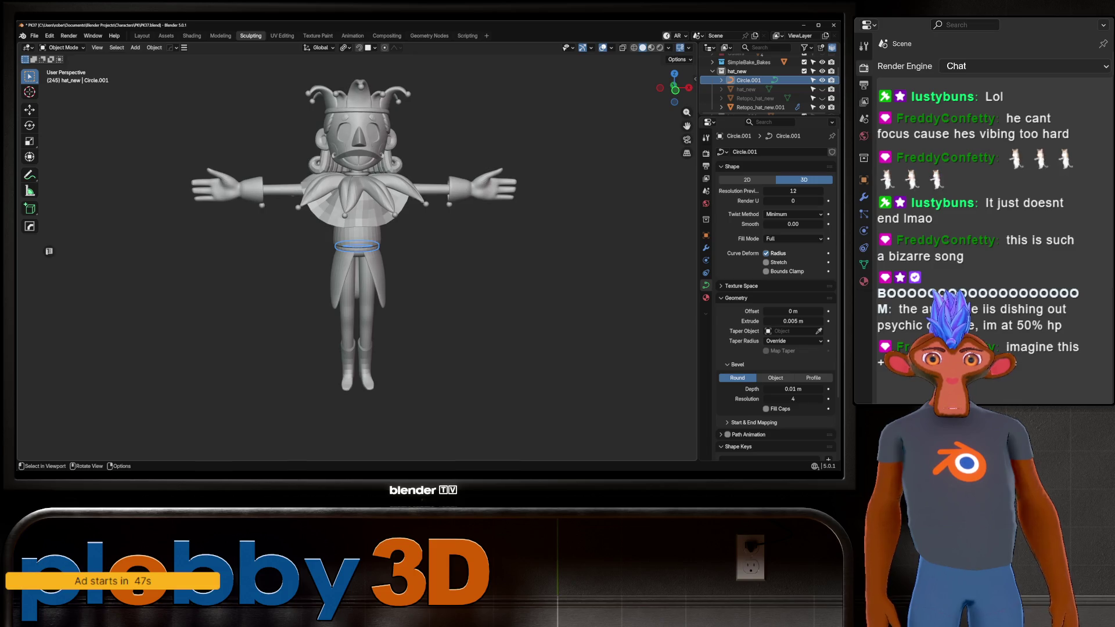
{"action": "scroll", "coordinate": [357, 250], "scroll_direction": "up", "scroll_amount": 4}
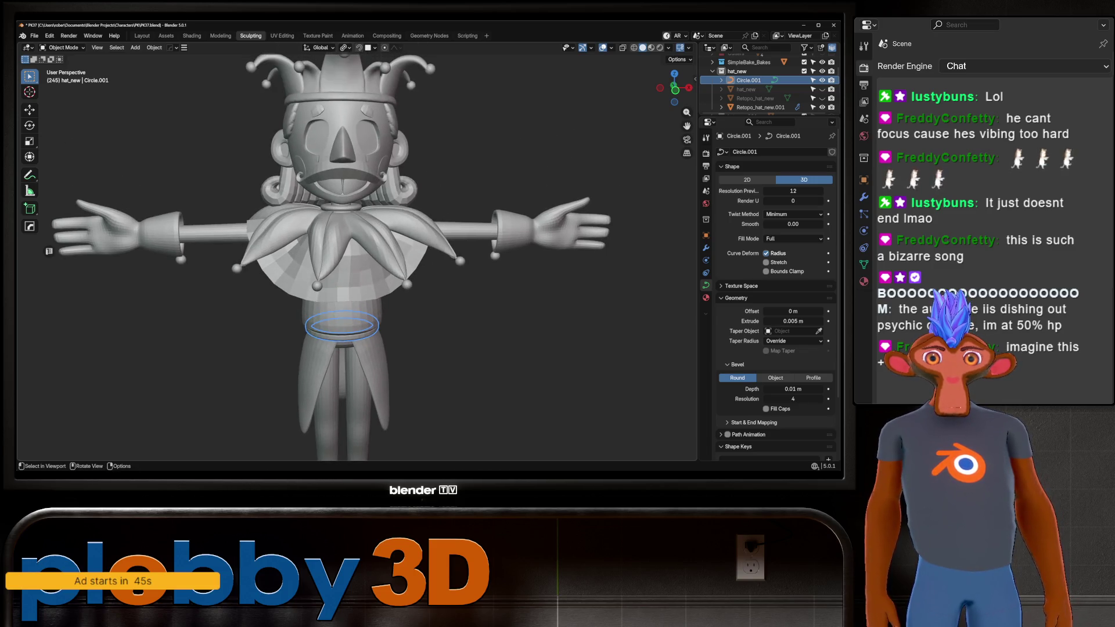
{"action": "mouse_move", "coordinate": [297, 248]}
{"action": "middle_mouse_down"}
{"action": "mouse_move", "coordinate": [197, 250]}
{"action": "mouse_move", "coordinate": [291, 235]}
{"action": "mouse_move", "coordinate": [296, 273]}
{"action": "mouse_move", "coordinate": [298, 247]}
{"action": "middle_mouse_up"}
{"action": "scroll", "coordinate": [384, 250], "scroll_direction": "down", "scroll_amount": 4}
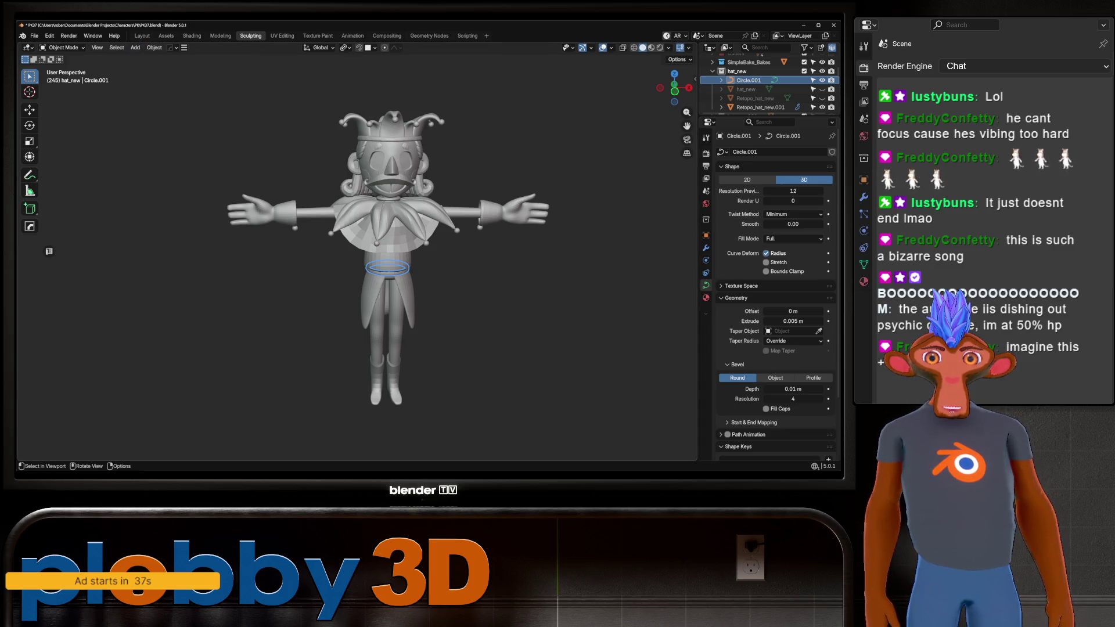
{"action": "key", "text": "ctrl+Tab"}
{"action": "key", "text": "Escape"}
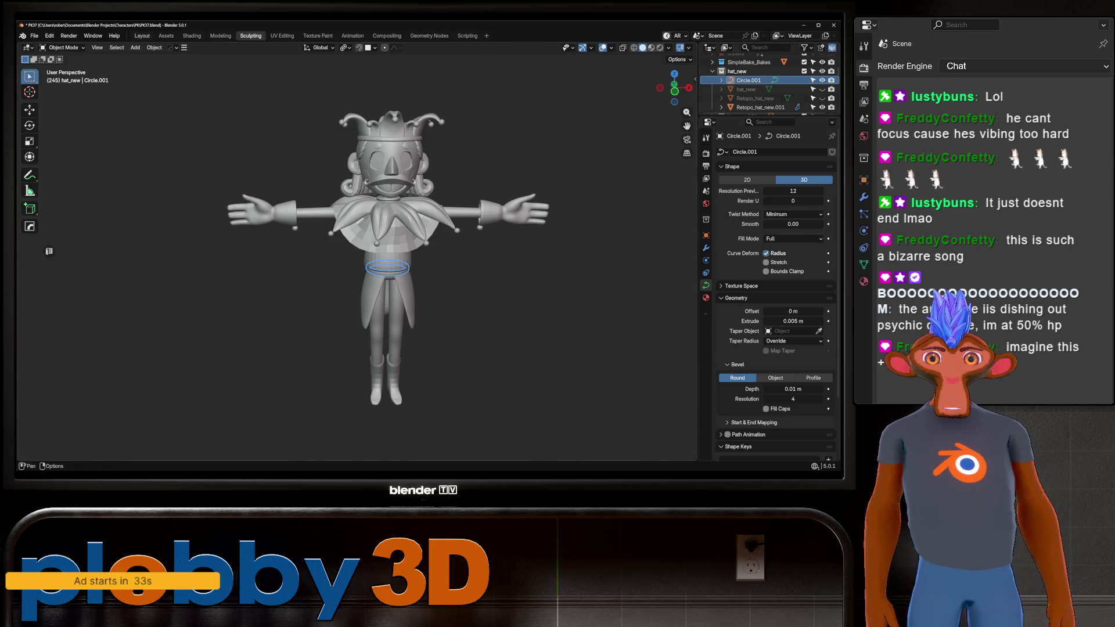
In the Layout workspace, convert the Circle.001 waist ring to a mesh
{"action": "left_click", "coordinate": [142, 36]}
{"action": "right_click", "coordinate": [349, 278]}
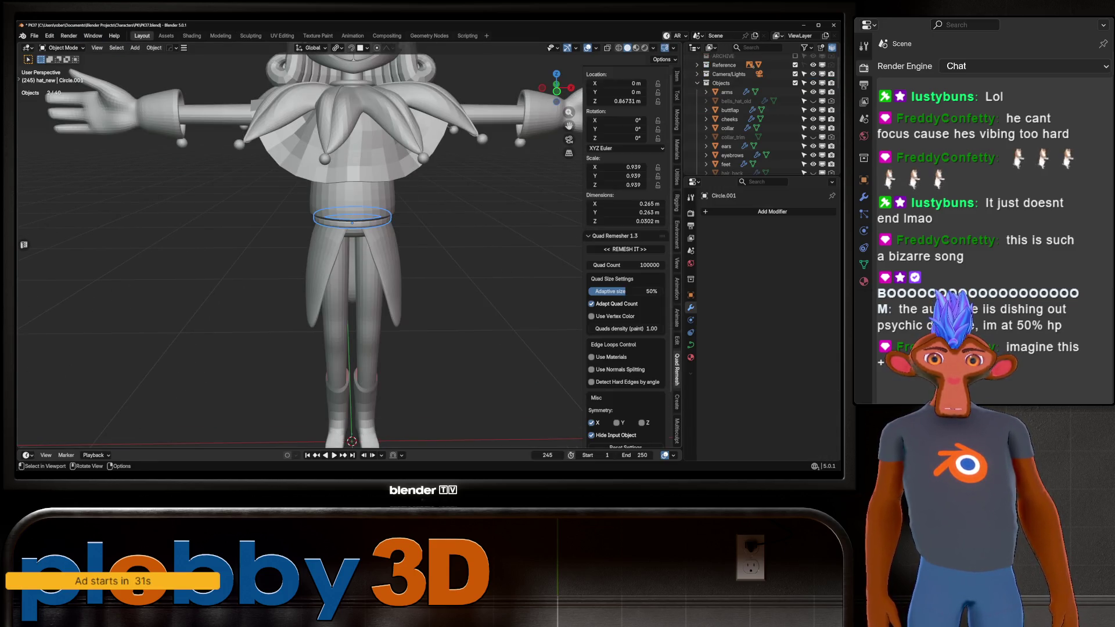
{"action": "right_click", "coordinate": [425, 250]}
{"action": "mouse_move", "coordinate": [425, 250]}
{"action": "left_click", "coordinate": [510, 250]}
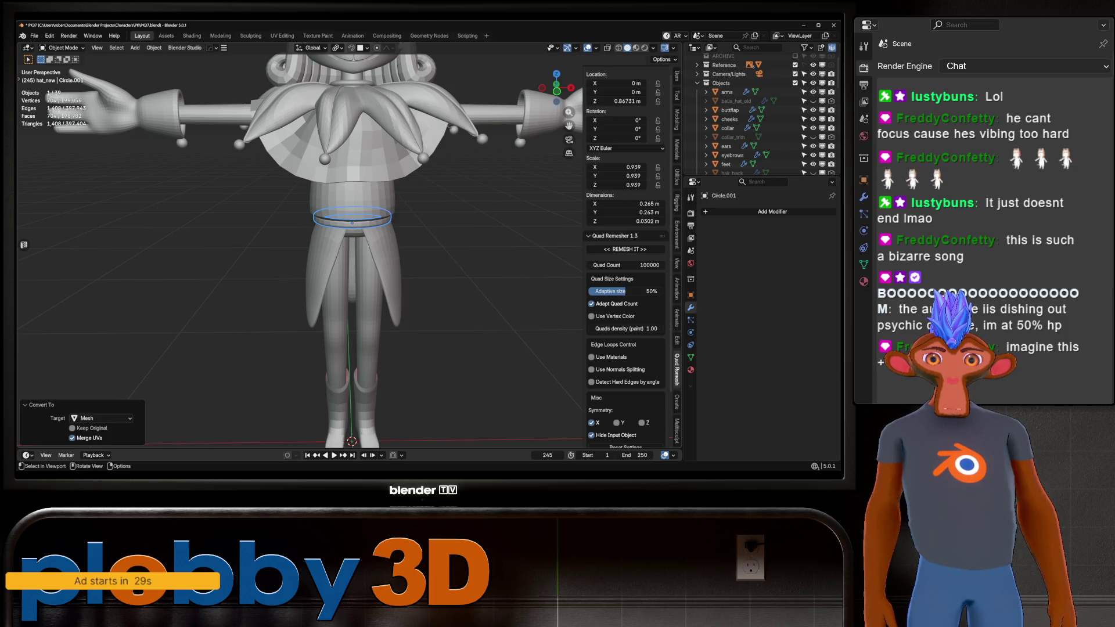
Orbit from the jester's back round to a front and three-quarter view of the face
{"action": "scroll", "coordinate": [306, 217], "scroll_direction": "up", "scroll_amount": 4}
{"action": "scroll", "coordinate": [306, 216], "scroll_direction": "down", "scroll_amount": 8}
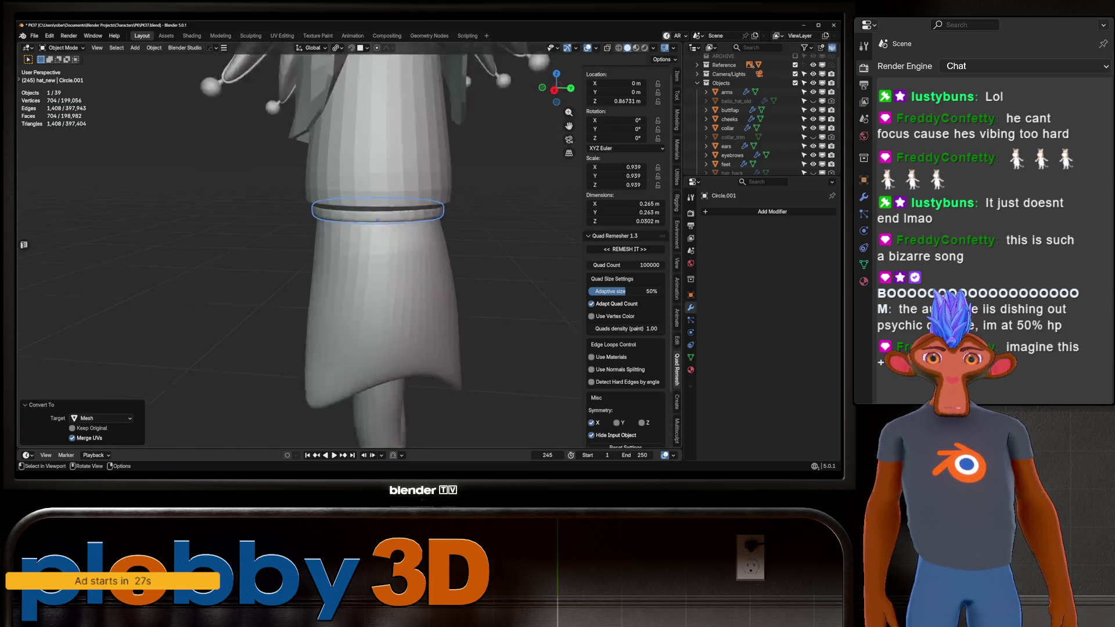
{"action": "scroll", "coordinate": [307, 217], "scroll_direction": "down", "scroll_amount": 2}
{"action": "key", "text": "alt+a"}
{"action": "middle_click_drag", "start_coordinate": [307, 217], "coordinate": [134, 224]}
{"action": "middle_click_drag", "start_coordinate": [300, 250], "coordinate": [302, 255]}
{"action": "scroll", "coordinate": [299, 250], "scroll_direction": "up", "scroll_amount": 4}
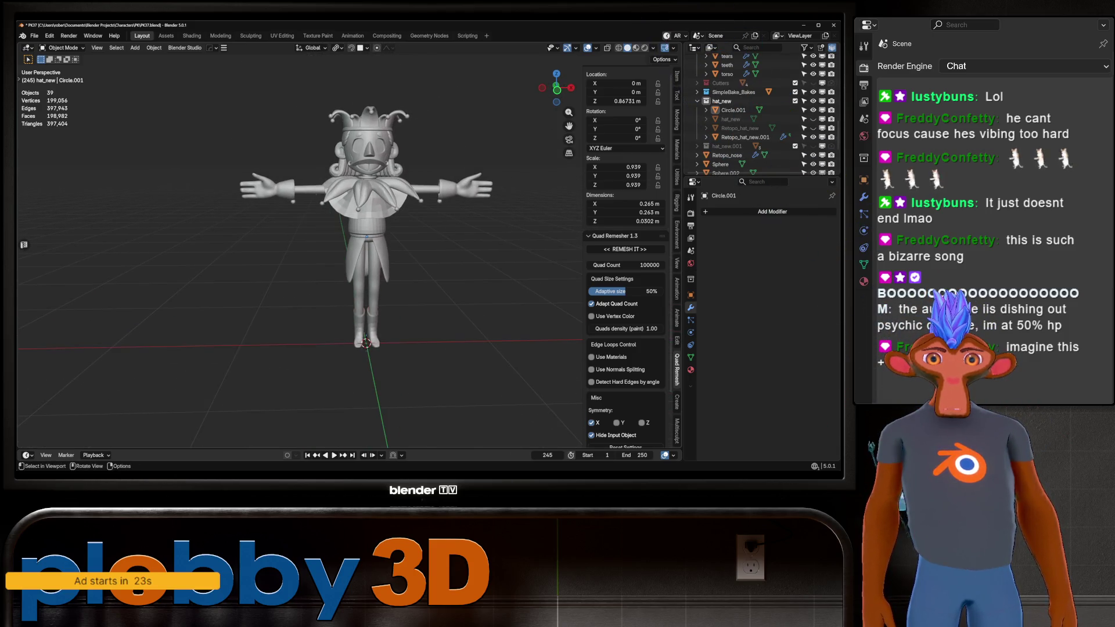
{"action": "scroll", "coordinate": [299, 250], "scroll_direction": "up", "scroll_amount": 5}
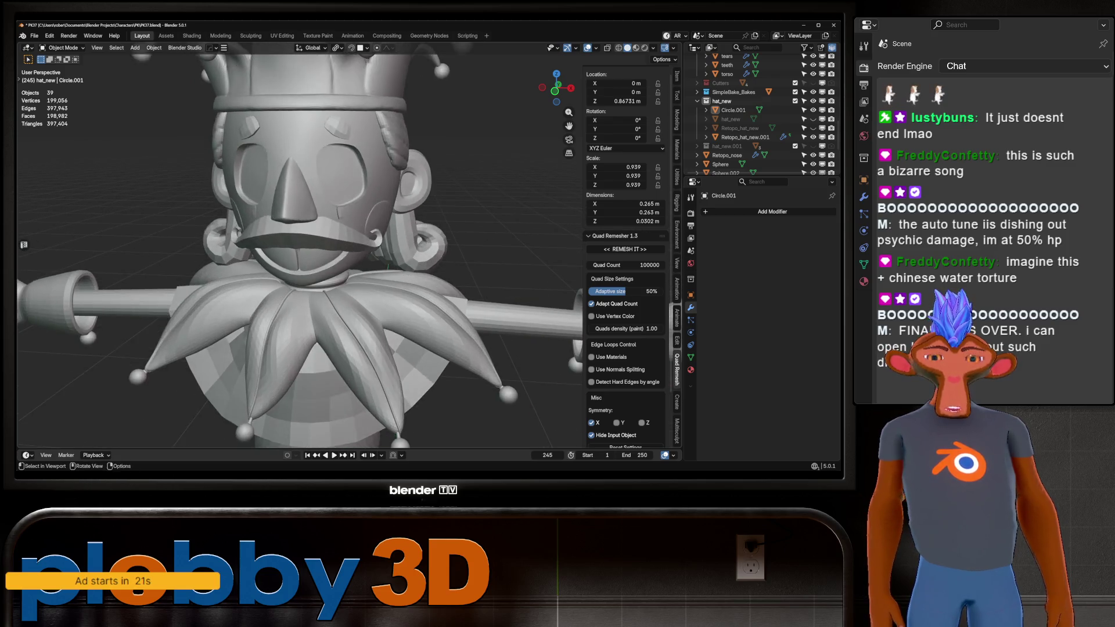
{"action": "mouse_move", "coordinate": [299, 250]}
{"action": "middle_mouse_down"}
{"action": "mouse_move", "coordinate": [250, 251]}
{"action": "mouse_move", "coordinate": [299, 250]}
{"action": "middle_mouse_up"}
{"action": "scroll", "coordinate": [299, 250], "scroll_direction": "down", "scroll_amount": 3}
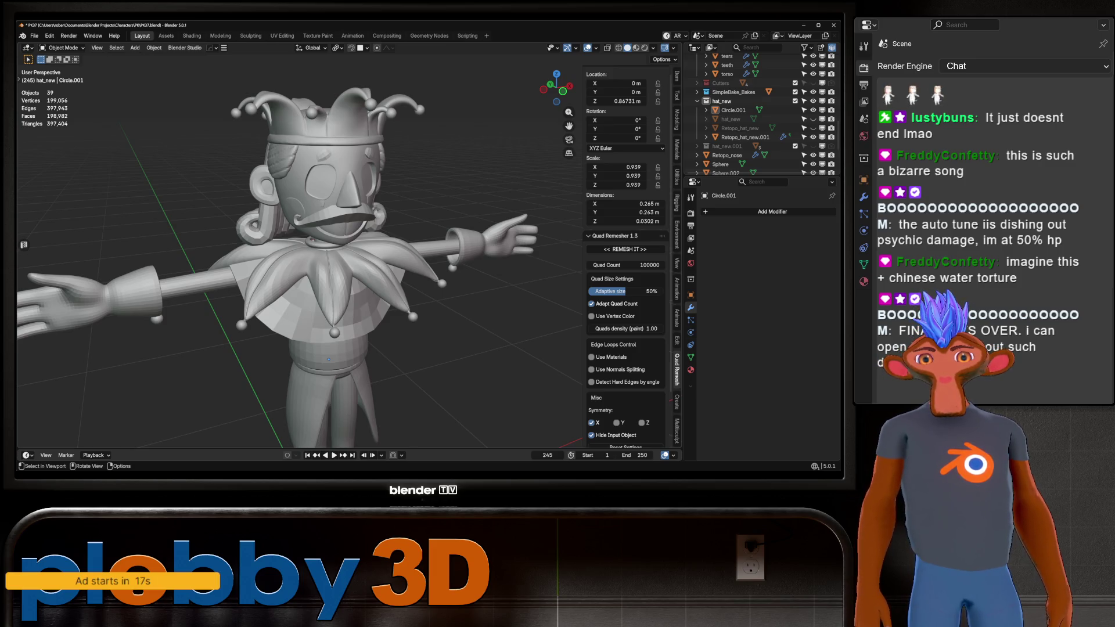
{"action": "scroll", "coordinate": [299, 250], "scroll_direction": "up", "scroll_amount": 4}
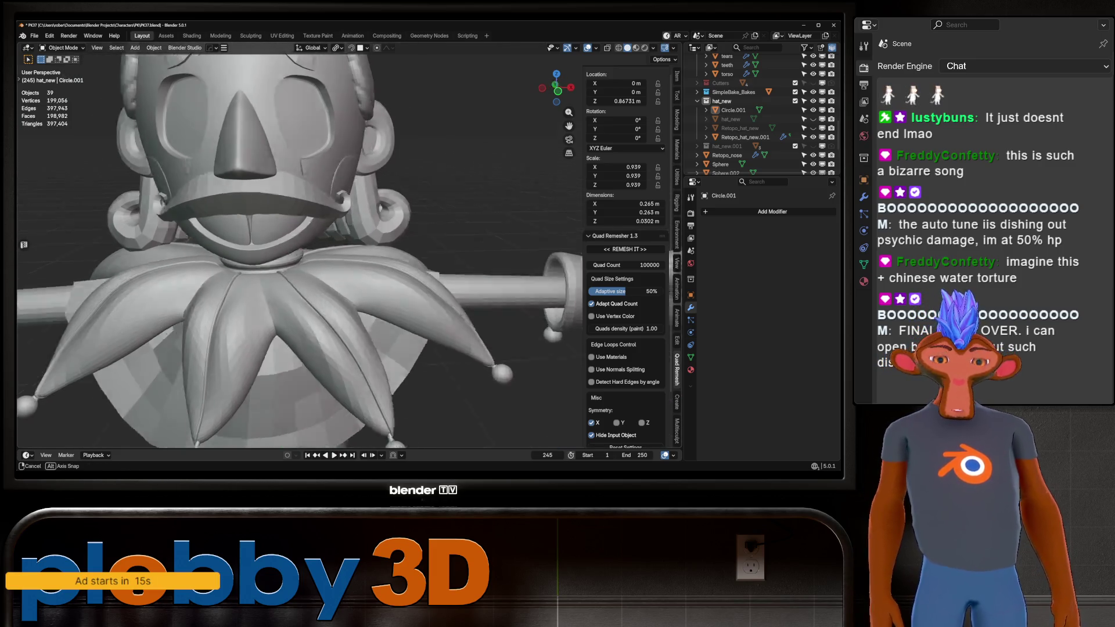
Switch to Front Ortho and compare the jester against the reference images
{"action": "key", "text": "KP_1"}
{"action": "scroll", "coordinate": [299, 250], "scroll_direction": "down", "scroll_amount": 5}
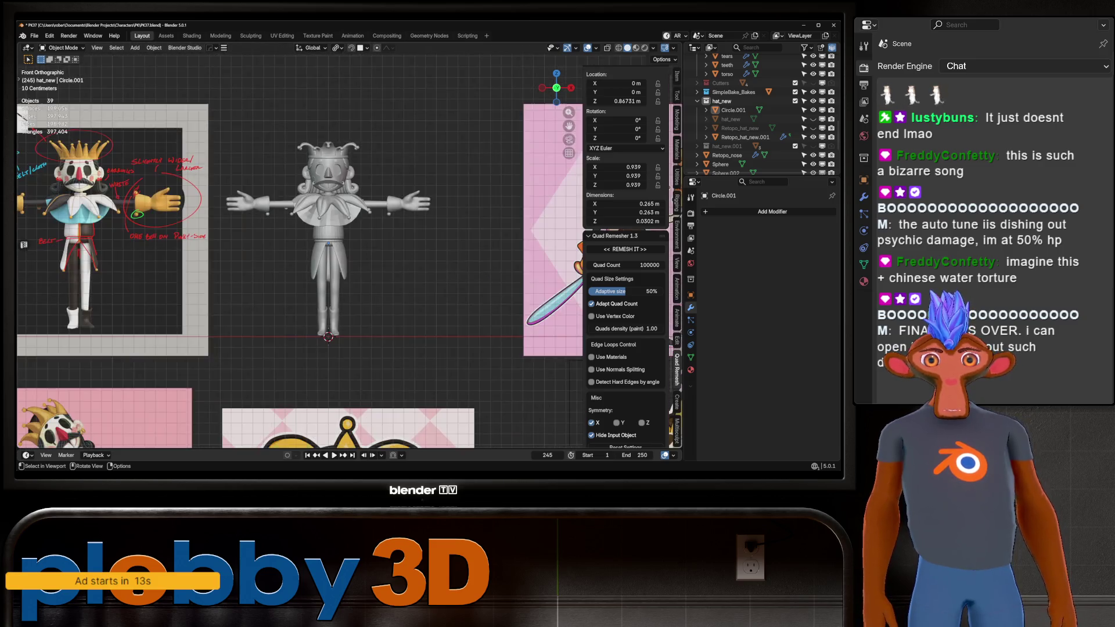
{"action": "scroll", "coordinate": [333, 270], "scroll_direction": "down", "scroll_amount": 6}
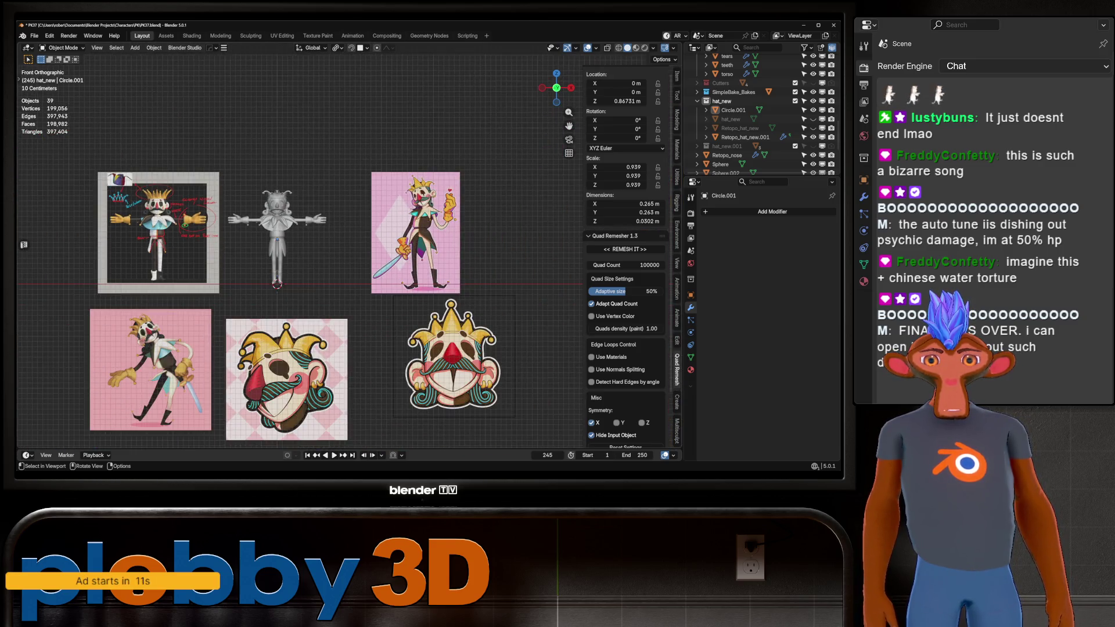
{"action": "scroll", "coordinate": [381, 356], "scroll_direction": "up", "scroll_amount": 5}
{"action": "scroll", "coordinate": [291, 58], "scroll_direction": "up", "scroll_amount": 8}
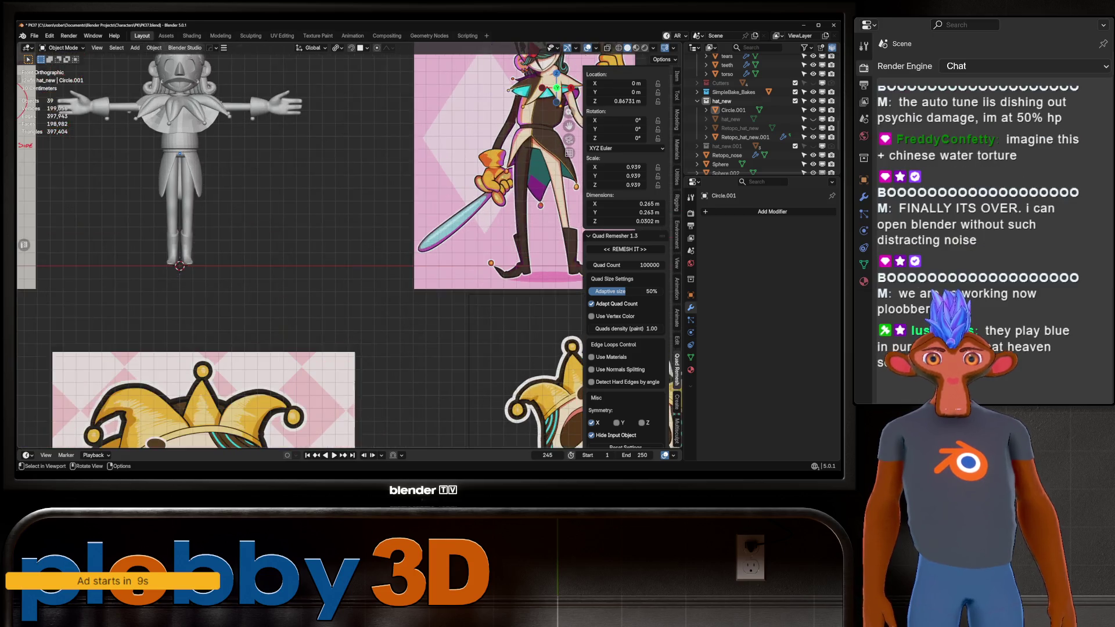
Select the ears object in Edit Mode and pick the inner edge loop of the ear
{"action": "mouse_move", "coordinate": [290, 174]}
{"action": "middle_mouse_down"}
{"action": "mouse_move", "coordinate": [302, 151]}
{"action": "mouse_move", "coordinate": [289, 134]}
{"action": "mouse_move", "coordinate": [314, 116]}
{"action": "mouse_move", "coordinate": [303, 174]}
{"action": "mouse_move", "coordinate": [325, 162]}
{"action": "middle_mouse_up"}
{"action": "left_click", "coordinate": [302, 139]}
{"action": "key", "text": "Tab"}
{"action": "left_click", "coordinate": [289, 134], "text": "alt"}
{"action": "scroll", "coordinate": [302, 128], "scroll_direction": "up", "scroll_amount": 8}
{"action": "scroll", "coordinate": [313, 116], "scroll_direction": "down", "scroll_amount": 5}
{"action": "left_click", "coordinate": [290, 133], "text": "alt"}
{"action": "left_click", "coordinate": [307, 206]}
{"action": "mouse_move", "coordinate": [308, 206]}
{"action": "middle_mouse_down"}
{"action": "mouse_move", "coordinate": [273, 250]}
{"action": "mouse_move", "coordinate": [377, 279]}
{"action": "middle_mouse_up"}
Select the ear's rim loop and snap the 3D cursor to it, back in Object Mode
{"action": "right_click", "coordinate": [377, 279]}
{"action": "left_click", "coordinate": [395, 299]}
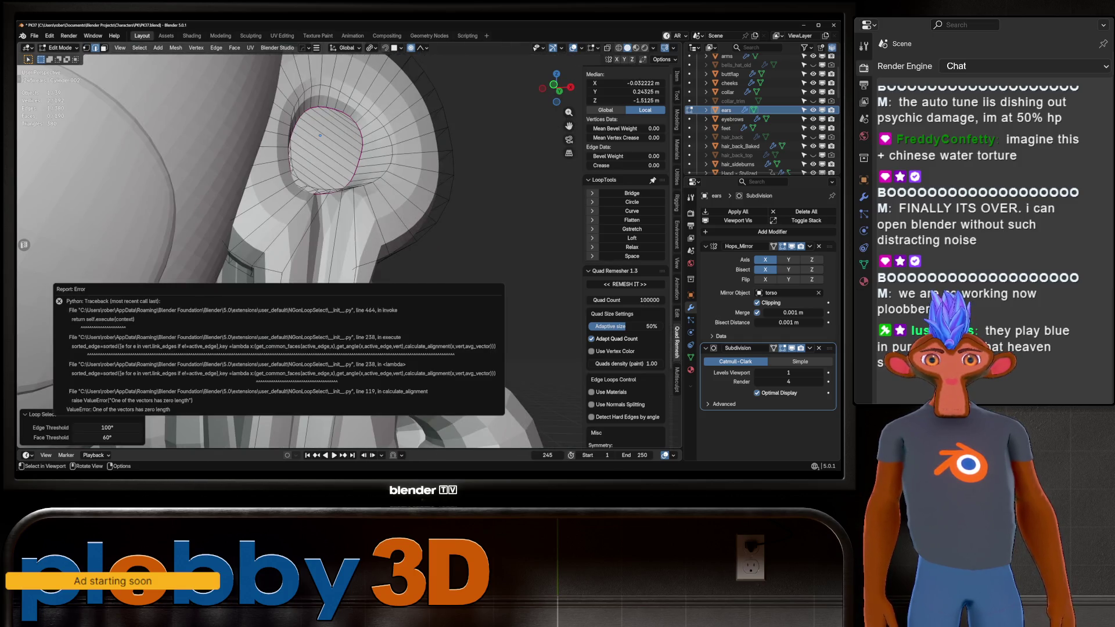
{"action": "left_click", "coordinate": [317, 277], "text": "alt"}
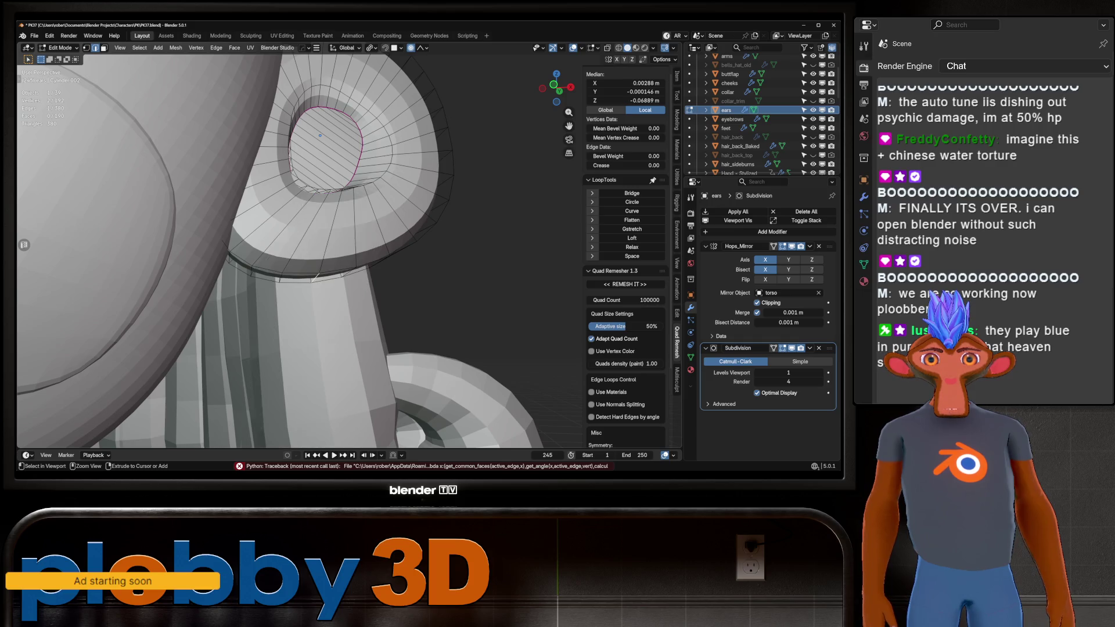
{"action": "key", "text": "q"}
{"action": "left_click", "coordinate": [372, 244]}
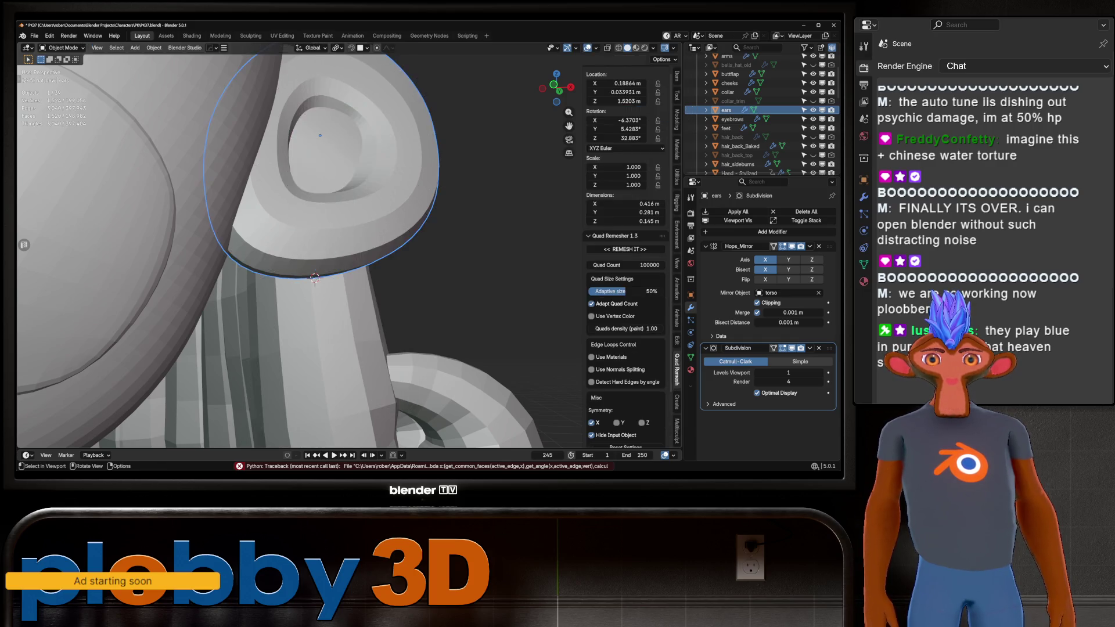
{"action": "key", "text": "Tab"}
Save the file and save an incremental copy as PK38
{"action": "key", "text": "shift+a"}
{"action": "mouse_move", "coordinate": [357, 266]}
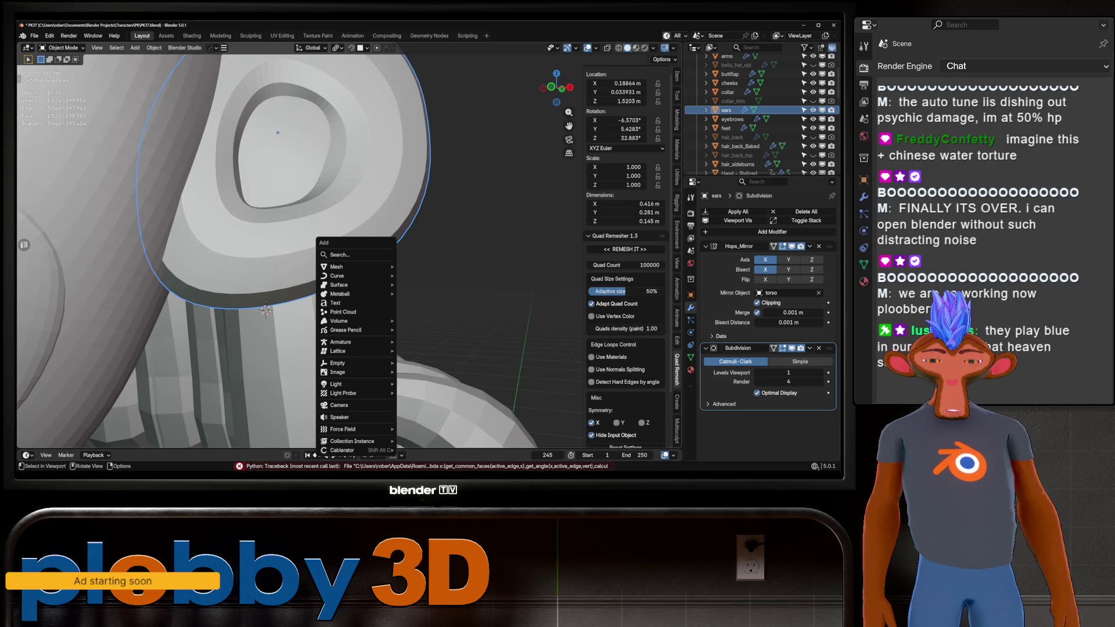
{"action": "key", "text": "Escape"}
{"action": "key", "text": "ctrl+s"}
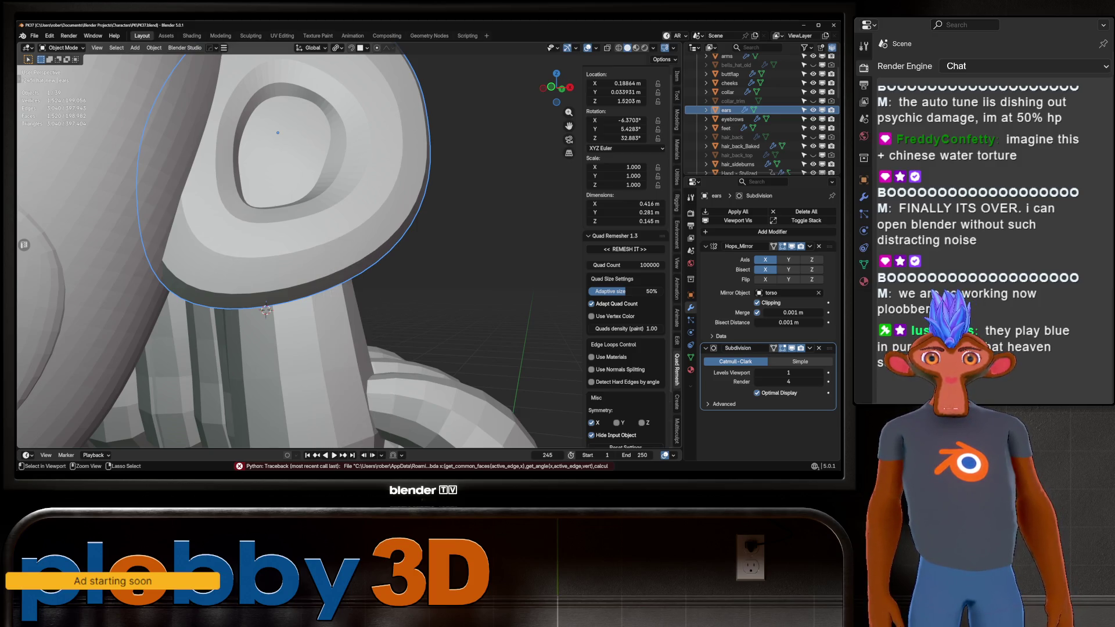
{"action": "key", "text": "ctrl+alt+s"}
Add a cylinder at the ear via the Add menu
{"action": "middle_click_drag", "start_coordinate": [415, 288], "coordinate": [464, 279], "text": "shift"}
{"action": "key", "text": "shift+a"}
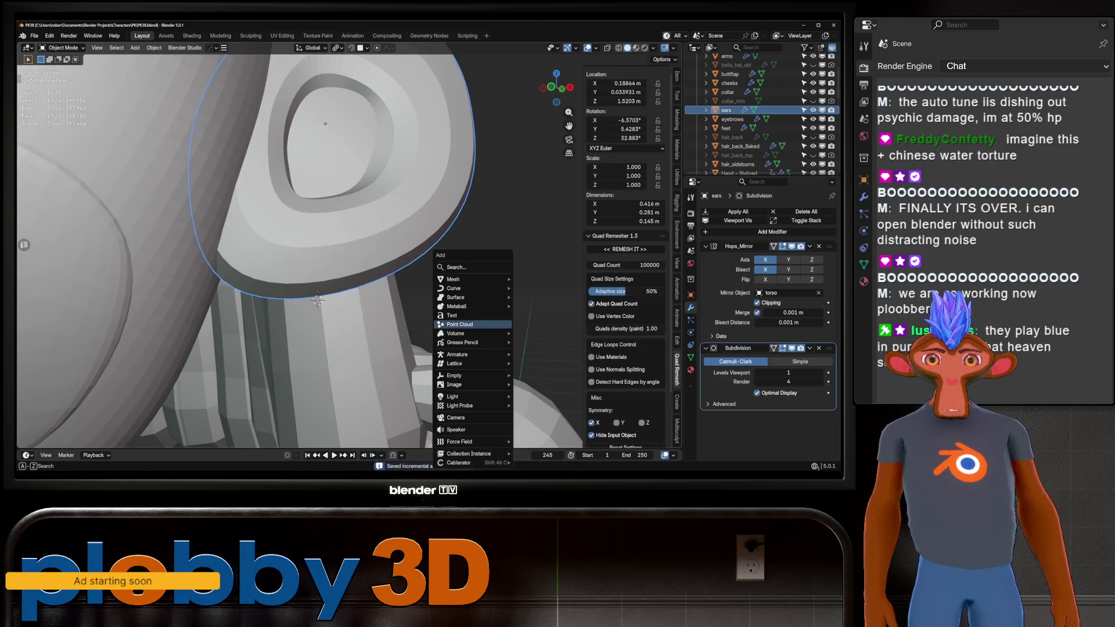
{"action": "mouse_move", "coordinate": [473, 280]}
{"action": "mouse_move", "coordinate": [540, 280]}
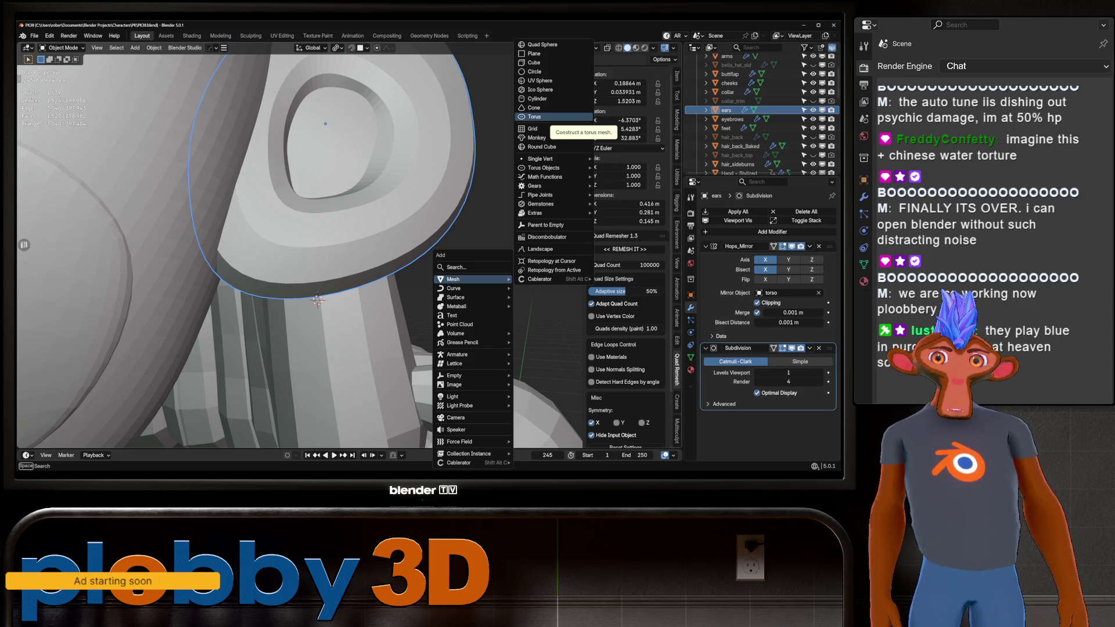
{"action": "left_click", "coordinate": [537, 98]}
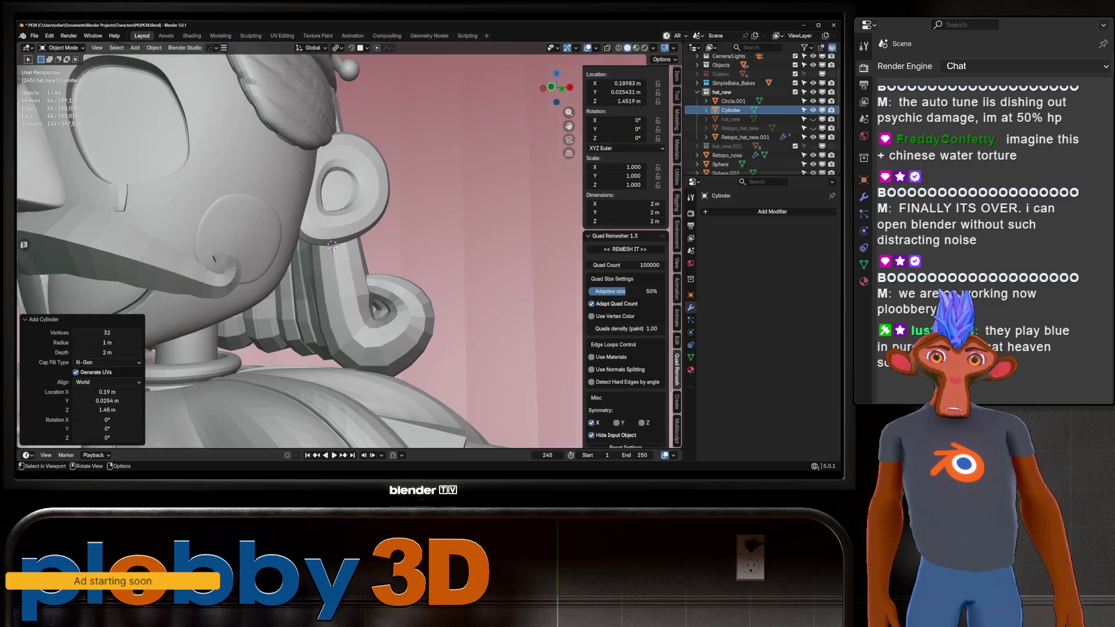
Rotate the cylinder 90° about Y, scale it to 0.1, and frame it
{"action": "scroll", "coordinate": [332, 245], "scroll_direction": "down", "scroll_amount": 10}
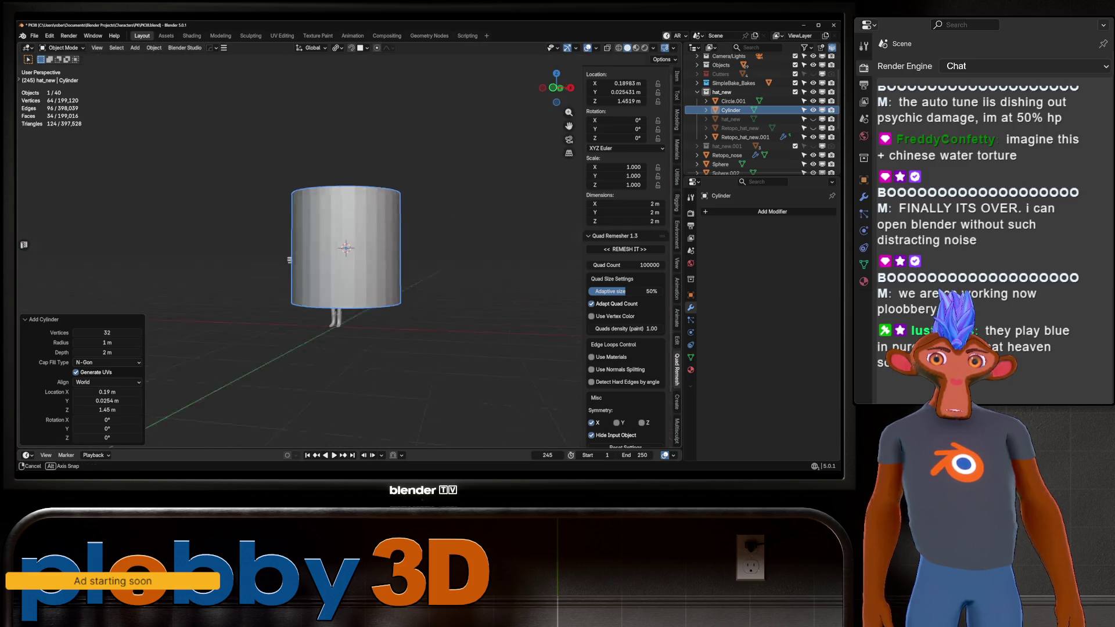
{"action": "middle_click_drag", "start_coordinate": [289, 259], "coordinate": [290, 250]}
{"action": "type", "text": "ry90"}
{"action": "key", "text": "Return"}
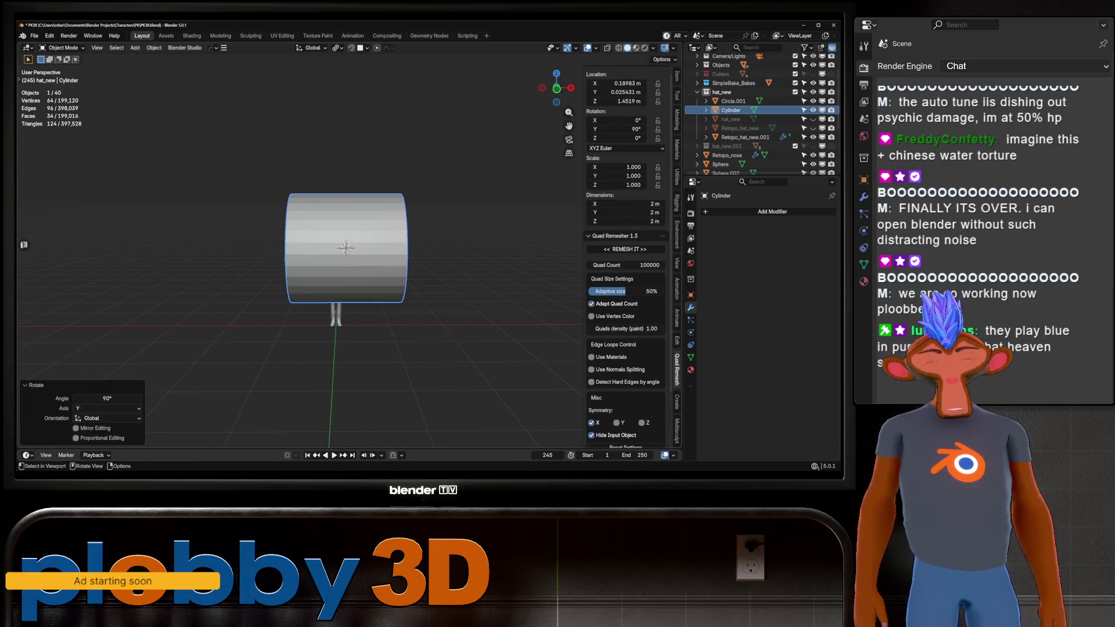
{"action": "type", "text": "s.1"}
{"action": "key", "text": "Return"}
{"action": "key", "text": "KP_Decimal"}
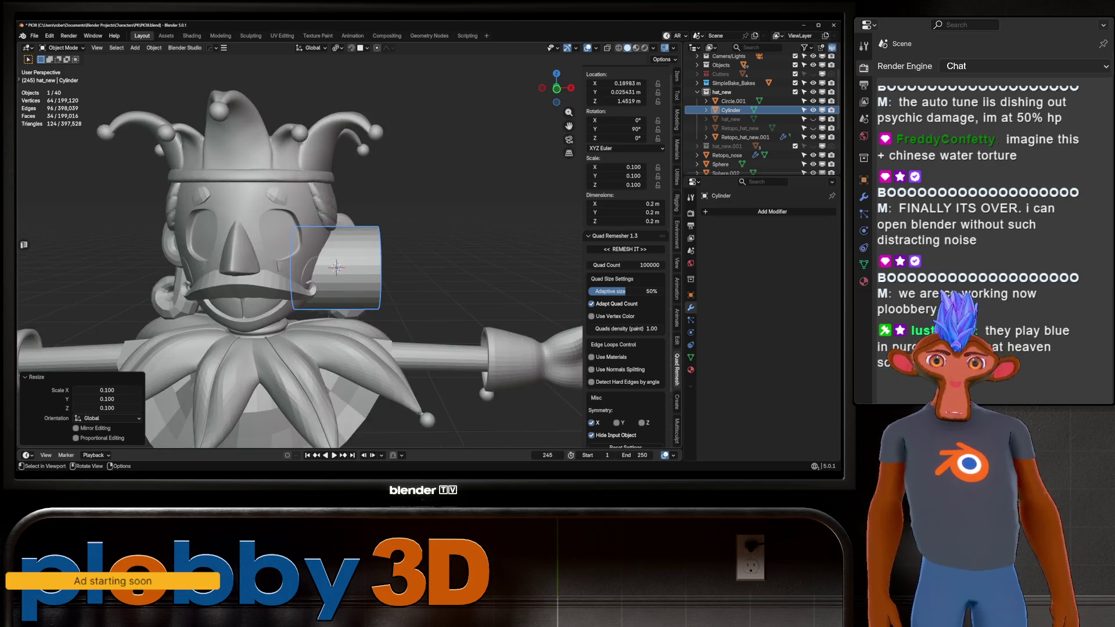
Check the cylinder in side and front views, then apply its rotation and scale
{"action": "key", "text": "s"}
{"action": "middle_click_drag", "start_coordinate": [325, 321], "coordinate": [360, 325]}
{"action": "key", "text": "s"}
{"action": "key", "text": "x"}
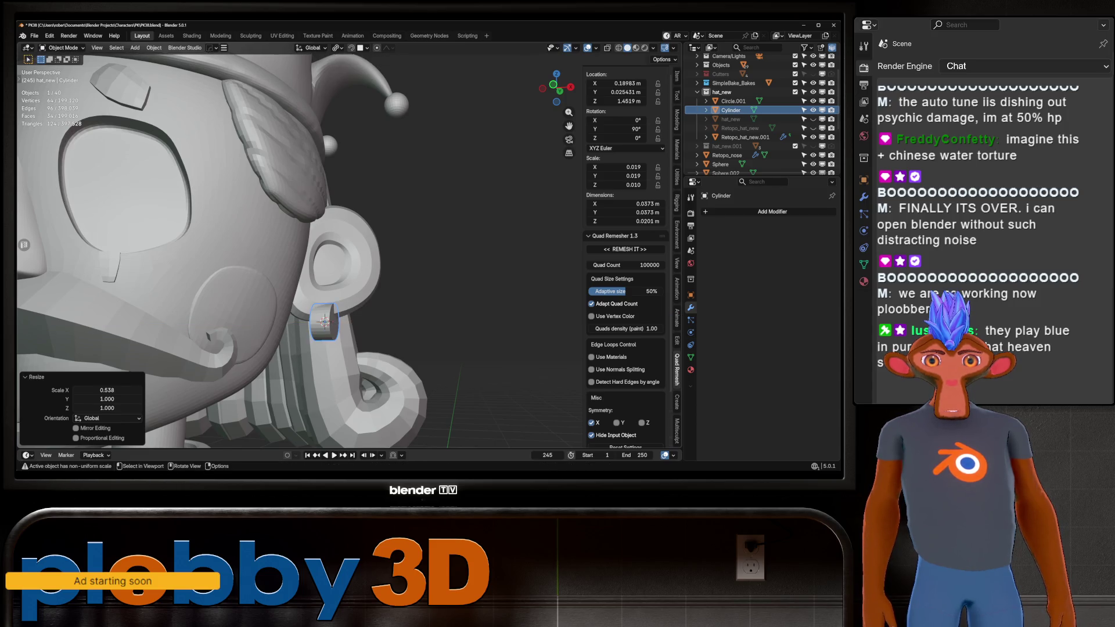
{"action": "key", "text": "Escape"}
{"action": "key", "text": "KP_3"}
{"action": "scroll", "coordinate": [315, 330], "scroll_direction": "up", "scroll_amount": 3}
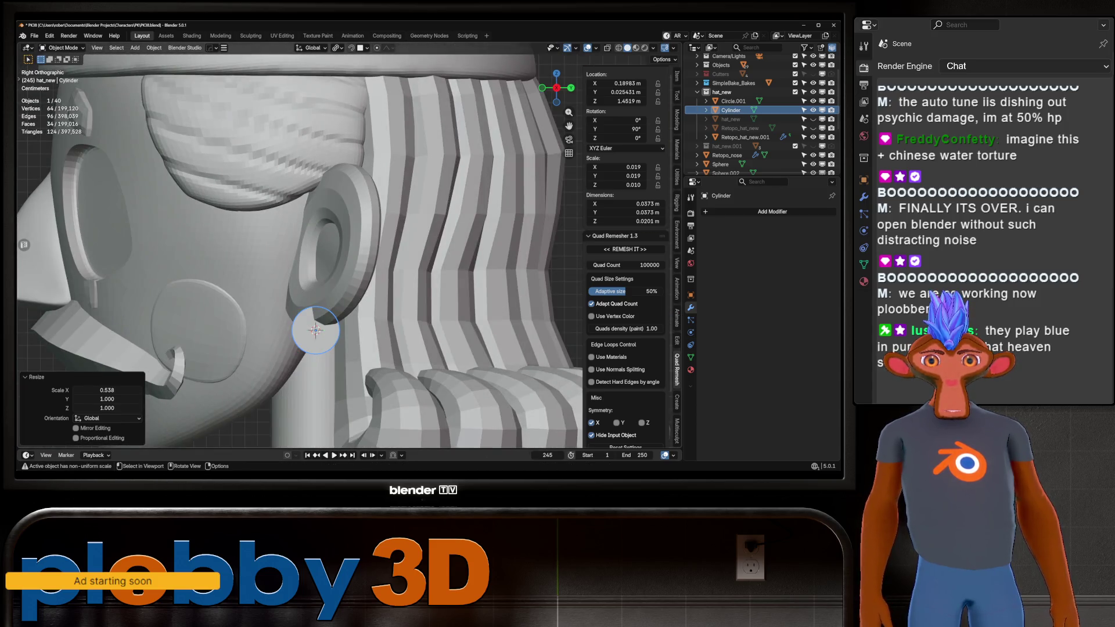
{"action": "key", "text": "KP_1"}
{"action": "key", "text": "r"}
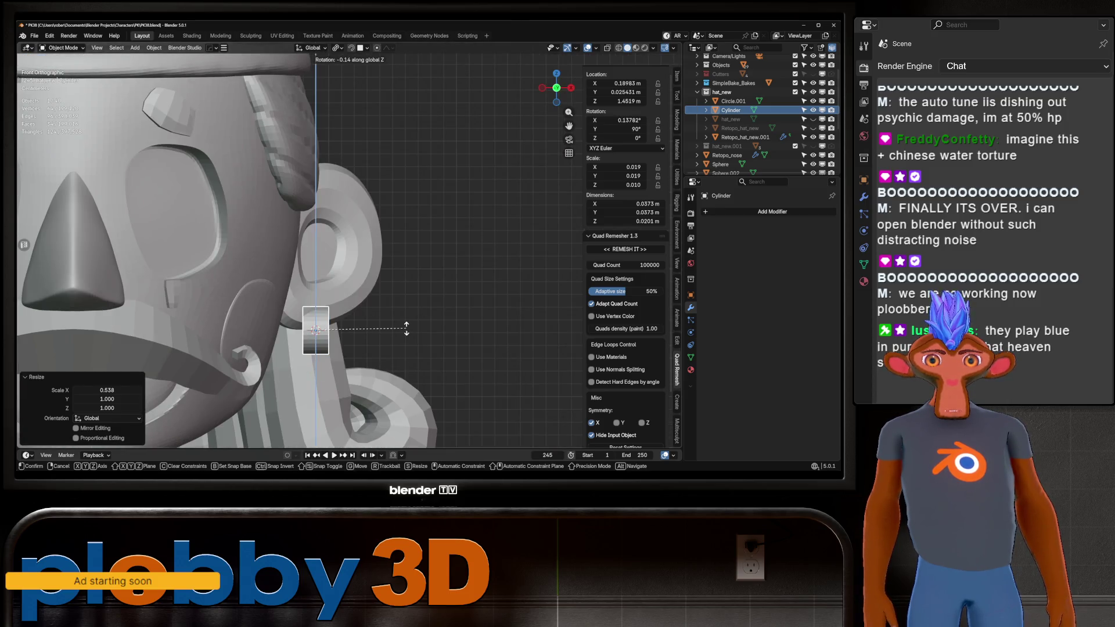
{"action": "key", "text": "z"}
{"action": "key", "text": "z"}
{"action": "key", "text": "Escape"}
{"action": "key", "text": "ctrl+a"}
{"action": "left_click", "coordinate": [405, 330]}
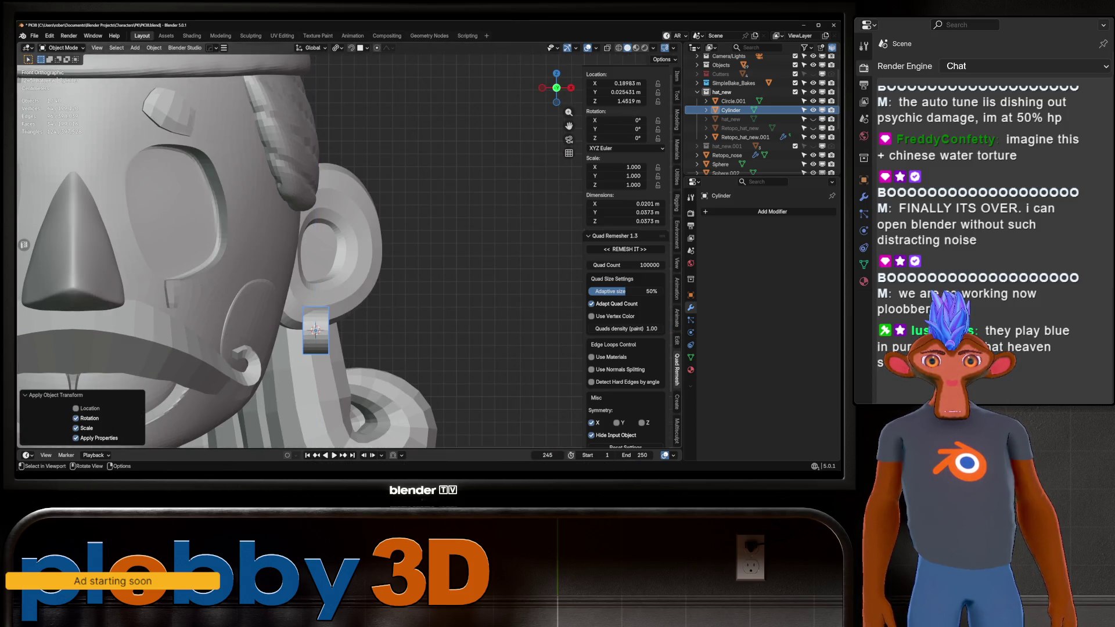
Tilt the cylinder 33.4° about Z, raise it slightly, enlarge it, and flatten it along X
{"action": "key", "text": "r"}
{"action": "key", "text": "z"}
{"action": "left_click", "coordinate": [378, 363]}
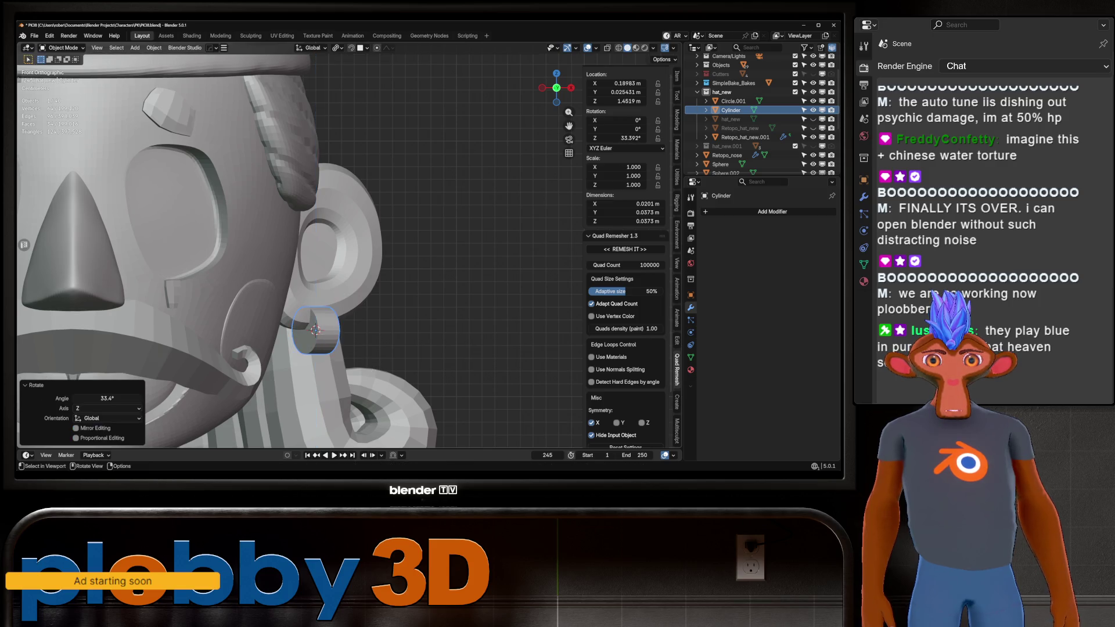
{"action": "key", "text": "g"}
{"action": "key", "text": "z"}
{"action": "left_click", "coordinate": [378, 339]}
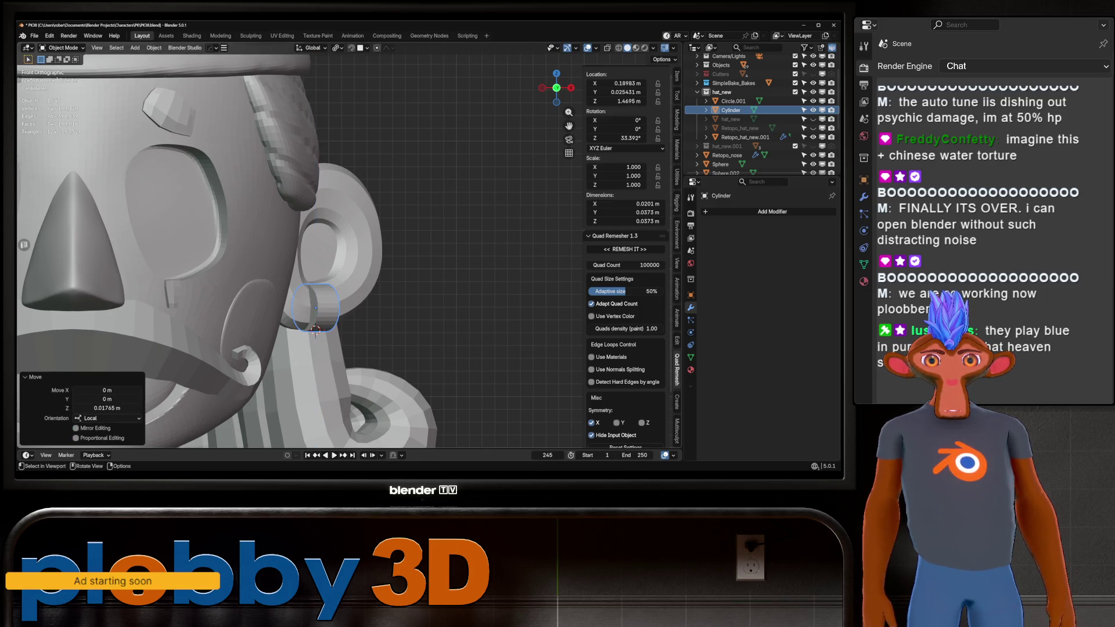
{"action": "key", "text": "s"}
{"action": "left_click", "coordinate": [499, 325]}
{"action": "mouse_move", "coordinate": [325, 325]}
{"action": "middle_mouse_down"}
{"action": "mouse_move", "coordinate": [377, 322]}
{"action": "mouse_move", "coordinate": [366, 331]}
{"action": "middle_mouse_up"}
{"action": "key", "text": "s"}
{"action": "key", "text": "x"}
{"action": "left_click", "coordinate": [335, 335]}
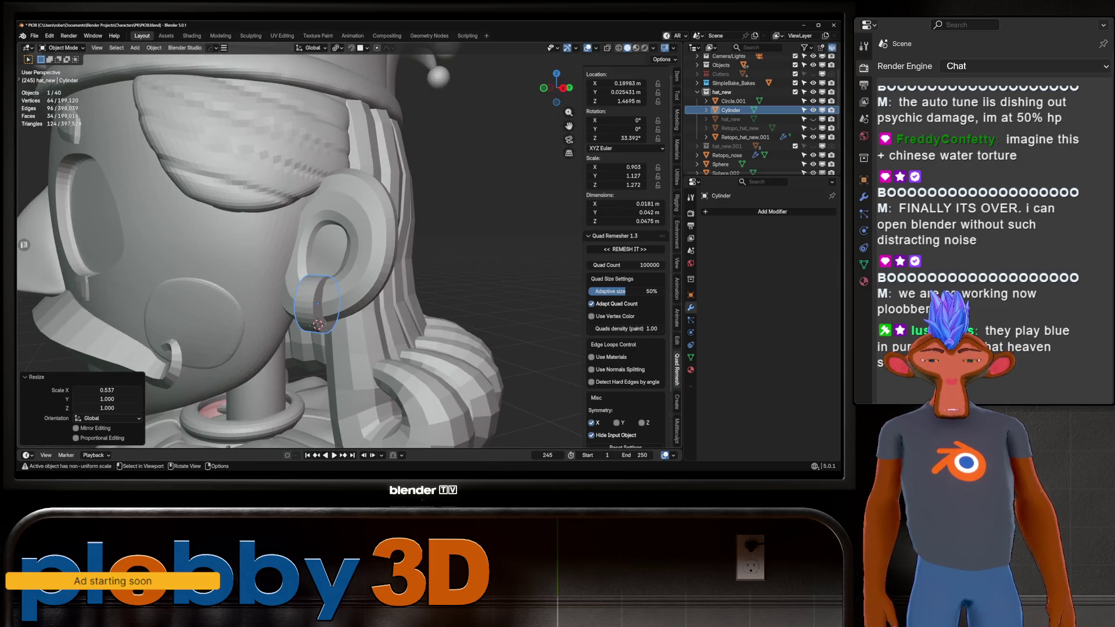
In front view, scale the earring down and move it below the ear
{"action": "scroll", "coordinate": [349, 290], "scroll_direction": "down", "scroll_amount": 3}
{"action": "key", "text": "KP_1"}
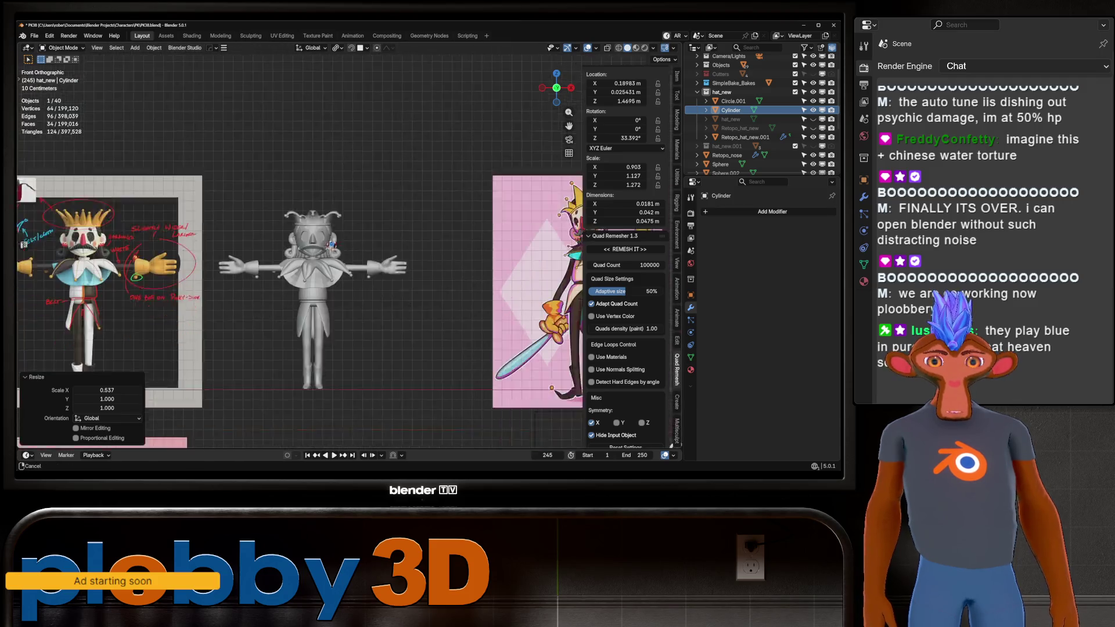
{"action": "middle_click_drag", "start_coordinate": [348, 261], "coordinate": [203, 261], "text": "shift"}
{"action": "middle_click_drag", "start_coordinate": [223, 196], "coordinate": [203, 204], "text": "shift"}
{"action": "scroll", "coordinate": [203, 203], "scroll_direction": "up", "scroll_amount": 10}
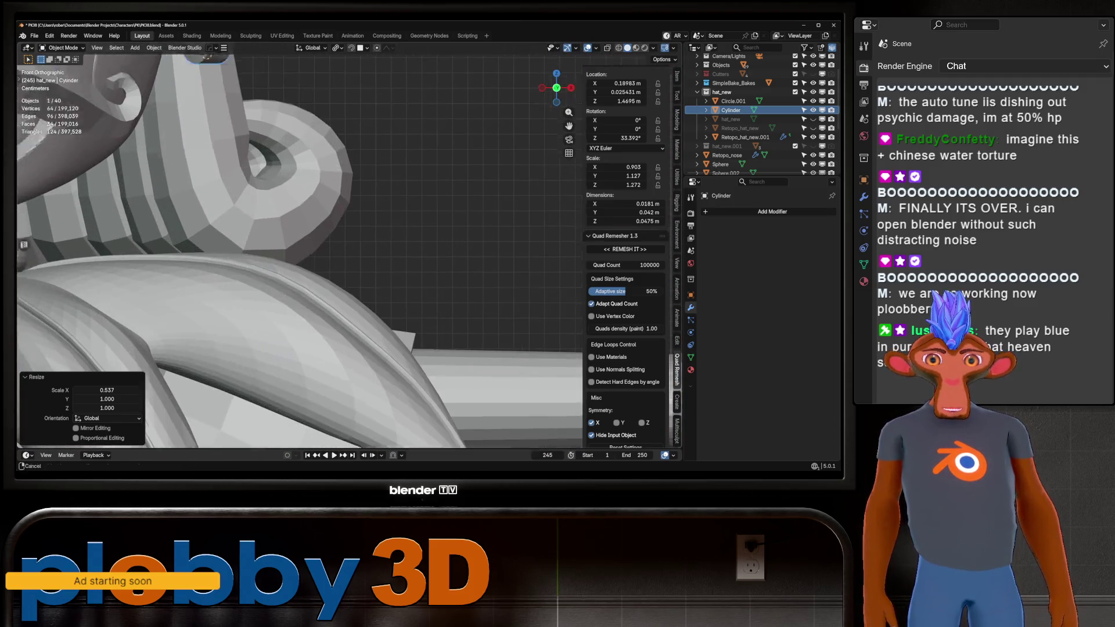
{"action": "key", "text": "s"}
{"action": "key", "text": "Return"}
{"action": "key", "text": "g"}
{"action": "key", "text": "z"}
{"action": "key", "text": "Return"}
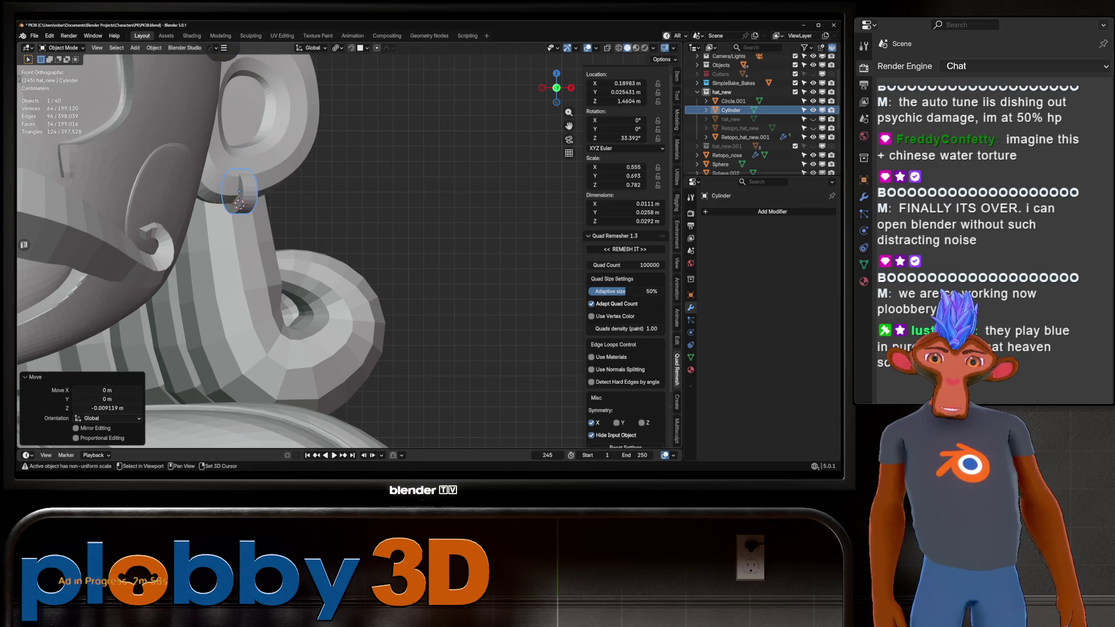
{"action": "key", "text": "s"}
{"action": "key", "text": "Return"}
Nudge the earring vertically to fine-tune its position under the ear
{"action": "middle_click_drag", "start_coordinate": [382, 201], "coordinate": [325, 238]}
{"action": "key", "text": "g"}
{"action": "key", "text": "z"}
{"action": "key", "text": "Return"}
{"action": "key", "text": "g"}
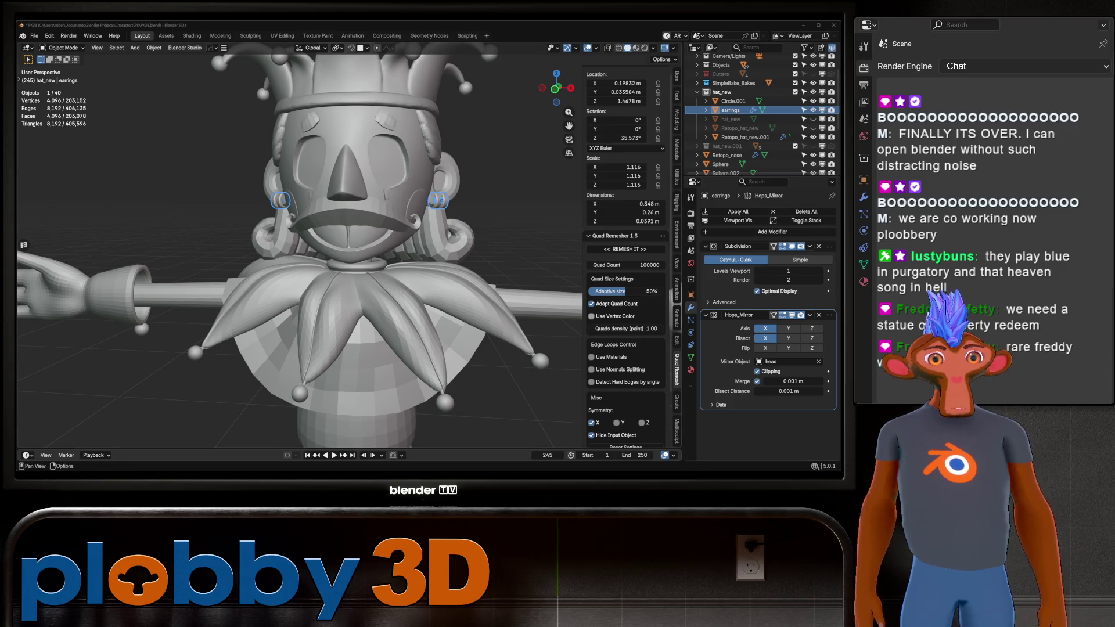
{"action": "key", "text": "Home"}
{"action": "key", "text": "alt+a"}
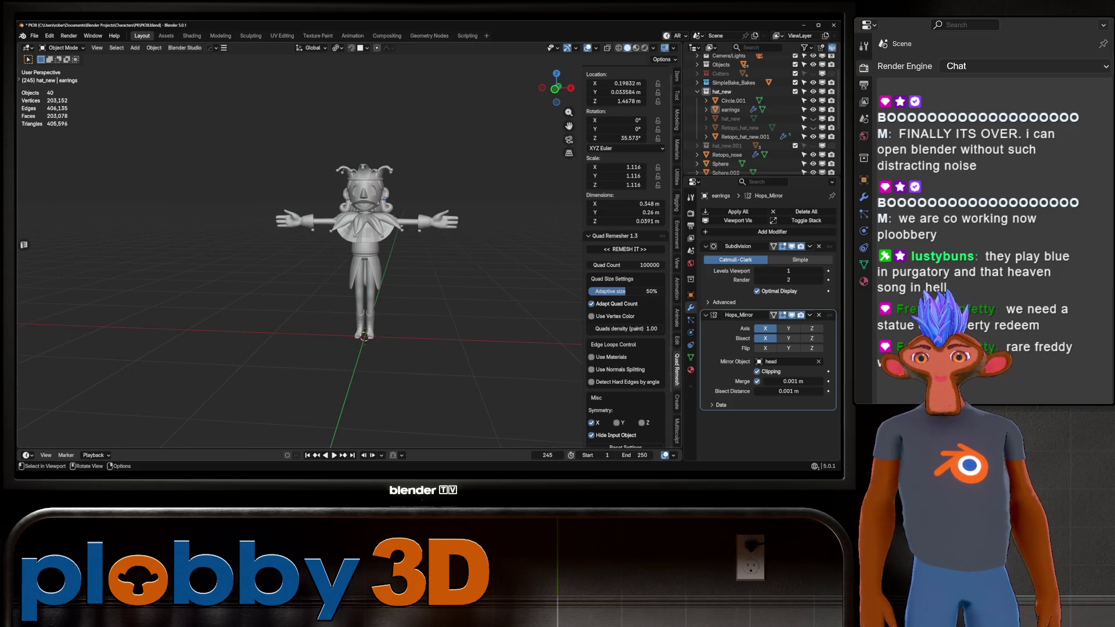
{"action": "middle_click_drag", "start_coordinate": [407, 262], "coordinate": [437, 263]}
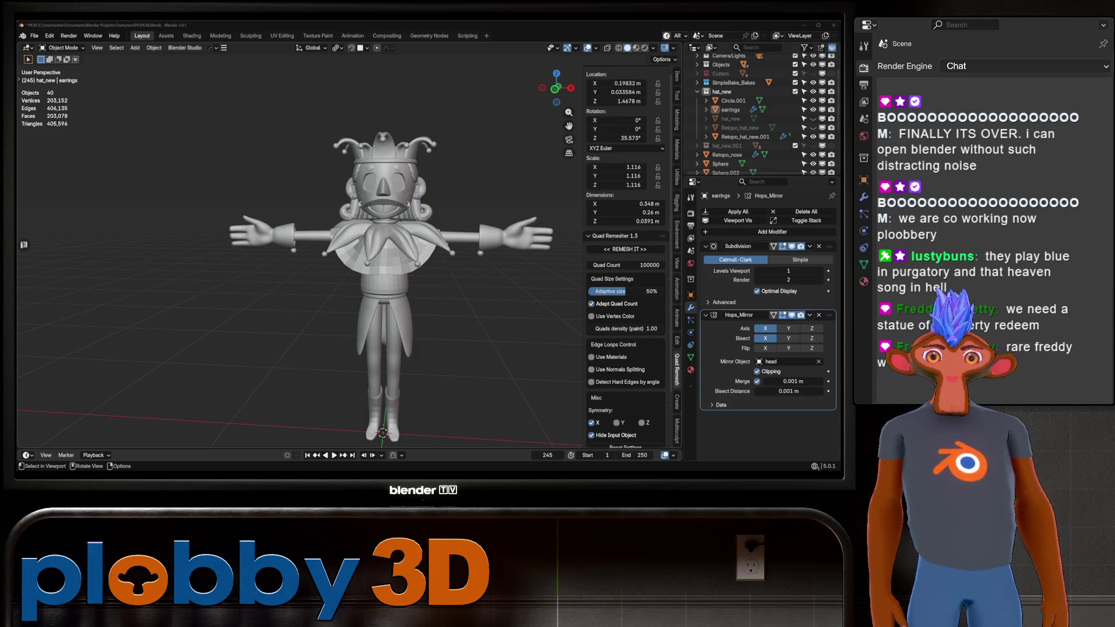
{"action": "scroll", "coordinate": [395, 261], "scroll_direction": "down", "scroll_amount": 3}
{"action": "scroll", "coordinate": [395, 261], "scroll_direction": "up", "scroll_amount": 5}
{"action": "mouse_move", "coordinate": [395, 261]}
{"action": "middle_mouse_down"}
{"action": "mouse_move", "coordinate": [441, 250]}
{"action": "mouse_move", "coordinate": [325, 261]}
{"action": "mouse_move", "coordinate": [488, 262]}
{"action": "middle_mouse_up"}
{"action": "scroll", "coordinate": [360, 262], "scroll_direction": "up", "scroll_amount": 4}
{"action": "scroll", "coordinate": [326, 261], "scroll_direction": "down", "scroll_amount": 4}
{"action": "scroll", "coordinate": [326, 261], "scroll_direction": "up", "scroll_amount": 3}
{"action": "scroll", "coordinate": [326, 261], "scroll_direction": "down", "scroll_amount": 2}
{"action": "scroll", "coordinate": [383, 261], "scroll_direction": "up", "scroll_amount": 3}
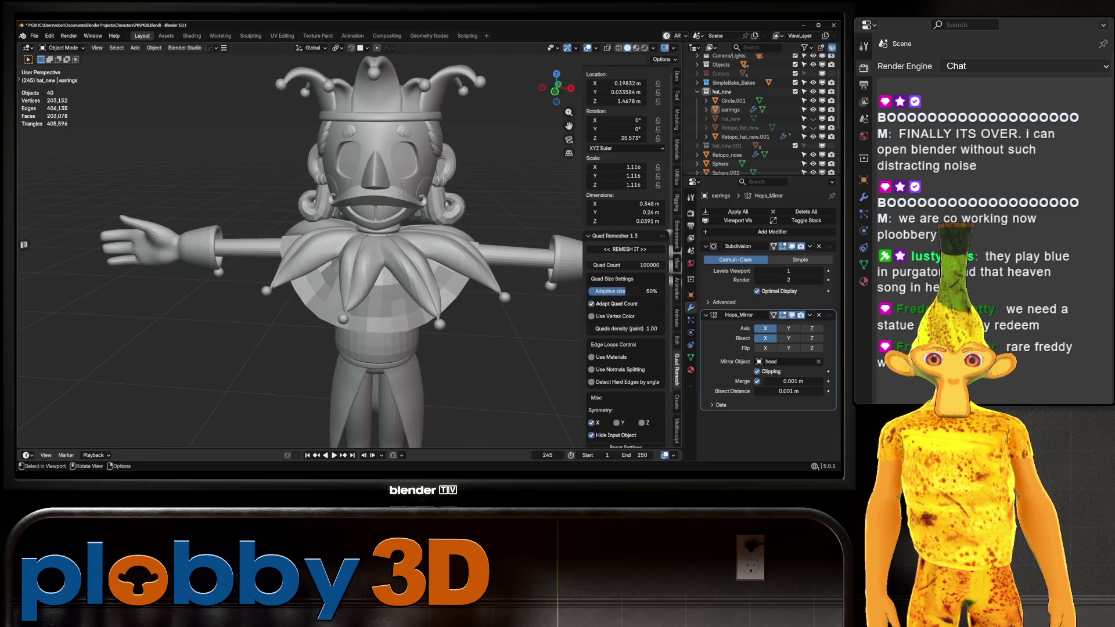
{"action": "scroll", "coordinate": [348, 255], "scroll_direction": "down", "scroll_amount": 3}
{"action": "middle_click_drag", "start_coordinate": [384, 261], "coordinate": [383, 308]}
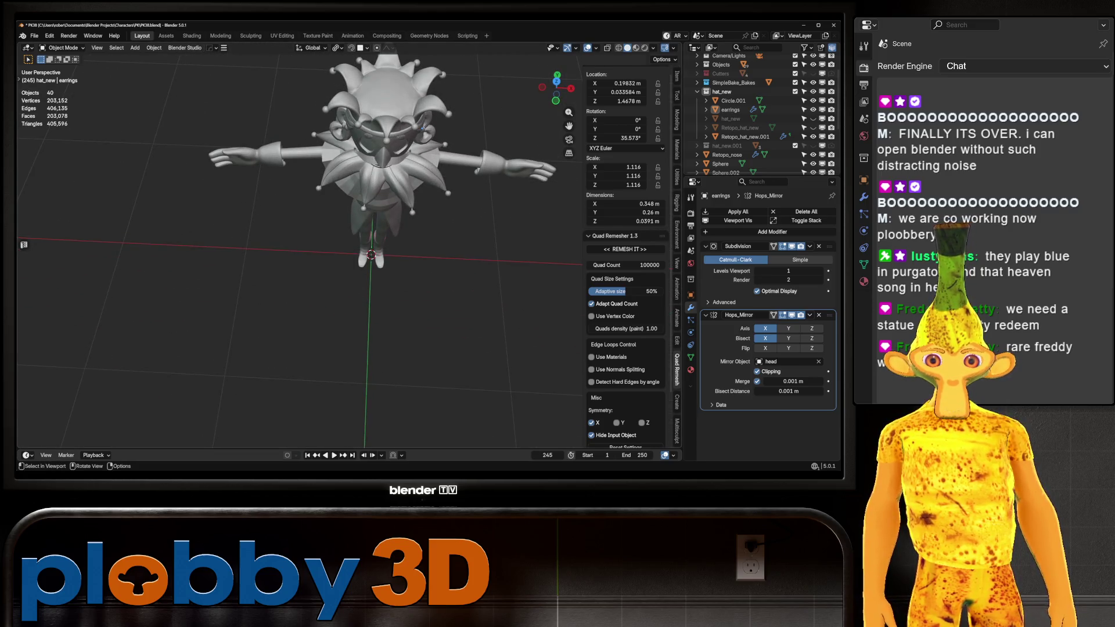
{"action": "left_click", "coordinate": [383, 116]}
{"action": "mouse_move", "coordinate": [384, 116]}
{"action": "middle_mouse_down"}
{"action": "mouse_move", "coordinate": [371, 186]}
{"action": "mouse_move", "coordinate": [348, 174]}
{"action": "middle_mouse_up"}
{"action": "scroll", "coordinate": [372, 174], "scroll_direction": "up", "scroll_amount": 5}
{"action": "scroll", "coordinate": [348, 244], "scroll_direction": "down", "scroll_amount": 5}
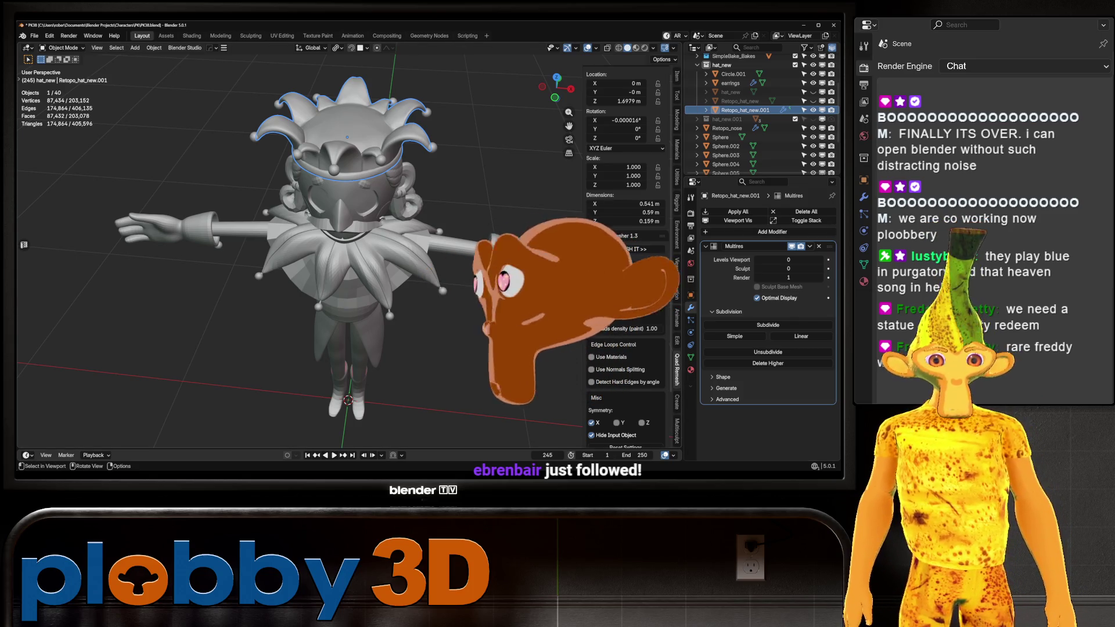
{"action": "mouse_move", "coordinate": [581, 302]}
{"action": "middle_mouse_down", "text": "ctrl"}
{"action": "mouse_move", "coordinate": [575, 325]}
{"action": "mouse_move", "coordinate": [575, 256]}
{"action": "mouse_move", "coordinate": [494, 290]}
{"action": "mouse_move", "coordinate": [546, 288]}
{"action": "middle_mouse_up", "text": "ctrl"}
Give the torso a viewport subdivision level of 2 with Ctrl+2
{"action": "left_click", "coordinate": [357, 291]}
{"action": "key", "text": "KP_Decimal"}
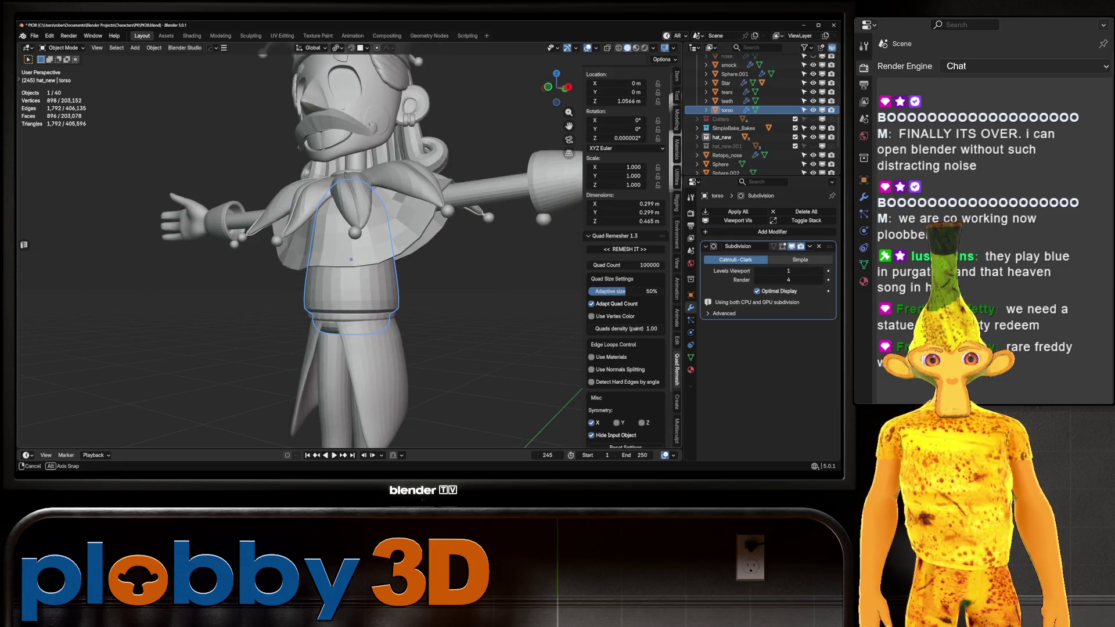
{"action": "key", "text": "ctrl+2"}
{"action": "key", "text": "KP_1"}
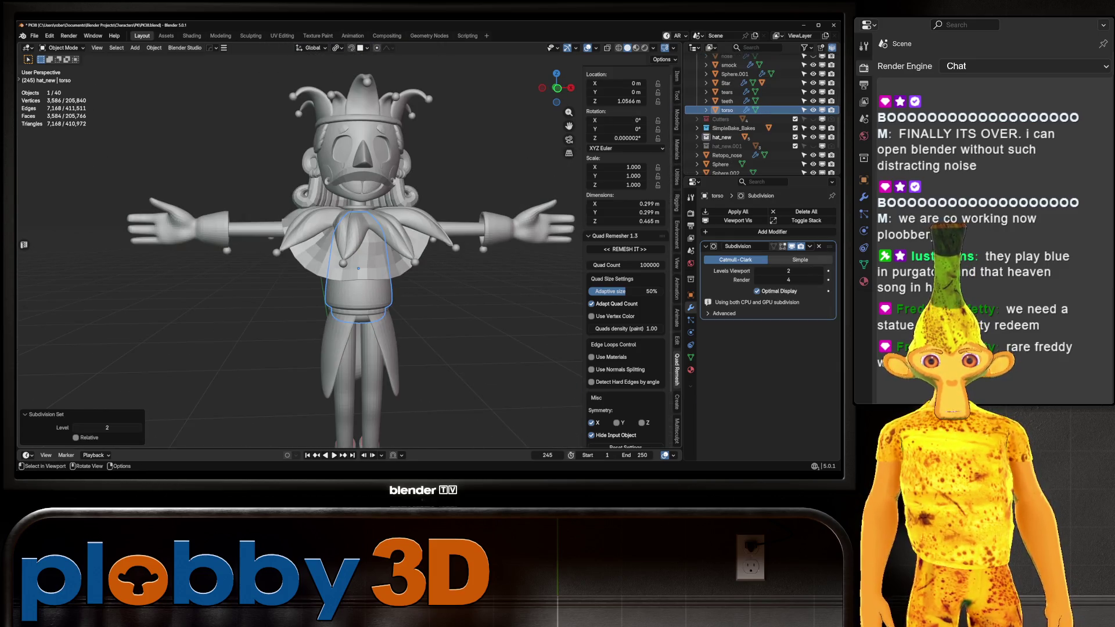
Select the legs, frame them, and orbit to a side view
{"action": "left_click", "coordinate": [358, 313]}
{"action": "left_click", "coordinate": [360, 348]}
{"action": "key", "text": "KP_Decimal"}
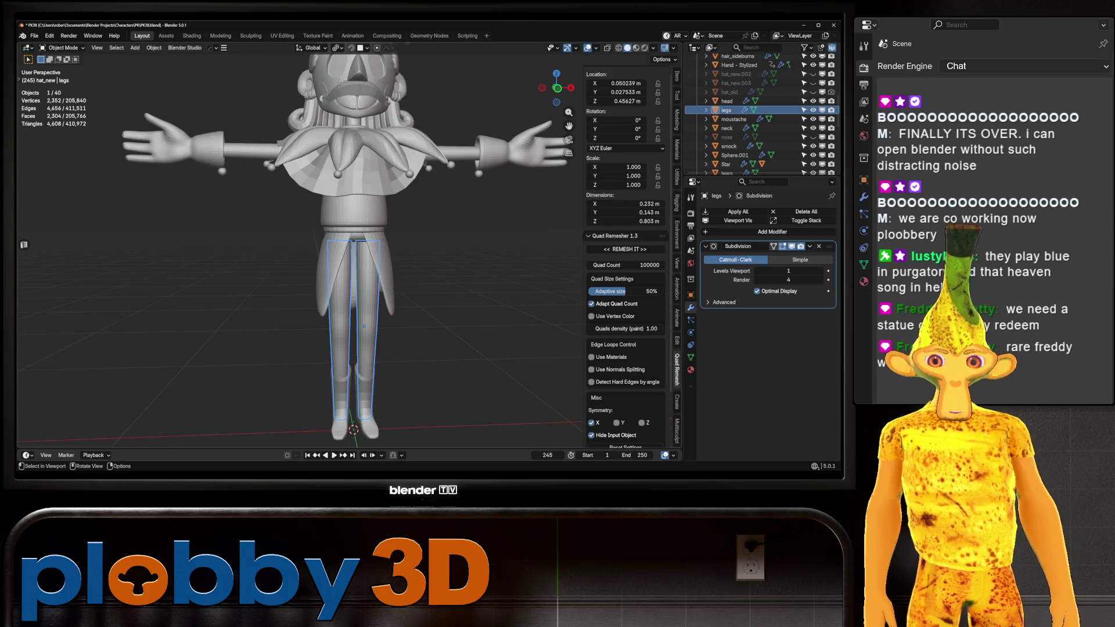
{"action": "mouse_move", "coordinate": [360, 349]}
{"action": "middle_mouse_down"}
{"action": "mouse_move", "coordinate": [291, 349]}
{"action": "mouse_move", "coordinate": [348, 325]}
{"action": "middle_mouse_up"}
{"action": "scroll", "coordinate": [348, 262], "scroll_direction": "down", "scroll_amount": 3}
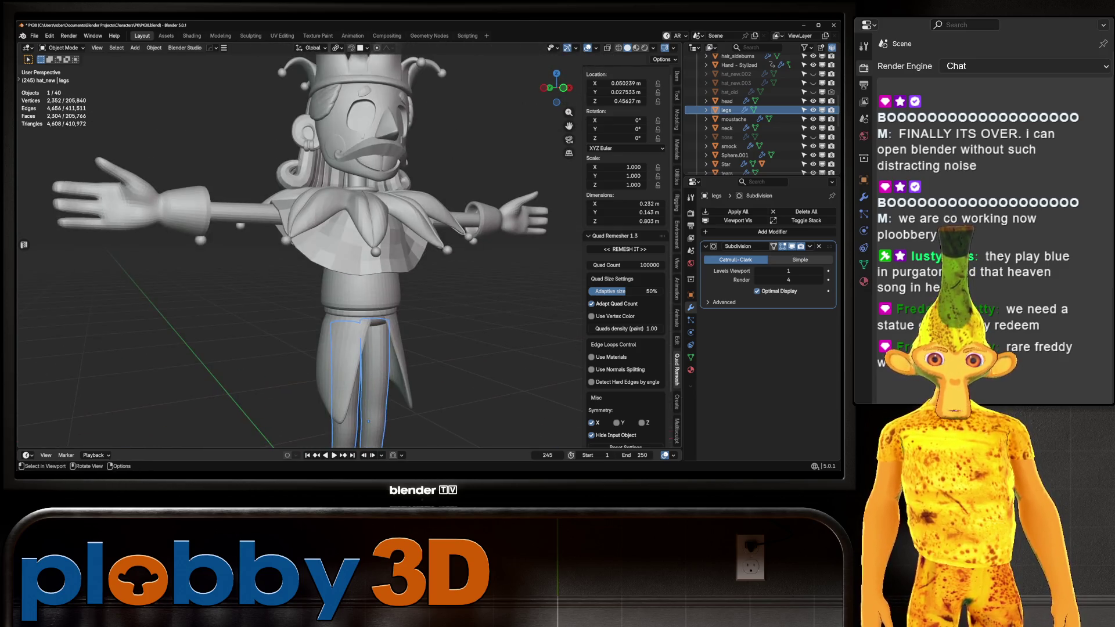
{"action": "scroll", "coordinate": [349, 262], "scroll_direction": "up", "scroll_amount": 3}
{"action": "scroll", "coordinate": [348, 261], "scroll_direction": "down", "scroll_amount": 3}
Orbit to an elevated view and close in on the side of the face
{"action": "mouse_move", "coordinate": [348, 261]}
{"action": "middle_mouse_down"}
{"action": "mouse_move", "coordinate": [349, 290]}
{"action": "mouse_move", "coordinate": [363, 256]}
{"action": "mouse_move", "coordinate": [357, 233]}
{"action": "middle_mouse_up"}
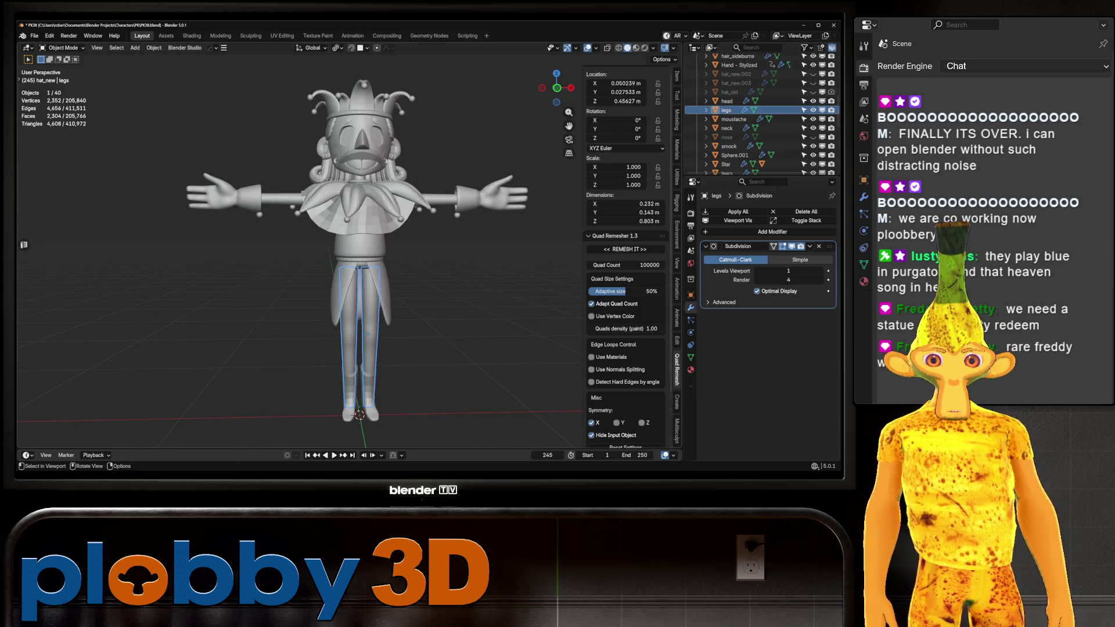
{"action": "scroll", "coordinate": [357, 232], "scroll_direction": "up", "scroll_amount": 2}
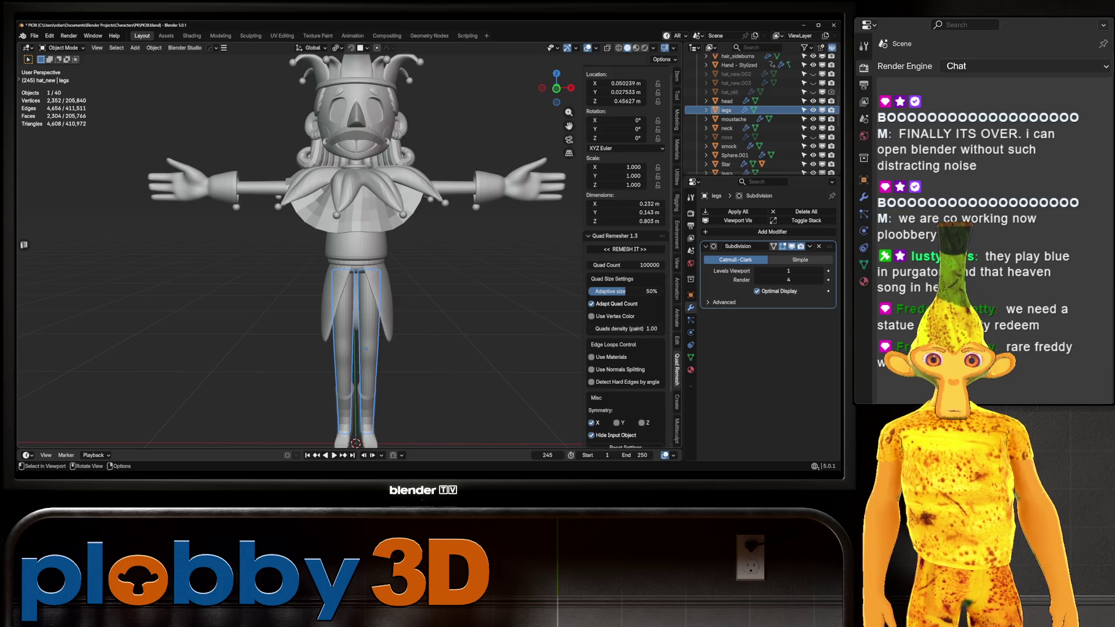
{"action": "scroll", "coordinate": [357, 233], "scroll_direction": "up", "scroll_amount": 3}
{"action": "mouse_move", "coordinate": [357, 232]}
{"action": "middle_mouse_down"}
{"action": "mouse_move", "coordinate": [267, 237]}
{"action": "mouse_move", "coordinate": [372, 232]}
{"action": "middle_mouse_up"}
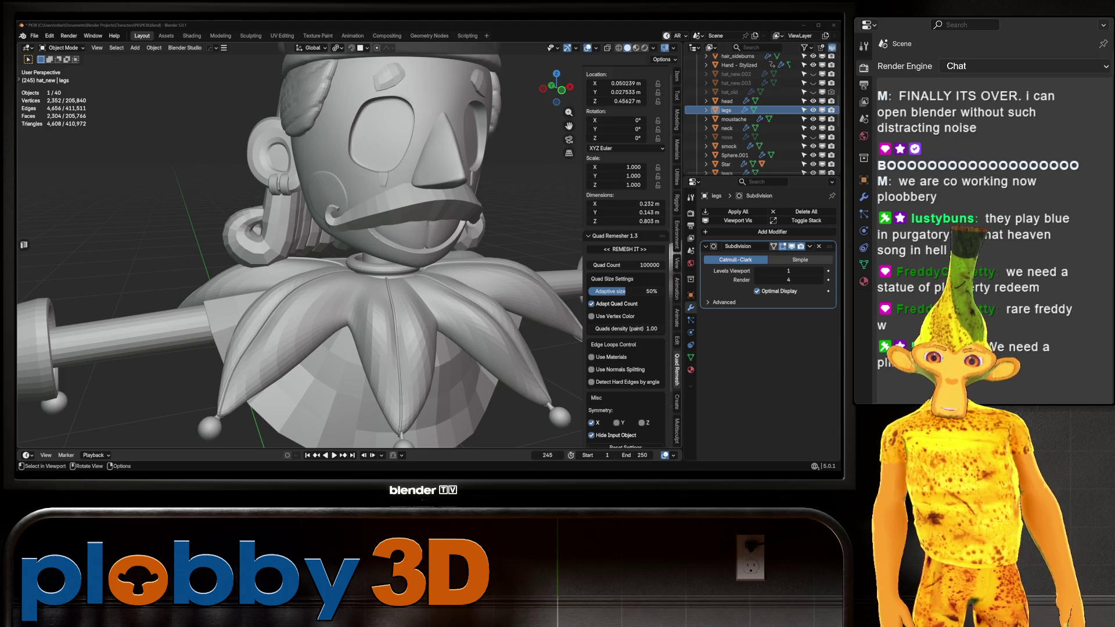
Orbit all around the jester to review the legs and boots from each side
{"action": "scroll", "coordinate": [300, 243], "scroll_direction": "down", "scroll_amount": 5}
{"action": "middle_click_drag", "start_coordinate": [299, 244], "coordinate": [482, 238]}
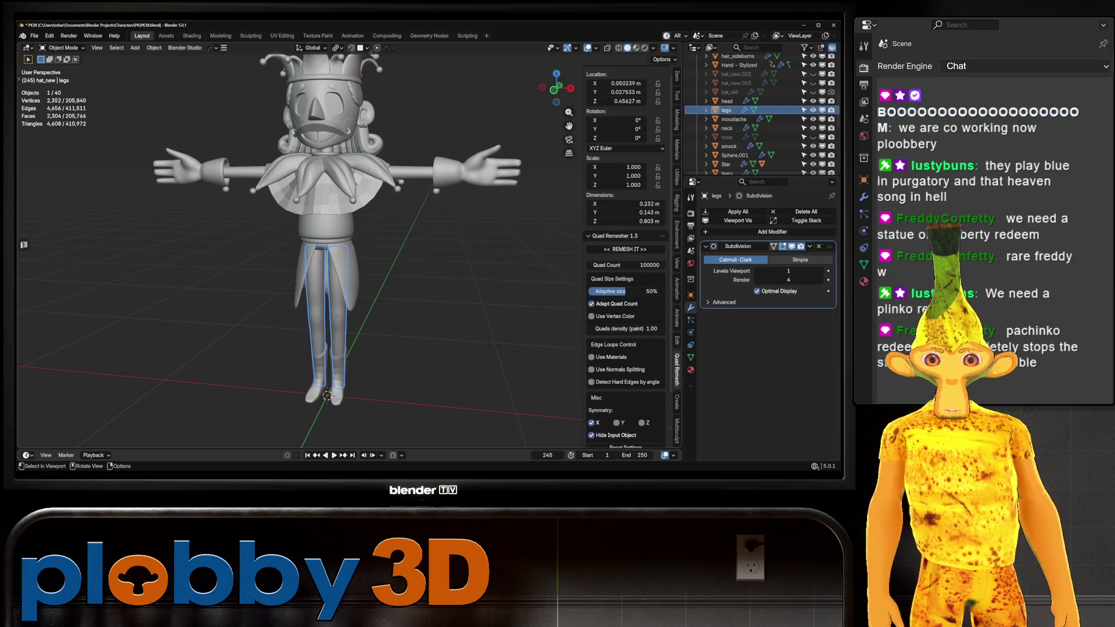
{"action": "middle_click_drag", "start_coordinate": [482, 238], "coordinate": [564, 238]}
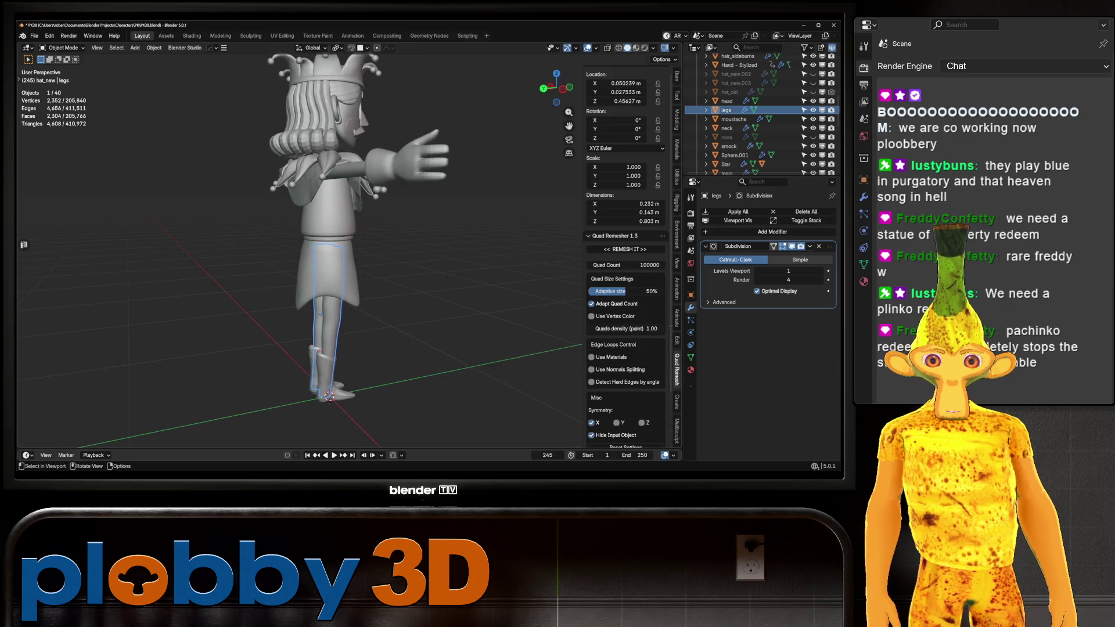
{"action": "middle_click_drag", "start_coordinate": [302, 244], "coordinate": [485, 244]}
{"action": "scroll", "coordinate": [303, 191], "scroll_direction": "up", "scroll_amount": 4}
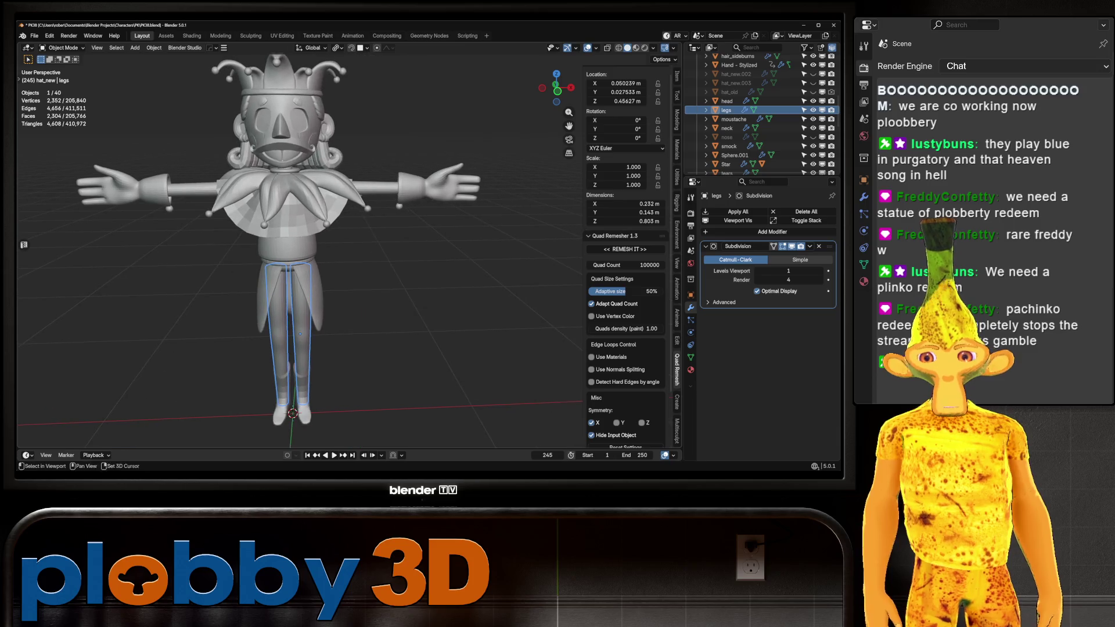
{"action": "middle_click_drag", "start_coordinate": [349, 244], "coordinate": [372, 244]}
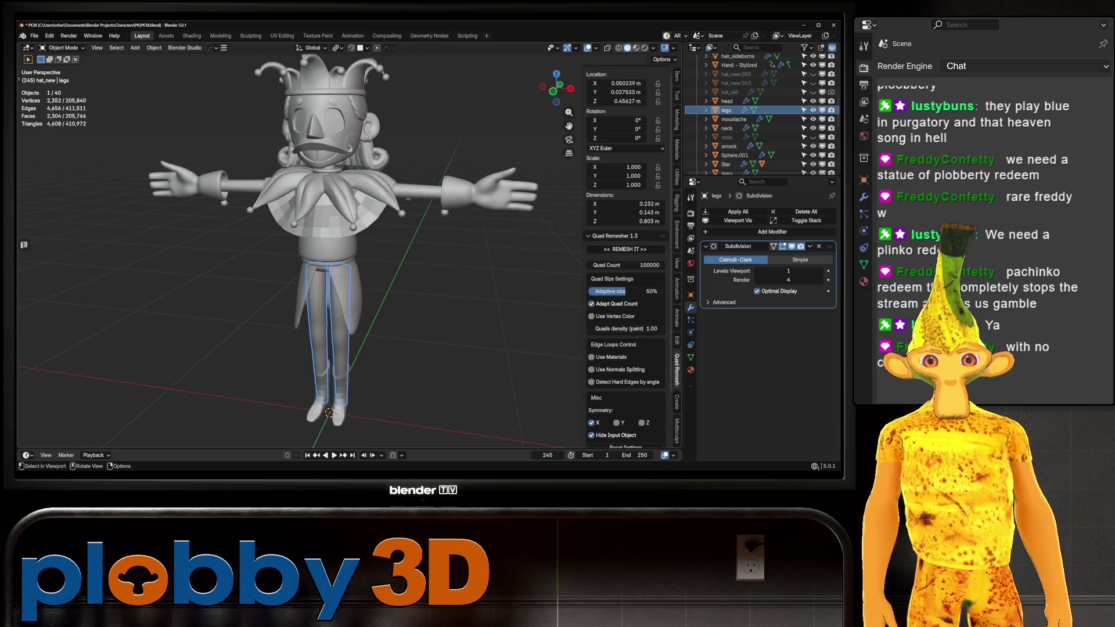
{"action": "scroll", "coordinate": [302, 250], "scroll_direction": "down", "scroll_amount": 2}
{"action": "scroll", "coordinate": [302, 250], "scroll_direction": "up", "scroll_amount": 3}
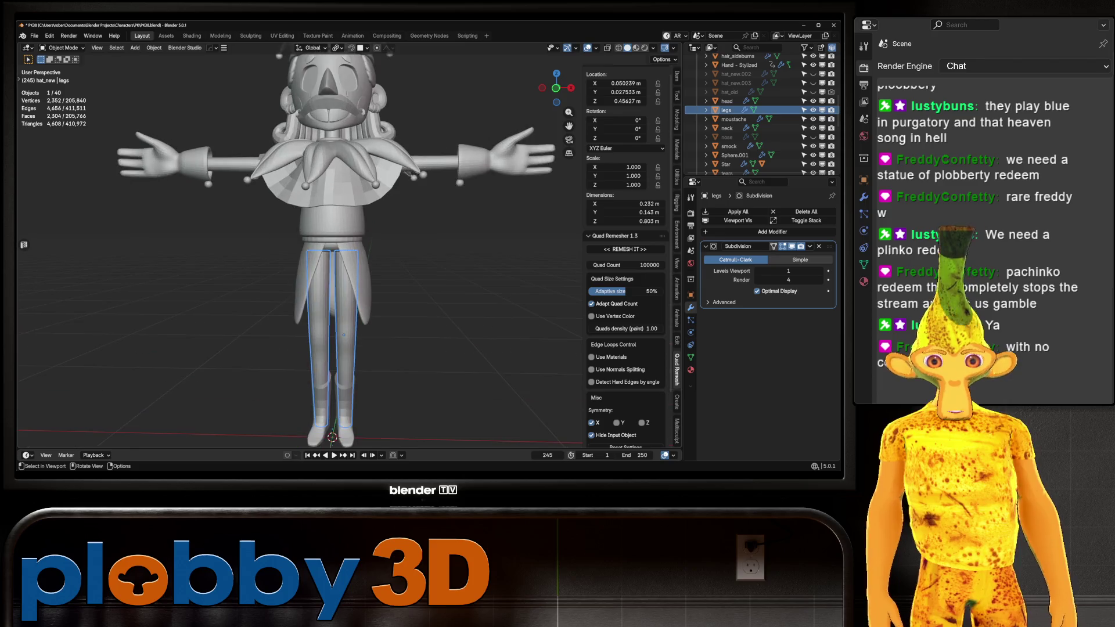
{"action": "middle_click_drag", "start_coordinate": [302, 250], "coordinate": [383, 250]}
Frame the front view so all reference drawings sit beside the jester, deselecting the legs
{"action": "key", "text": "KP_3"}
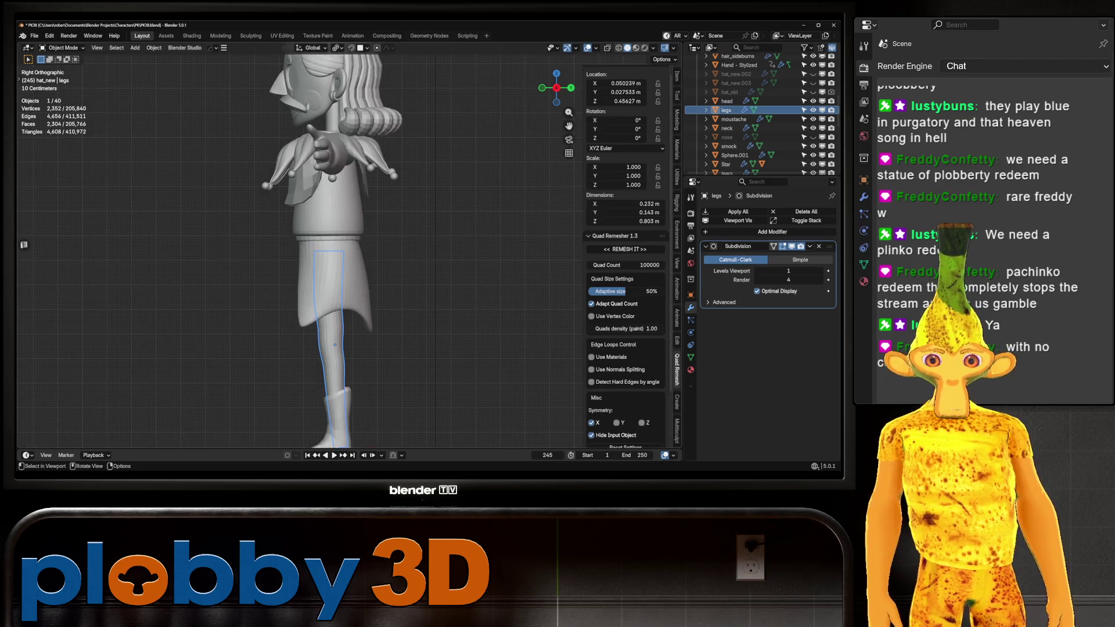
{"action": "key", "text": "KP_1"}
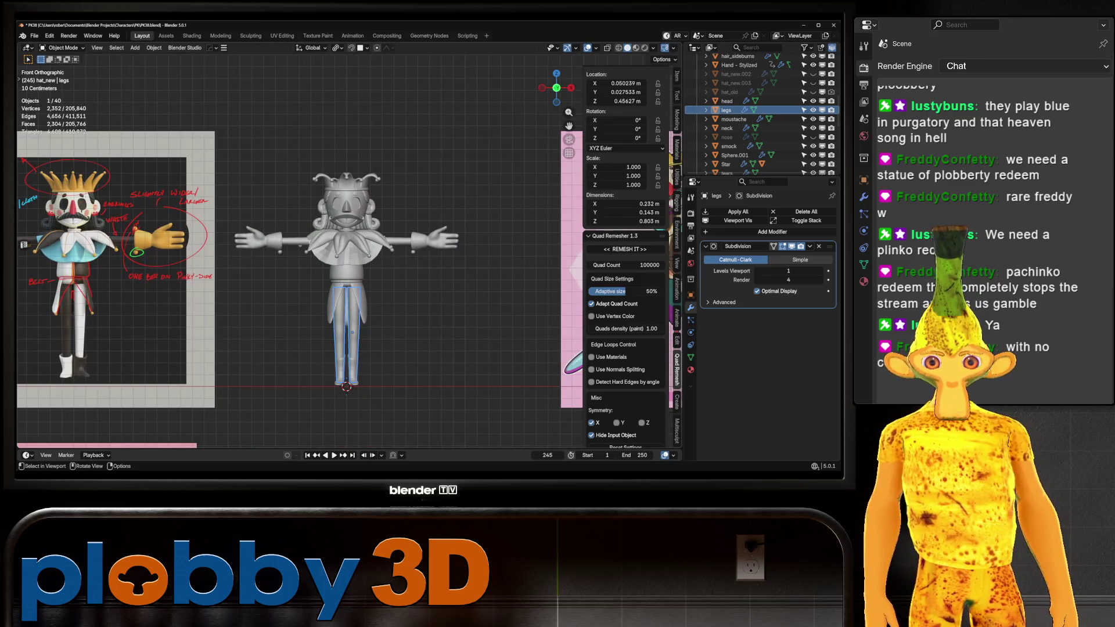
{"action": "scroll", "coordinate": [302, 262], "scroll_direction": "down", "scroll_amount": 2}
{"action": "middle_click_drag", "start_coordinate": [302, 261], "coordinate": [273, 135], "text": "shift"}
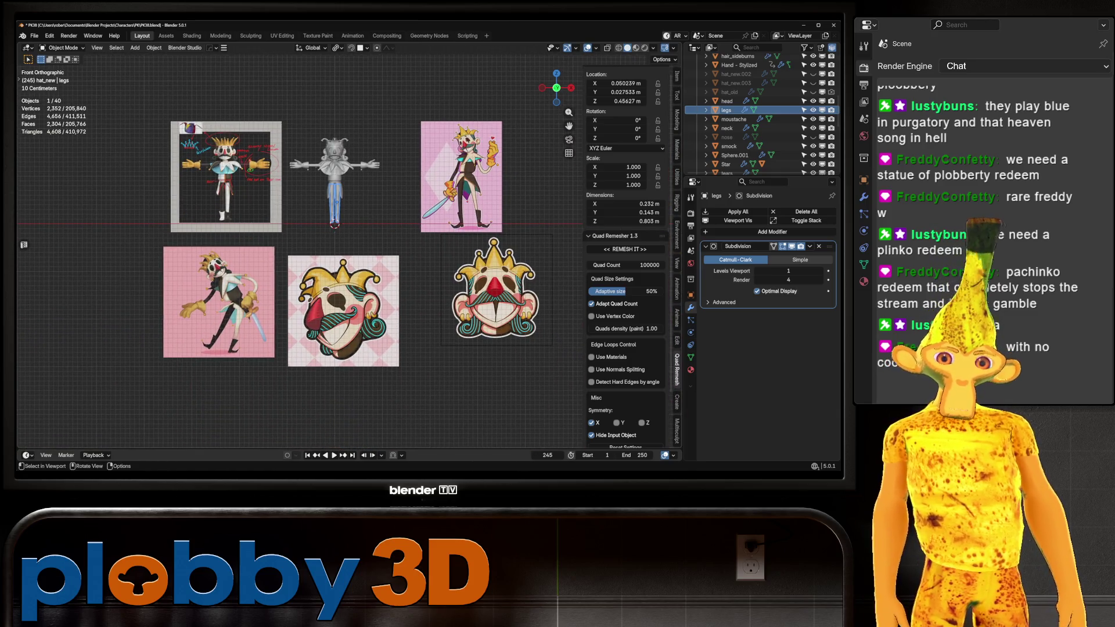
{"action": "scroll", "coordinate": [345, 138], "scroll_direction": "up", "scroll_amount": 5}
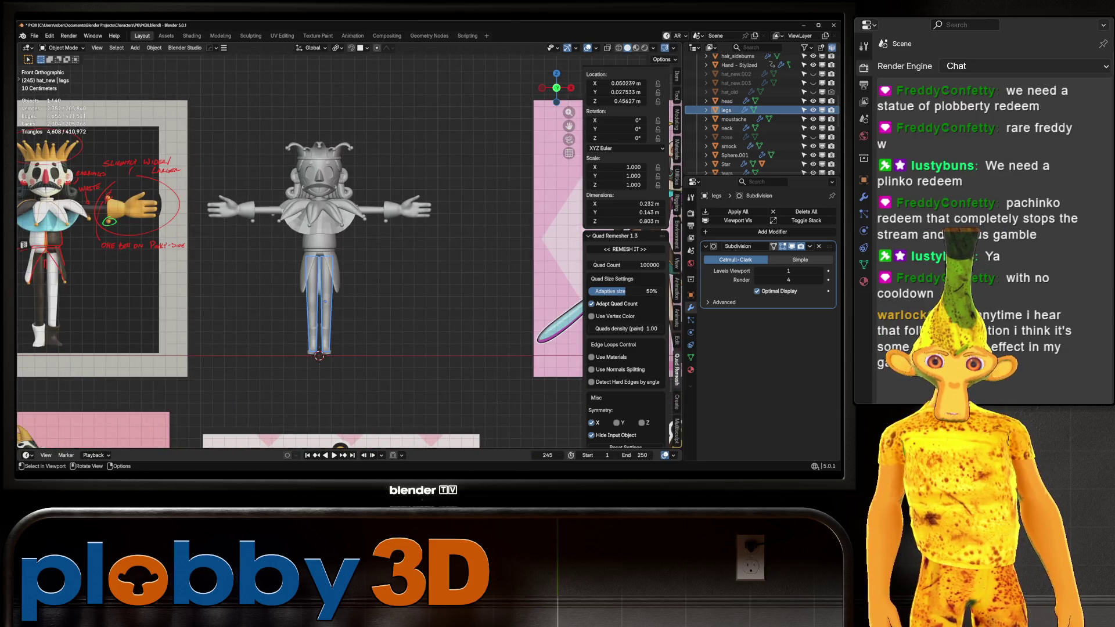
{"action": "key", "text": "alt+a"}
{"action": "mouse_move", "coordinate": [319, 261]}
{"action": "middle_mouse_down"}
{"action": "mouse_move", "coordinate": [383, 244]}
{"action": "mouse_move", "coordinate": [366, 247]}
{"action": "mouse_move", "coordinate": [378, 233]}
{"action": "mouse_move", "coordinate": [302, 244]}
{"action": "mouse_move", "coordinate": [326, 255]}
{"action": "mouse_move", "coordinate": [314, 250]}
{"action": "mouse_move", "coordinate": [326, 244]}
{"action": "mouse_move", "coordinate": [328, 273]}
{"action": "mouse_move", "coordinate": [325, 241]}
{"action": "middle_mouse_up"}
{"action": "scroll", "coordinate": [325, 250], "scroll_direction": "up", "scroll_amount": 5}
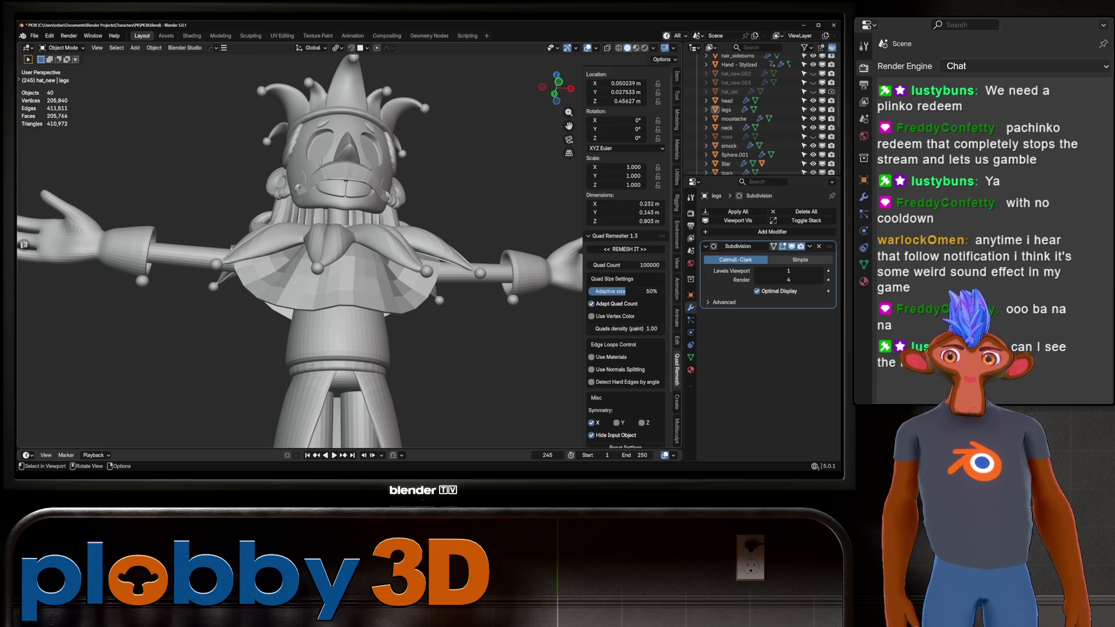
Return to the front orthographic view and select the smock
{"action": "left_click", "coordinate": [575, 48]}
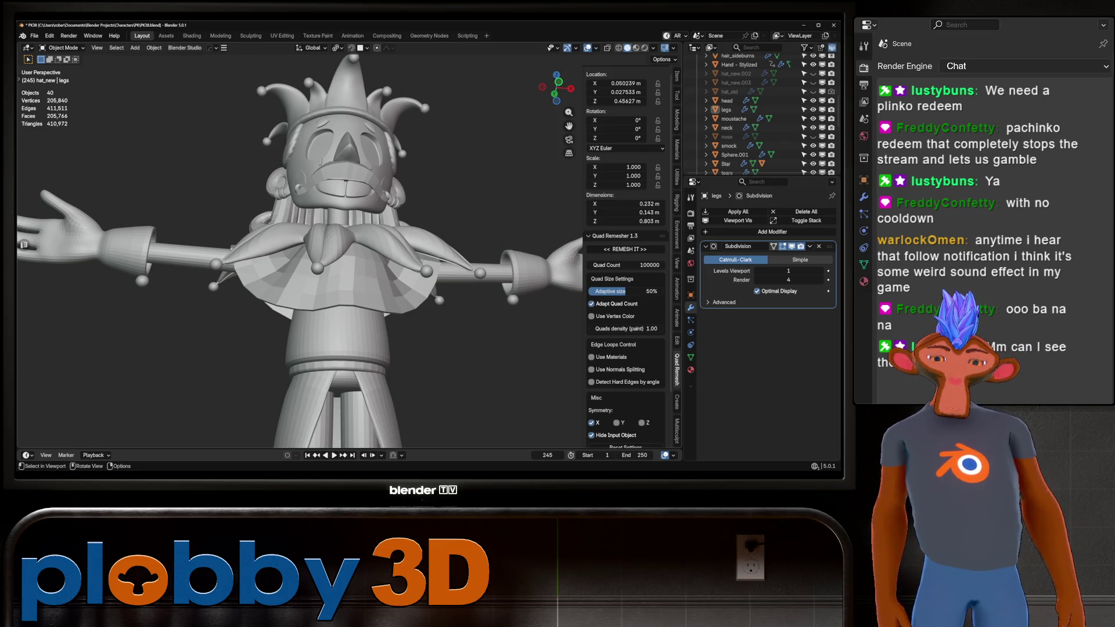
{"action": "key", "text": "KP_1"}
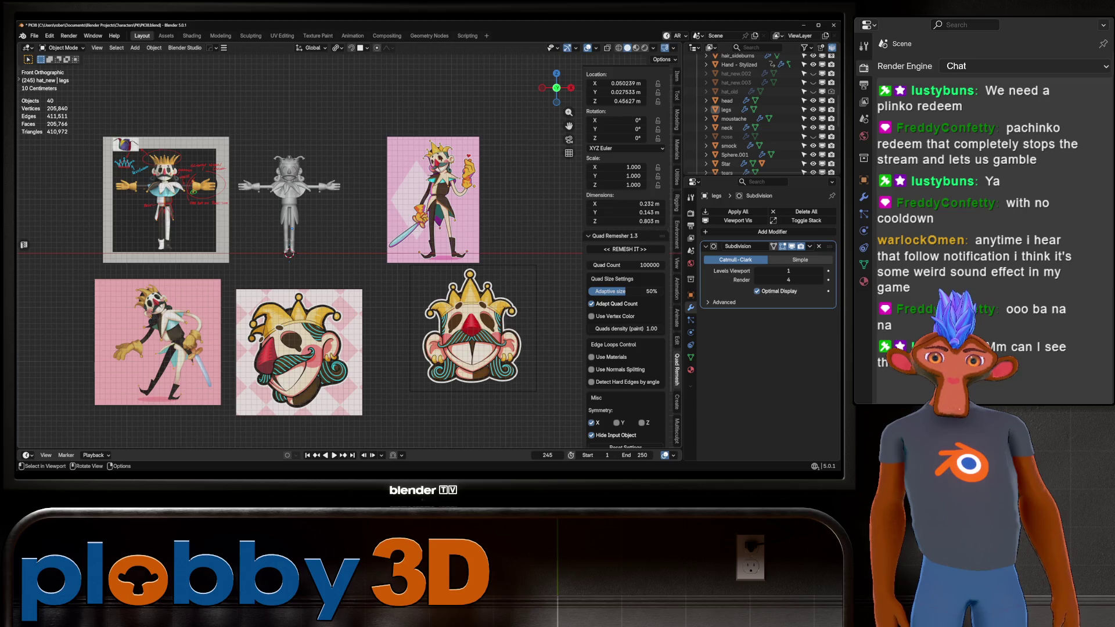
{"action": "scroll", "coordinate": [299, 249], "scroll_direction": "up", "scroll_amount": 2}
{"action": "scroll", "coordinate": [299, 250], "scroll_direction": "down", "scroll_amount": 2}
{"action": "scroll", "coordinate": [300, 249], "scroll_direction": "up", "scroll_amount": 1}
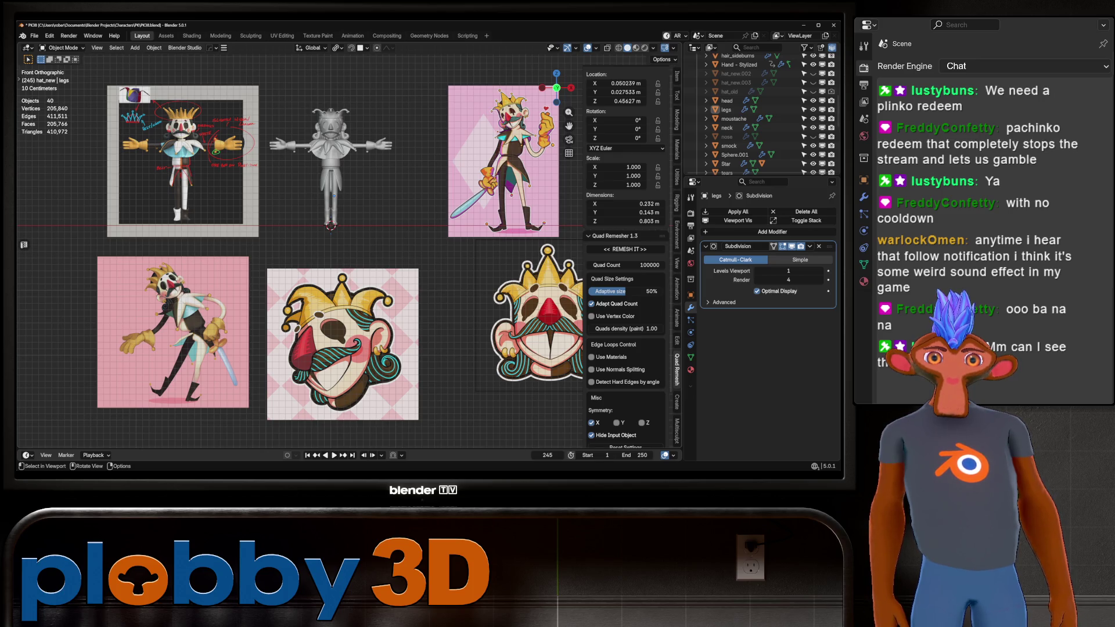
{"action": "scroll", "coordinate": [755, 117], "scroll_direction": "down", "scroll_amount": 2}
{"action": "left_click", "coordinate": [729, 110]}
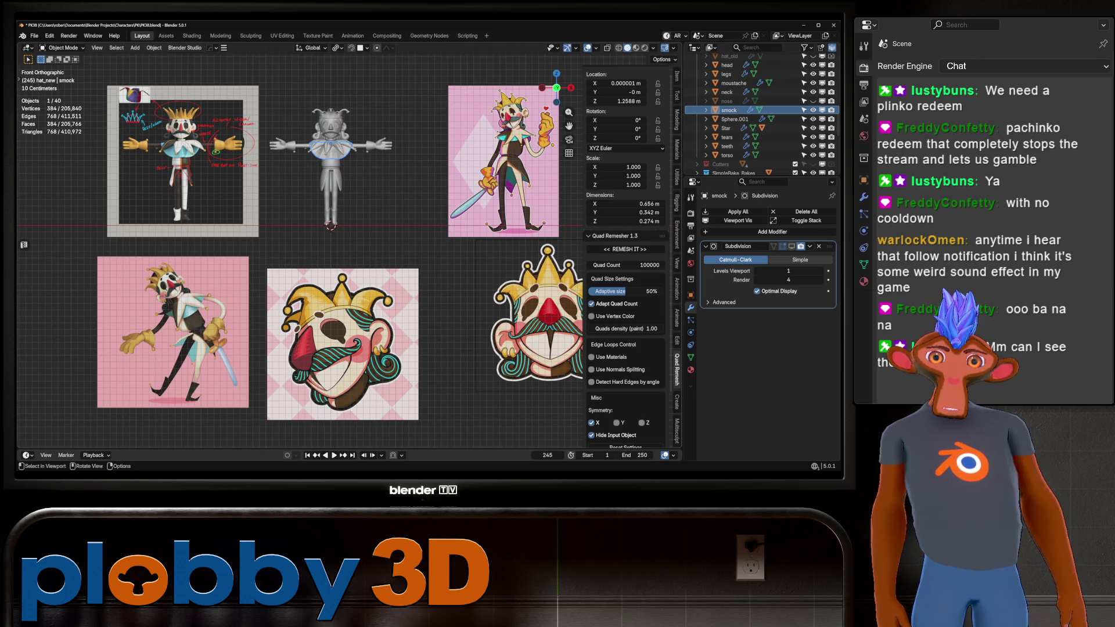
In Edit Mode, select the ring of faces along the smock's collar edge
{"action": "key", "text": "Tab"}
{"action": "scroll", "coordinate": [331, 159], "scroll_direction": "up", "scroll_amount": 4}
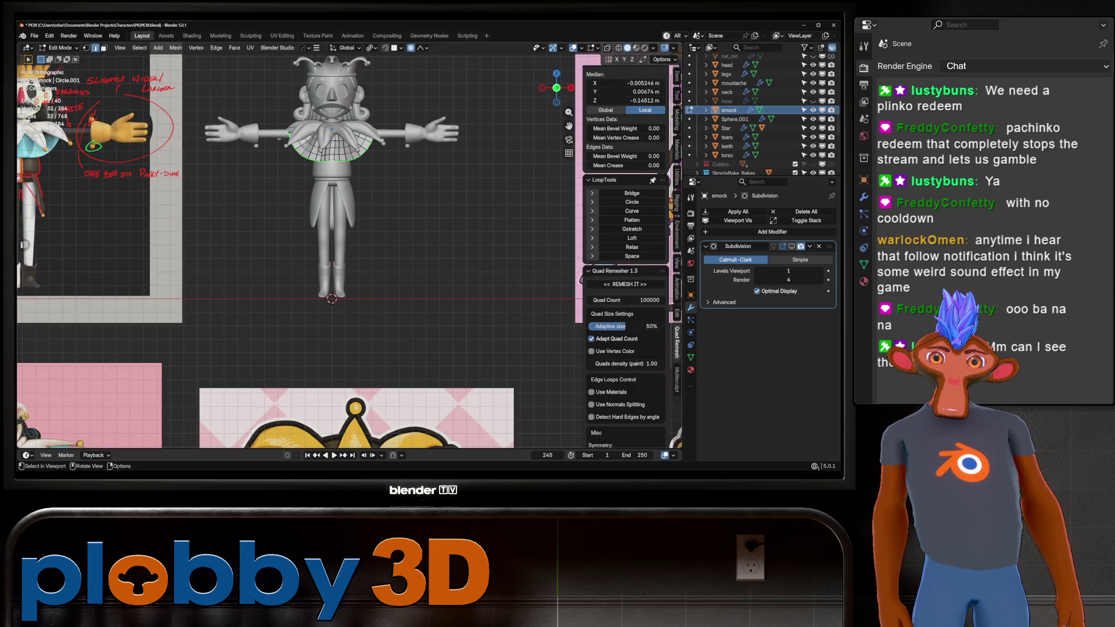
{"action": "scroll", "coordinate": [334, 154], "scroll_direction": "up", "scroll_amount": 9}
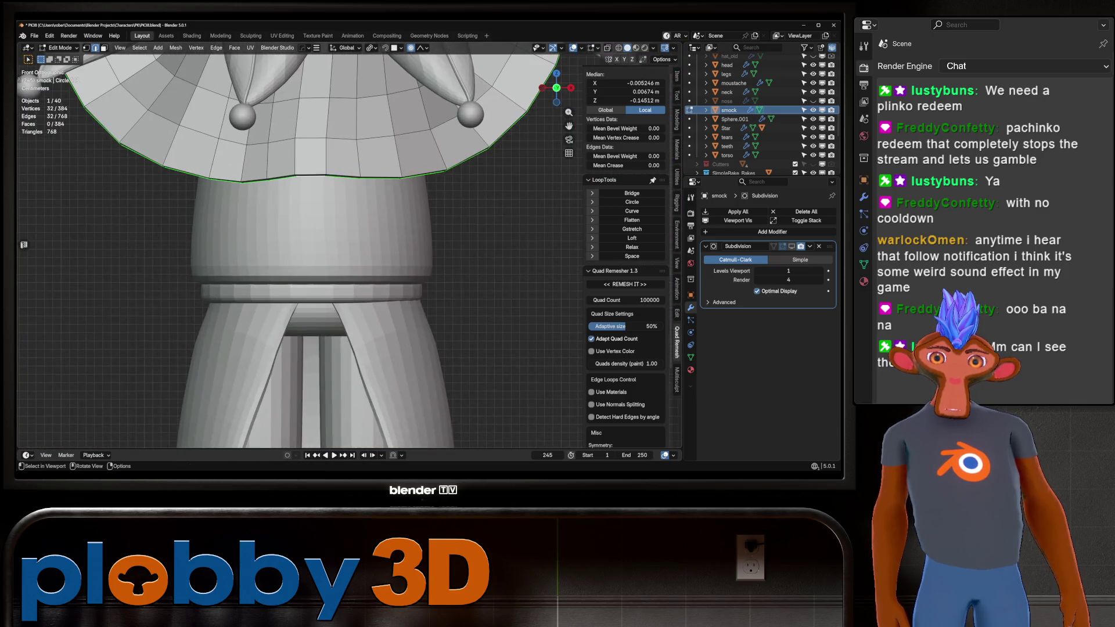
{"action": "middle_click_drag", "start_coordinate": [334, 154], "coordinate": [326, 116]}
{"action": "key", "text": "3"}
{"action": "left_click", "coordinate": [238, 85], "text": "alt"}
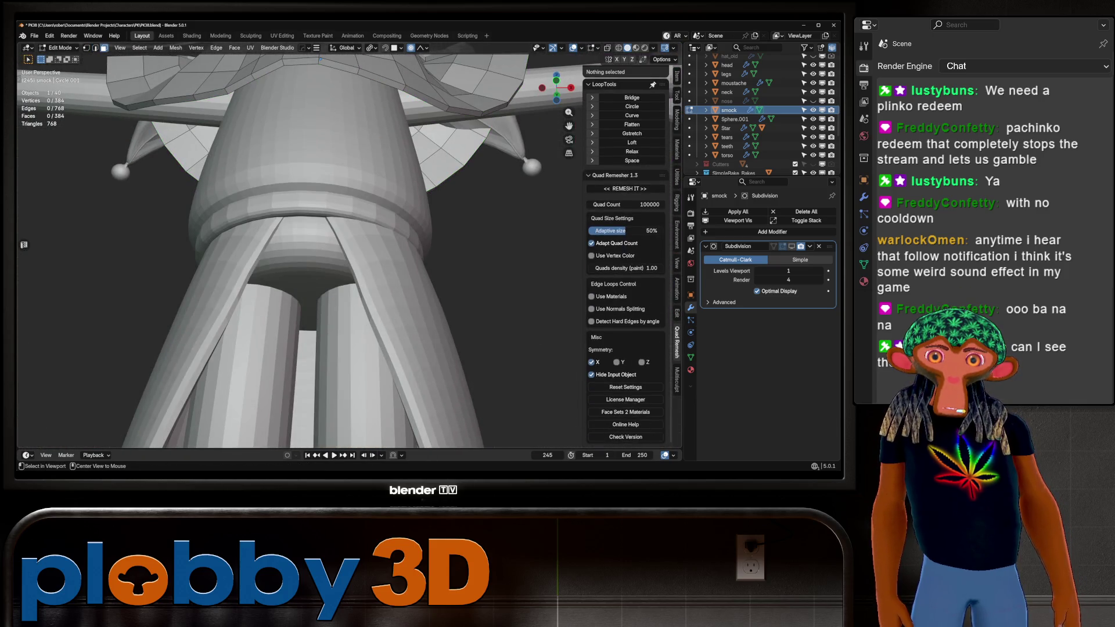
{"action": "scroll", "coordinate": [334, 154], "scroll_direction": "down", "scroll_amount": 10}
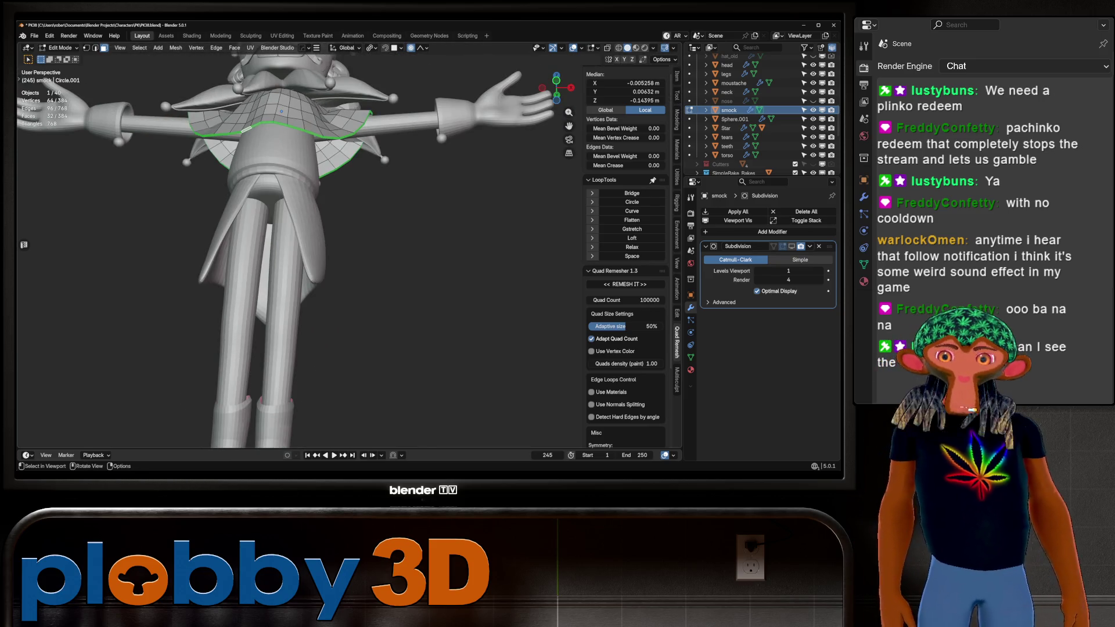
{"action": "middle_click_drag", "start_coordinate": [334, 153], "coordinate": [314, 156]}
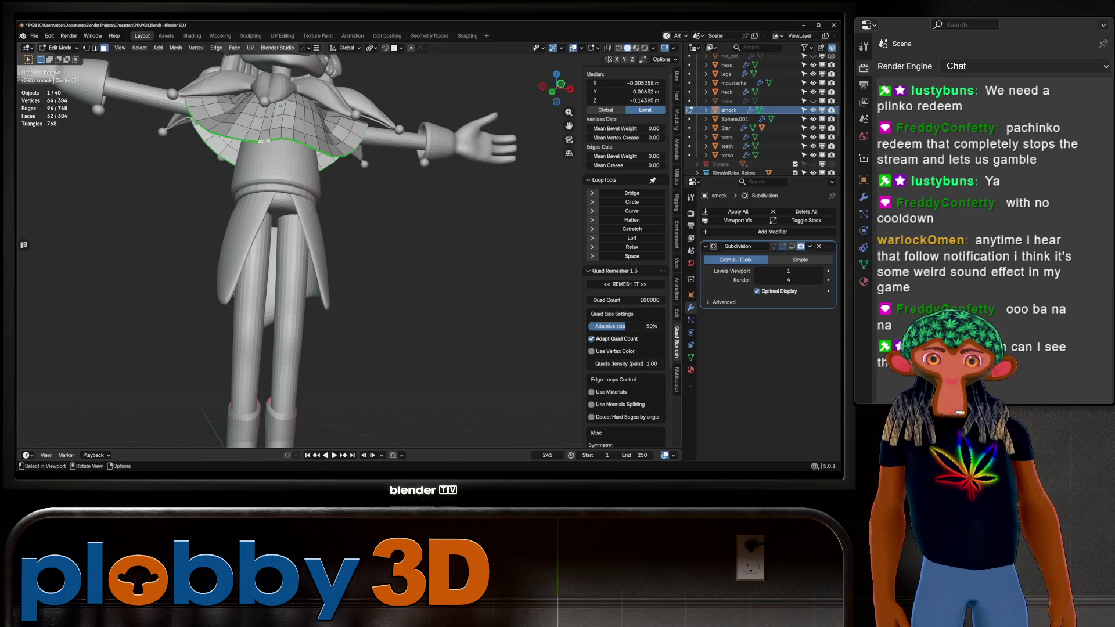
{"action": "middle_click_drag", "start_coordinate": [325, 174], "coordinate": [325, 192]}
{"action": "scroll", "coordinate": [325, 175], "scroll_direction": "up", "scroll_amount": 3}
Delete the 64 selected vertices and fill new faces along the open collar rim
{"action": "key", "text": "x"}
{"action": "left_click", "coordinate": [348, 178]}
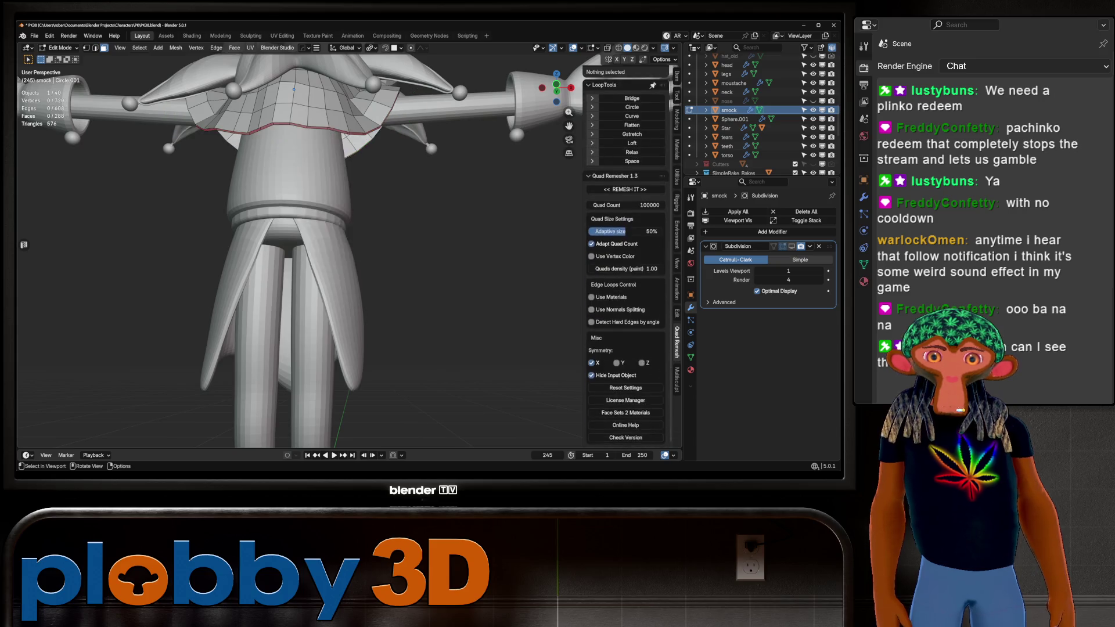
{"action": "scroll", "coordinate": [308, 135], "scroll_direction": "up", "scroll_amount": 4}
{"action": "left_click", "coordinate": [282, 110]}
{"action": "key", "text": "f"}
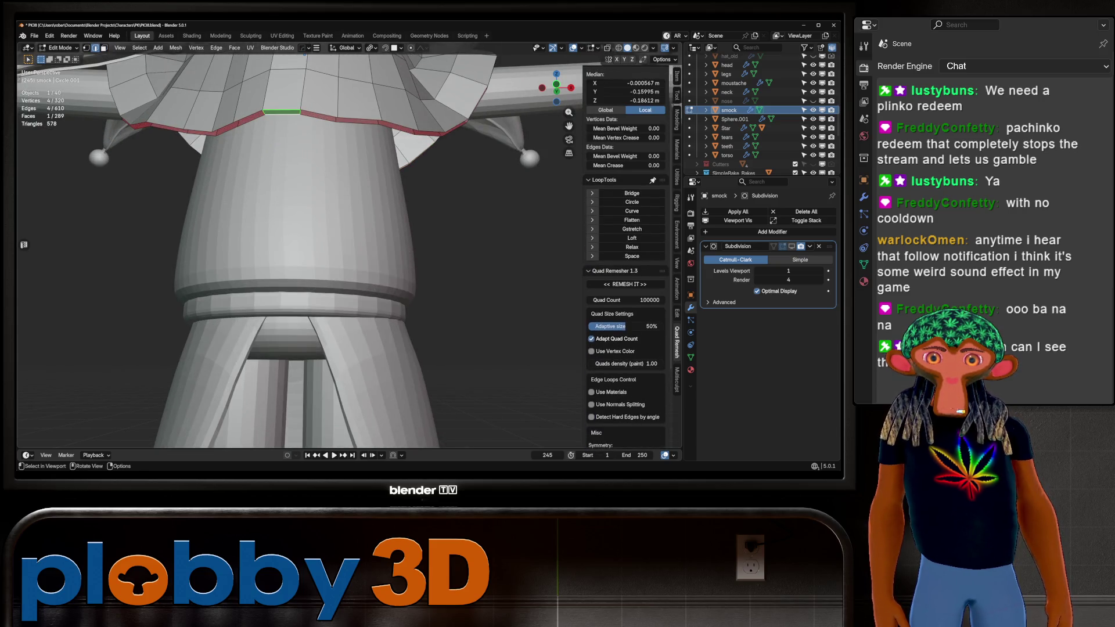
{"action": "key", "text": "f"}
{"action": "key", "text": "f"}
{"action": "key", "text": "f"}
{"action": "scroll", "coordinate": [307, 233], "scroll_direction": "down", "scroll_amount": 4}
Fill the last collar gap, return to Object Mode and select the Star collar
{"action": "key", "text": "f"}
{"action": "key", "text": "f"}
{"action": "key", "text": "f"}
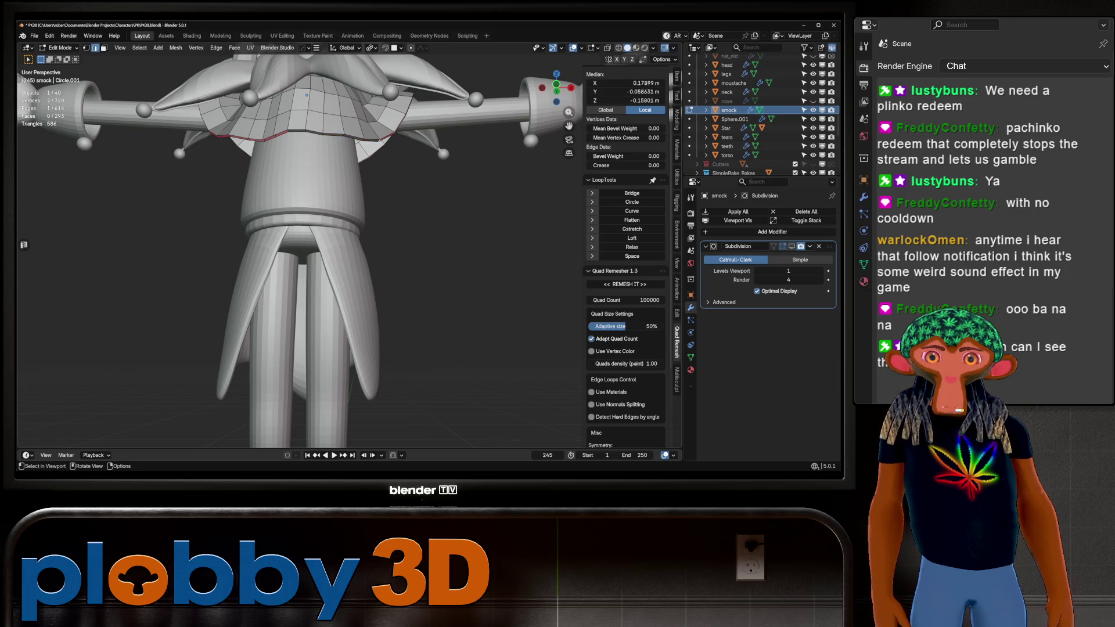
{"action": "key", "text": "Tab"}
{"action": "scroll", "coordinate": [299, 244], "scroll_direction": "down", "scroll_amount": 5}
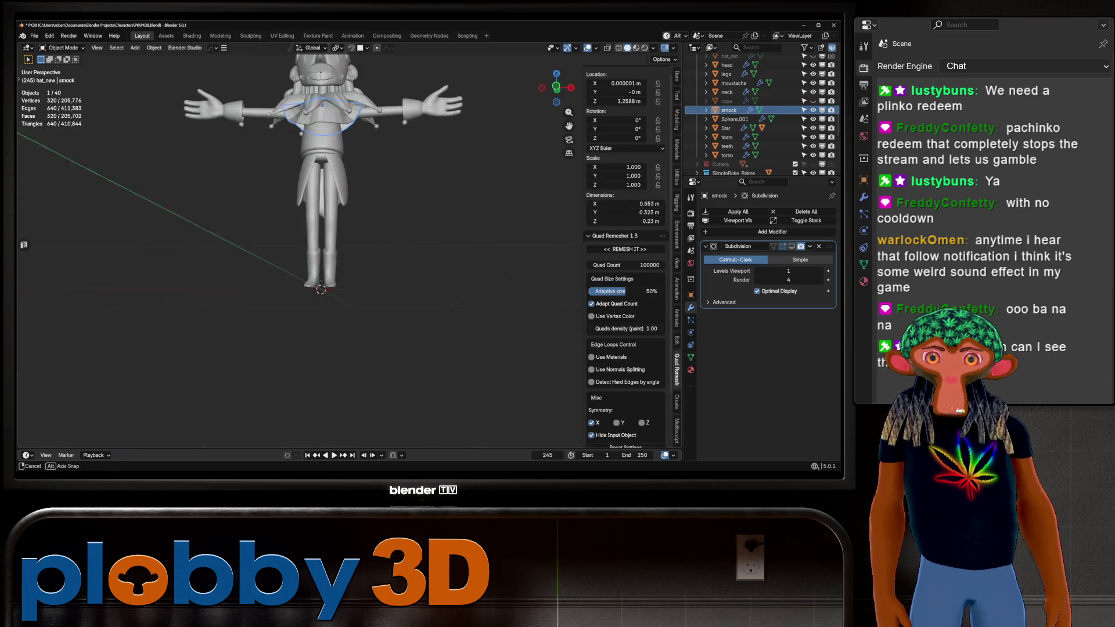
{"action": "left_click", "coordinate": [334, 116]}
Scale the Star collar down uniformly to 0.854
{"action": "scroll", "coordinate": [334, 116], "scroll_direction": "up", "scroll_amount": 4}
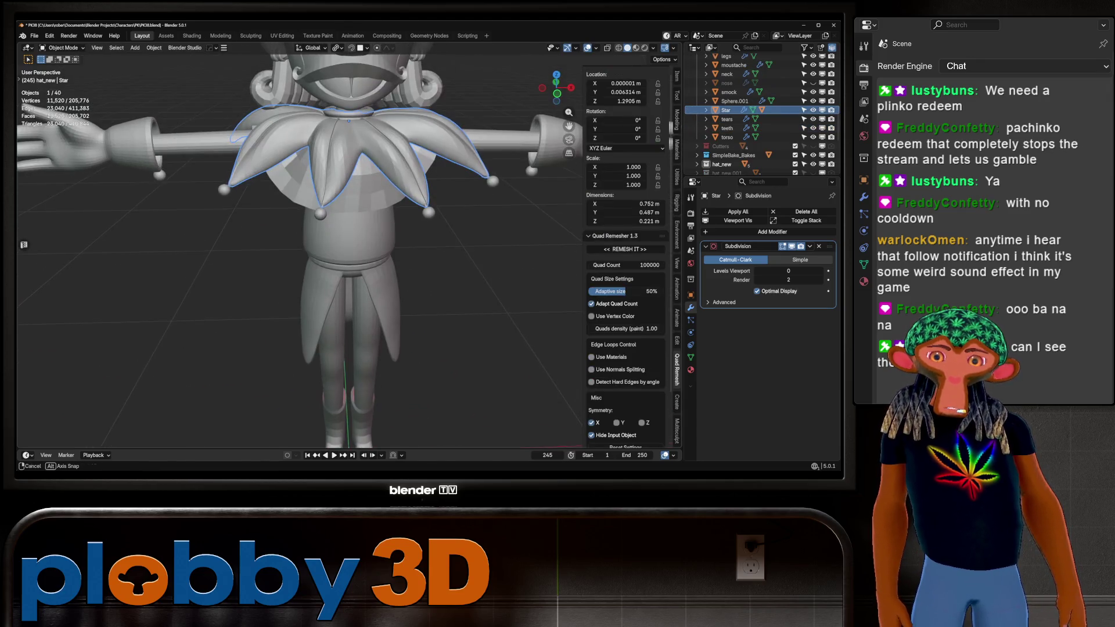
{"action": "key", "text": "s"}
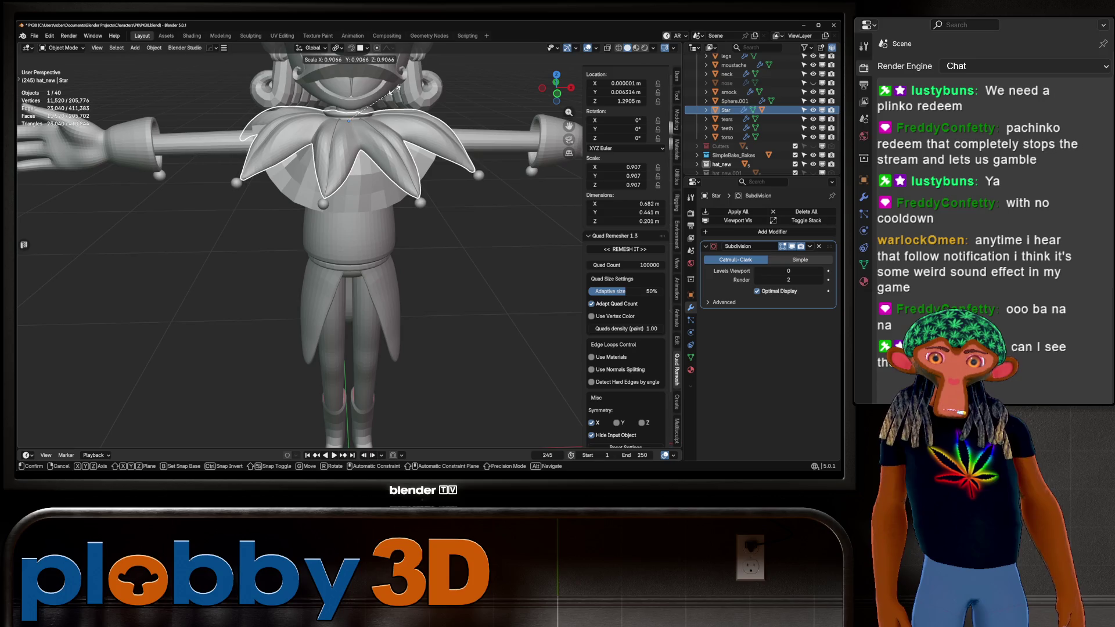
{"action": "key", "text": "Escape"}
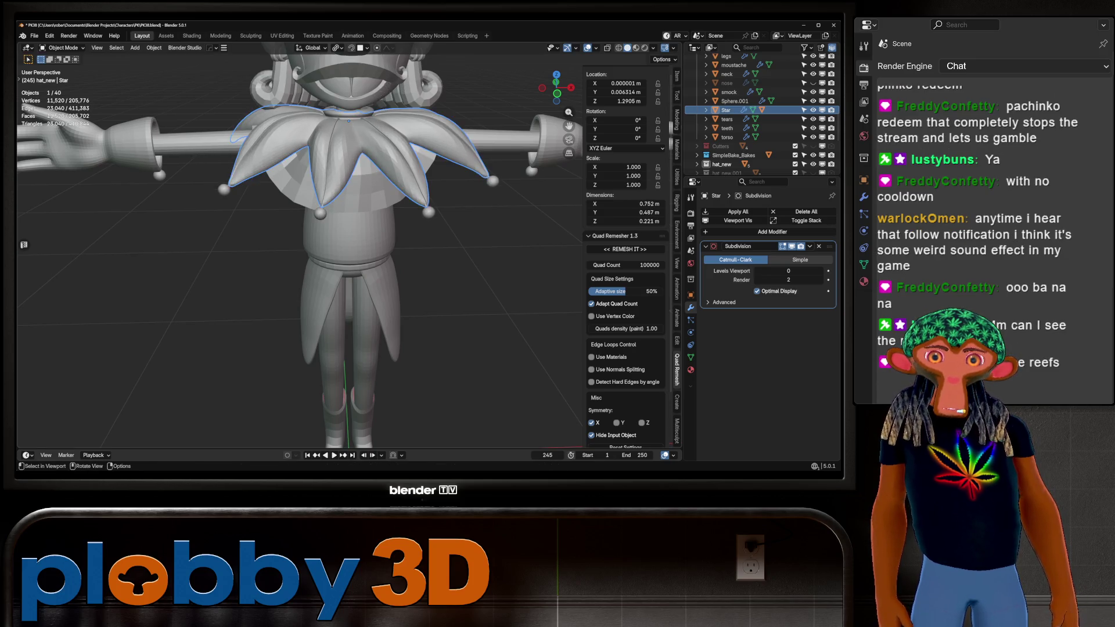
{"action": "scroll", "coordinate": [393, 82], "scroll_direction": "down", "scroll_amount": 4}
{"action": "key", "text": "s"}
{"action": "key", "text": "Return"}
{"action": "mouse_move", "coordinate": [372, 174]}
{"action": "middle_mouse_down"}
{"action": "mouse_move", "coordinate": [477, 180]}
{"action": "mouse_move", "coordinate": [406, 182]}
{"action": "middle_mouse_up"}
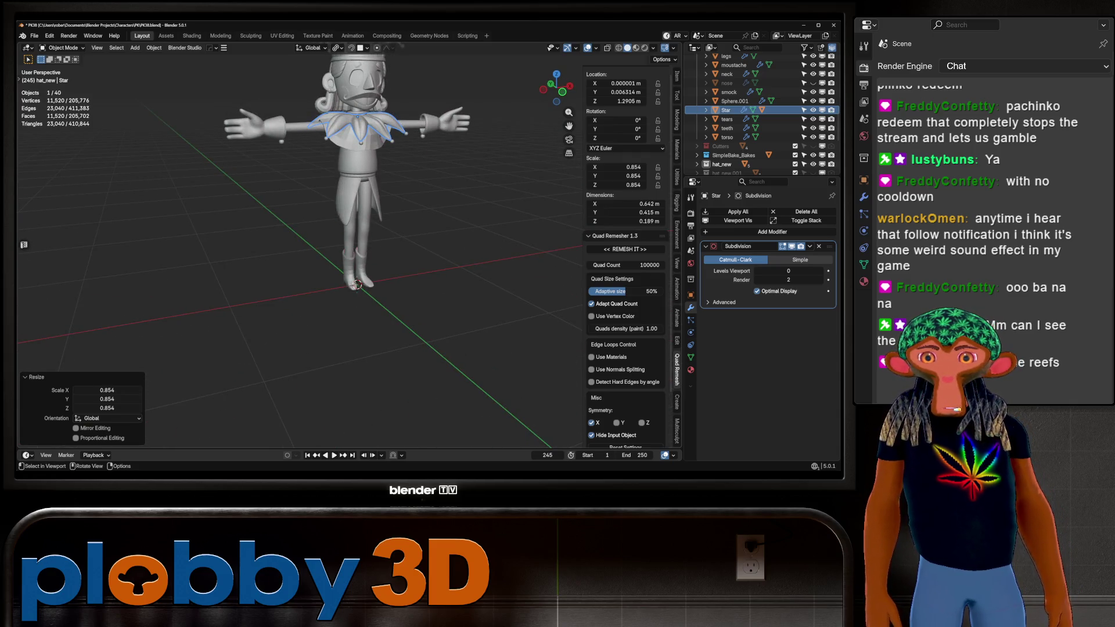
{"action": "key", "text": "KP_1"}
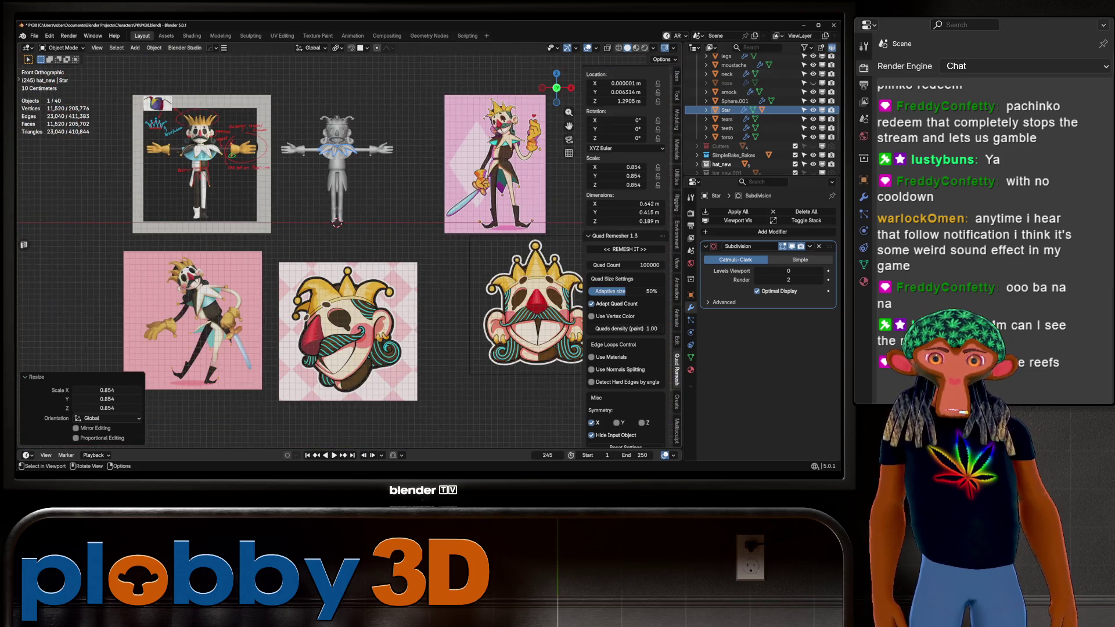
Compare the jester with the reference images, then raise the collar piece about 0.0099 m along Z
{"action": "middle_click_drag", "start_coordinate": [314, 267], "coordinate": [289, 281], "text": "shift"}
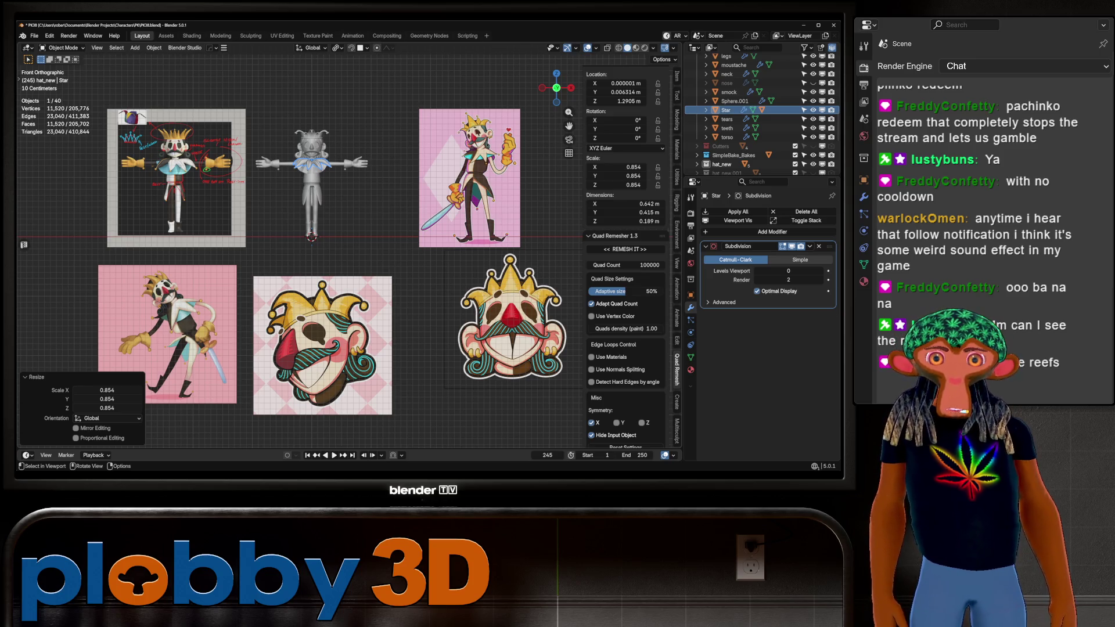
{"action": "scroll", "coordinate": [404, 150], "scroll_direction": "up", "scroll_amount": 4}
{"action": "scroll", "coordinate": [404, 151], "scroll_direction": "down", "scroll_amount": 1}
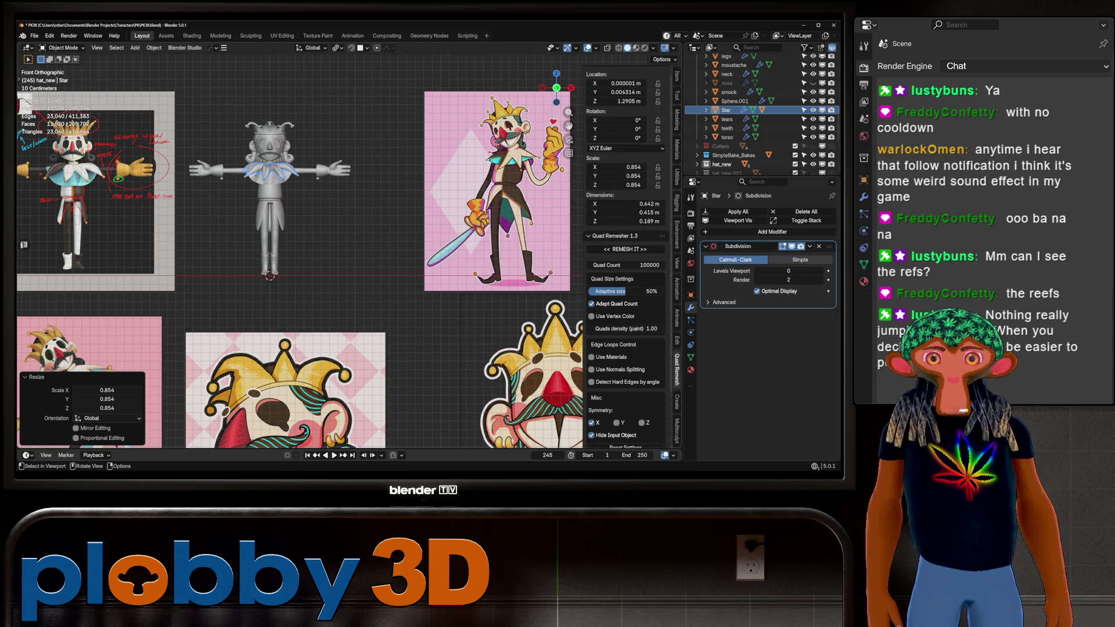
{"action": "left_click", "coordinate": [270, 170]}
{"action": "key", "text": "KP_Decimal"}
{"action": "mouse_move", "coordinate": [270, 169]}
{"action": "middle_mouse_down"}
{"action": "mouse_move", "coordinate": [337, 137]}
{"action": "mouse_move", "coordinate": [351, 115]}
{"action": "mouse_move", "coordinate": [291, 160]}
{"action": "mouse_move", "coordinate": [301, 169]}
{"action": "middle_mouse_up"}
{"action": "key", "text": "g"}
{"action": "key", "text": "z"}
{"action": "key", "text": "Return"}
Set the smock's Subdivision Surface level to 2
{"action": "left_click", "coordinate": [294, 162]}
{"action": "key", "text": "ctrl+1"}
{"action": "key", "text": "ctrl+2"}
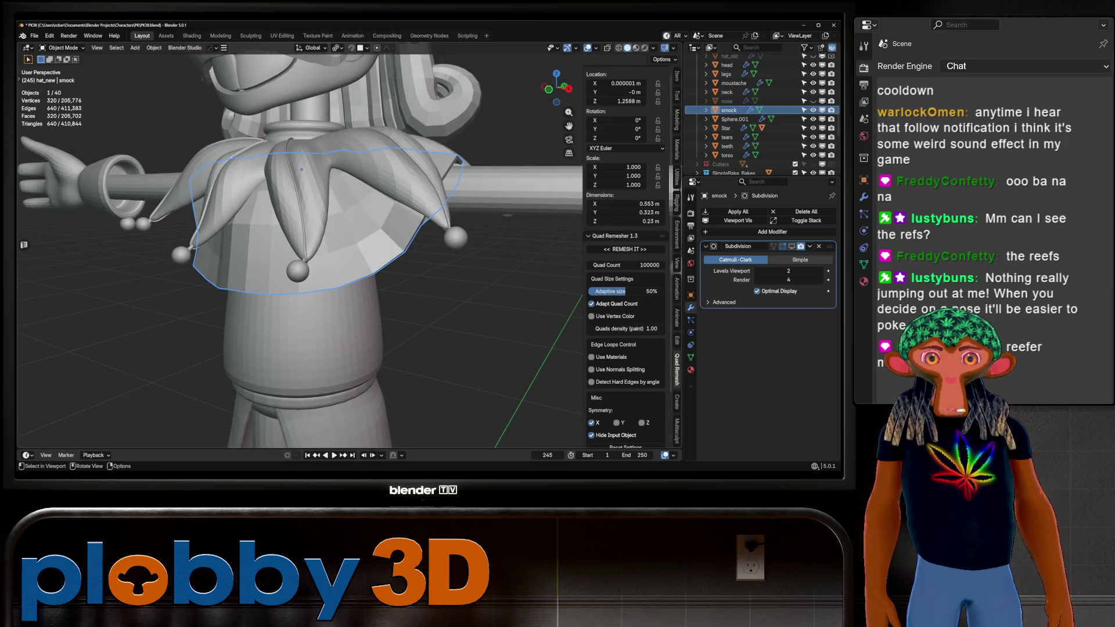
{"action": "key", "text": "shift"}
Orbit and zoom around the figure to inspect the smoother smock from low, front and three-quarter angles
{"action": "mouse_move", "coordinate": [302, 169]}
{"action": "middle_mouse_down"}
{"action": "mouse_move", "coordinate": [299, 180]}
{"action": "mouse_move", "coordinate": [299, 146]}
{"action": "mouse_move", "coordinate": [348, 145]}
{"action": "middle_mouse_up"}
{"action": "scroll", "coordinate": [299, 169], "scroll_direction": "down", "scroll_amount": 8}
{"action": "scroll", "coordinate": [299, 146], "scroll_direction": "up", "scroll_amount": 3}
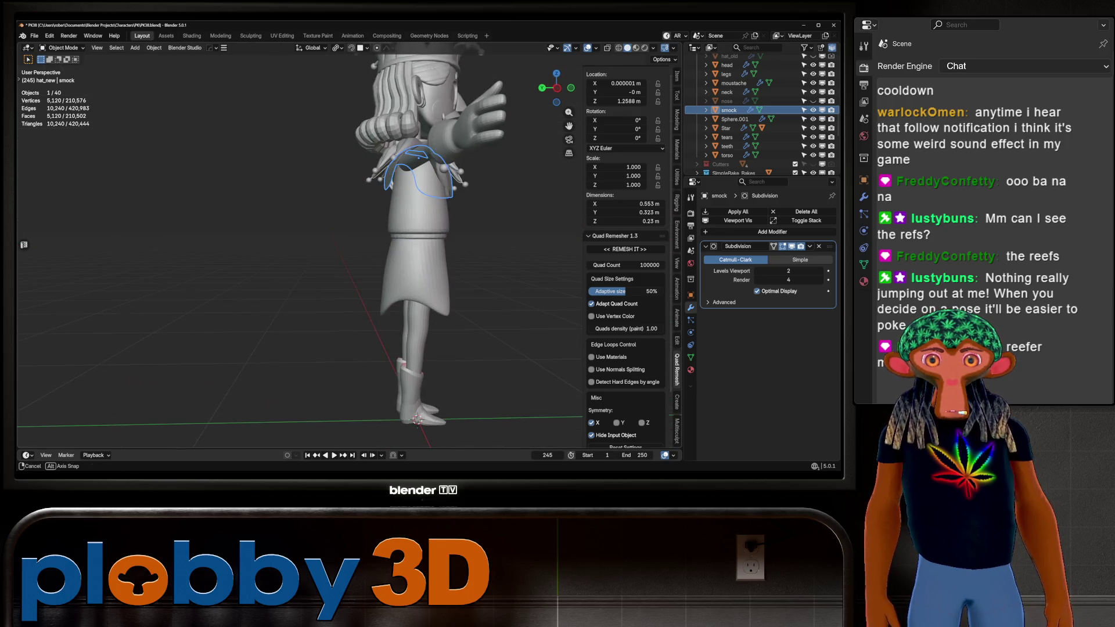
{"action": "scroll", "coordinate": [348, 145], "scroll_direction": "up", "scroll_amount": 5}
{"action": "scroll", "coordinate": [349, 232], "scroll_direction": "down", "scroll_amount": 5}
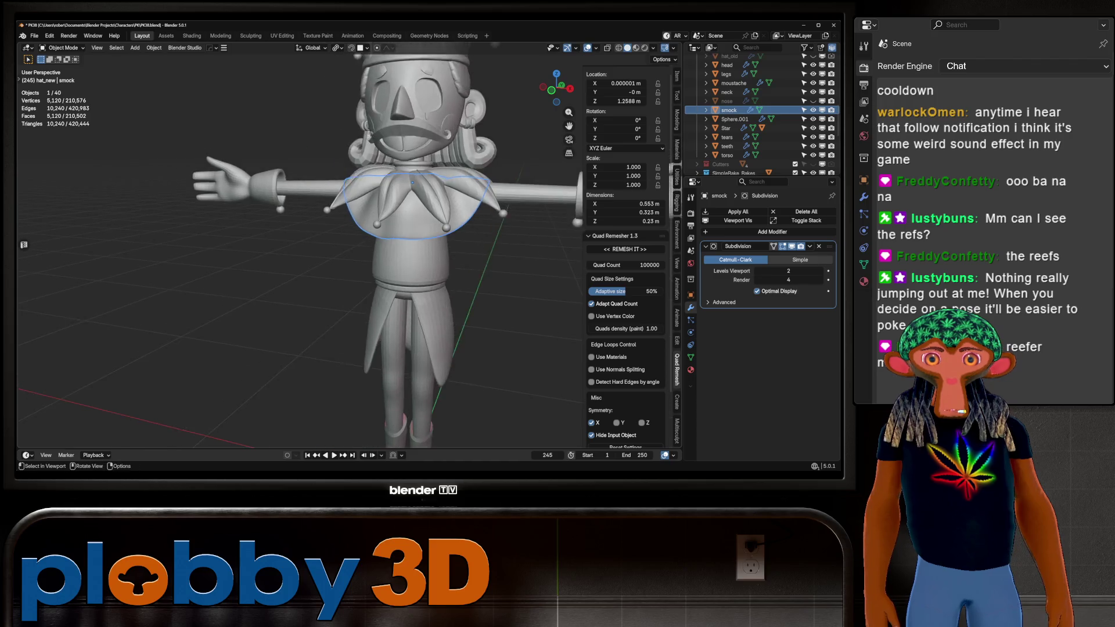
{"action": "scroll", "coordinate": [348, 232], "scroll_direction": "down", "scroll_amount": 3}
{"action": "scroll", "coordinate": [348, 232], "scroll_direction": "up", "scroll_amount": 4}
{"action": "middle_click_drag", "start_coordinate": [349, 232], "coordinate": [354, 230]}
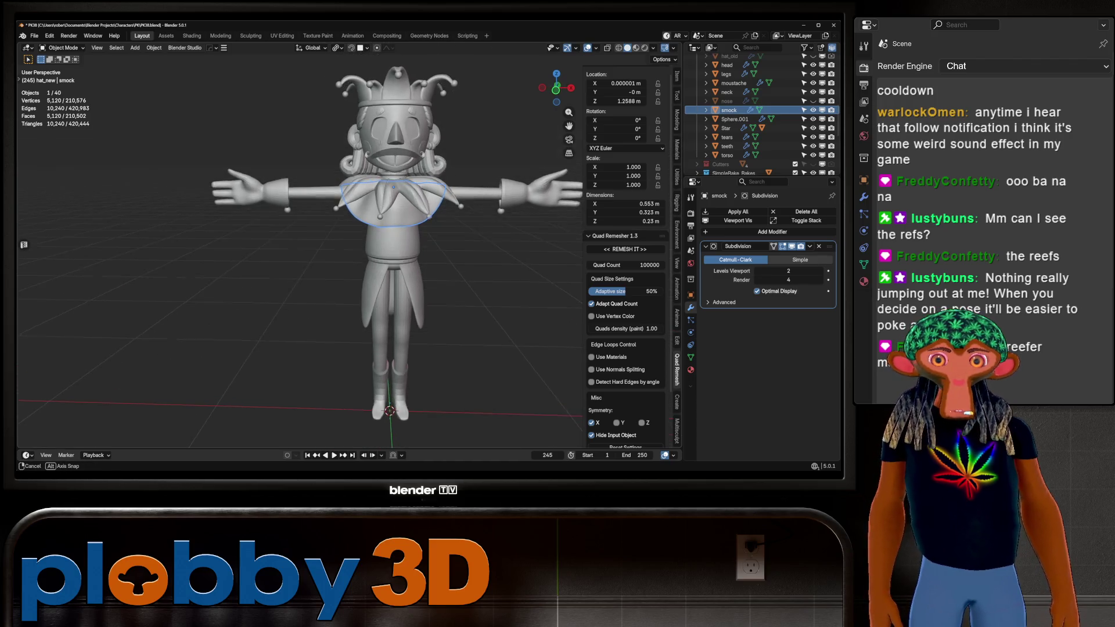
{"action": "scroll", "coordinate": [354, 229], "scroll_direction": "down", "scroll_amount": 3}
{"action": "scroll", "coordinate": [360, 232], "scroll_direction": "up", "scroll_amount": 2}
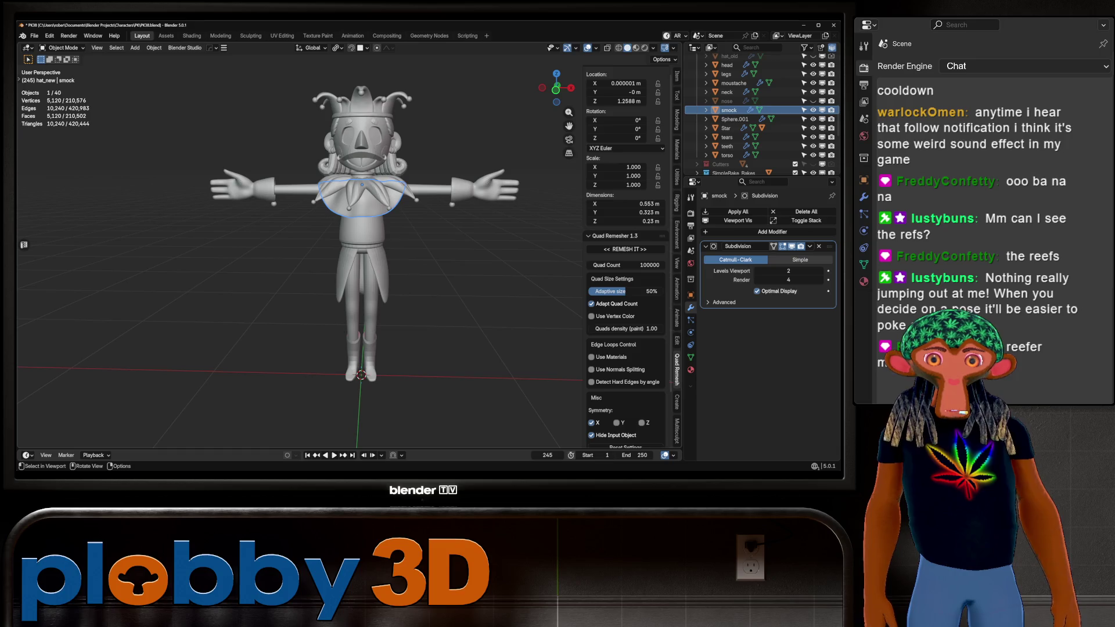
{"action": "scroll", "coordinate": [360, 233], "scroll_direction": "up", "scroll_amount": 2}
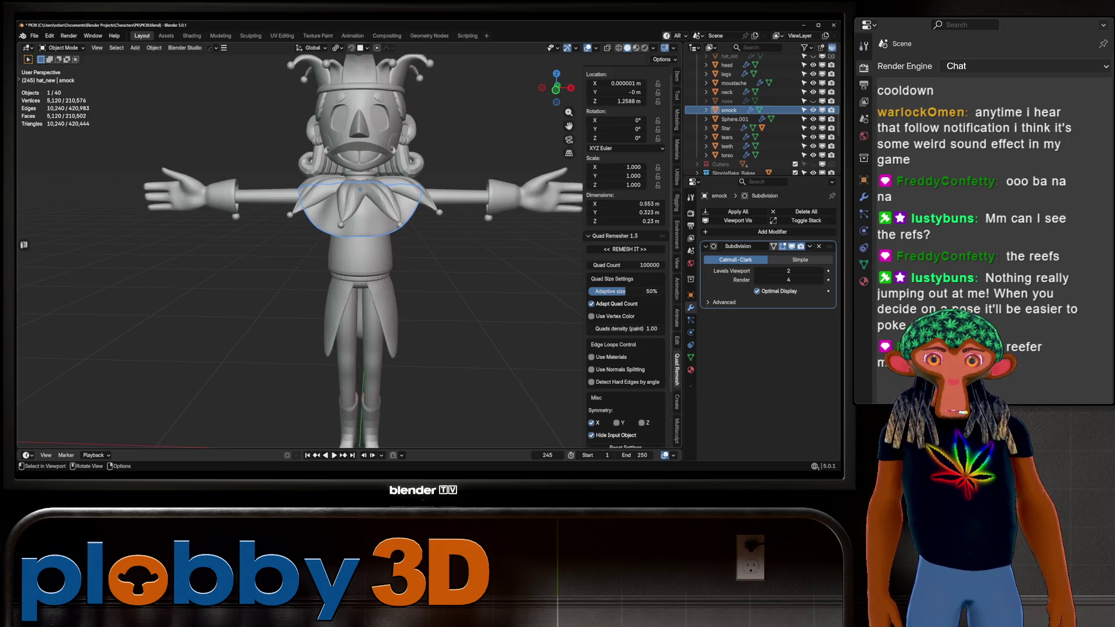
{"action": "mouse_move", "coordinate": [360, 232]}
{"action": "middle_mouse_down"}
{"action": "mouse_move", "coordinate": [406, 232]}
{"action": "mouse_move", "coordinate": [117, 232]}
{"action": "middle_mouse_up"}
Select the Star collar and nudge it vertically along Z
{"action": "left_click", "coordinate": [406, 197]}
{"action": "key", "text": "g"}
{"action": "key", "text": "z"}
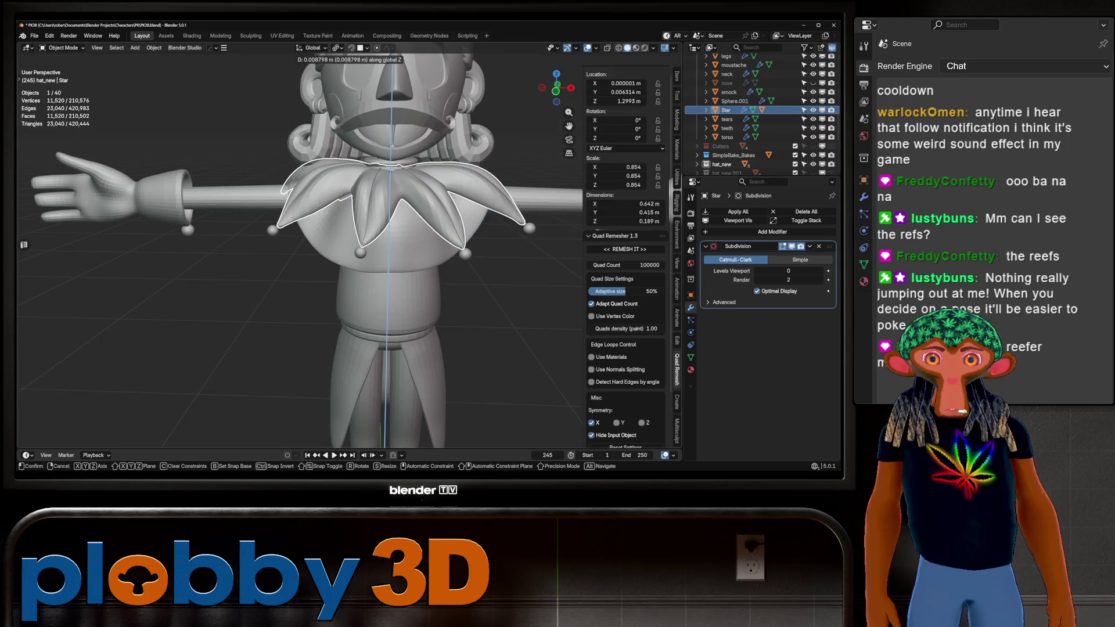
{"action": "left_click", "coordinate": [407, 198]}
{"action": "mouse_move", "coordinate": [407, 198]}
{"action": "middle_mouse_down"}
{"action": "mouse_move", "coordinate": [372, 198]}
{"action": "mouse_move", "coordinate": [360, 215]}
{"action": "mouse_move", "coordinate": [360, 203]}
{"action": "mouse_move", "coordinate": [88, 204]}
{"action": "middle_mouse_up"}
Shift the Star collar 0.021547 m along global Y
{"action": "key", "text": "g"}
{"action": "key", "text": "z"}
{"action": "key", "text": "g"}
{"action": "key", "text": "y"}
{"action": "key", "text": "Escape"}
{"action": "key", "text": "g"}
{"action": "key", "text": "y"}
{"action": "key", "text": "Return"}
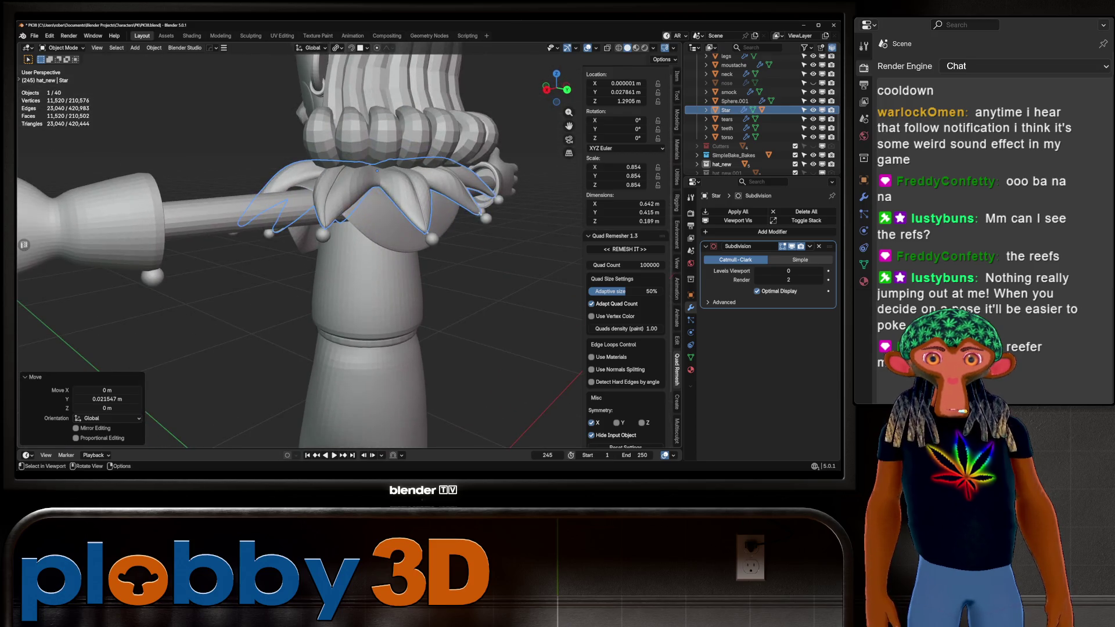
Select the smock and turn off its Subdivision modifier's viewport display
{"action": "left_click", "coordinate": [349, 221]}
{"action": "middle_click_drag", "start_coordinate": [349, 221], "coordinate": [267, 233]}
{"action": "left_click", "coordinate": [792, 246]}
Orbit and zoom to a three-quarter view of the jester
{"action": "scroll", "coordinate": [395, 232], "scroll_direction": "down", "scroll_amount": 5}
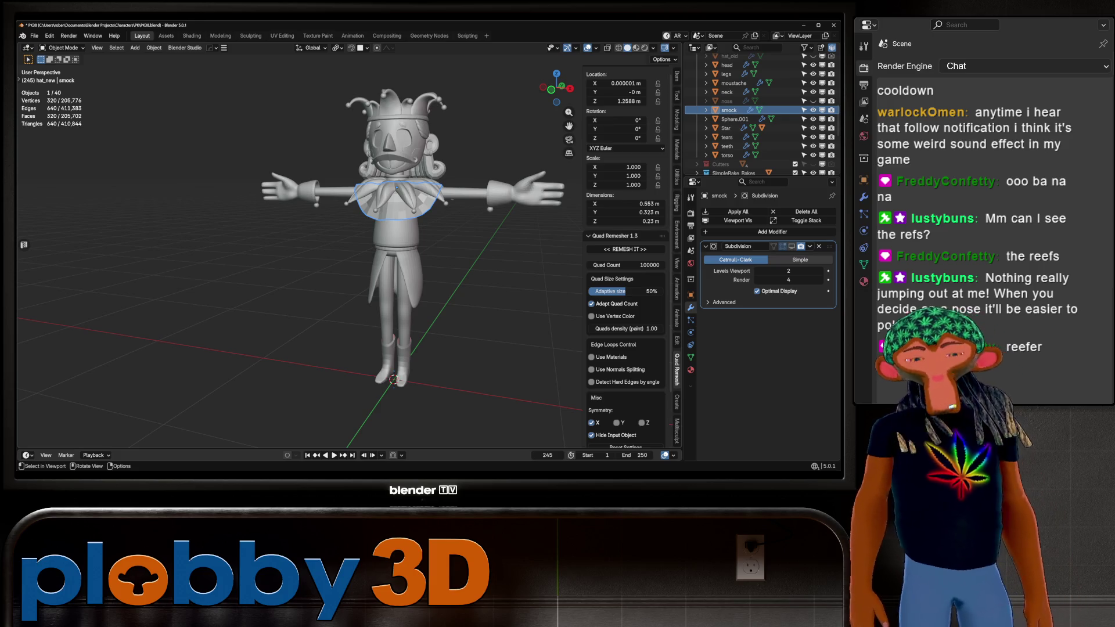
{"action": "scroll", "coordinate": [395, 232], "scroll_direction": "up", "scroll_amount": 4}
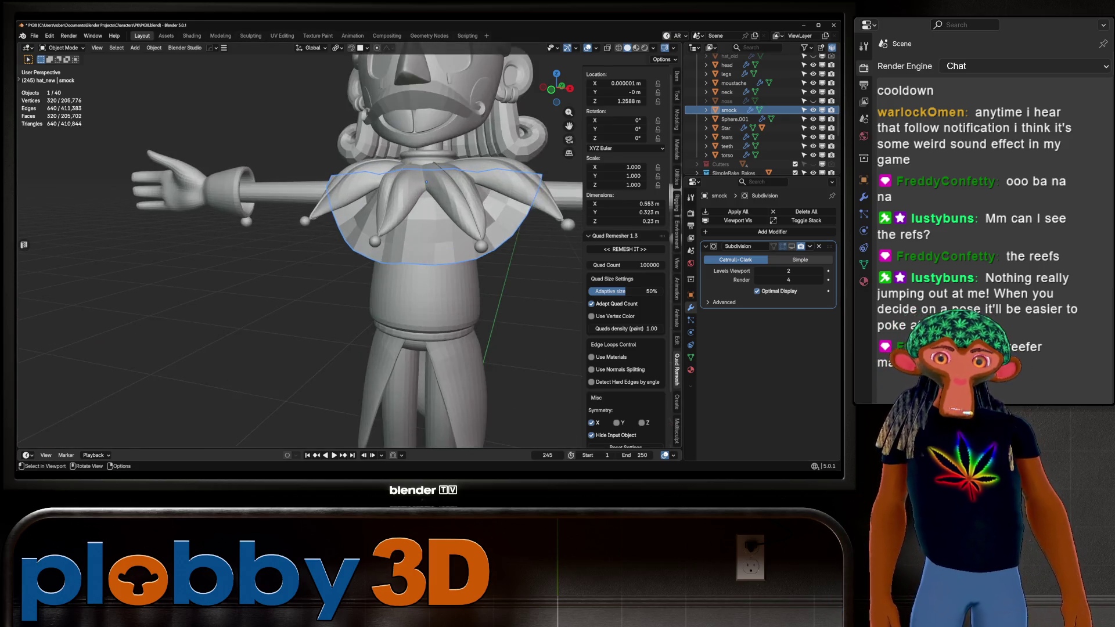
{"action": "mouse_move", "coordinate": [395, 233]}
{"action": "middle_mouse_down"}
{"action": "mouse_move", "coordinate": [348, 233]}
{"action": "mouse_move", "coordinate": [395, 235]}
{"action": "mouse_move", "coordinate": [360, 235]}
{"action": "middle_mouse_up"}
{"action": "scroll", "coordinate": [349, 232], "scroll_direction": "down", "scroll_amount": 4}
{"action": "scroll", "coordinate": [395, 236], "scroll_direction": "up", "scroll_amount": 5}
{"action": "scroll", "coordinate": [395, 236], "scroll_direction": "down", "scroll_amount": 5}
{"action": "scroll", "coordinate": [401, 290], "scroll_direction": "up", "scroll_amount": 4}
{"action": "scroll", "coordinate": [401, 290], "scroll_direction": "up", "scroll_amount": 2}
Select the boots and inspect them and the legs from several angles, then select the buttflap
{"action": "left_click", "coordinate": [401, 279]}
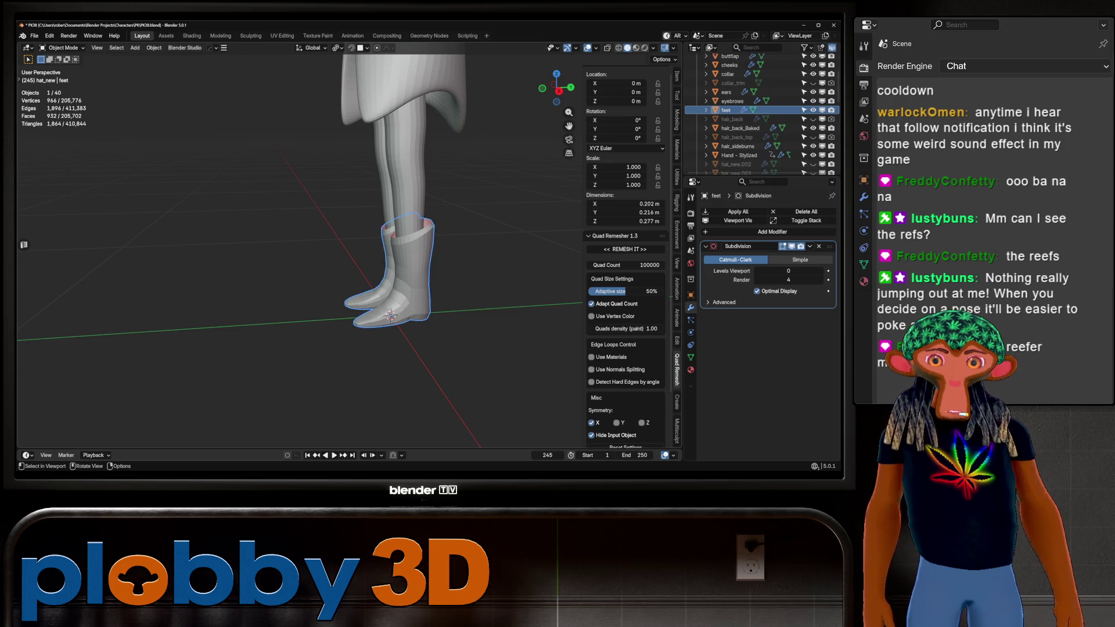
{"action": "mouse_move", "coordinate": [400, 279]}
{"action": "middle_mouse_down"}
{"action": "mouse_move", "coordinate": [418, 279]}
{"action": "mouse_move", "coordinate": [418, 226]}
{"action": "mouse_move", "coordinate": [418, 256]}
{"action": "middle_mouse_up"}
{"action": "scroll", "coordinate": [419, 279], "scroll_direction": "down", "scroll_amount": 2}
{"action": "scroll", "coordinate": [419, 255], "scroll_direction": "down", "scroll_amount": 2}
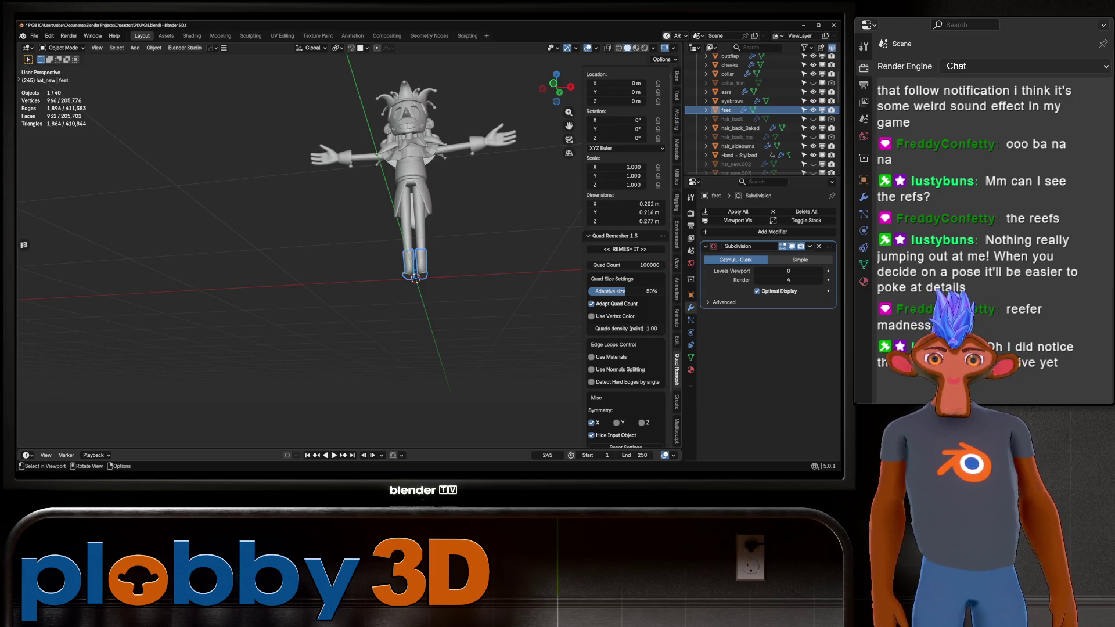
{"action": "scroll", "coordinate": [407, 262], "scroll_direction": "up", "scroll_amount": 5}
{"action": "middle_click_drag", "start_coordinate": [406, 261], "coordinate": [279, 269]}
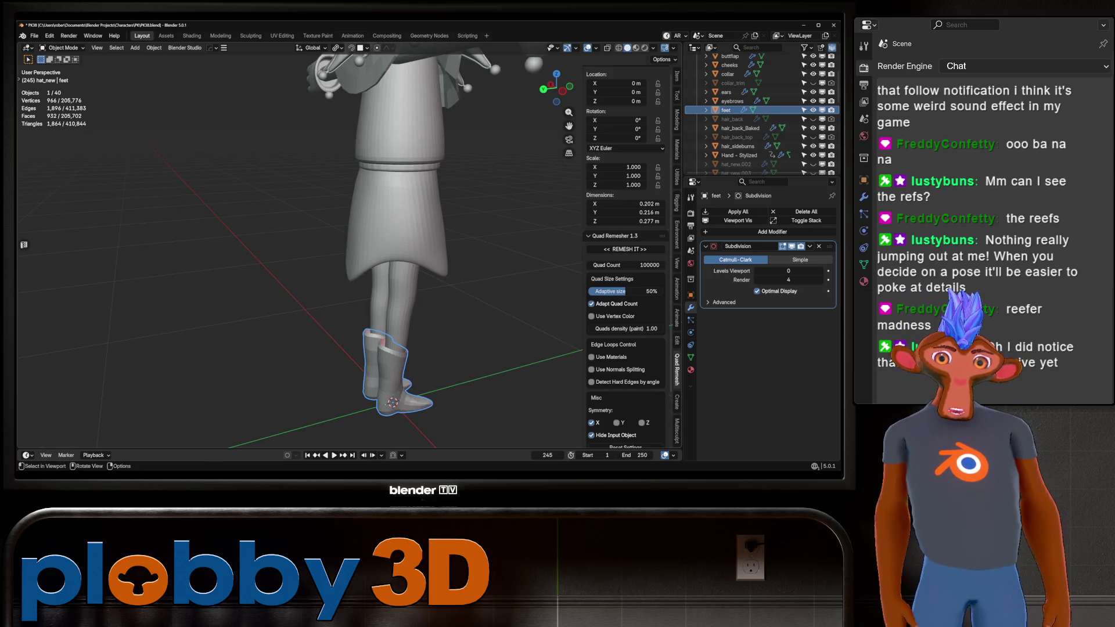
{"action": "left_click", "coordinate": [401, 244]}
{"action": "key", "text": "ctrl+Tab"}
Sculpt the buttflap's back into a rounder bulge with the Inflate brush at 374 px
{"action": "left_click", "coordinate": [419, 395]}
{"action": "middle_click_drag", "start_coordinate": [374, 249], "coordinate": [443, 194]}
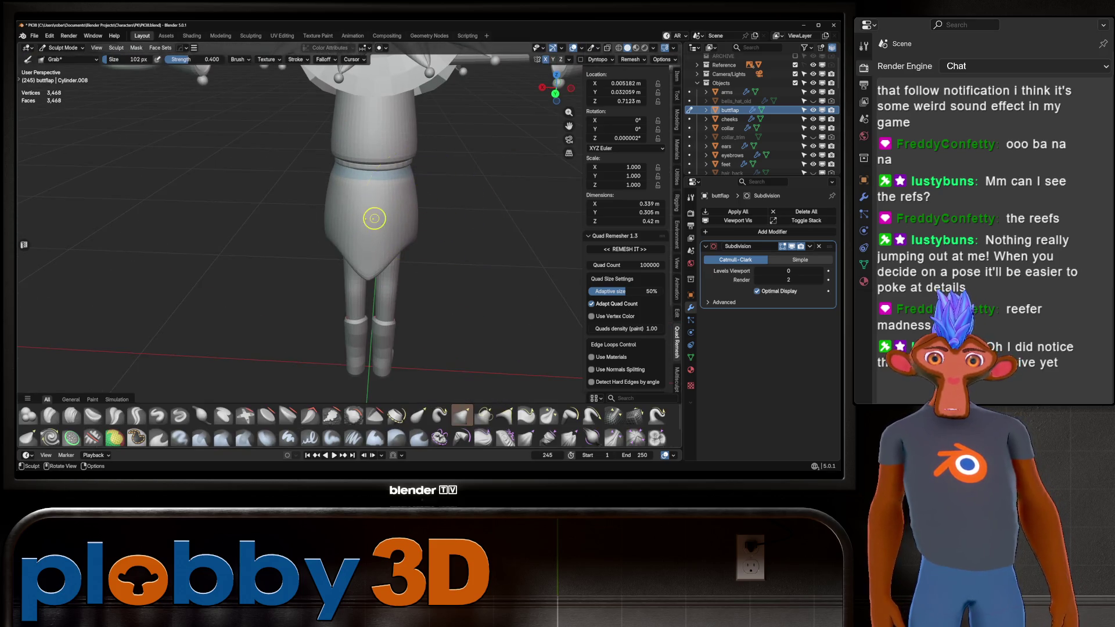
{"action": "key", "text": "i"}
{"action": "middle_click_drag", "start_coordinate": [375, 218], "coordinate": [403, 225]}
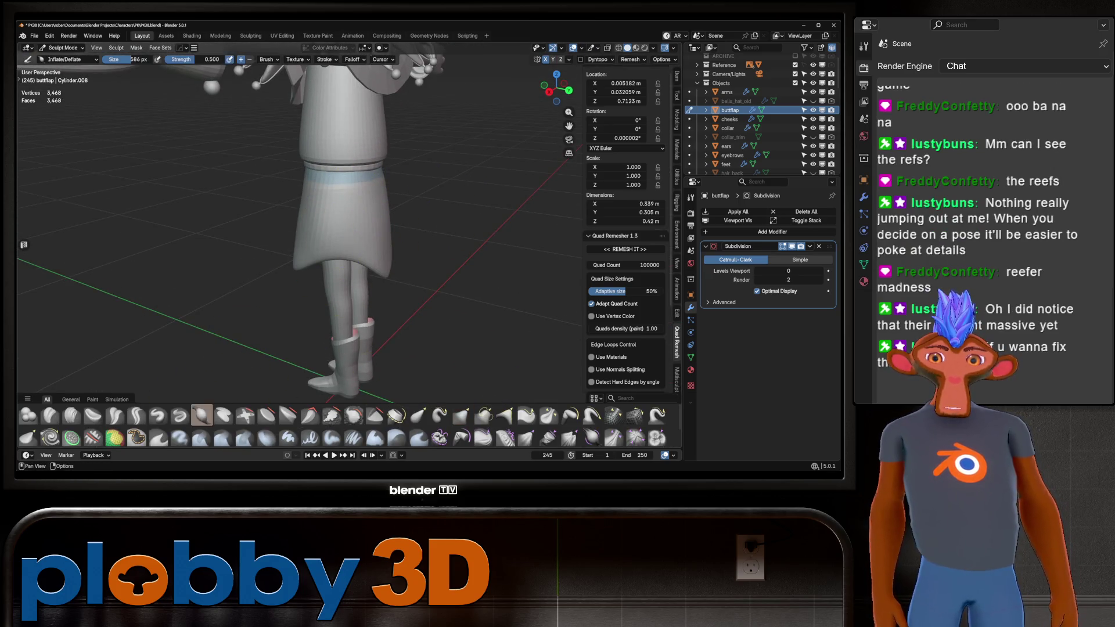
{"action": "key", "text": "f"}
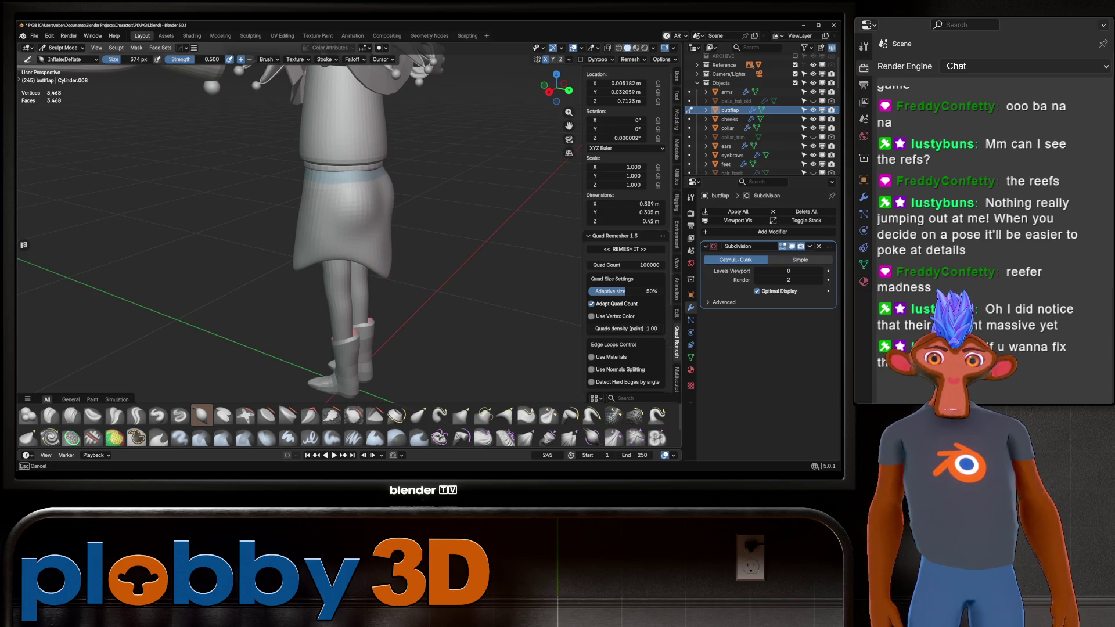
{"action": "left_click_drag", "start_coordinate": [390, 195], "coordinate": [388, 203]}
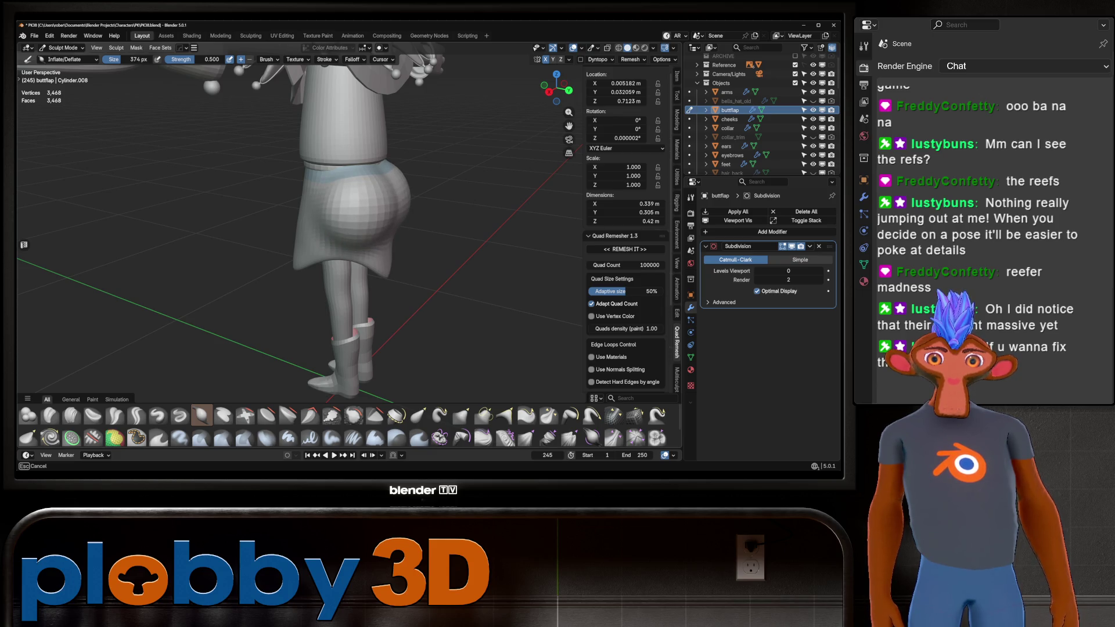
{"action": "scroll", "coordinate": [447, 187], "scroll_direction": "down", "scroll_amount": 5}
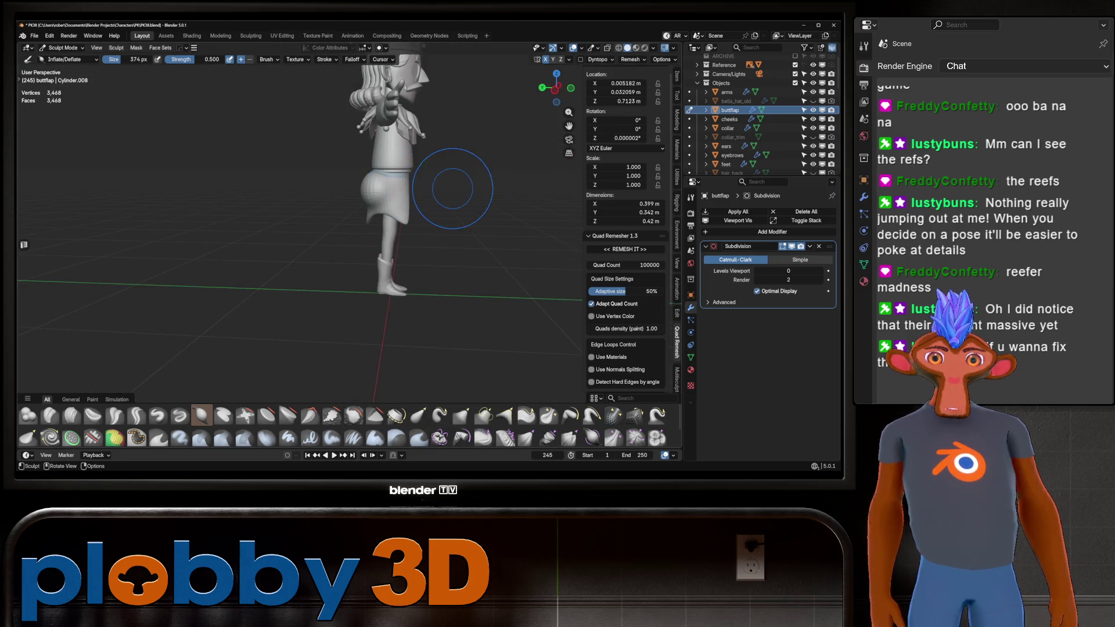
{"action": "mouse_move", "coordinate": [448, 186]}
{"action": "middle_mouse_down"}
{"action": "mouse_move", "coordinate": [507, 271]}
{"action": "mouse_move", "coordinate": [506, 229]}
{"action": "mouse_move", "coordinate": [453, 230]}
{"action": "mouse_move", "coordinate": [500, 230]}
{"action": "mouse_move", "coordinate": [459, 230]}
{"action": "mouse_move", "coordinate": [515, 250]}
{"action": "mouse_move", "coordinate": [443, 242]}
{"action": "mouse_move", "coordinate": [347, 188]}
{"action": "middle_mouse_up"}
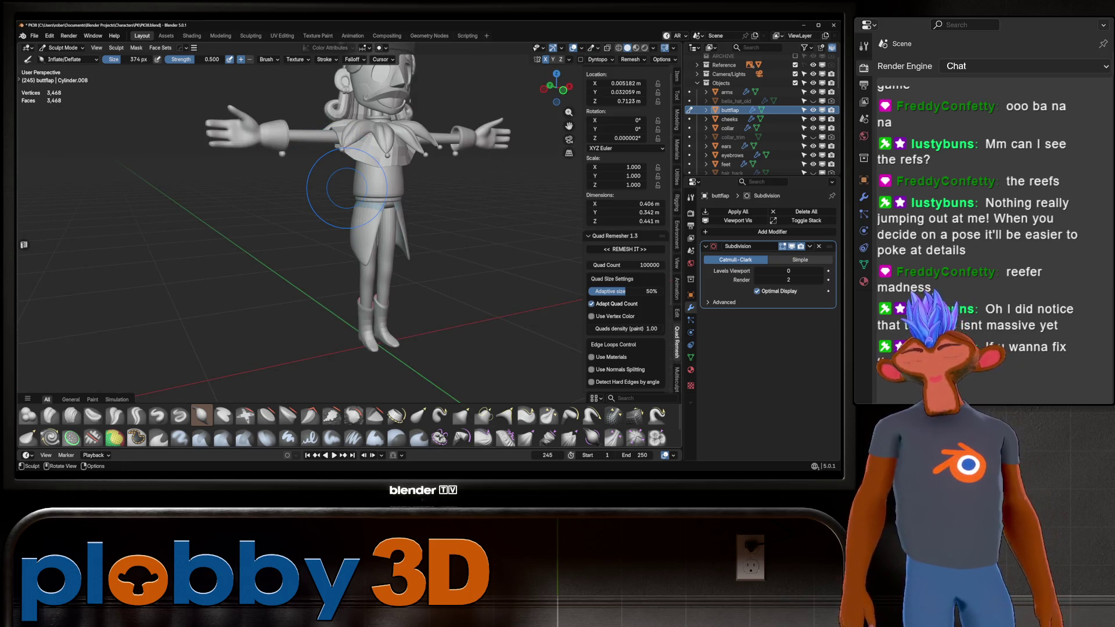
Switch back to Object Mode, select the torso and zoom out to see the whole jester
{"action": "middle_click_drag", "start_coordinate": [391, 223], "coordinate": [390, 189]}
{"action": "key", "text": "ctrl+Tab"}
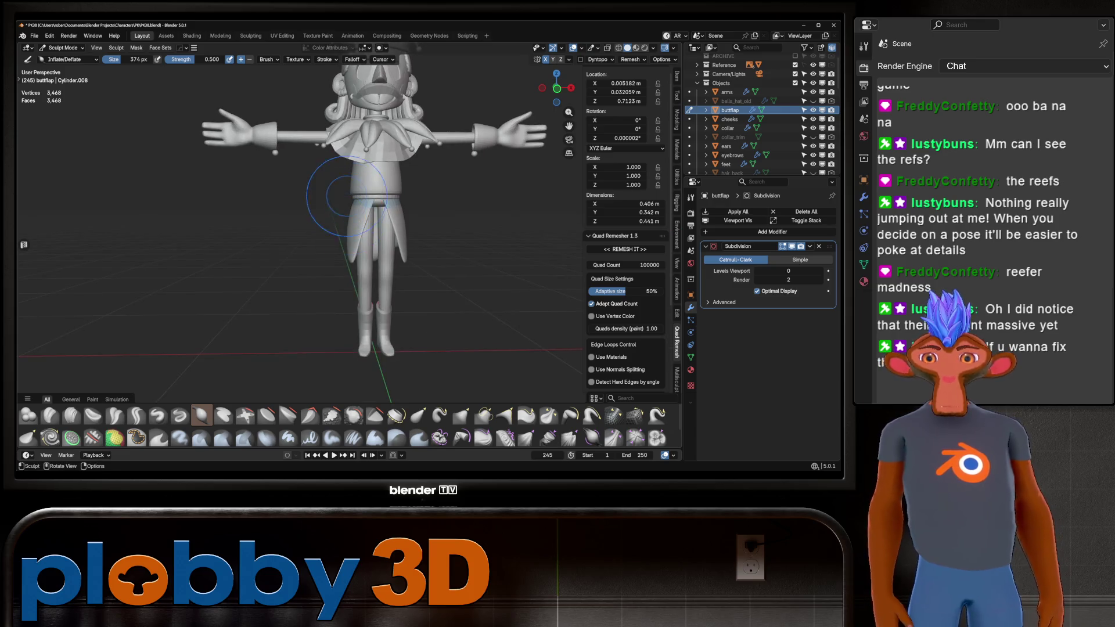
{"action": "left_click", "coordinate": [299, 190]}
{"action": "mouse_move", "coordinate": [300, 190]}
{"action": "middle_mouse_down"}
{"action": "mouse_move", "coordinate": [361, 266]}
{"action": "mouse_move", "coordinate": [386, 208]}
{"action": "mouse_move", "coordinate": [348, 290]}
{"action": "middle_mouse_up"}
{"action": "left_click", "coordinate": [361, 267]}
{"action": "scroll", "coordinate": [361, 266], "scroll_direction": "down", "scroll_amount": 5}
{"action": "scroll", "coordinate": [312, 378], "scroll_direction": "up", "scroll_amount": 8}
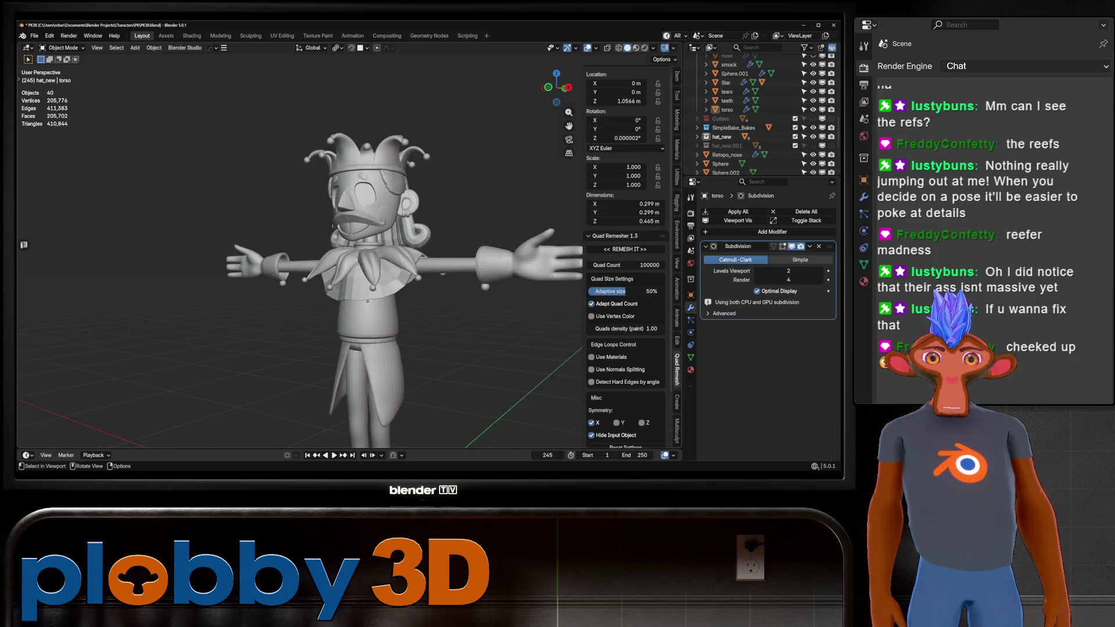
{"action": "left_click", "coordinate": [726, 82]}
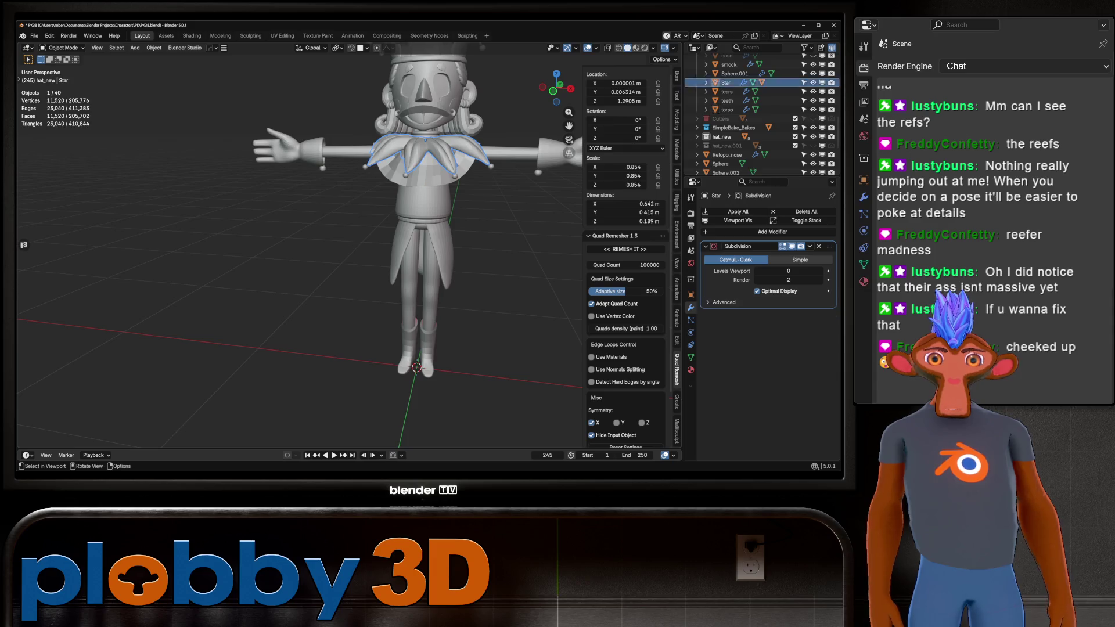
{"action": "key", "text": "KP_Decimal"}
{"action": "middle_click_drag", "start_coordinate": [291, 244], "coordinate": [406, 242]}
{"action": "scroll", "coordinate": [407, 241], "scroll_direction": "down", "scroll_amount": 2}
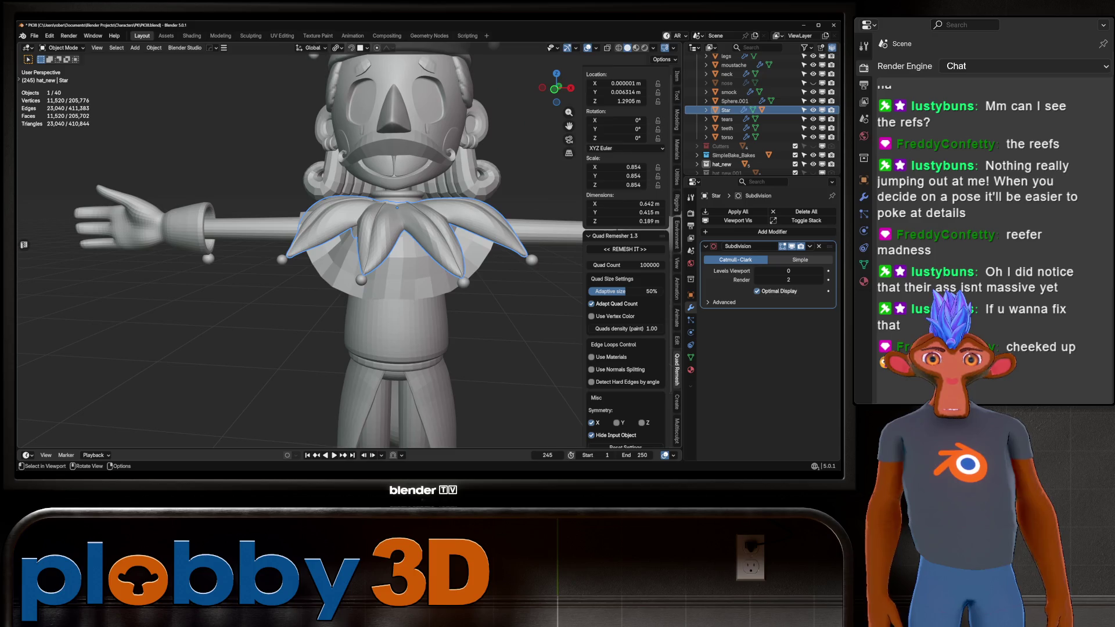
{"action": "key", "text": "KP_Divide"}
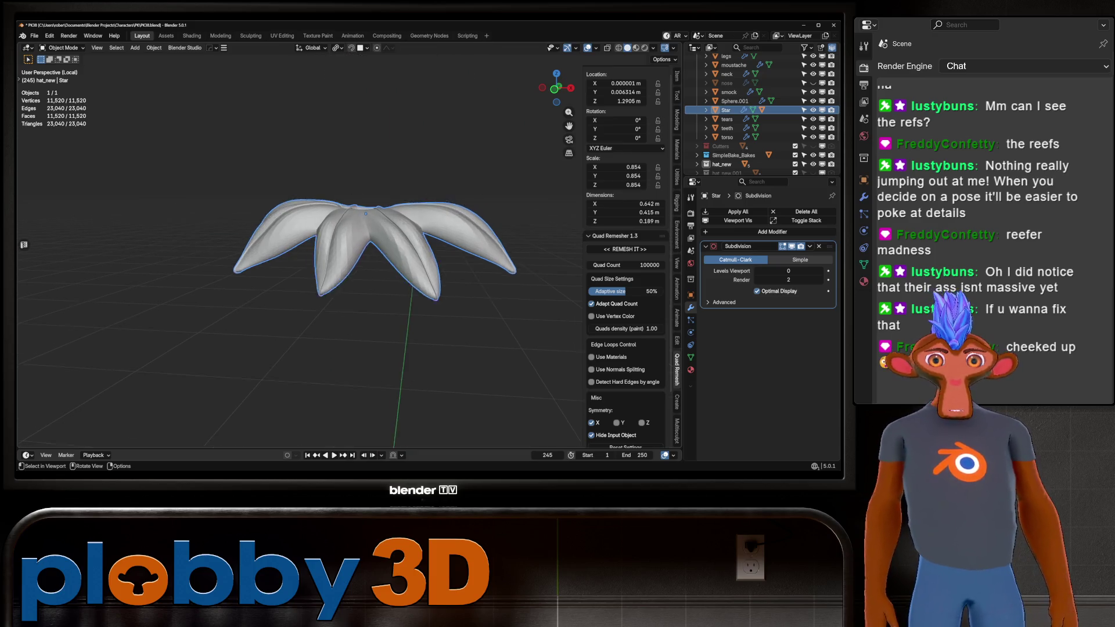
{"action": "key", "text": "KP_Divide"}
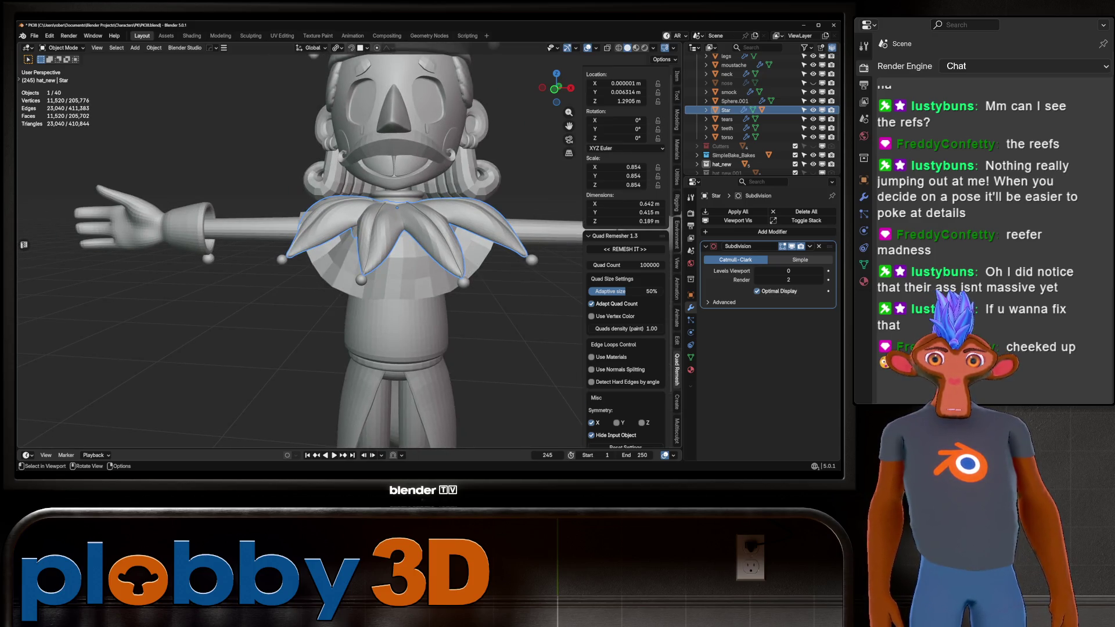
{"action": "key", "text": "alt+a"}
{"action": "scroll", "coordinate": [299, 244], "scroll_direction": "down", "scroll_amount": 3}
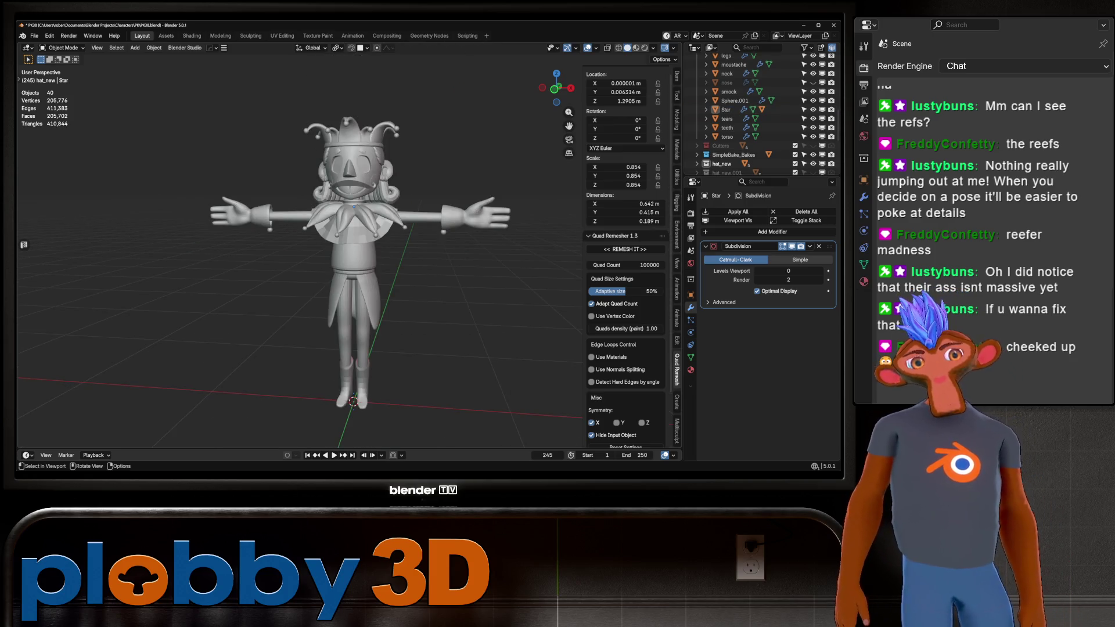
{"action": "left_click", "coordinate": [407, 217]}
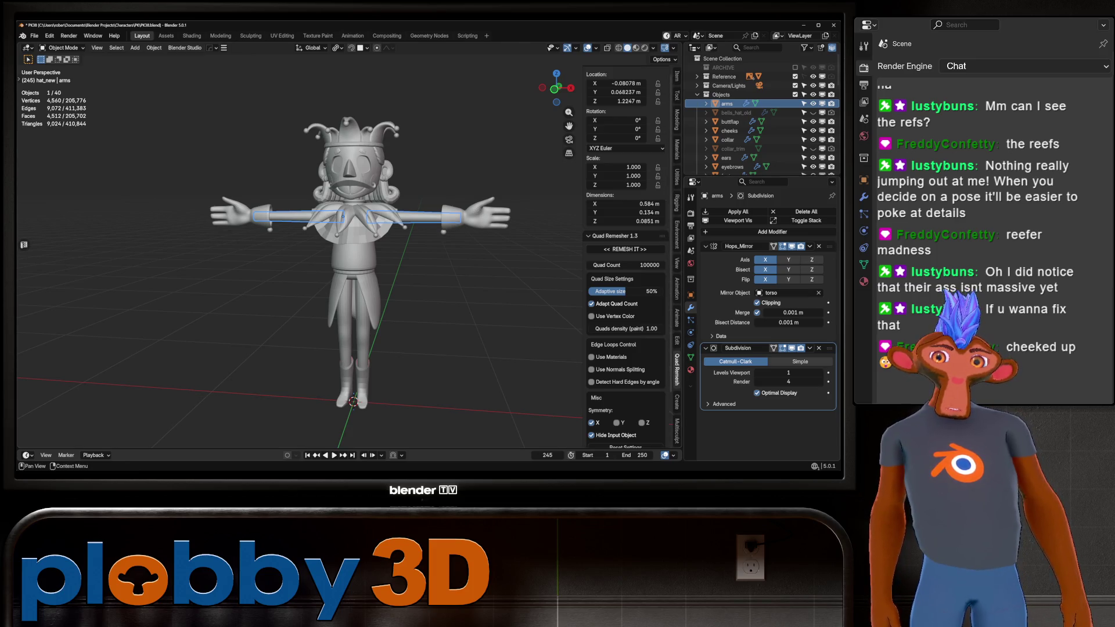
Apply the arms' Hops_Mirror modifier, then select the torso, legs and feet in turn
{"action": "key", "text": "ctrl+a"}
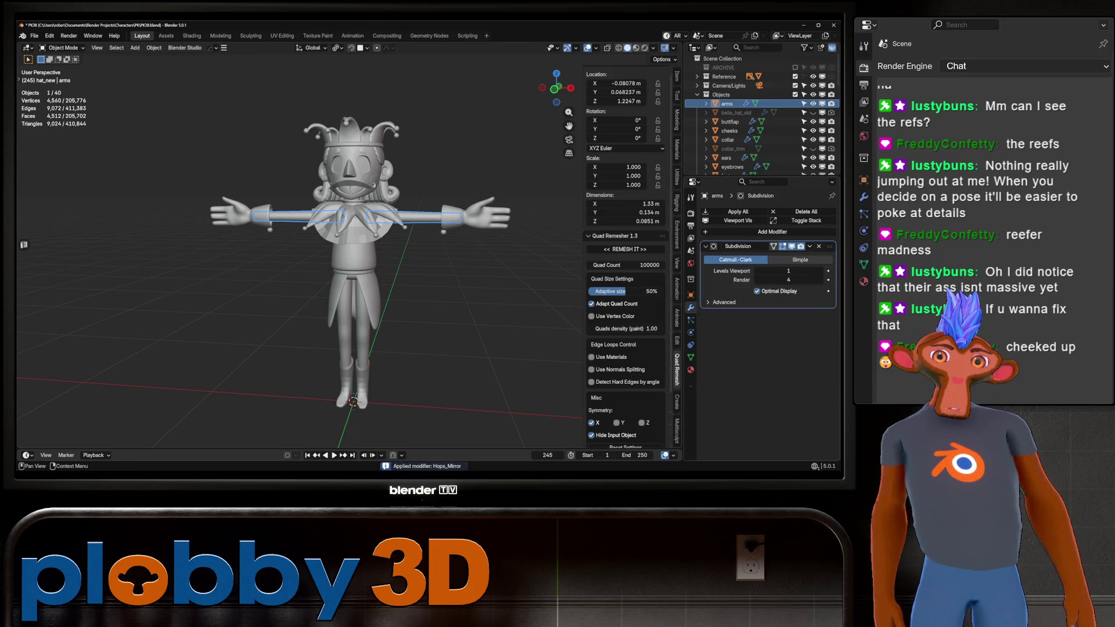
{"action": "left_click", "coordinate": [354, 250]}
{"action": "left_click", "coordinate": [362, 334]}
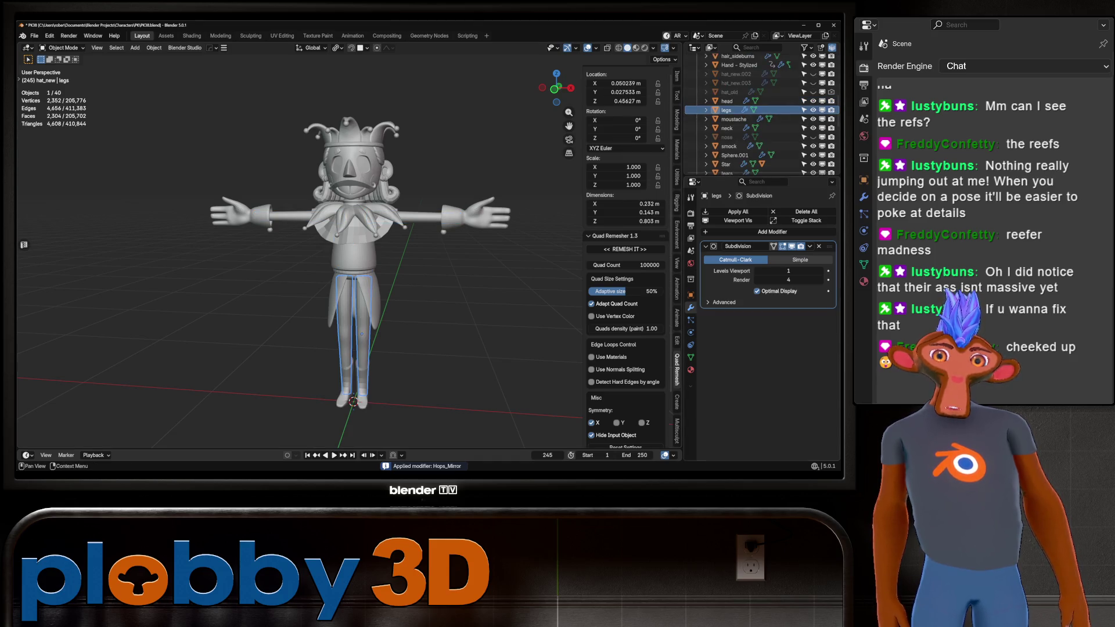
{"action": "left_click", "coordinate": [355, 380]}
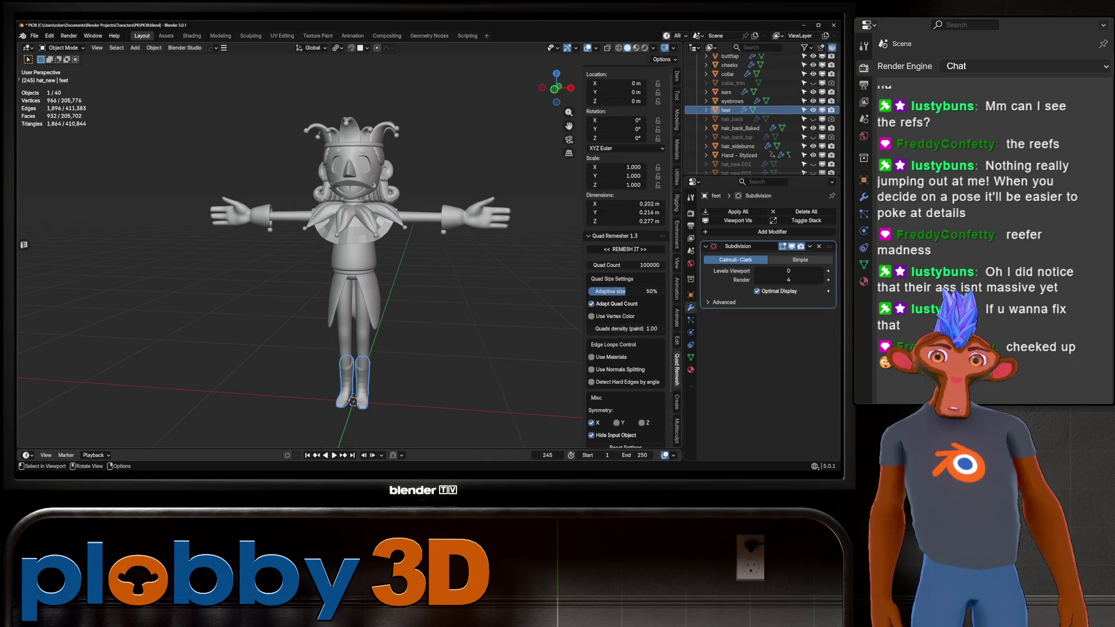
Apply the nose's Multires shape to its base and set its Levels Viewport to 0
{"action": "left_click", "coordinate": [349, 168]}
{"action": "scroll", "coordinate": [357, 168], "scroll_direction": "up", "scroll_amount": 5}
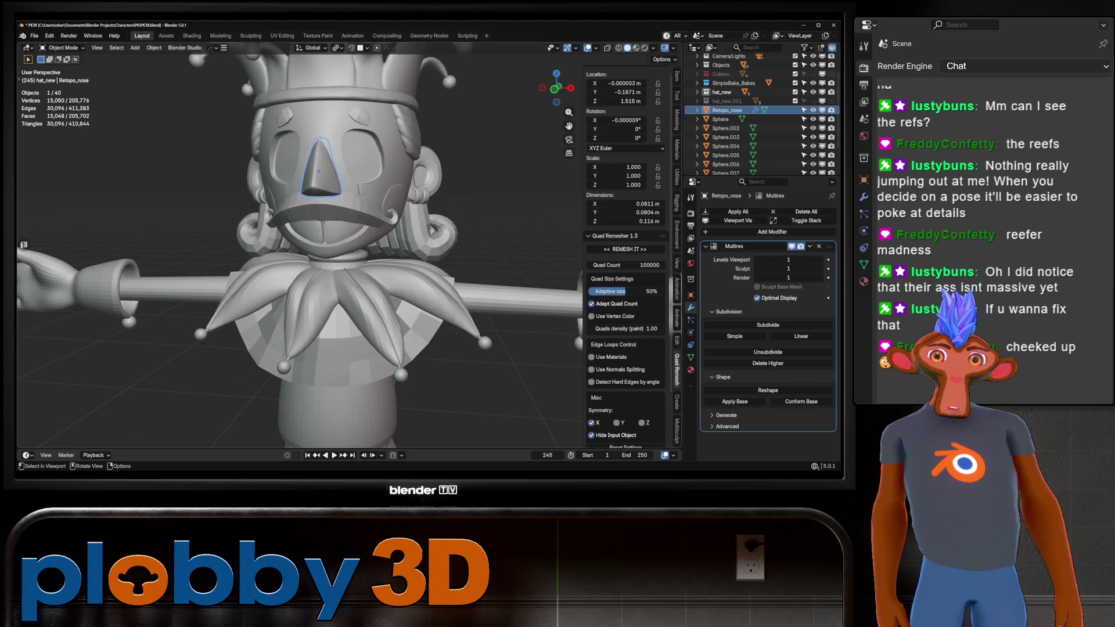
{"action": "mouse_move", "coordinate": [357, 169]}
{"action": "middle_mouse_down"}
{"action": "mouse_move", "coordinate": [441, 175]}
{"action": "mouse_move", "coordinate": [383, 165]}
{"action": "middle_mouse_up"}
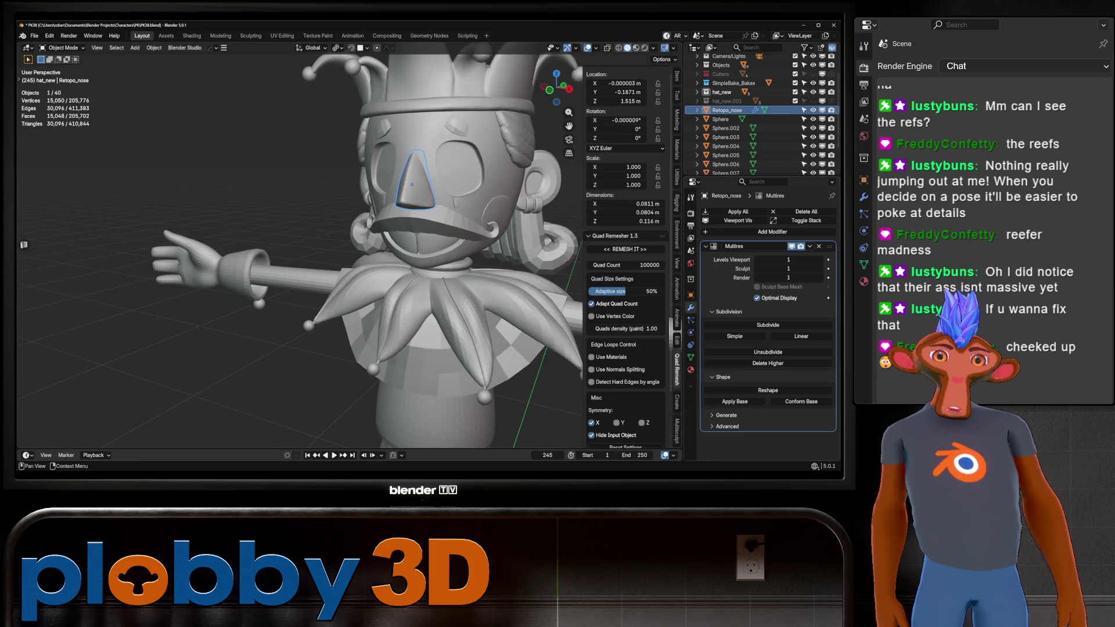
{"action": "left_click", "coordinate": [735, 401]}
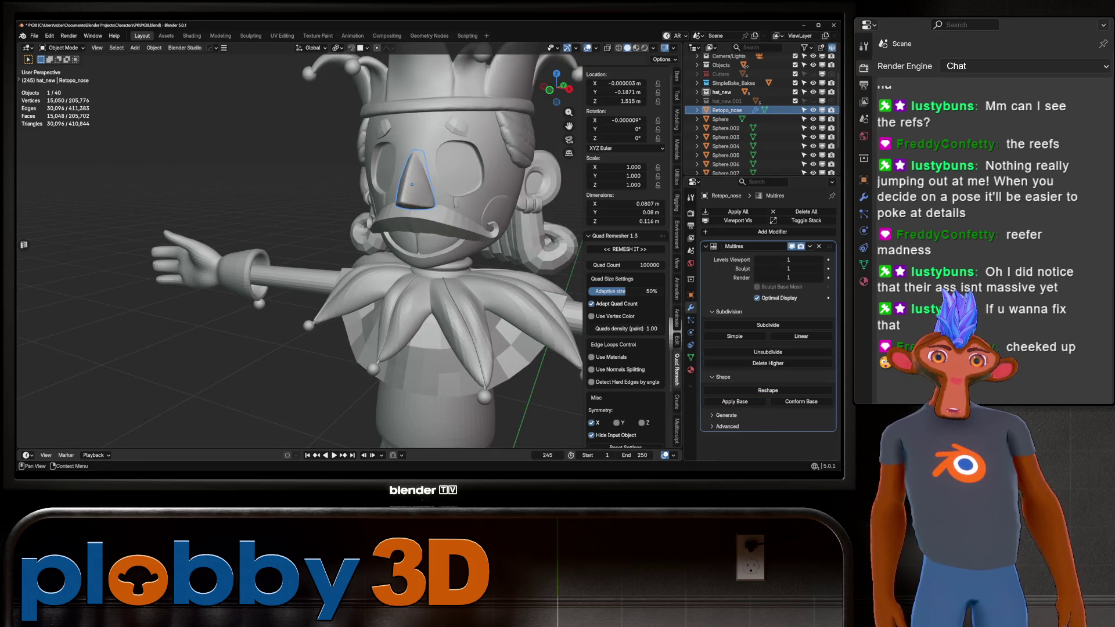
{"action": "left_click", "coordinate": [757, 259]}
{"action": "mouse_move", "coordinate": [407, 232]}
{"action": "middle_mouse_down"}
{"action": "mouse_move", "coordinate": [349, 233]}
{"action": "mouse_move", "coordinate": [419, 227]}
{"action": "mouse_move", "coordinate": [337, 229]}
{"action": "mouse_move", "coordinate": [406, 229]}
{"action": "mouse_move", "coordinate": [363, 230]}
{"action": "mouse_move", "coordinate": [386, 207]}
{"action": "middle_mouse_up"}
{"action": "key", "text": "alt+a"}
{"action": "scroll", "coordinate": [371, 227], "scroll_direction": "up", "scroll_amount": 5}
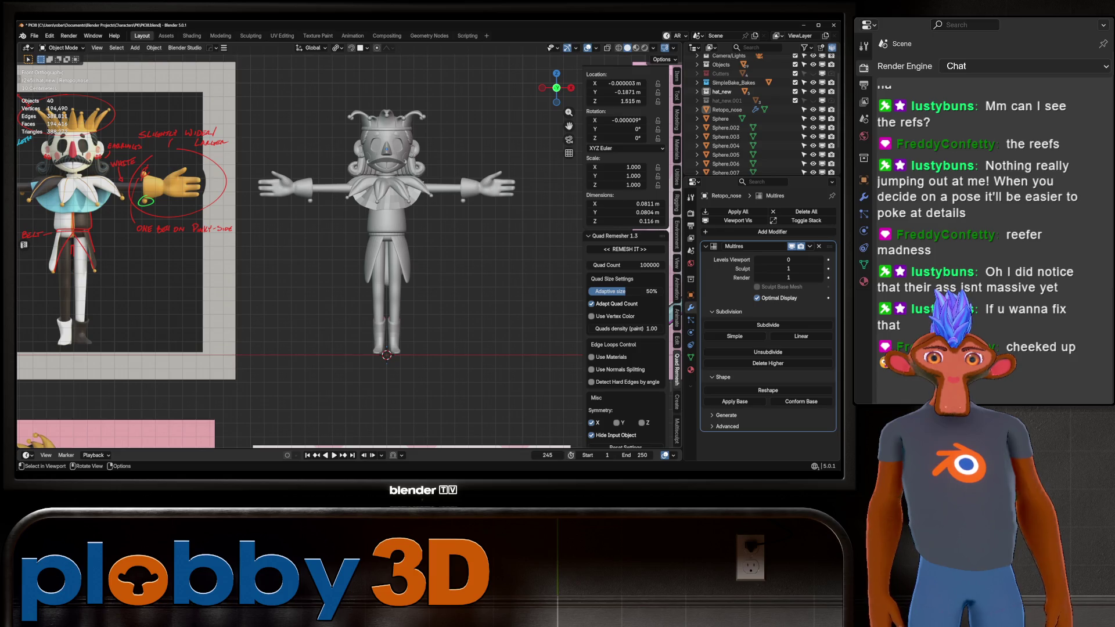
{"action": "scroll", "coordinate": [383, 246], "scroll_direction": "up", "scroll_amount": 10}
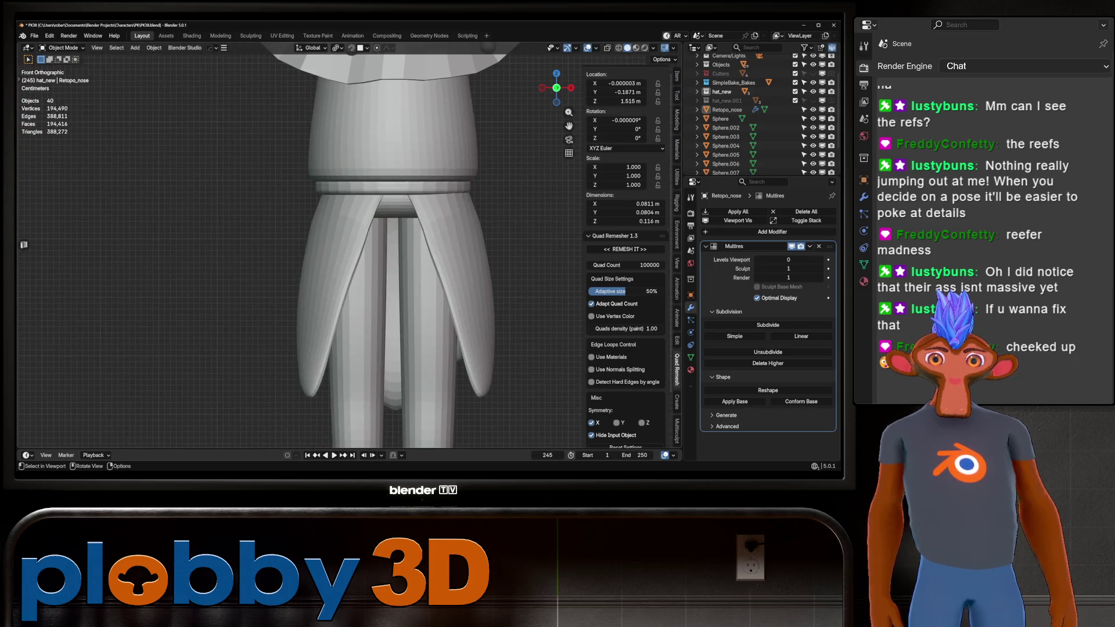
{"action": "scroll", "coordinate": [405, 204], "scroll_direction": "up", "scroll_amount": 3}
Select the butt flap and deflate it in Sculpt Mode to about 0.339 m wide
{"action": "left_click", "coordinate": [423, 219]}
{"action": "key", "text": "ctrl+Tab"}
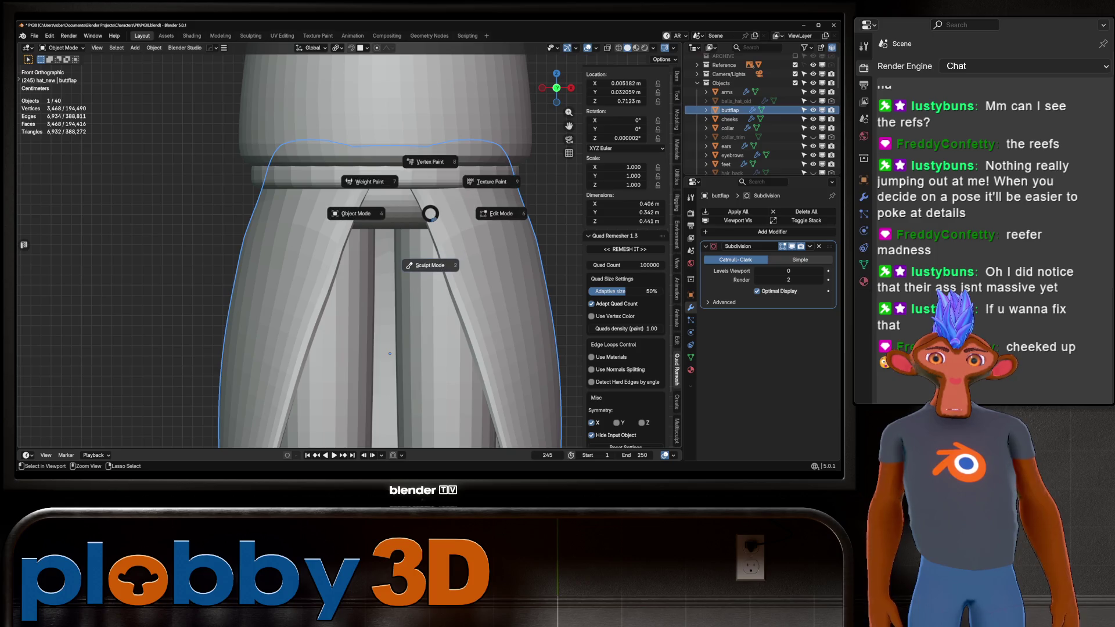
{"action": "left_click", "coordinate": [431, 265]}
{"action": "left_click", "coordinate": [475, 205]}
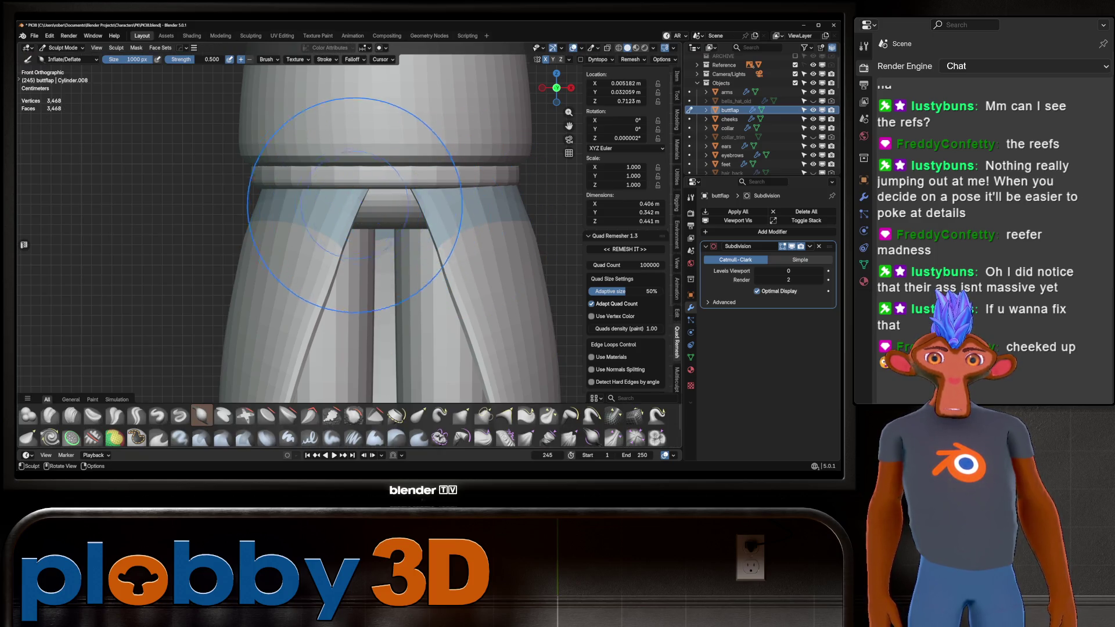
{"action": "mouse_move", "coordinate": [371, 206]}
{"action": "left_mouse_down", "text": "ctrl"}
{"action": "mouse_move", "coordinate": [360, 211]}
{"action": "mouse_move", "coordinate": [403, 208]}
{"action": "left_mouse_up", "text": "ctrl"}
Use the Grab brush at 458 px to pull the flap's edges into longer flaps
{"action": "key", "text": "g"}
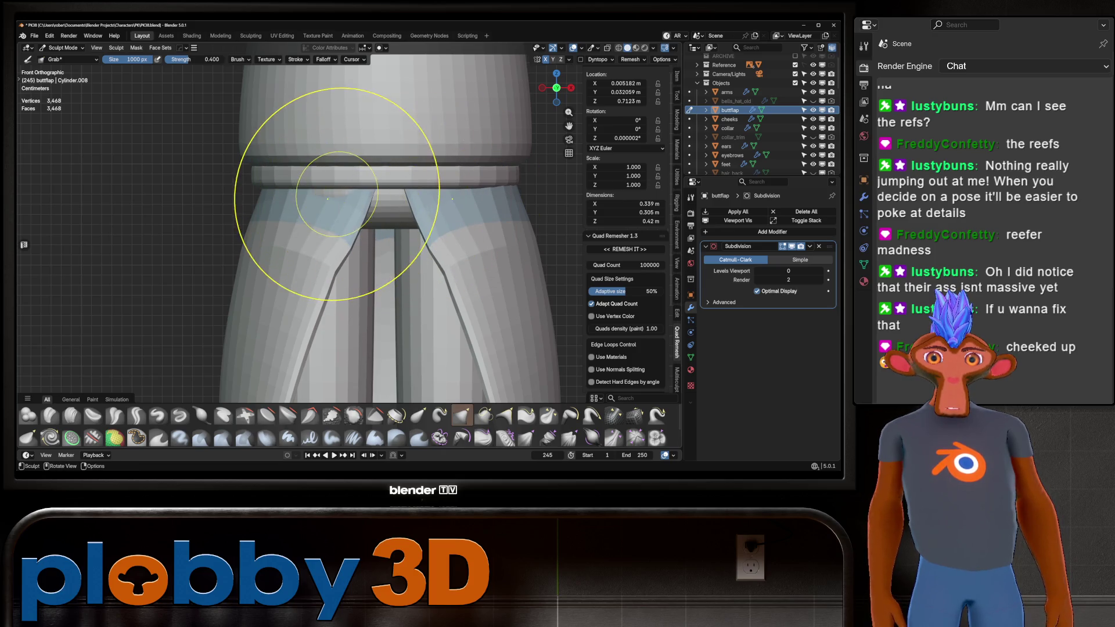
{"action": "mouse_move", "coordinate": [366, 206]}
{"action": "middle_mouse_down"}
{"action": "mouse_move", "coordinate": [340, 279]}
{"action": "mouse_move", "coordinate": [392, 208]}
{"action": "mouse_move", "coordinate": [369, 220]}
{"action": "mouse_move", "coordinate": [371, 180]}
{"action": "middle_mouse_up"}
{"action": "key", "text": "f"}
{"action": "left_click", "coordinate": [373, 204]}
{"action": "middle_click_drag", "start_coordinate": [366, 245], "coordinate": [308, 248]}
{"action": "scroll", "coordinate": [323, 211], "scroll_direction": "down", "scroll_amount": 4}
{"action": "mouse_move", "coordinate": [323, 212]}
{"action": "middle_mouse_down"}
{"action": "mouse_move", "coordinate": [349, 227]}
{"action": "mouse_move", "coordinate": [328, 240]}
{"action": "mouse_move", "coordinate": [312, 227]}
{"action": "mouse_move", "coordinate": [393, 217]}
{"action": "mouse_move", "coordinate": [294, 223]}
{"action": "mouse_move", "coordinate": [308, 239]}
{"action": "middle_mouse_up"}
{"action": "scroll", "coordinate": [341, 224], "scroll_direction": "up", "scroll_amount": 4}
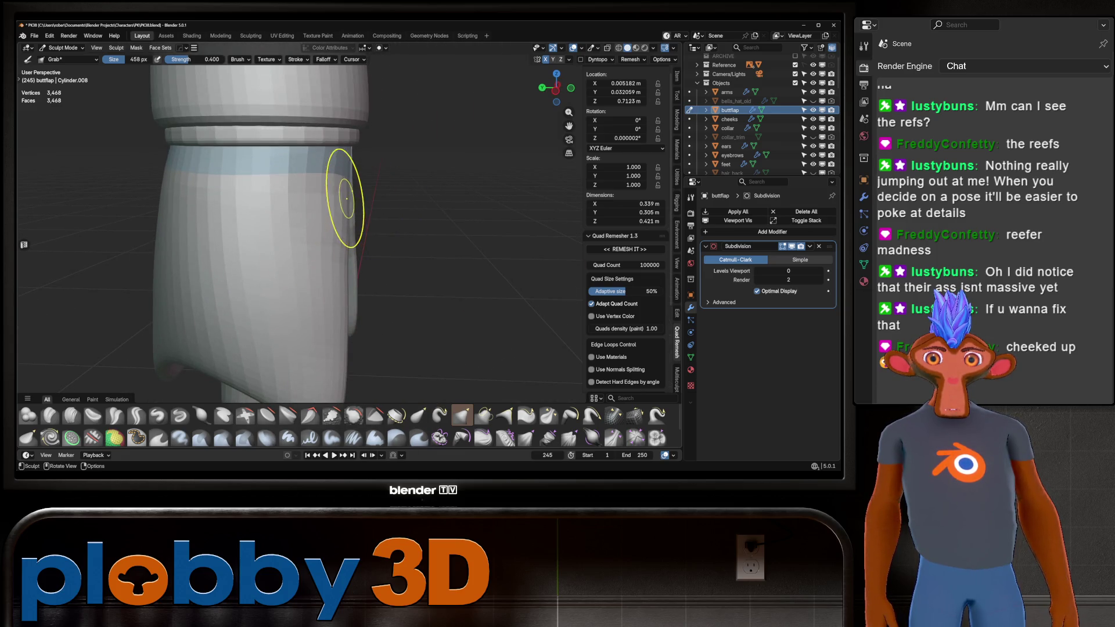
{"action": "middle_click_drag", "start_coordinate": [308, 238], "coordinate": [339, 250]}
{"action": "scroll", "coordinate": [307, 255], "scroll_direction": "down", "scroll_amount": 8}
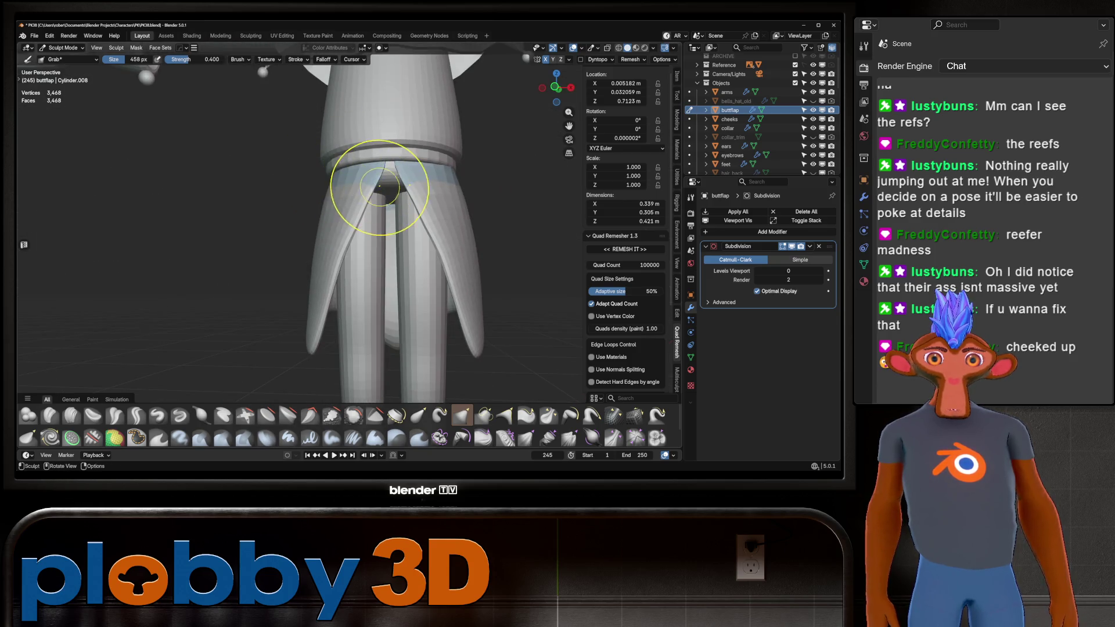
{"action": "mouse_move", "coordinate": [455, 164]}
{"action": "middle_mouse_down"}
{"action": "mouse_move", "coordinate": [467, 237]}
{"action": "mouse_move", "coordinate": [443, 190]}
{"action": "mouse_move", "coordinate": [435, 241]}
{"action": "mouse_move", "coordinate": [448, 174]}
{"action": "mouse_move", "coordinate": [419, 164]}
{"action": "middle_mouse_up"}
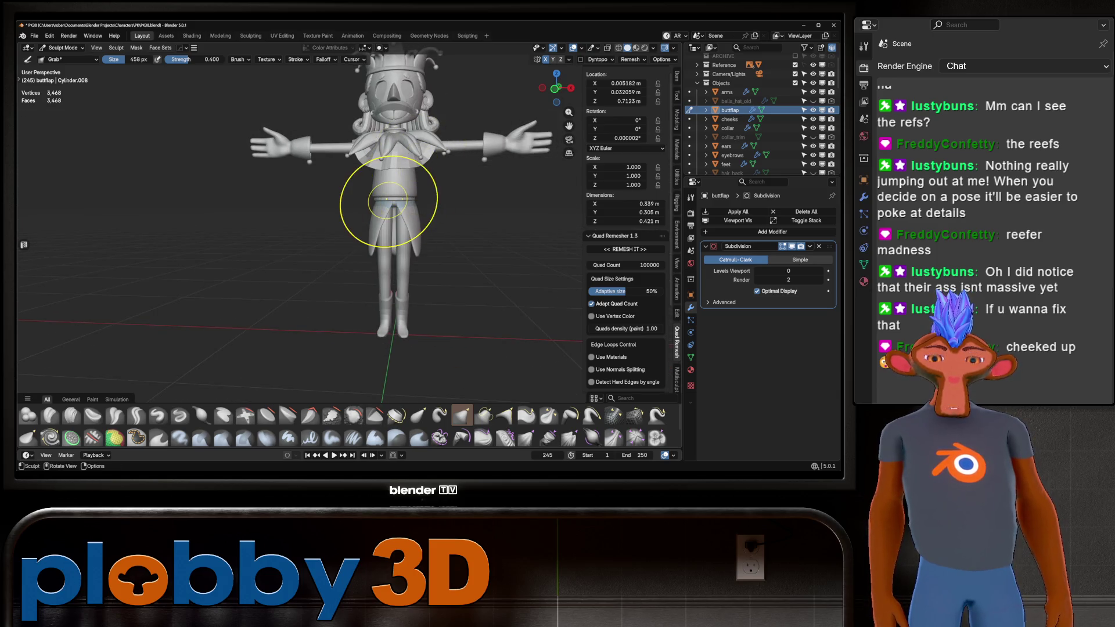
In Front Orthographic view, pan and zoom across the reference images to compare the jester
{"action": "key", "text": "KP_1"}
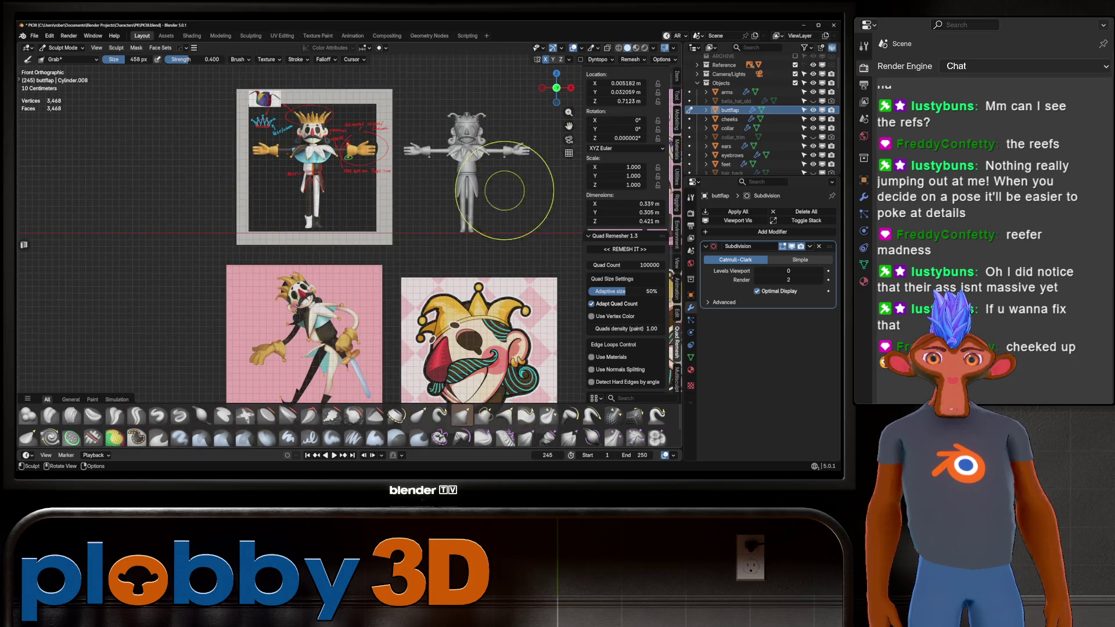
{"action": "middle_click_drag", "start_coordinate": [504, 191], "coordinate": [472, 165], "text": "shift"}
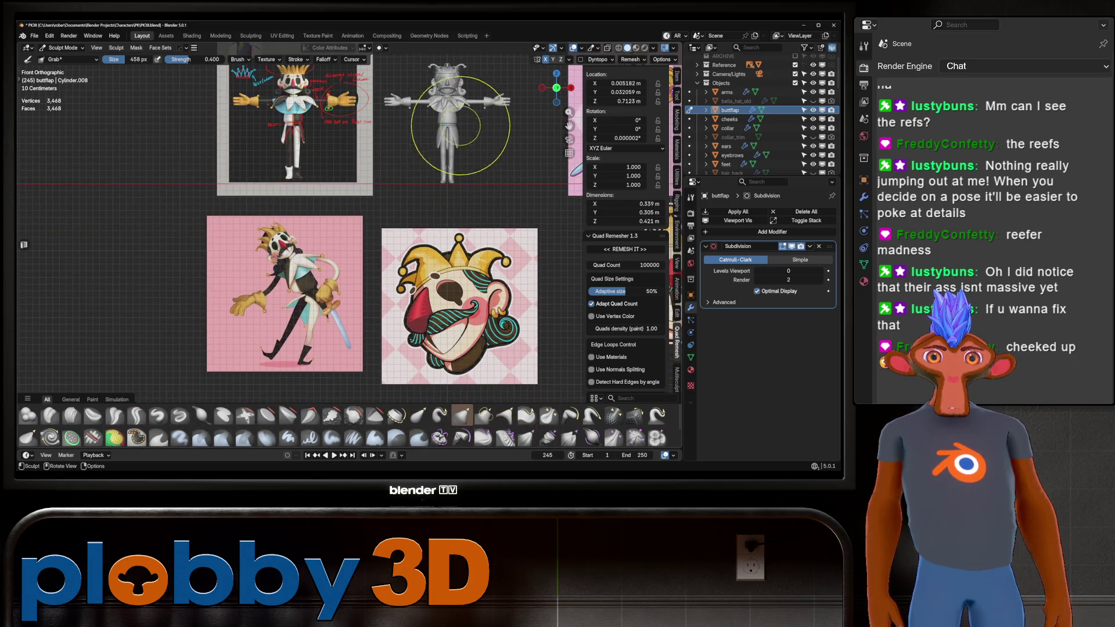
{"action": "scroll", "coordinate": [488, 160], "scroll_direction": "up", "scroll_amount": 1}
{"action": "scroll", "coordinate": [496, 172], "scroll_direction": "down", "scroll_amount": 2}
{"action": "middle_click_drag", "start_coordinate": [496, 172], "coordinate": [377, 206], "text": "shift"}
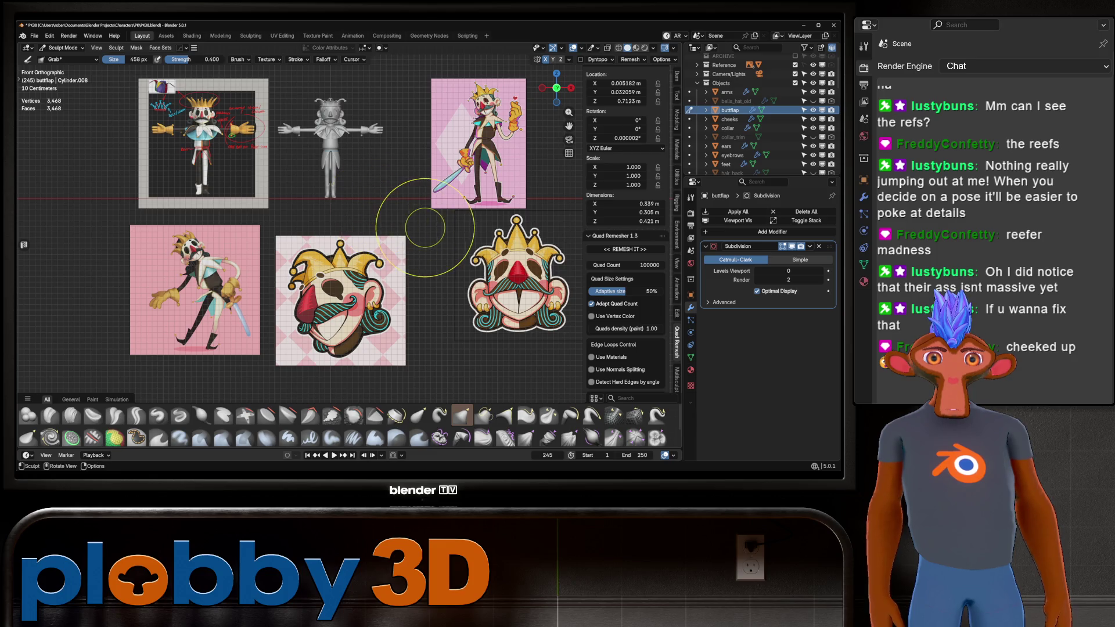
{"action": "scroll", "coordinate": [329, 140], "scroll_direction": "up", "scroll_amount": 8}
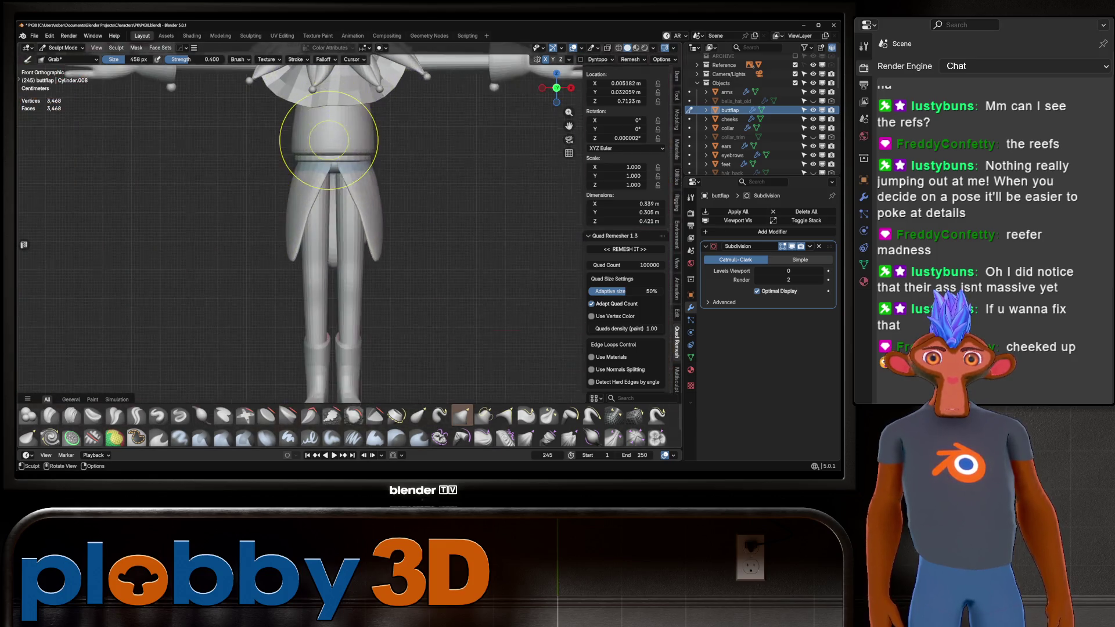
{"action": "scroll", "coordinate": [329, 140], "scroll_direction": "up", "scroll_amount": 2}
{"action": "scroll", "coordinate": [367, 134], "scroll_direction": "down", "scroll_amount": 10}
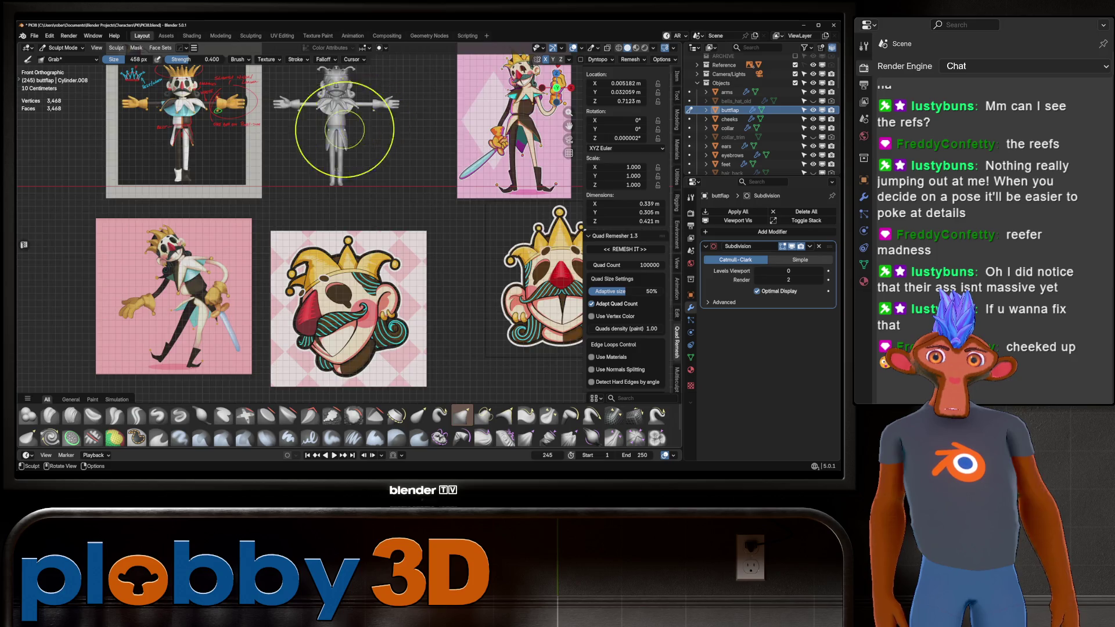
{"action": "scroll", "coordinate": [345, 129], "scroll_direction": "up", "scroll_amount": 10}
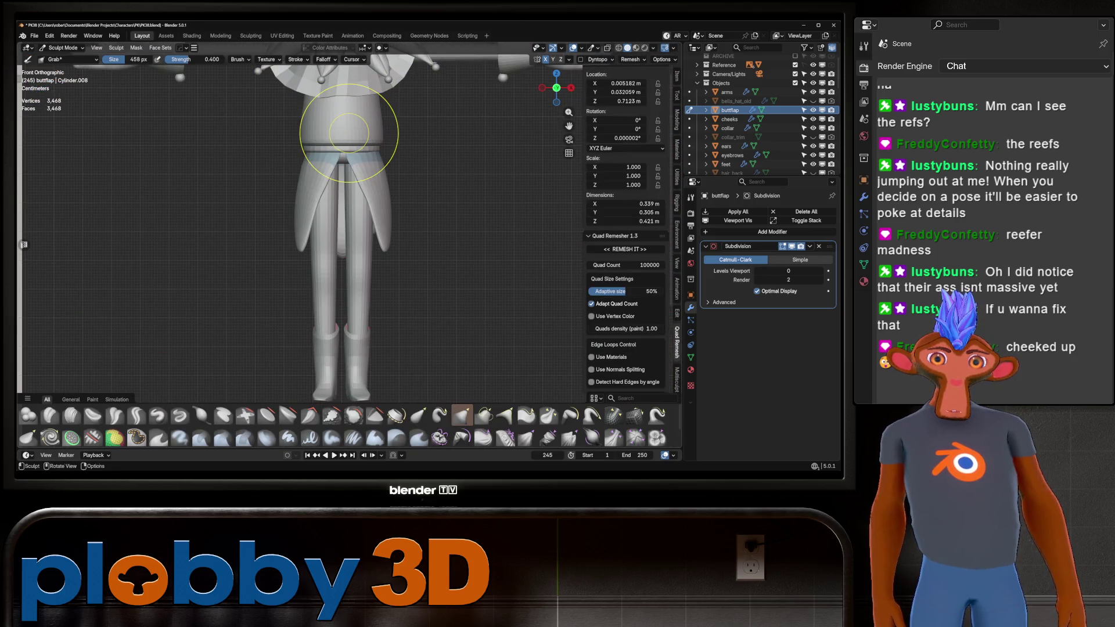
Switch to the torso mesh and enter Edit Mode at the waist
{"action": "key", "text": "z"}
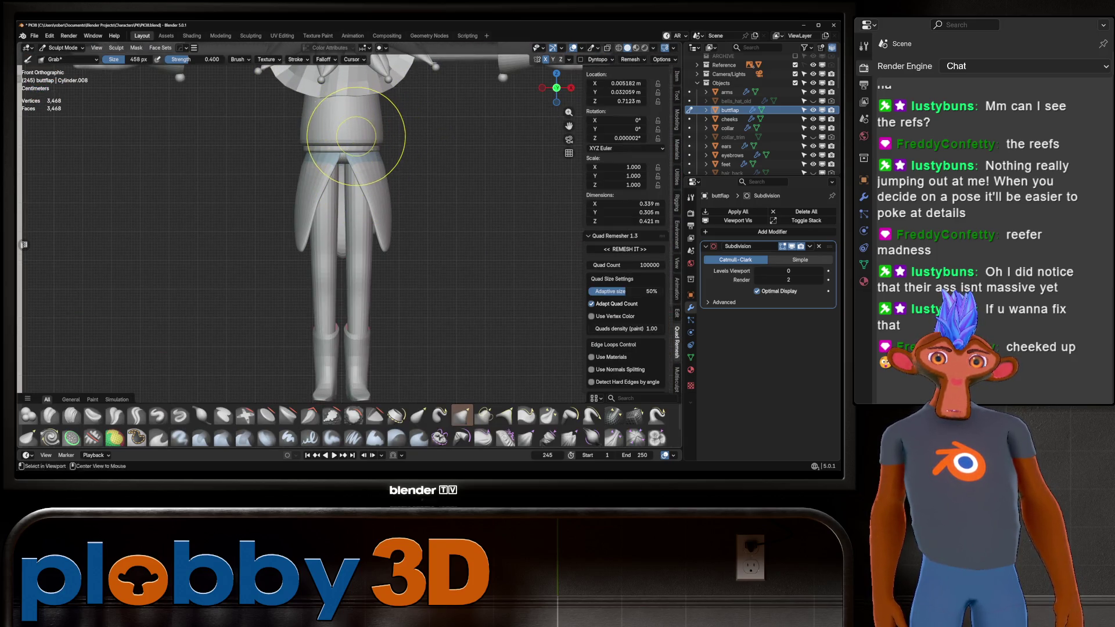
{"action": "key", "text": "alt+q"}
{"action": "key", "text": "Tab"}
{"action": "key", "text": "Tab"}
{"action": "key", "text": "Tab"}
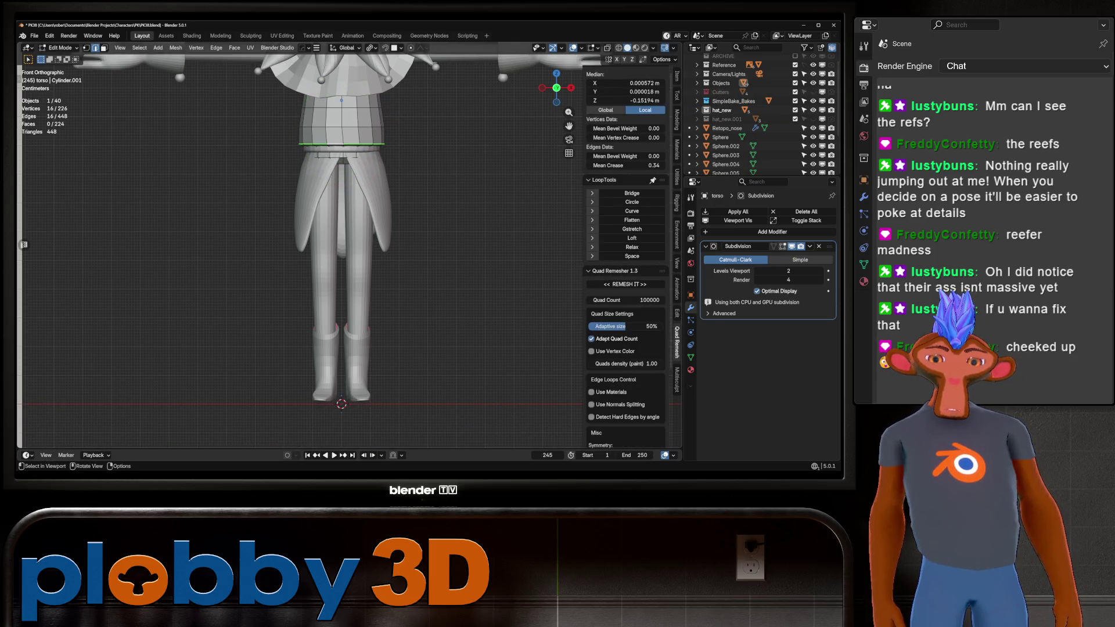
Raise the waist edge loop vertically with proportional editing on
{"action": "key", "text": "o"}
{"action": "key", "text": "g"}
{"action": "key", "text": "z"}
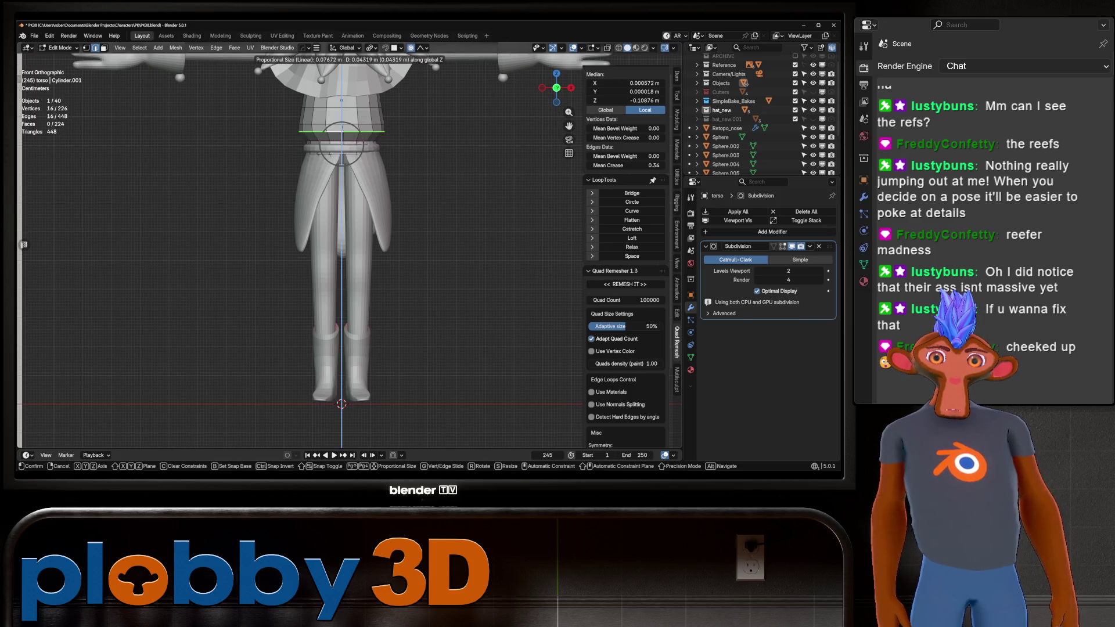
{"action": "key", "text": "Return"}
{"action": "key", "text": "Tab"}
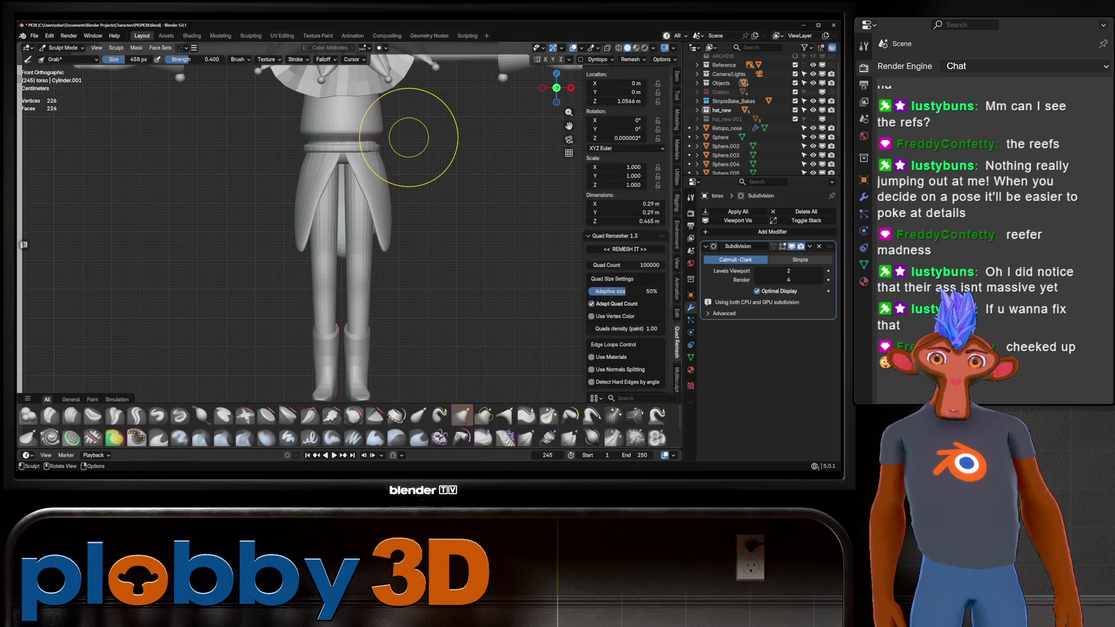
Return to Object Mode, reselect the torso, and go back to editing its mesh
{"action": "key", "text": "ctrl+Tab"}
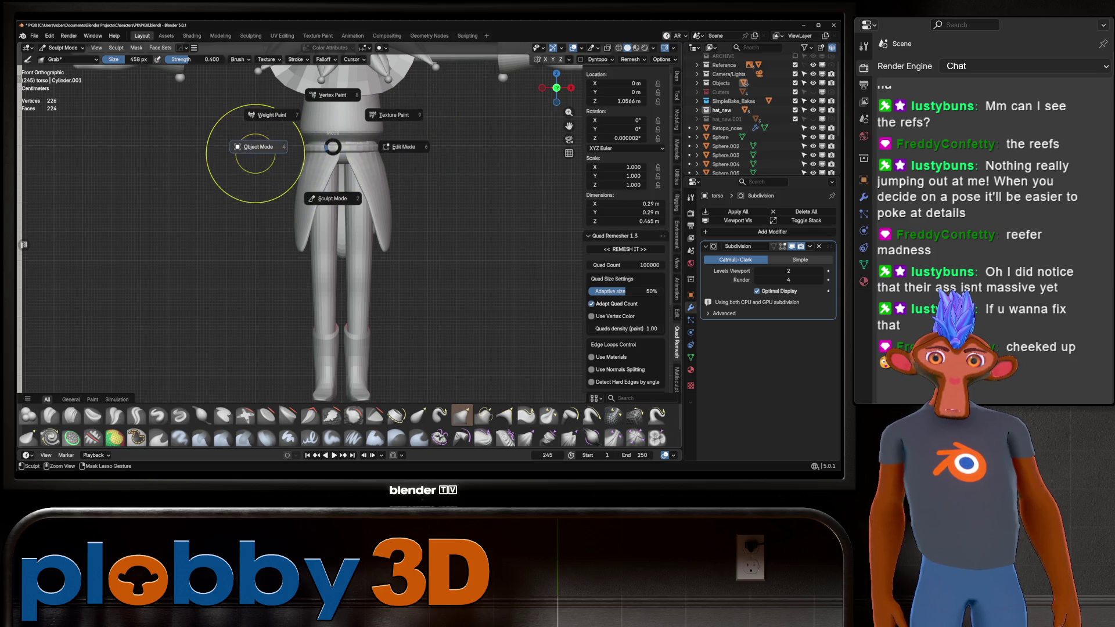
{"action": "left_click", "coordinate": [249, 144]}
{"action": "left_click", "coordinate": [341, 144]}
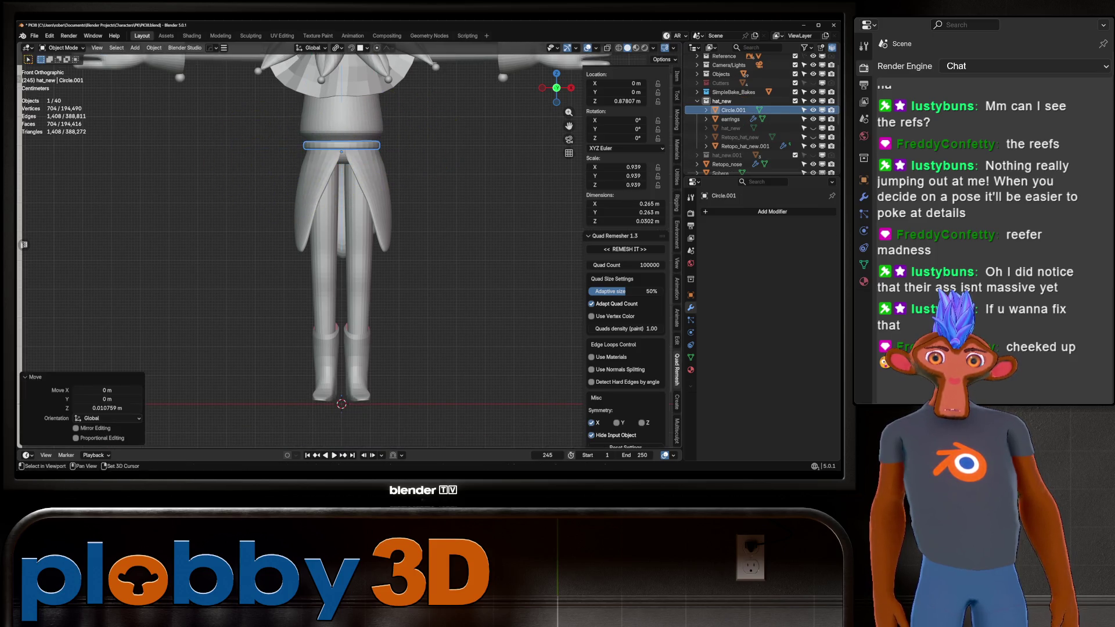
{"action": "scroll", "coordinate": [403, 145], "scroll_direction": "down", "scroll_amount": 7}
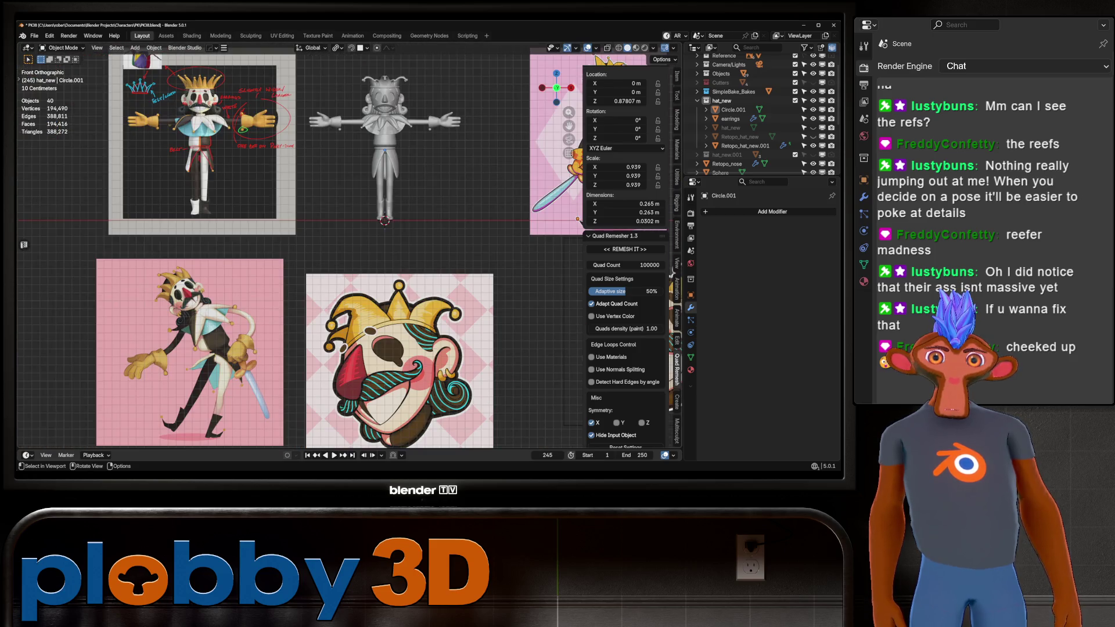
{"action": "middle_click_drag", "start_coordinate": [383, 232], "coordinate": [306, 234], "text": "shift"}
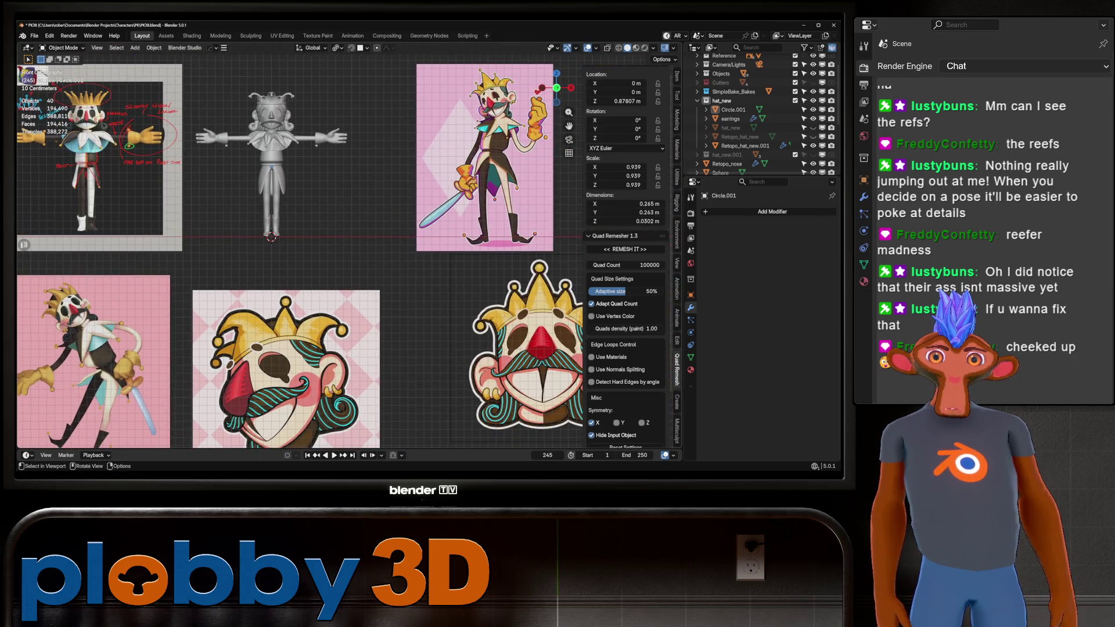
{"action": "scroll", "coordinate": [348, 250], "scroll_direction": "up", "scroll_amount": 3}
{"action": "scroll", "coordinate": [278, 137], "scroll_direction": "up", "scroll_amount": 2}
{"action": "key", "text": "ctrl+alt+z"}
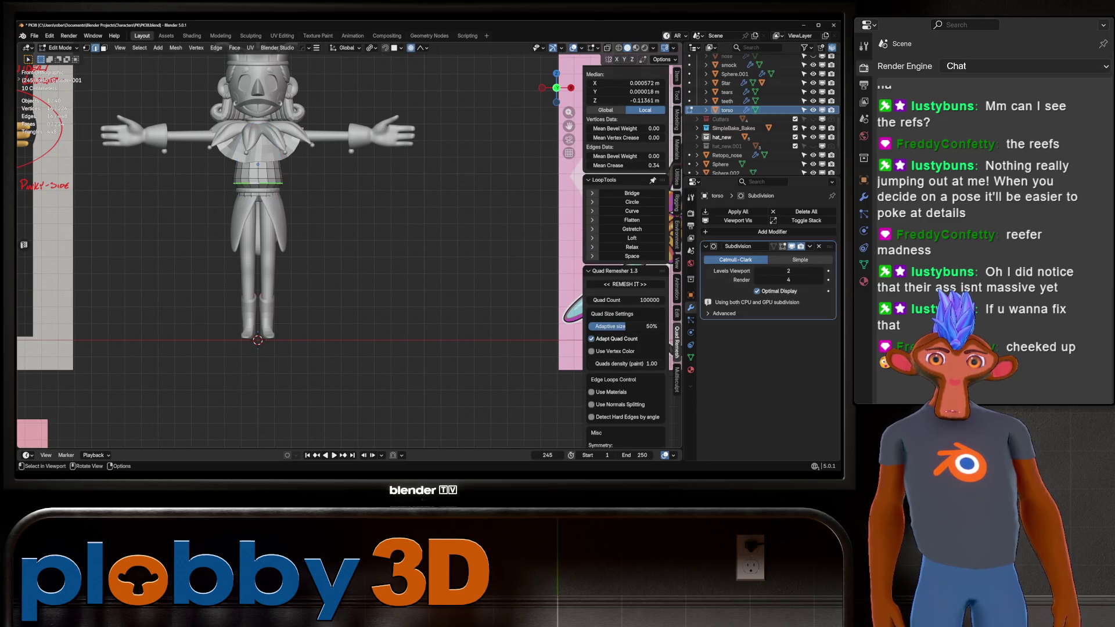
Dissolve just one upper torso edge loop, leaving the torso at 210 vertices
{"action": "left_click", "coordinate": [291, 177], "text": "alt+shift"}
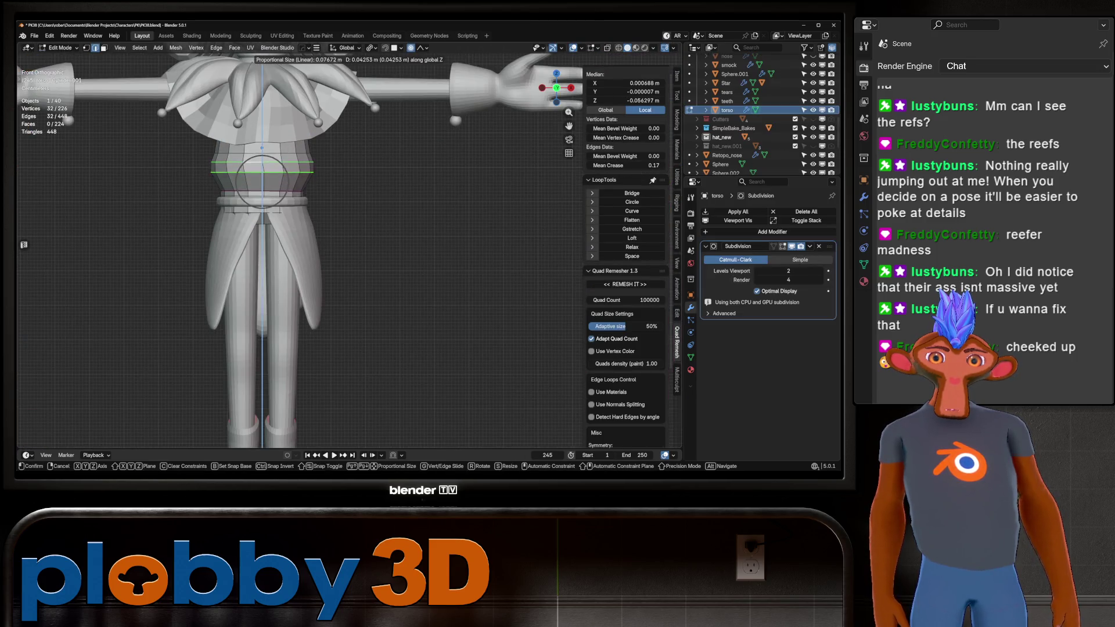
{"action": "key", "text": "x"}
{"action": "left_click", "coordinate": [384, 248]}
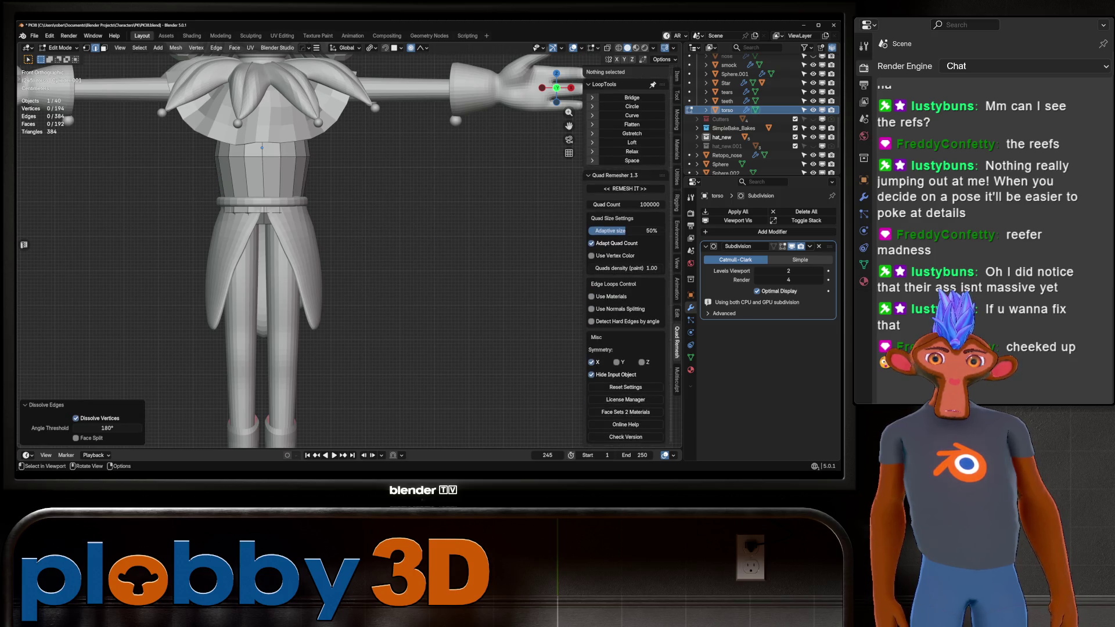
{"action": "key", "text": "ctrl+z"}
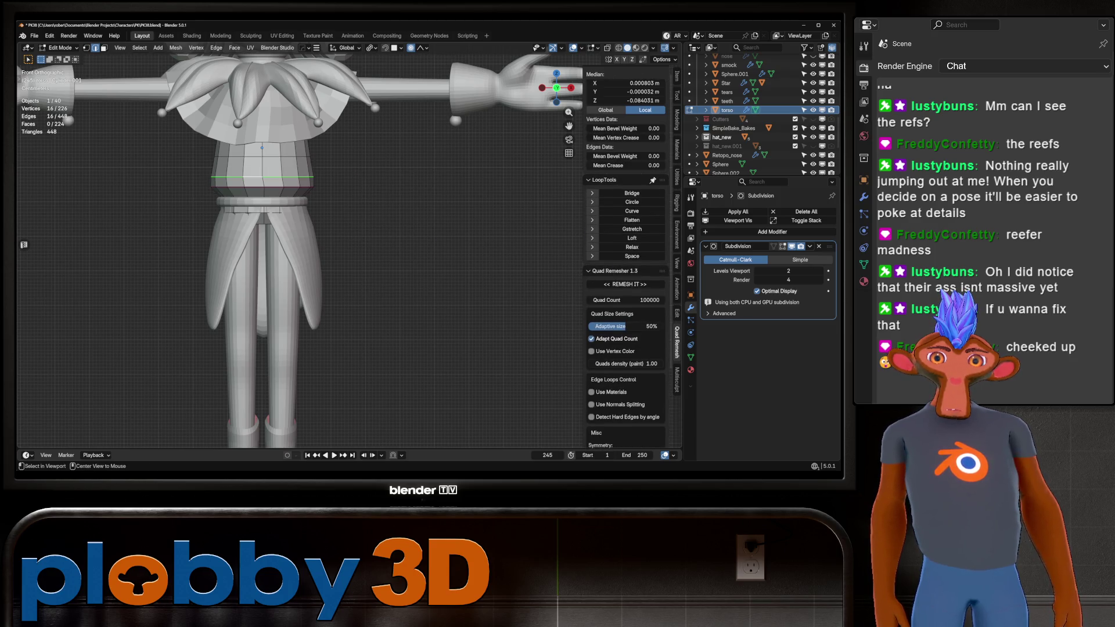
{"action": "key", "text": "ctrl+alt+z"}
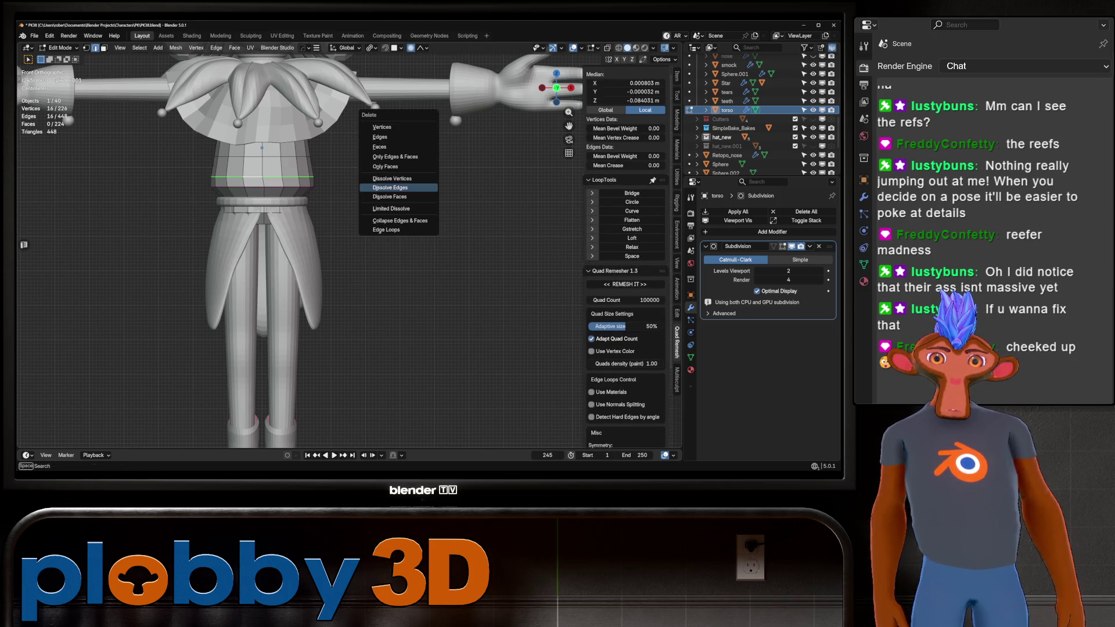
{"action": "left_click", "coordinate": [399, 145]}
{"action": "key", "text": "Tab"}
{"action": "scroll", "coordinate": [296, 140], "scroll_direction": "up", "scroll_amount": 3}
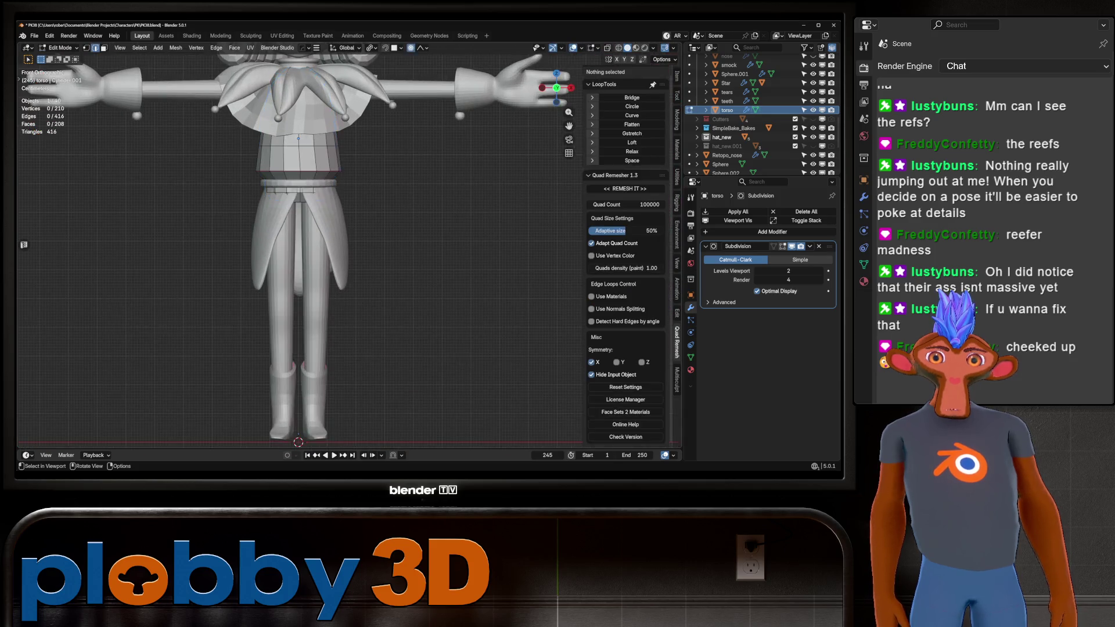
Check the torso from the side, then reopen Edit Mode and select the waist loop
{"action": "key", "text": "Tab"}
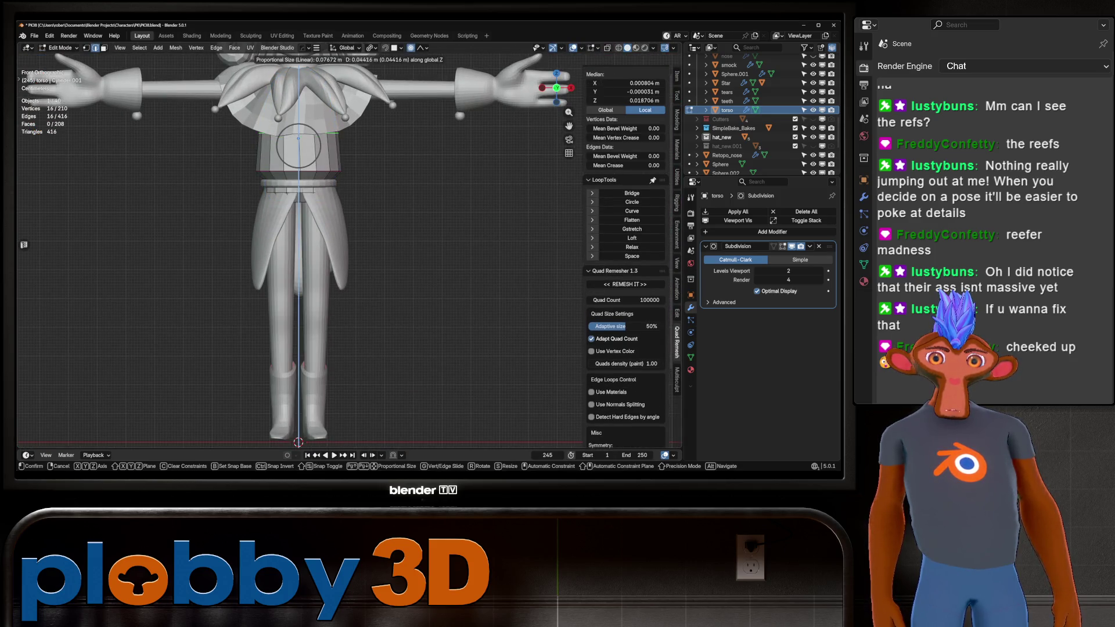
{"action": "scroll", "coordinate": [299, 244], "scroll_direction": "down", "scroll_amount": 5}
{"action": "mouse_move", "coordinate": [299, 244]}
{"action": "middle_mouse_down"}
{"action": "mouse_move", "coordinate": [383, 250]}
{"action": "mouse_move", "coordinate": [261, 244]}
{"action": "middle_mouse_up"}
{"action": "scroll", "coordinate": [343, 244], "scroll_direction": "up", "scroll_amount": 5}
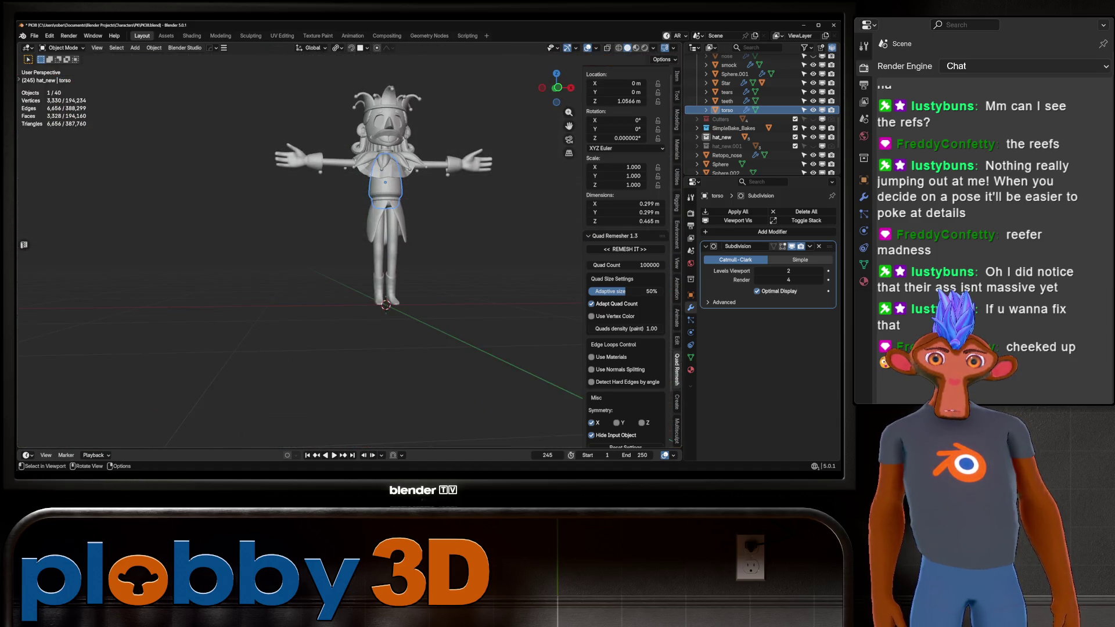
{"action": "scroll", "coordinate": [299, 244], "scroll_direction": "up", "scroll_amount": 3}
{"action": "key", "text": "Tab"}
{"action": "left_click", "coordinate": [377, 196], "text": "alt"}
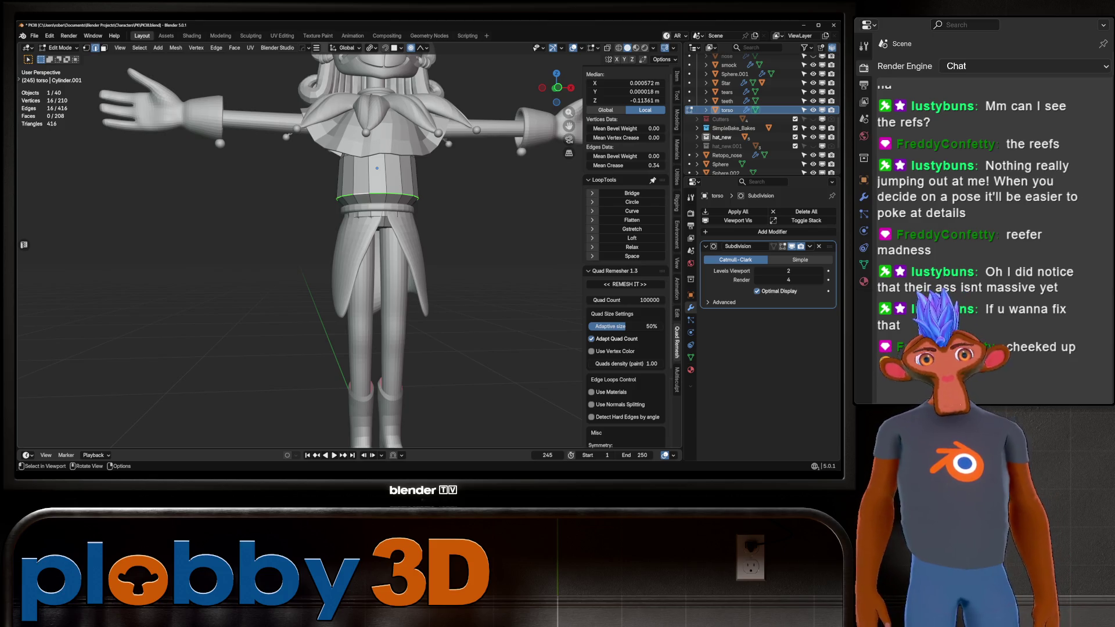
Adjust the edge crease on the selected waist loop with Shift+E
{"action": "middle_click_drag", "start_coordinate": [378, 196], "coordinate": [302, 192]}
{"action": "key", "text": "s"}
{"action": "key", "text": "Escape"}
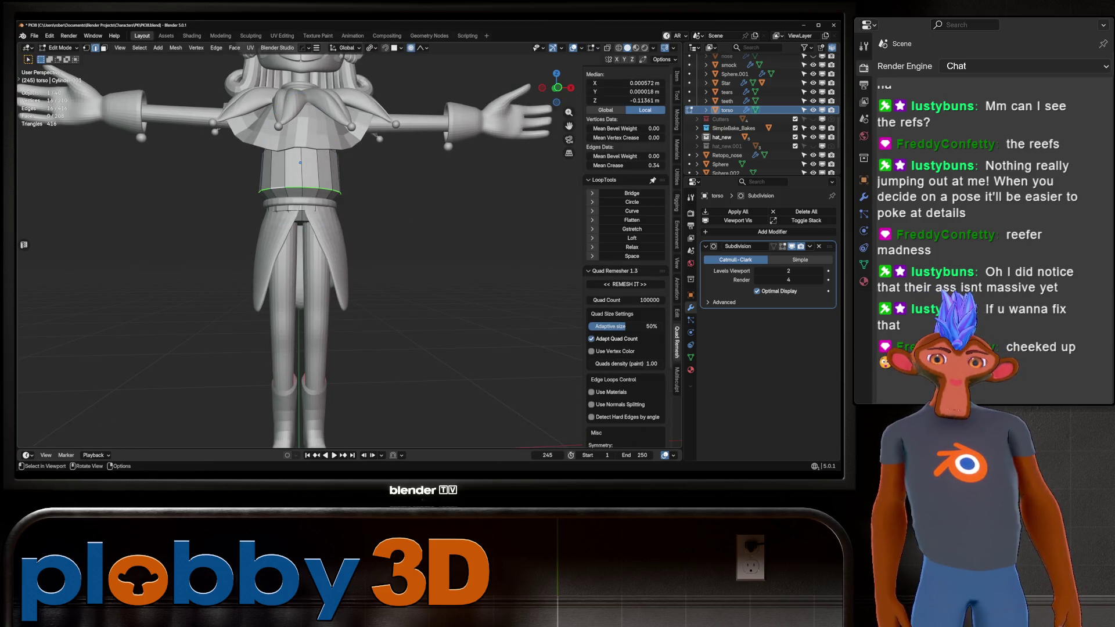
{"action": "right_click", "coordinate": [433, 230]}
{"action": "left_click", "coordinate": [434, 321]}
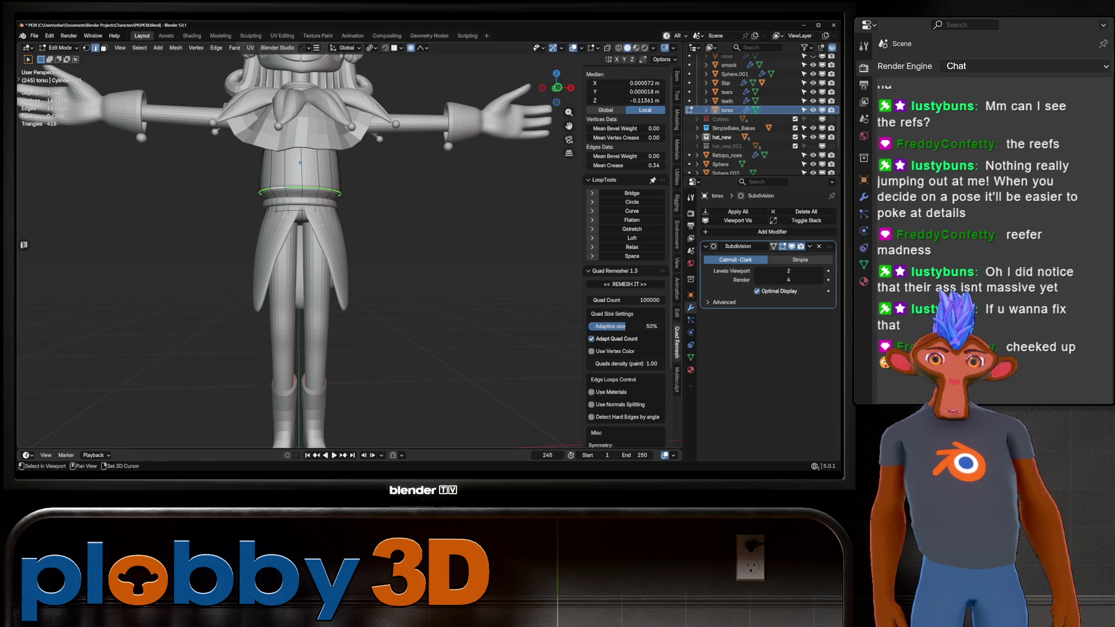
{"action": "key", "text": "shift+e"}
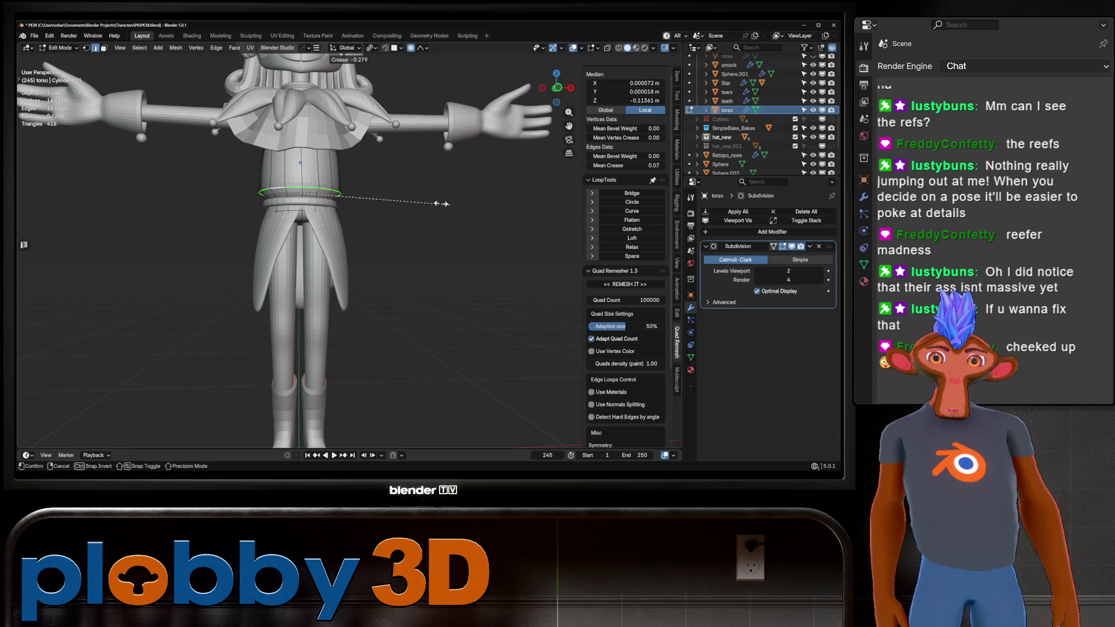
{"action": "left_click", "coordinate": [506, 229]}
In Object Mode, orbit around the whole jester and compare it with the front references
{"action": "key", "text": "Tab"}
{"action": "middle_click_drag", "start_coordinate": [506, 229], "coordinate": [407, 261]}
{"action": "key", "text": "alt+a"}
{"action": "mouse_move", "coordinate": [349, 233]}
{"action": "middle_mouse_down"}
{"action": "mouse_move", "coordinate": [500, 232]}
{"action": "mouse_move", "coordinate": [511, 221]}
{"action": "mouse_move", "coordinate": [405, 250]}
{"action": "middle_mouse_up"}
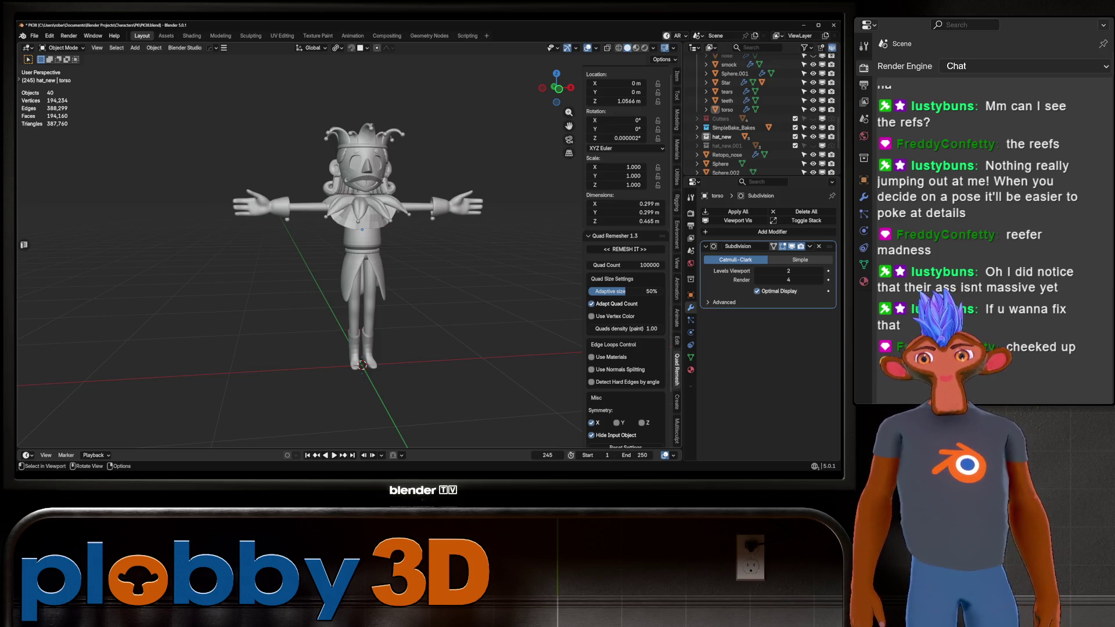
{"action": "scroll", "coordinate": [360, 244], "scroll_direction": "up", "scroll_amount": 5}
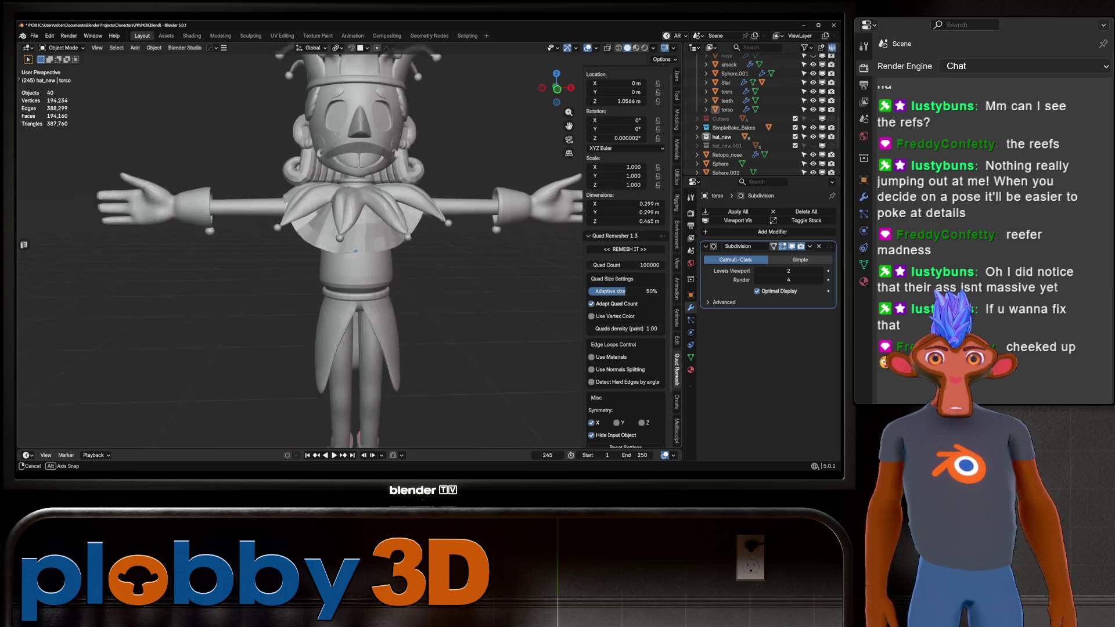
{"action": "mouse_move", "coordinate": [360, 244]}
{"action": "middle_mouse_down"}
{"action": "mouse_move", "coordinate": [406, 238]}
{"action": "mouse_move", "coordinate": [360, 233]}
{"action": "middle_mouse_up"}
{"action": "scroll", "coordinate": [360, 244], "scroll_direction": "up", "scroll_amount": 3}
{"action": "scroll", "coordinate": [361, 244], "scroll_direction": "down", "scroll_amount": 5}
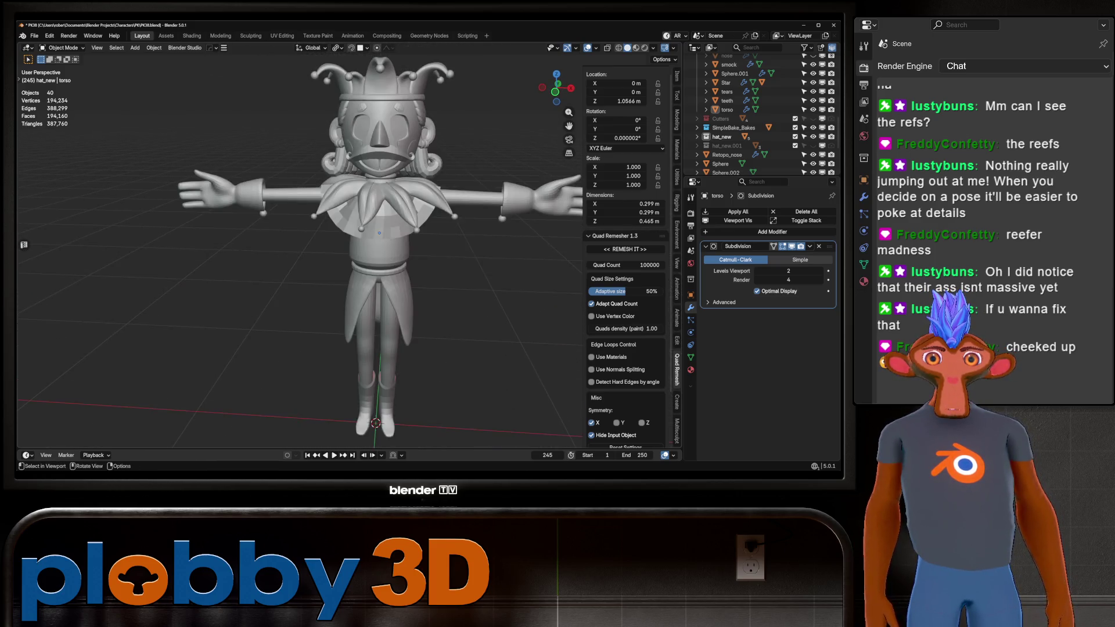
{"action": "key", "text": "KP_1"}
{"action": "scroll", "coordinate": [360, 244], "scroll_direction": "down", "scroll_amount": 4}
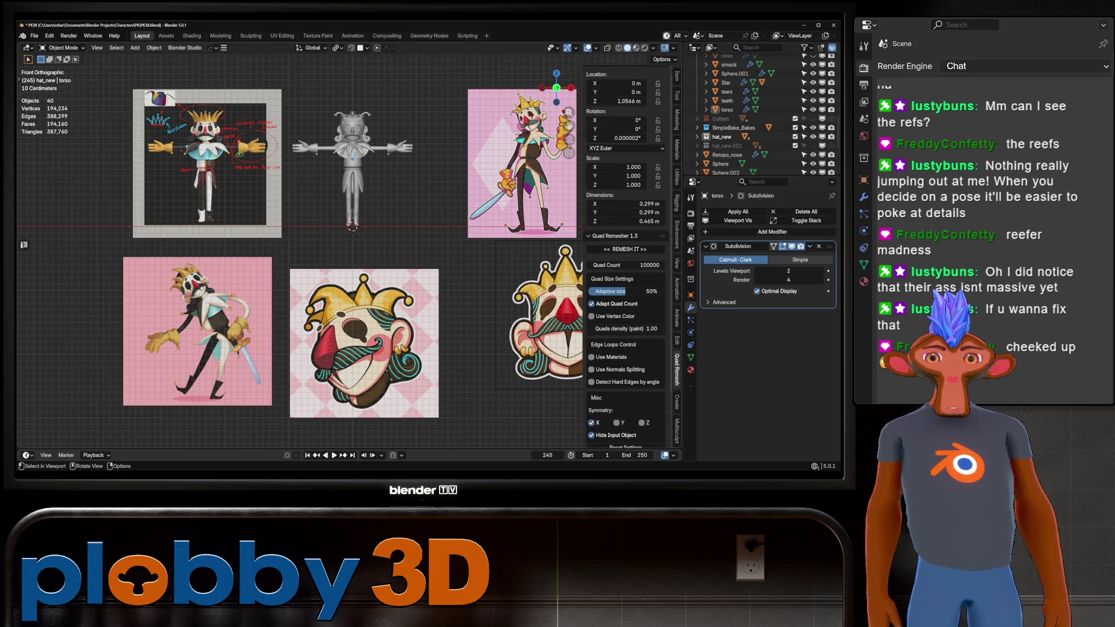
{"action": "scroll", "coordinate": [352, 203], "scroll_direction": "up", "scroll_amount": 8}
{"action": "middle_click_drag", "start_coordinate": [348, 233], "coordinate": [407, 215]}
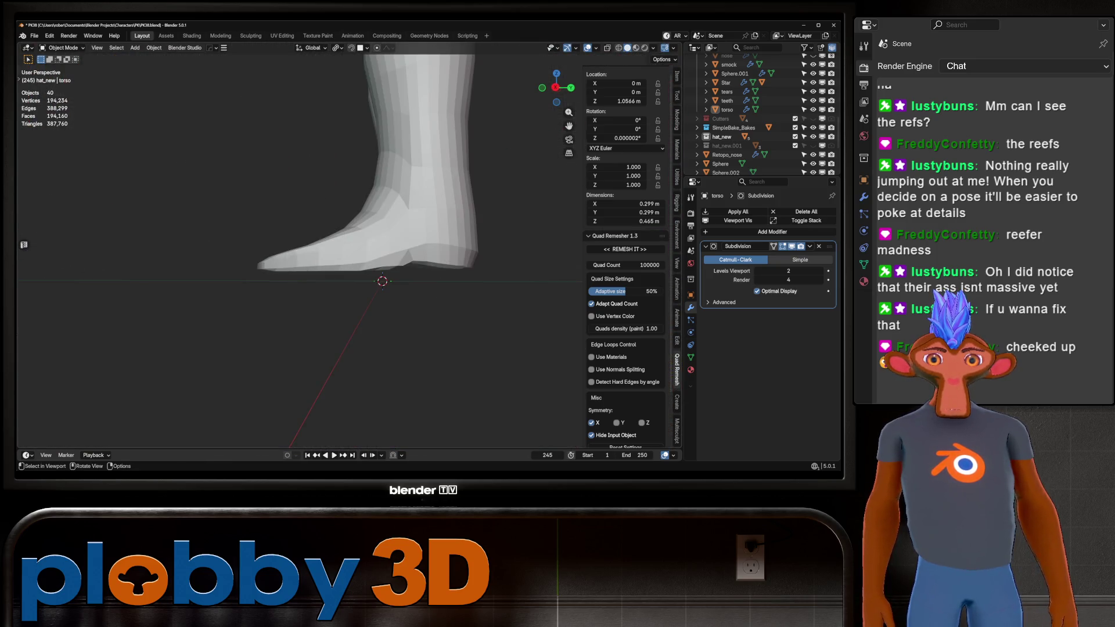
Edit the feet mesh in face select mode and select the ring of faces at the toe tip
{"action": "left_click", "coordinate": [407, 220]}
{"action": "key", "text": "Tab"}
{"action": "key", "text": "KP_Decimal"}
{"action": "scroll", "coordinate": [300, 244], "scroll_direction": "up", "scroll_amount": 4}
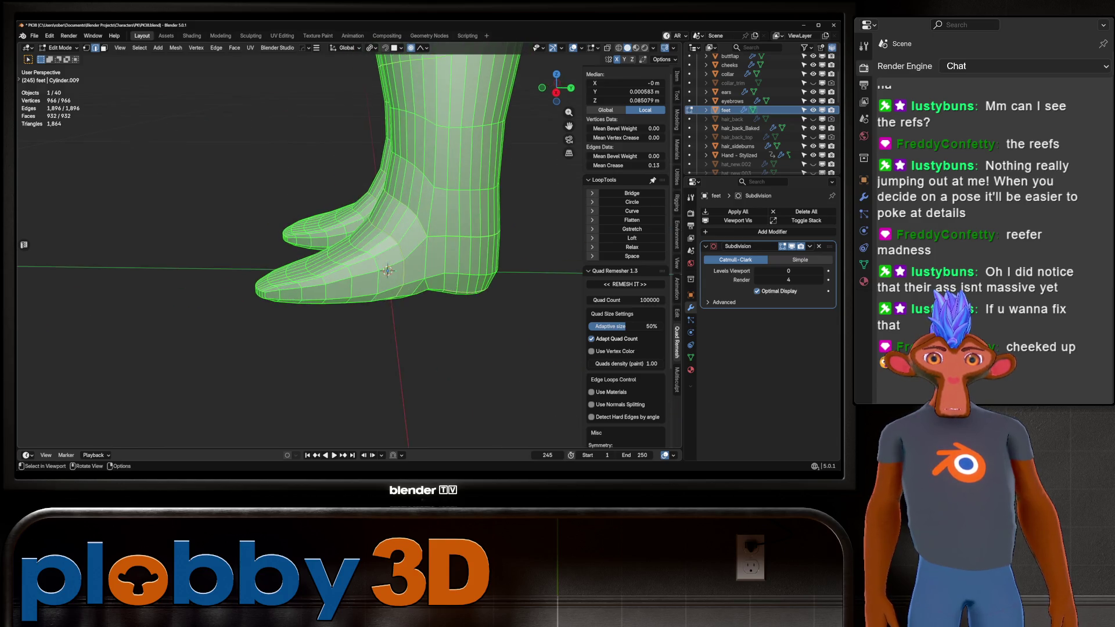
{"action": "middle_click_drag", "start_coordinate": [360, 244], "coordinate": [418, 244]}
{"action": "key", "text": "3"}
{"action": "mouse_move", "coordinate": [349, 232]}
{"action": "middle_mouse_down"}
{"action": "mouse_move", "coordinate": [407, 233]}
{"action": "mouse_move", "coordinate": [395, 278]}
{"action": "mouse_move", "coordinate": [383, 262]}
{"action": "middle_mouse_up"}
{"action": "left_click", "coordinate": [449, 344]}
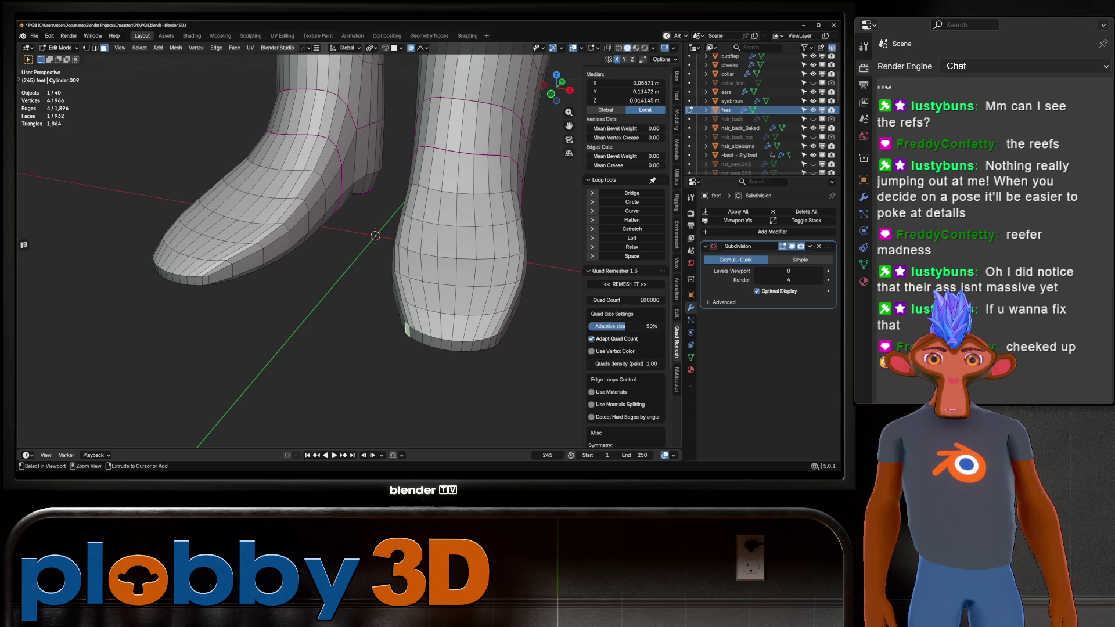
{"action": "left_click", "coordinate": [499, 344], "text": "ctrl"}
Taper the toe-tip ring with proportional falloff and stretch it vertically by 1.843
{"action": "middle_click_drag", "start_coordinate": [500, 344], "coordinate": [470, 306]}
{"action": "key", "text": "g"}
{"action": "key", "text": "o"}
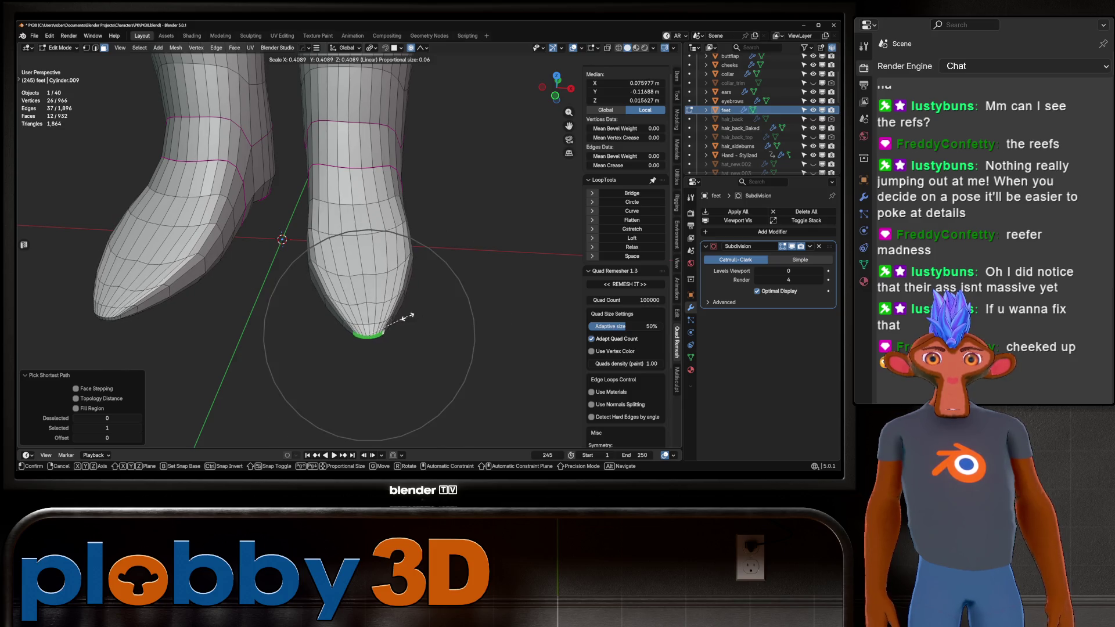
{"action": "left_click", "coordinate": [410, 343]}
{"action": "middle_click_drag", "start_coordinate": [410, 343], "coordinate": [419, 325]}
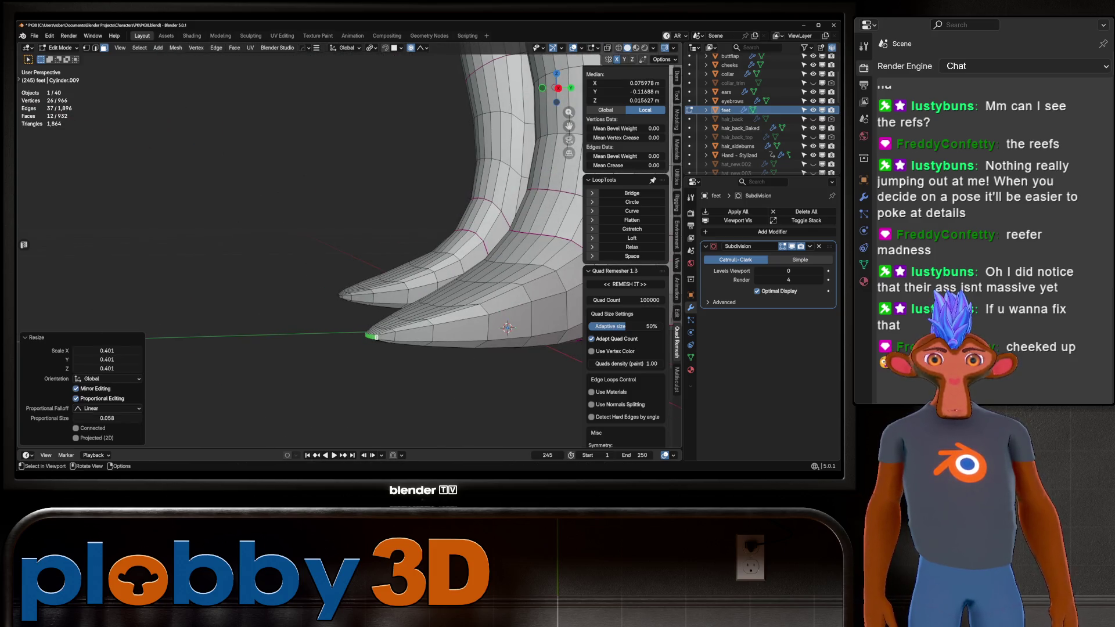
{"action": "key", "text": "s"}
{"action": "key", "text": "z"}
{"action": "left_click", "coordinate": [419, 317]}
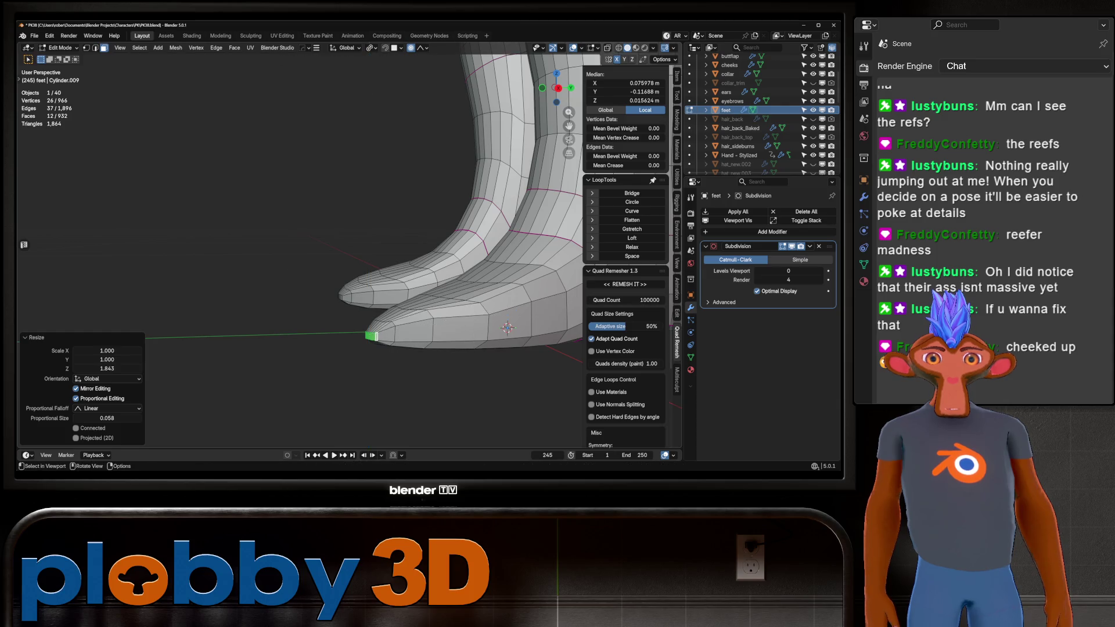
Inspect the stretched toe from side and front views, cancelling a trial vertical raise
{"action": "mouse_move", "coordinate": [419, 317]}
{"action": "middle_mouse_down"}
{"action": "mouse_move", "coordinate": [465, 319]}
{"action": "mouse_move", "coordinate": [424, 311]}
{"action": "mouse_move", "coordinate": [395, 323]}
{"action": "mouse_move", "coordinate": [332, 302]}
{"action": "mouse_move", "coordinate": [519, 337]}
{"action": "middle_mouse_up"}
{"action": "scroll", "coordinate": [395, 323], "scroll_direction": "up", "scroll_amount": 5}
{"action": "key", "text": "KP_3"}
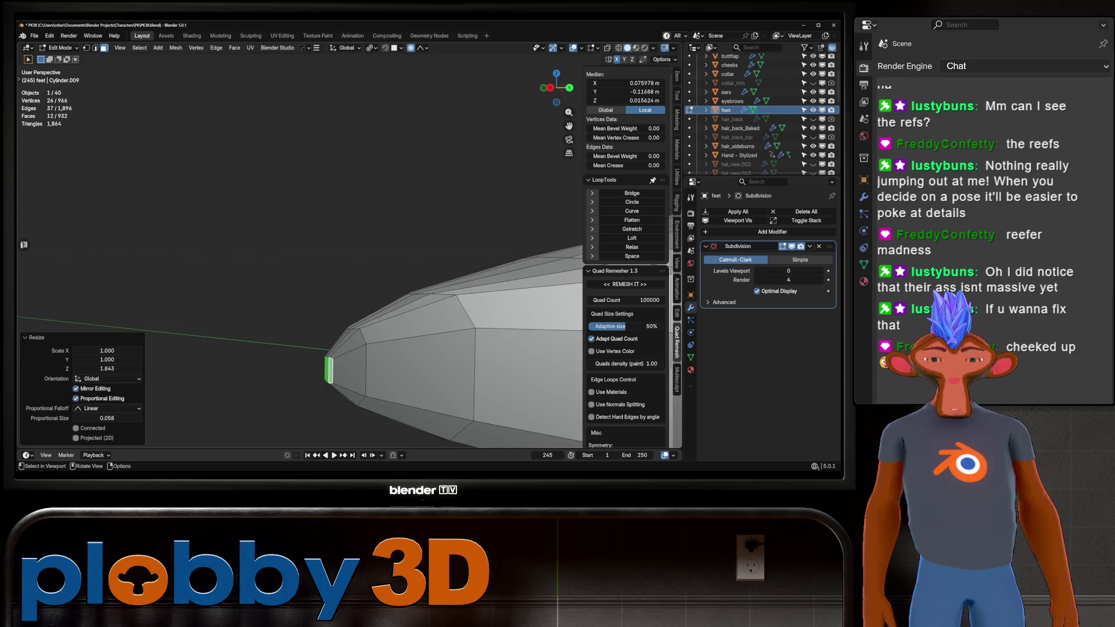
{"action": "key", "text": "KP_1"}
{"action": "scroll", "coordinate": [349, 250], "scroll_direction": "down", "scroll_amount": 10}
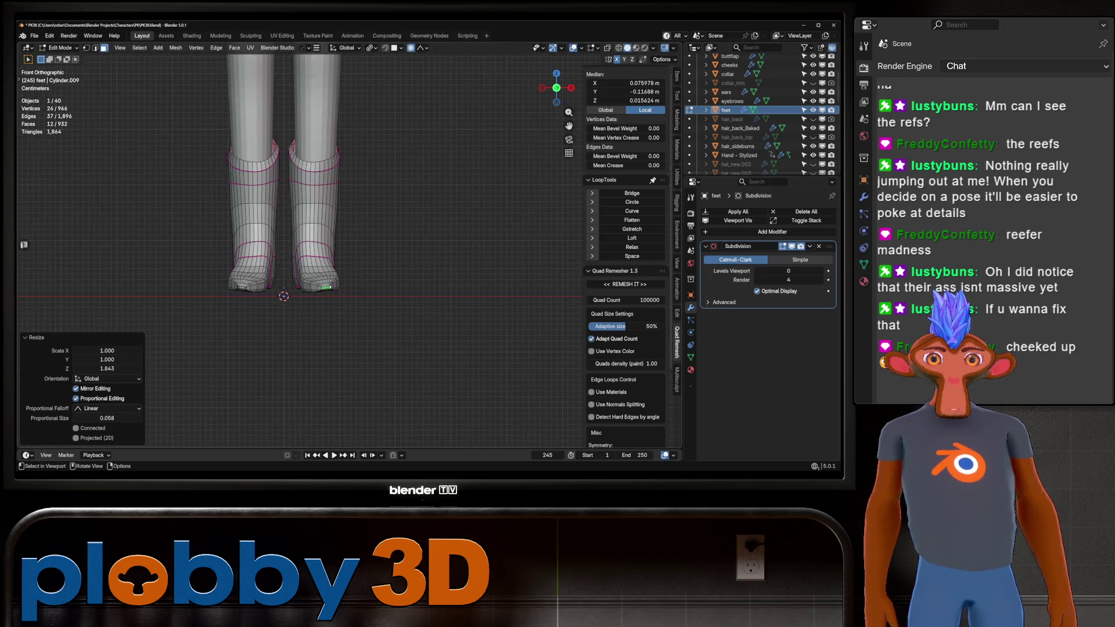
{"action": "mouse_move", "coordinate": [349, 250]}
{"action": "middle_mouse_down", "text": "shift"}
{"action": "mouse_move", "coordinate": [334, 222]}
{"action": "mouse_move", "coordinate": [360, 232]}
{"action": "mouse_move", "coordinate": [395, 221]}
{"action": "middle_mouse_up", "text": "shift"}
{"action": "scroll", "coordinate": [360, 232], "scroll_direction": "up", "scroll_amount": 5}
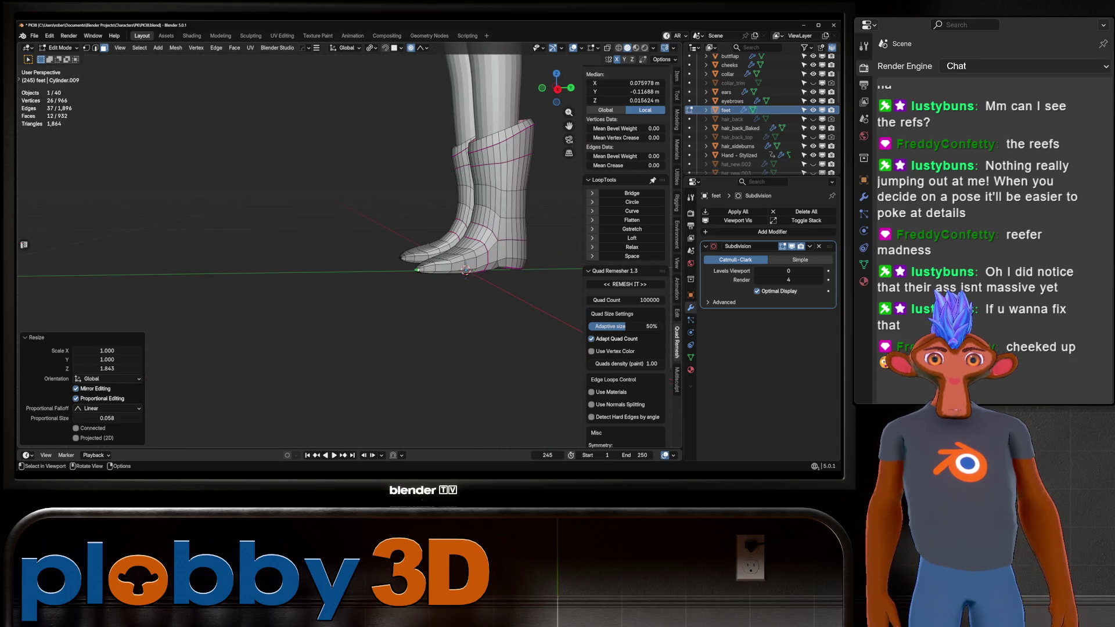
{"action": "key", "text": "g"}
{"action": "key", "text": "z"}
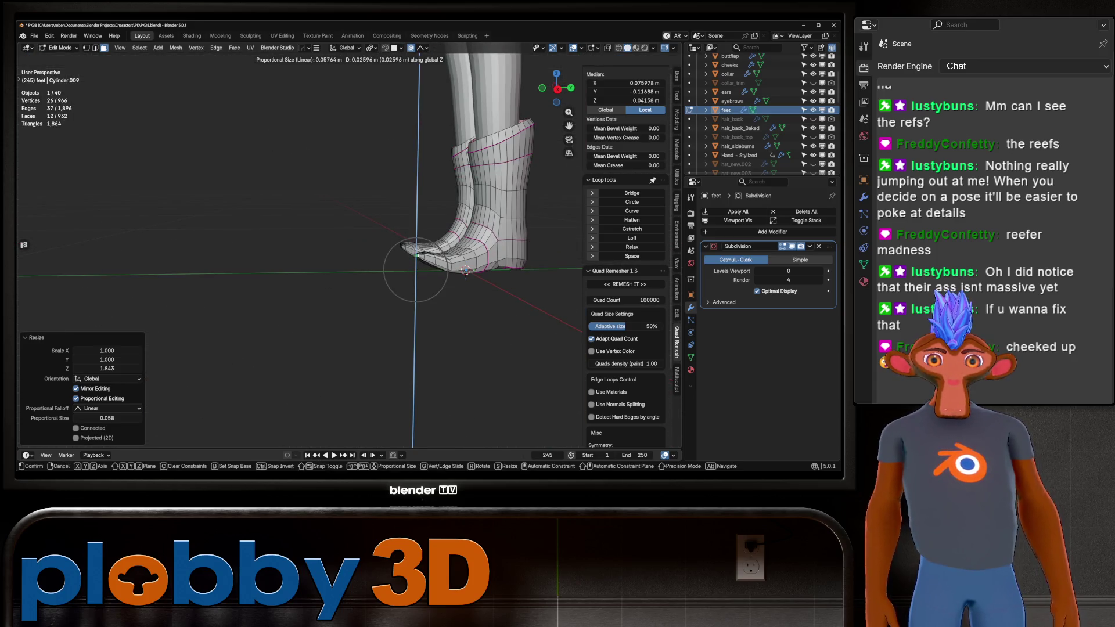
{"action": "key", "text": "Escape"}
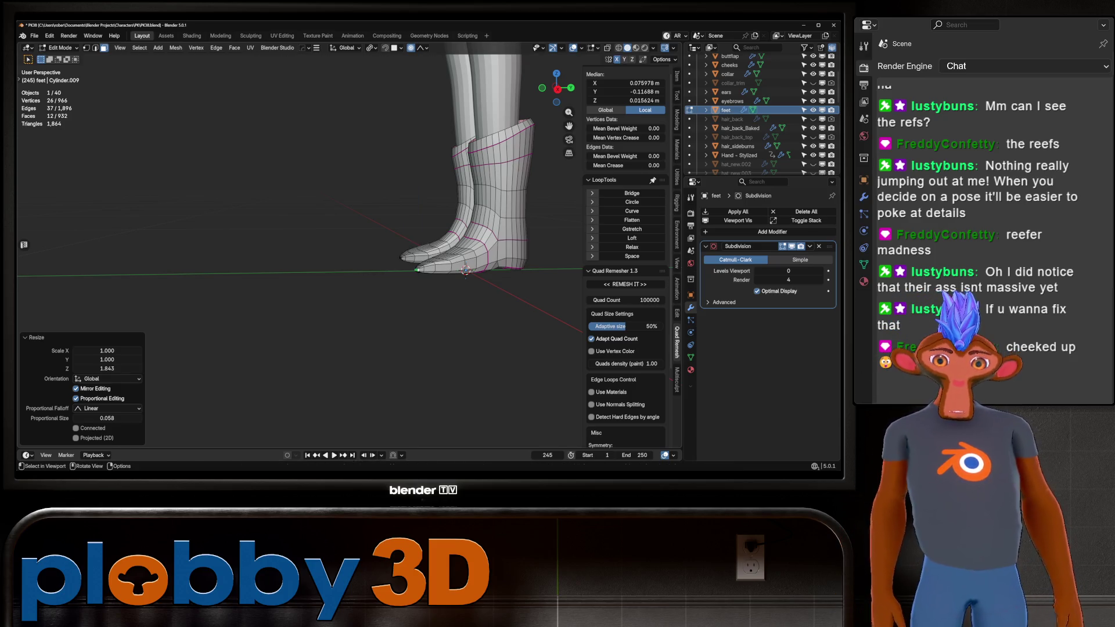
Push the toe tip along Y and lift it along Z so it curls upward
{"action": "key", "text": "g"}
{"action": "key", "text": "y"}
{"action": "key", "text": "Return"}
{"action": "mouse_move", "coordinate": [418, 244]}
{"action": "middle_mouse_down"}
{"action": "mouse_move", "coordinate": [453, 244]}
{"action": "mouse_move", "coordinate": [339, 256]}
{"action": "mouse_move", "coordinate": [384, 209]}
{"action": "middle_mouse_up"}
{"action": "key", "text": "g"}
{"action": "key", "text": "z"}
{"action": "key", "text": "Return"}
{"action": "scroll", "coordinate": [340, 256], "scroll_direction": "up", "scroll_amount": 3}
{"action": "key", "text": "Tab"}
{"action": "scroll", "coordinate": [419, 256], "scroll_direction": "down", "scroll_amount": 3}
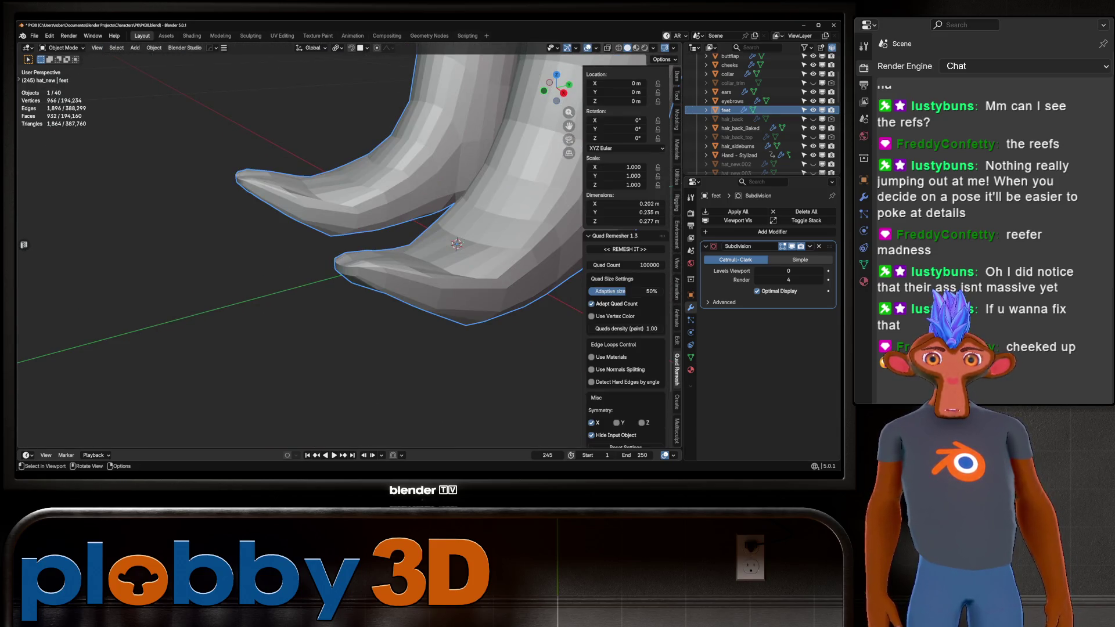
Grab-sculpt the pointed boot toes, shortening the feet to about 0.229 m deep
{"action": "key", "text": "ctrl+Tab"}
{"action": "scroll", "coordinate": [423, 366], "scroll_direction": "down", "scroll_amount": 2}
{"action": "mouse_move", "coordinate": [424, 366]}
{"action": "middle_mouse_down"}
{"action": "mouse_move", "coordinate": [344, 203]}
{"action": "mouse_move", "coordinate": [349, 187]}
{"action": "mouse_move", "coordinate": [304, 170]}
{"action": "middle_mouse_up"}
{"action": "scroll", "coordinate": [345, 207], "scroll_direction": "up", "scroll_amount": 2}
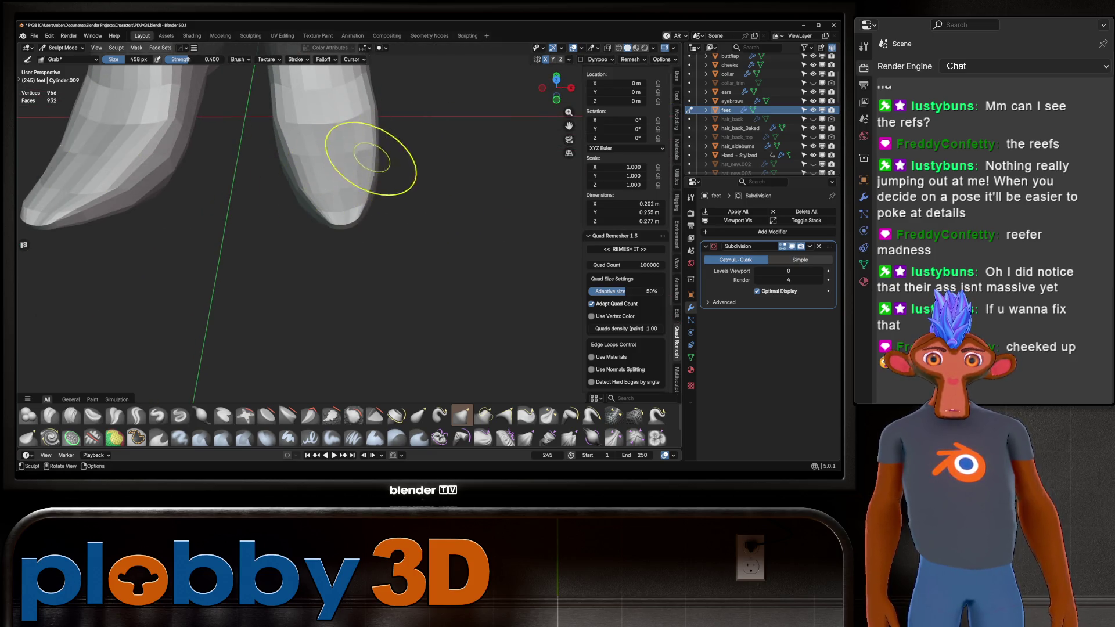
{"action": "mouse_move", "coordinate": [368, 154]}
{"action": "middle_mouse_down"}
{"action": "mouse_move", "coordinate": [323, 120]}
{"action": "mouse_move", "coordinate": [324, 209]}
{"action": "mouse_move", "coordinate": [334, 185]}
{"action": "mouse_move", "coordinate": [374, 181]}
{"action": "middle_mouse_up"}
{"action": "mouse_move", "coordinate": [312, 235]}
{"action": "middle_mouse_down"}
{"action": "mouse_move", "coordinate": [324, 219]}
{"action": "mouse_move", "coordinate": [293, 242]}
{"action": "mouse_move", "coordinate": [323, 215]}
{"action": "mouse_move", "coordinate": [355, 241]}
{"action": "mouse_move", "coordinate": [316, 272]}
{"action": "mouse_move", "coordinate": [289, 273]}
{"action": "middle_mouse_up"}
{"action": "middle_click_drag", "start_coordinate": [332, 234], "coordinate": [367, 220]}
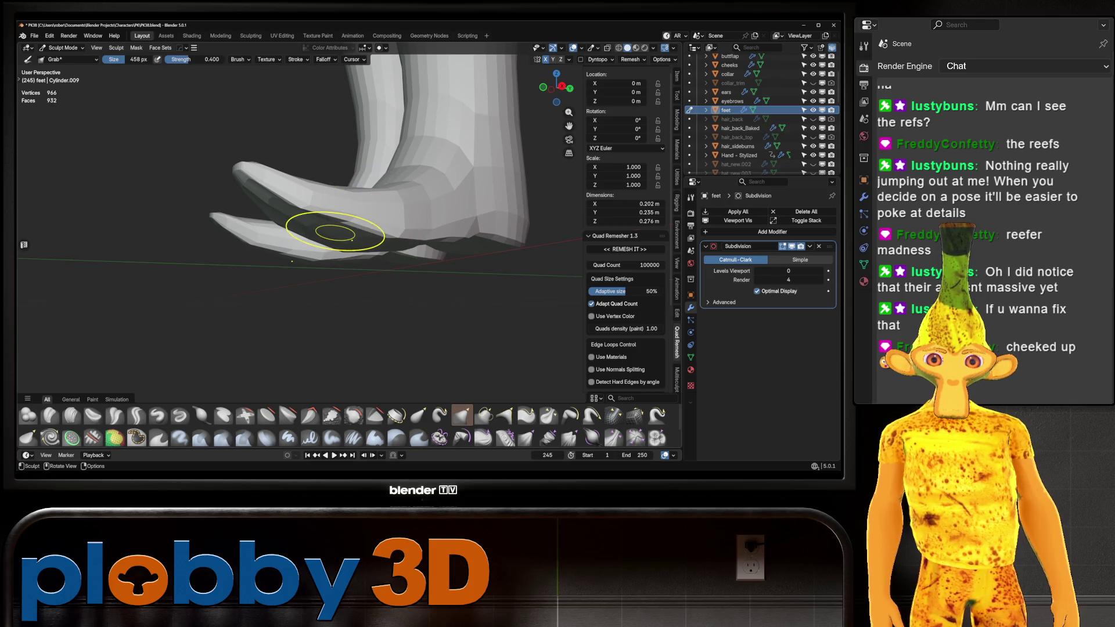
{"action": "middle_click_drag", "start_coordinate": [326, 256], "coordinate": [443, 219]}
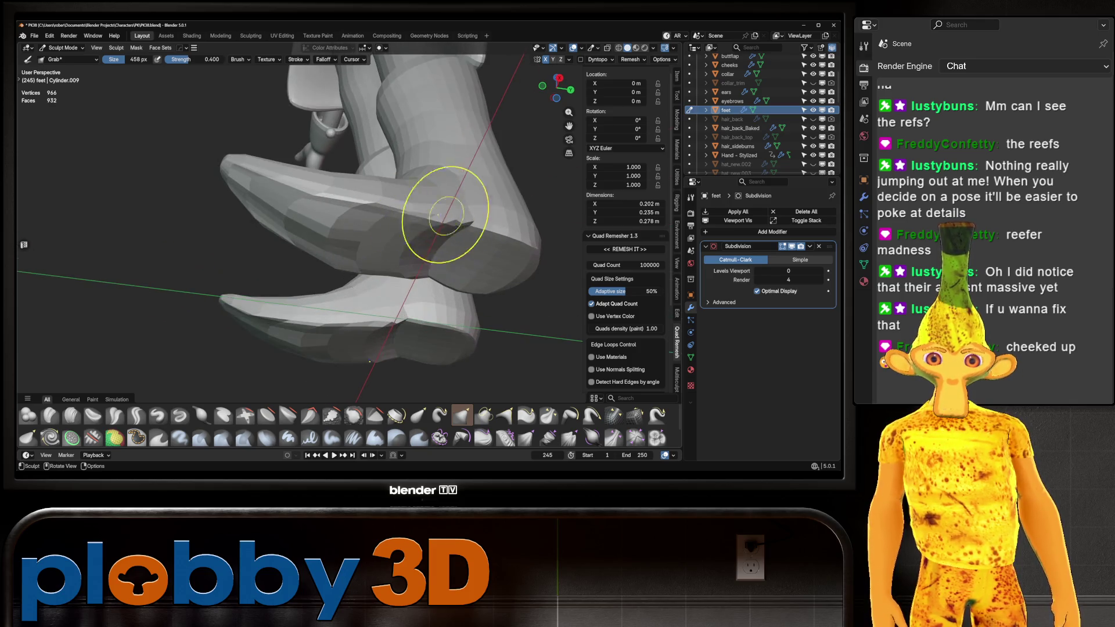
{"action": "left_click_drag", "start_coordinate": [404, 248], "coordinate": [404, 248]}
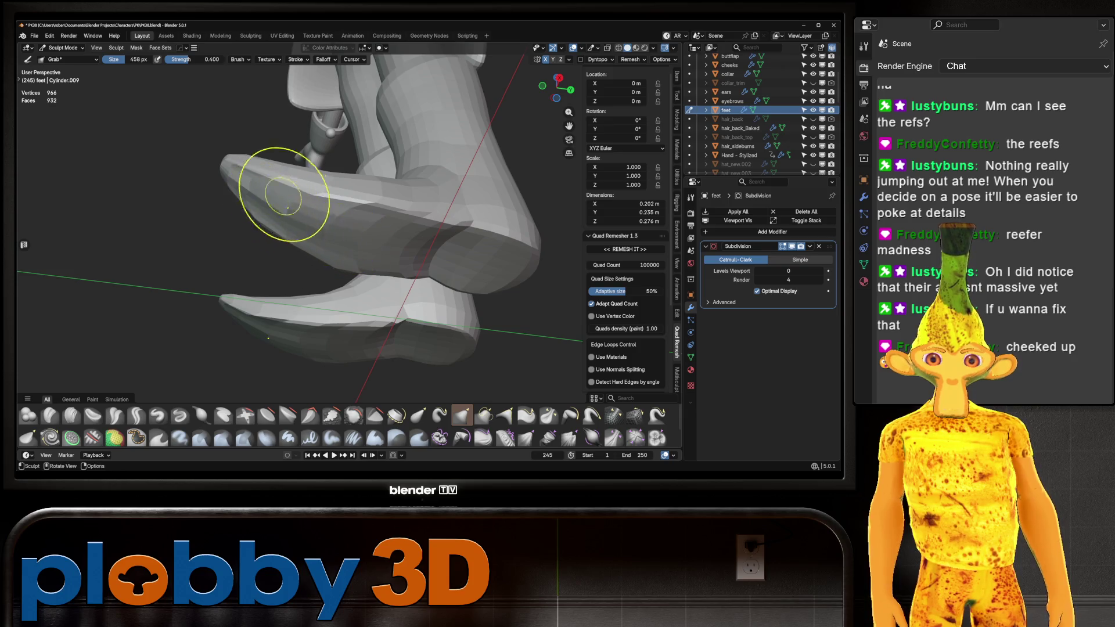
{"action": "mouse_move", "coordinate": [284, 195]}
{"action": "middle_mouse_down"}
{"action": "mouse_move", "coordinate": [273, 209]}
{"action": "mouse_move", "coordinate": [348, 199]}
{"action": "middle_mouse_up"}
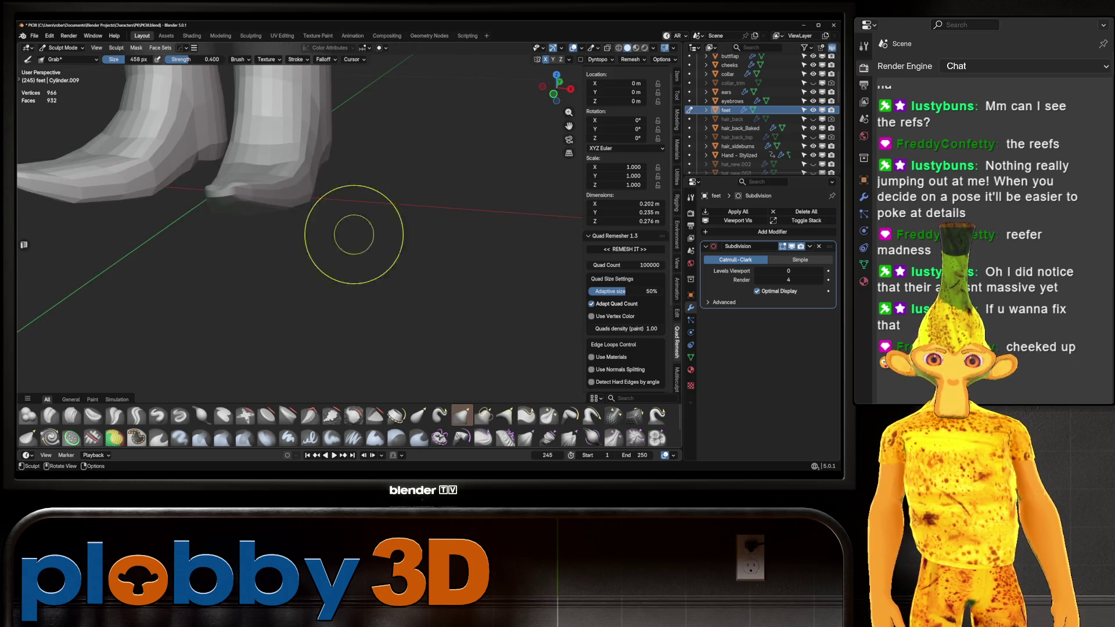
{"action": "mouse_move", "coordinate": [257, 208]}
{"action": "middle_mouse_down"}
{"action": "mouse_move", "coordinate": [323, 236]}
{"action": "mouse_move", "coordinate": [232, 192]}
{"action": "middle_mouse_up"}
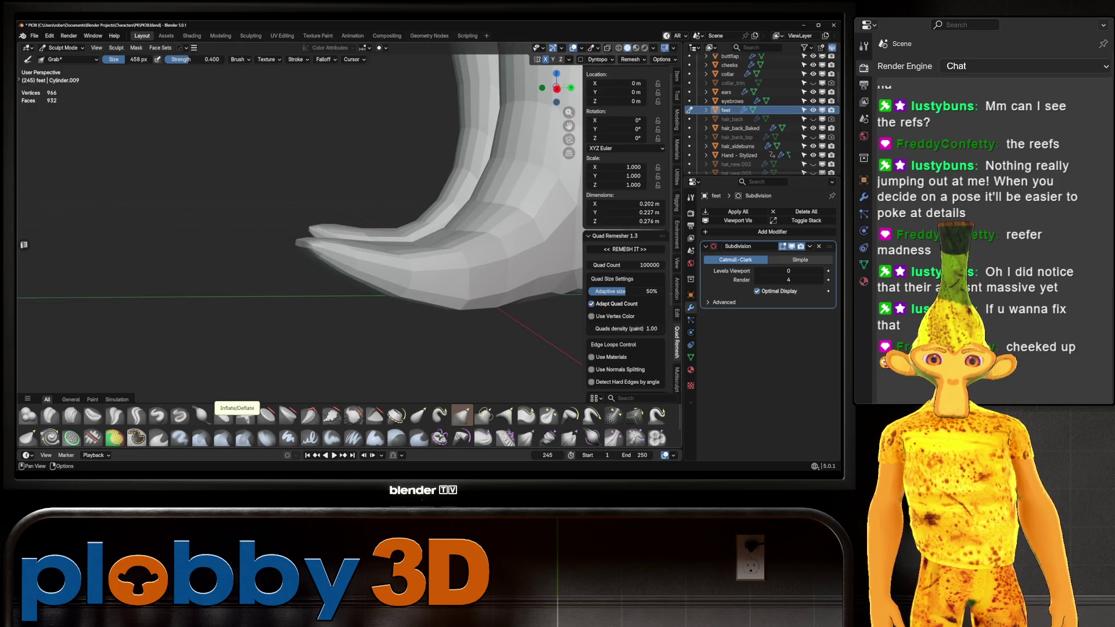
Pick the Inflate/Deflate brush, then open the feet mesh in Edit Mode
{"action": "left_click", "coordinate": [201, 414]}
{"action": "mouse_move", "coordinate": [325, 302]}
{"action": "middle_mouse_down"}
{"action": "mouse_move", "coordinate": [405, 242]}
{"action": "mouse_move", "coordinate": [279, 149]}
{"action": "mouse_move", "coordinate": [364, 225]}
{"action": "middle_mouse_up"}
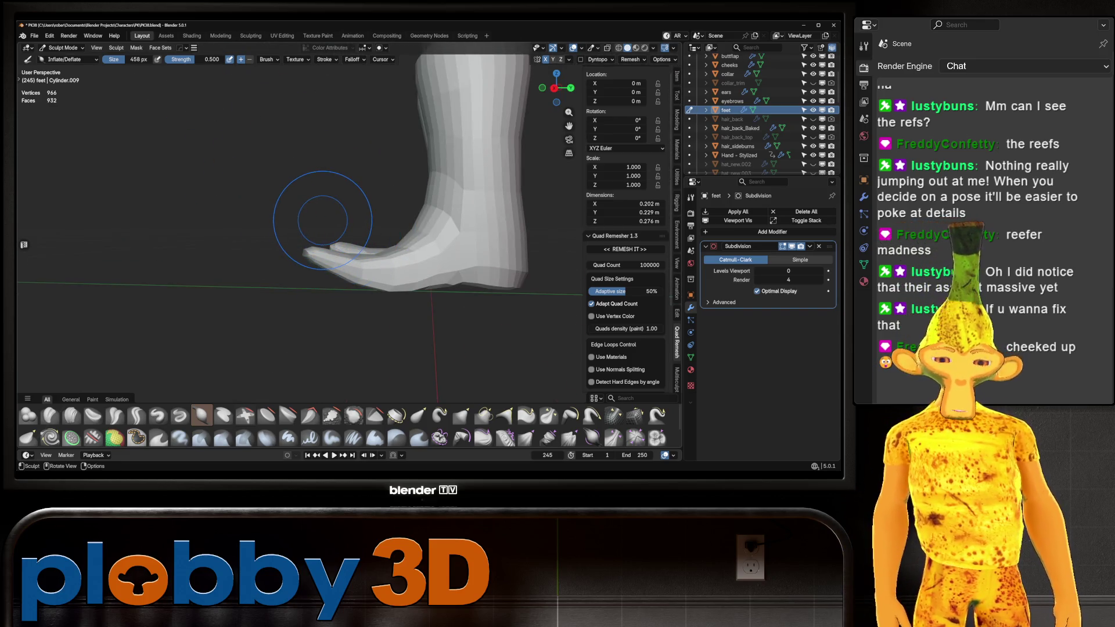
{"action": "middle_click_drag", "start_coordinate": [322, 220], "coordinate": [348, 244]}
{"action": "key", "text": "Tab"}
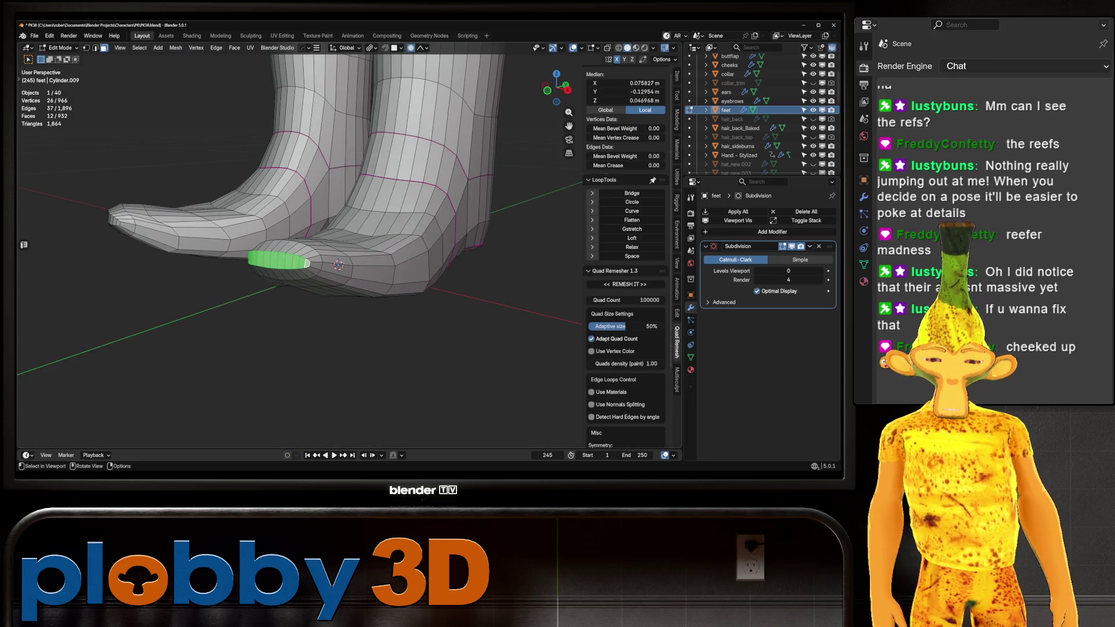
Compare the boots with the pink reference in side and front orthographic views
{"action": "key", "text": "KP_3"}
{"action": "scroll", "coordinate": [191, 233], "scroll_direction": "down", "scroll_amount": 5}
{"action": "scroll", "coordinate": [192, 233], "scroll_direction": "up", "scroll_amount": 3}
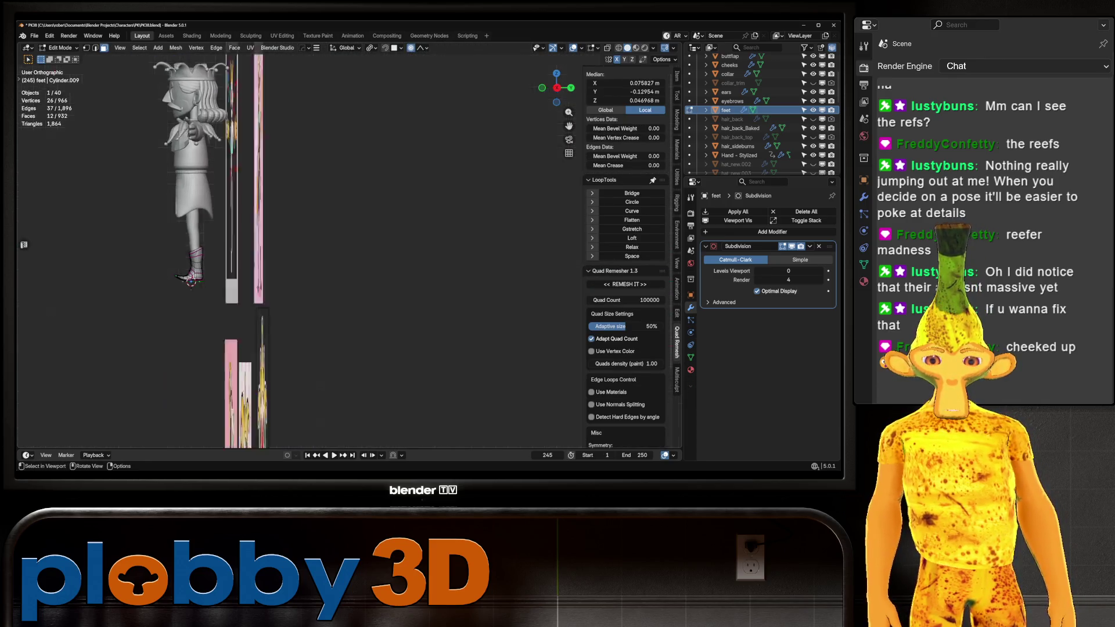
{"action": "key", "text": "KP_1"}
{"action": "scroll", "coordinate": [407, 262], "scroll_direction": "up", "scroll_amount": 8}
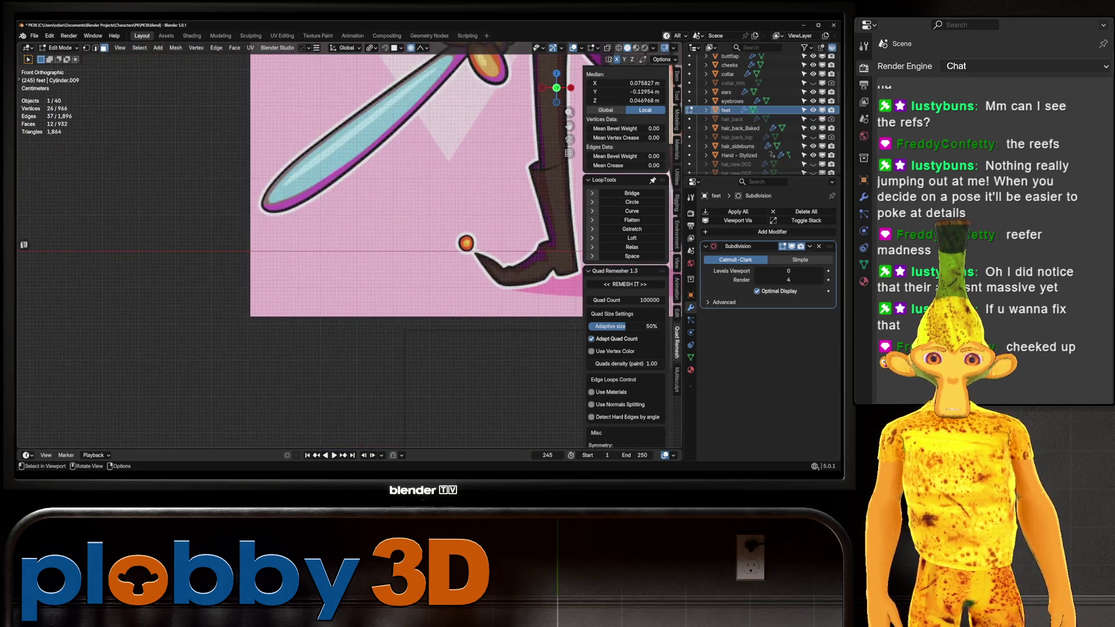
{"action": "mouse_move", "coordinate": [349, 232]}
{"action": "middle_mouse_down"}
{"action": "mouse_move", "coordinate": [430, 203]}
{"action": "mouse_move", "coordinate": [406, 192]}
{"action": "middle_mouse_up"}
{"action": "scroll", "coordinate": [372, 192], "scroll_direction": "up", "scroll_amount": 6}
Tilt the selected toe tip around the Y axis and raise it vertically
{"action": "key", "text": "r"}
{"action": "key", "text": "y"}
{"action": "key", "text": "Return"}
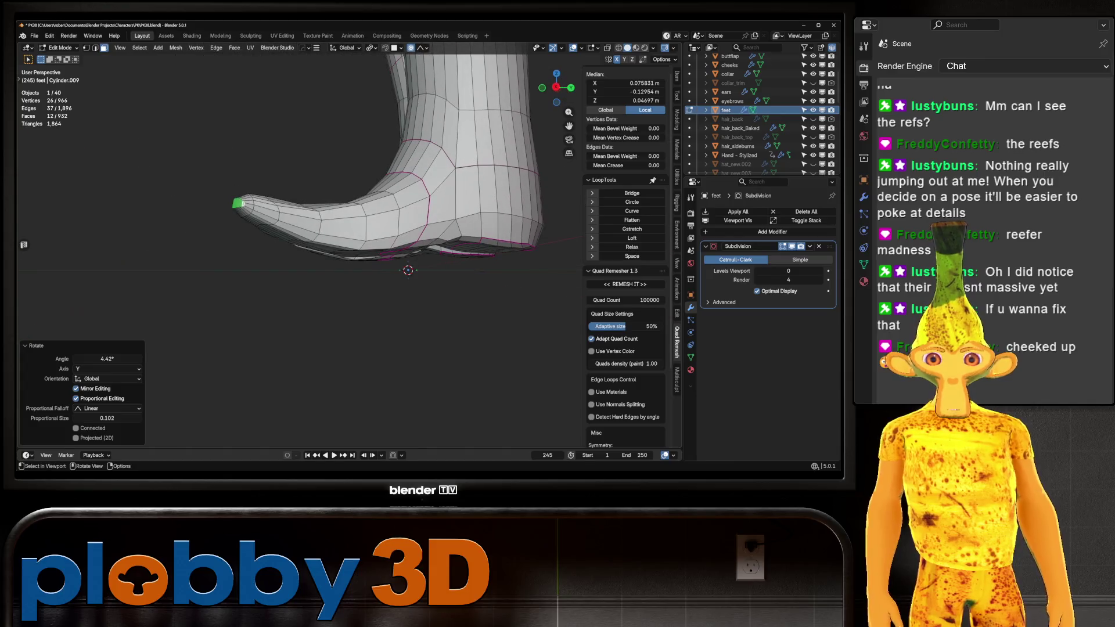
{"action": "key", "text": "g"}
{"action": "key", "text": "z"}
{"action": "scroll", "coordinate": [238, 174], "scroll_direction": "up", "scroll_amount": 7}
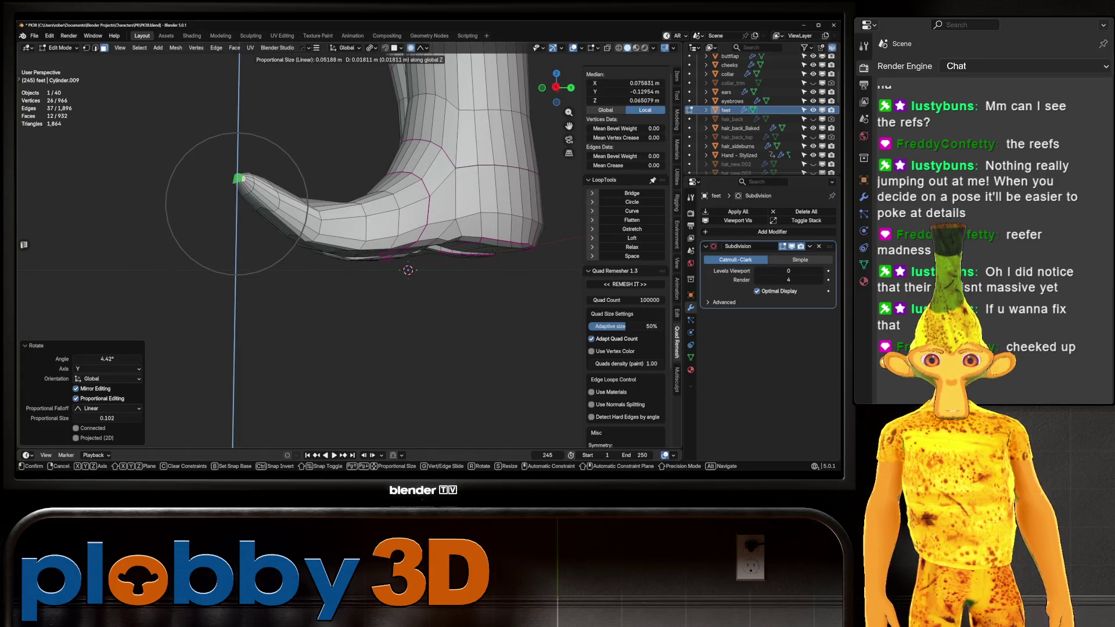
{"action": "left_click", "coordinate": [242, 178]}
Select the boot's toe edges, extending the selection along the shortest path
{"action": "mouse_move", "coordinate": [242, 179]}
{"action": "middle_mouse_down"}
{"action": "mouse_move", "coordinate": [326, 183]}
{"action": "mouse_move", "coordinate": [418, 162]}
{"action": "middle_mouse_up"}
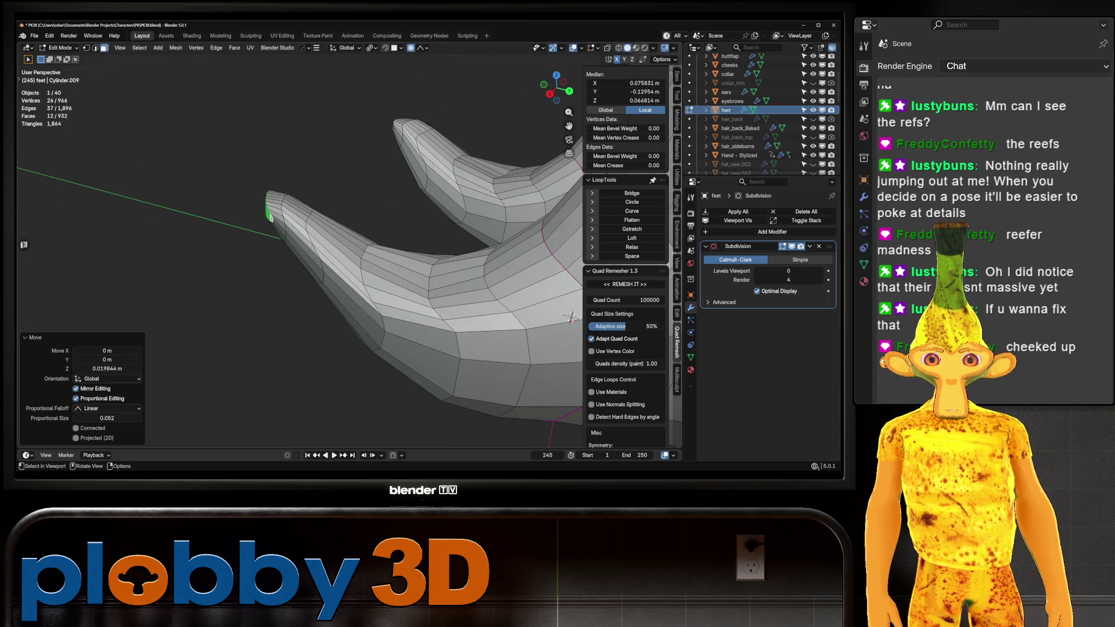
{"action": "left_click", "coordinate": [334, 242]}
{"action": "left_click", "coordinate": [306, 220]}
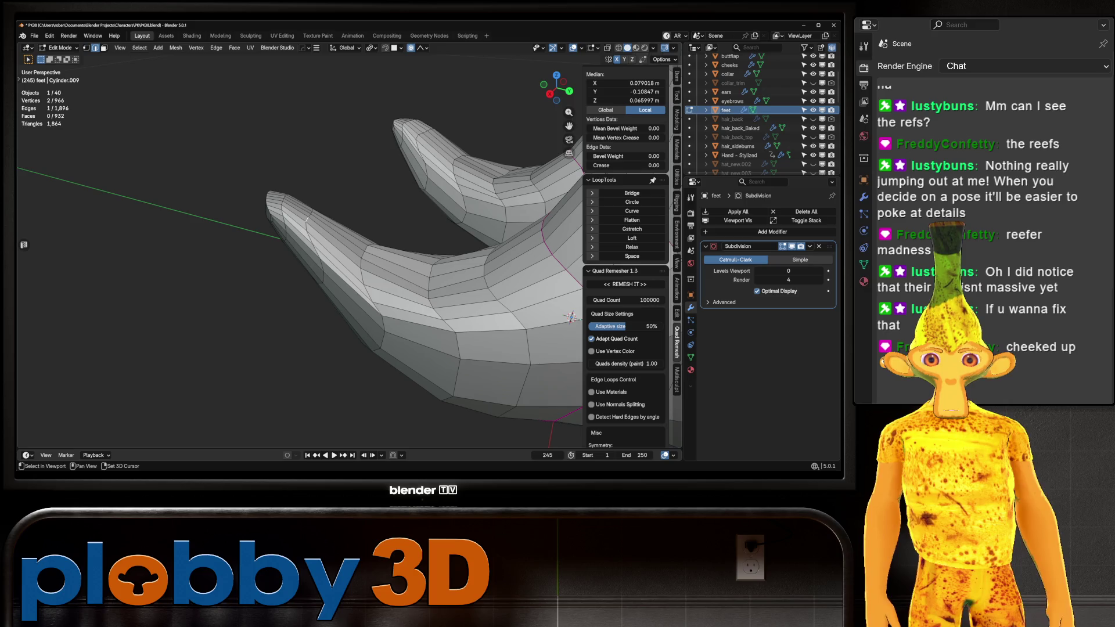
{"action": "left_click", "coordinate": [349, 229], "text": "shift"}
{"action": "middle_click_drag", "start_coordinate": [348, 229], "coordinate": [401, 256]}
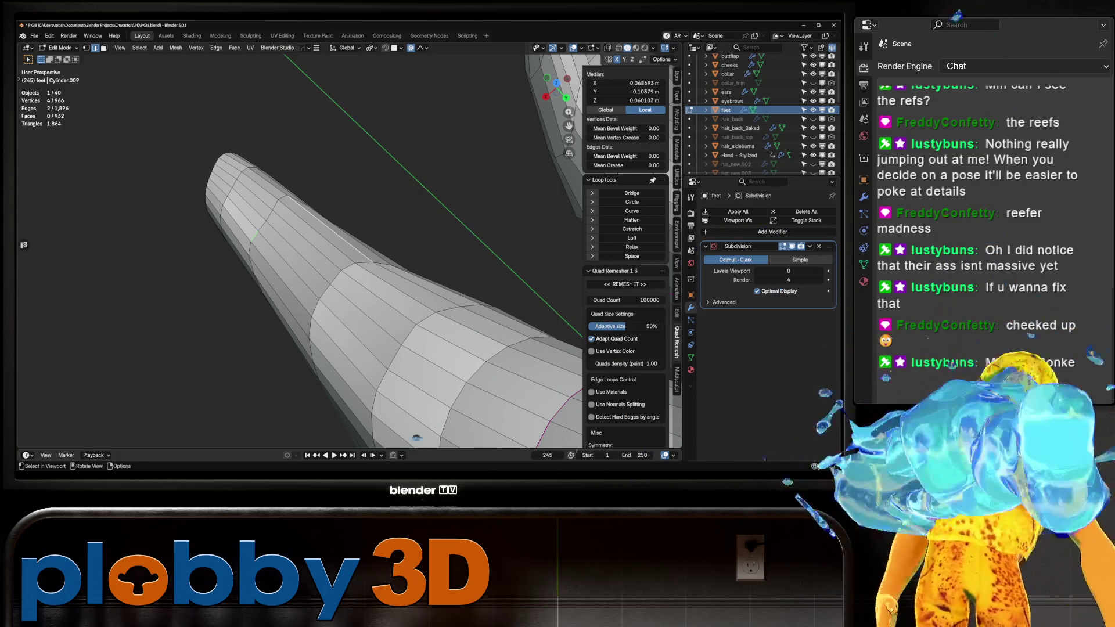
{"action": "left_click", "coordinate": [252, 195], "text": "ctrl"}
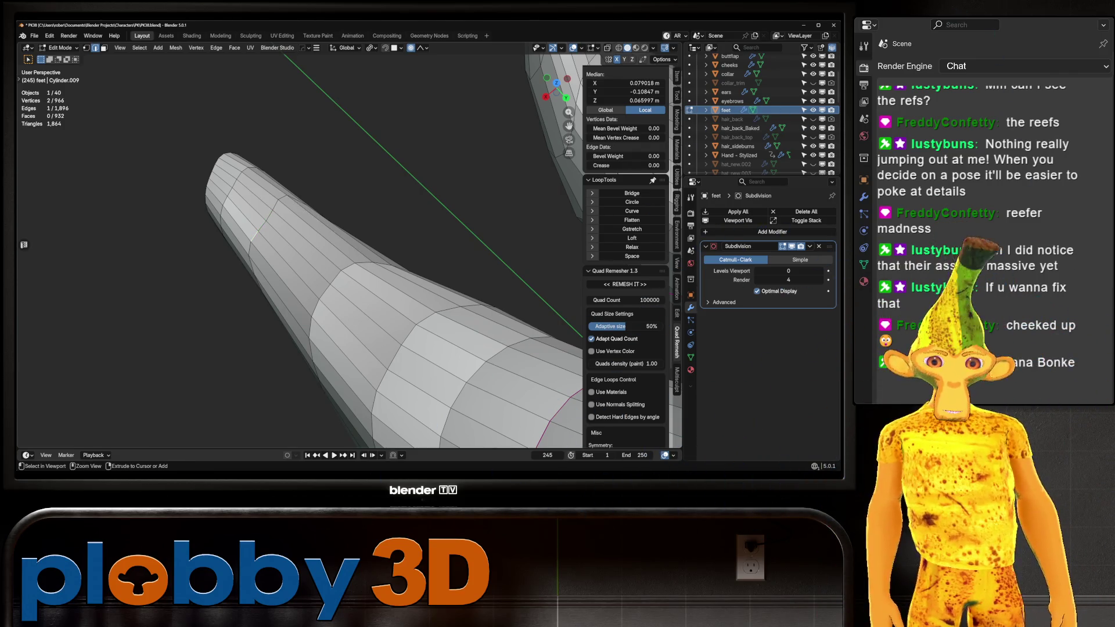
From the right side view, lower the boot tip 0.007234 m with proportional editing
{"action": "key", "text": "KP_3"}
{"action": "key", "text": "g"}
{"action": "key", "text": "z"}
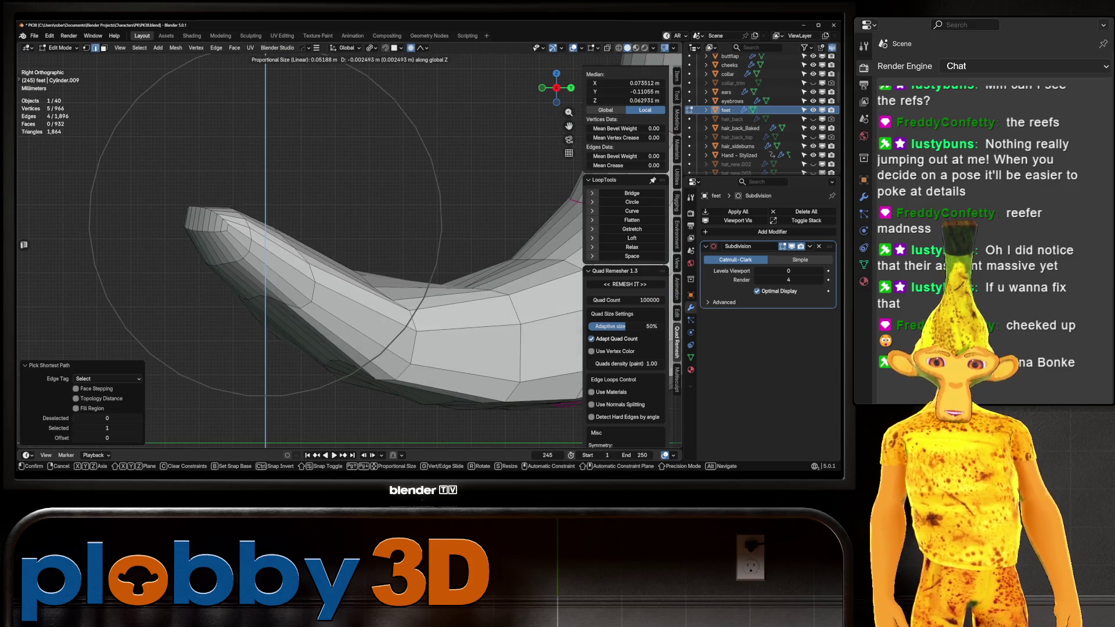
{"action": "key", "text": "Return"}
{"action": "mouse_move", "coordinate": [302, 250]}
{"action": "middle_mouse_down"}
{"action": "mouse_move", "coordinate": [325, 233]}
{"action": "mouse_move", "coordinate": [366, 232]}
{"action": "mouse_move", "coordinate": [326, 221]}
{"action": "mouse_move", "coordinate": [378, 229]}
{"action": "middle_mouse_up"}
{"action": "key", "text": "ctrl+Tab"}
Return to Object Mode and orbit around the whole jester to review the boots
{"action": "left_click", "coordinate": [303, 229]}
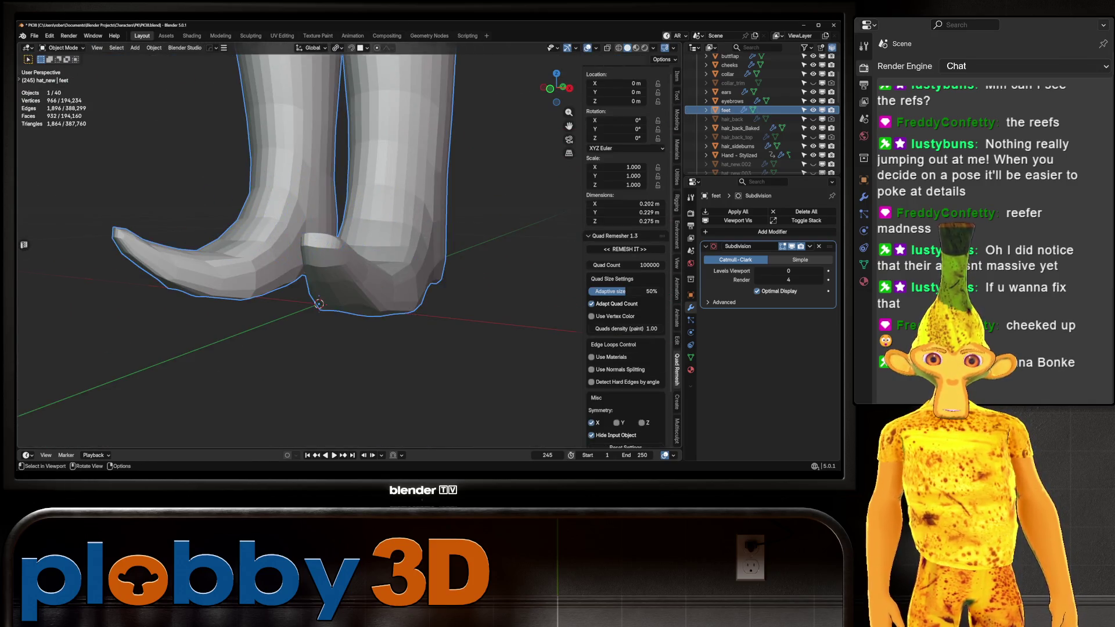
{"action": "scroll", "coordinate": [366, 255], "scroll_direction": "down", "scroll_amount": 8}
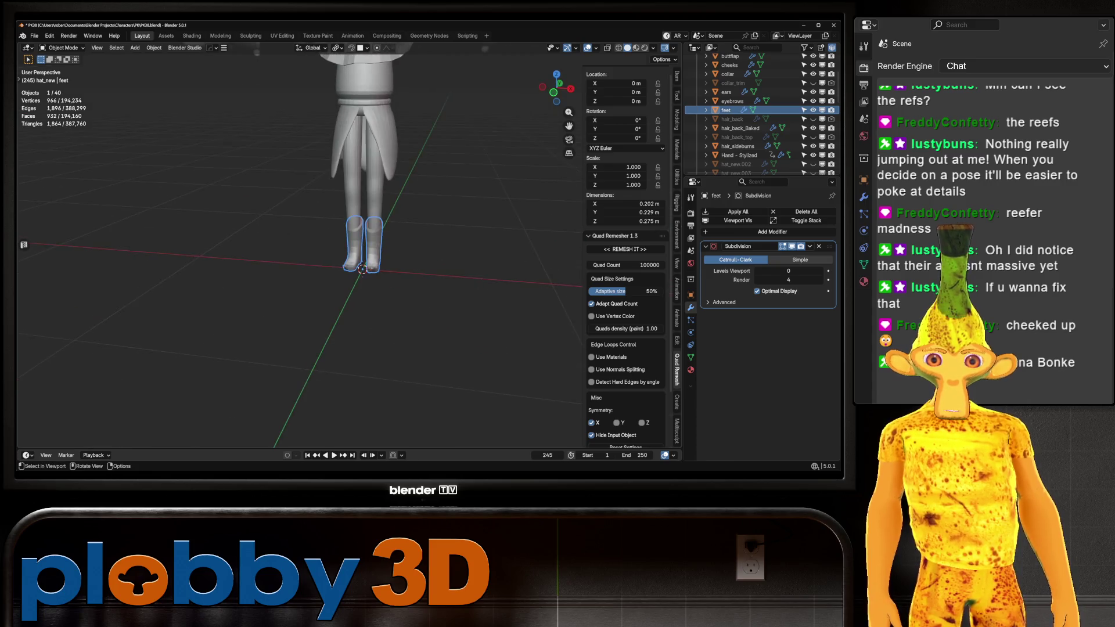
{"action": "scroll", "coordinate": [372, 264], "scroll_direction": "down", "scroll_amount": 6}
{"action": "mouse_move", "coordinate": [371, 264]}
{"action": "middle_mouse_down"}
{"action": "mouse_move", "coordinate": [360, 261]}
{"action": "mouse_move", "coordinate": [406, 262]}
{"action": "mouse_move", "coordinate": [395, 244]}
{"action": "middle_mouse_up"}
{"action": "scroll", "coordinate": [395, 256], "scroll_direction": "up", "scroll_amount": 8}
{"action": "scroll", "coordinate": [406, 262], "scroll_direction": "up", "scroll_amount": 3}
{"action": "scroll", "coordinate": [407, 261], "scroll_direction": "down", "scroll_amount": 3}
Check the boots against the front reference images, then view one boot from the right side
{"action": "key", "text": "KP_1"}
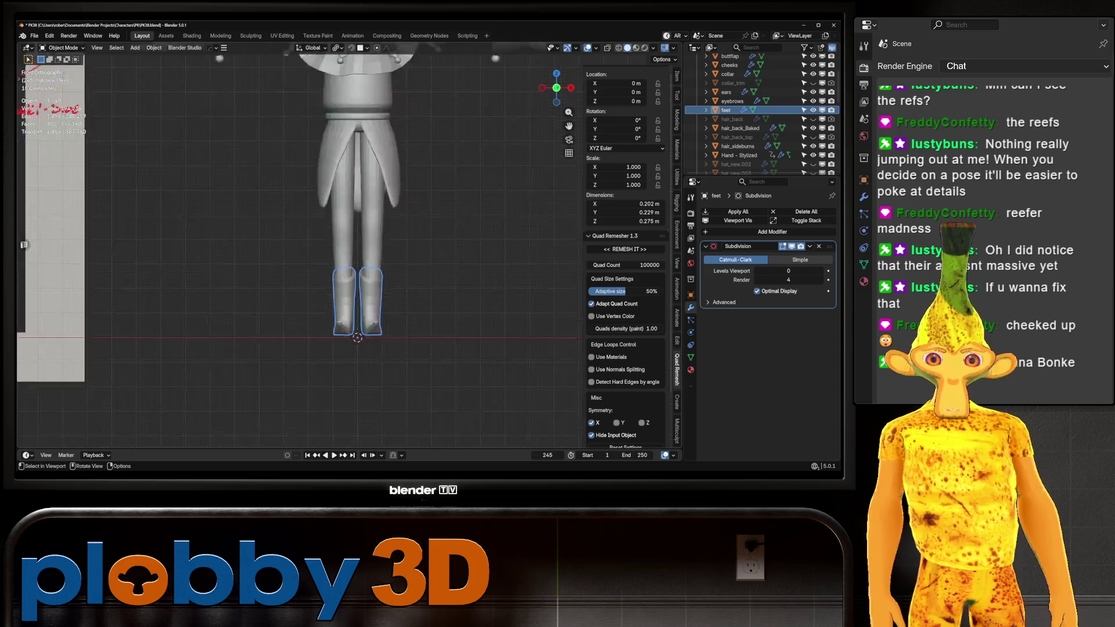
{"action": "scroll", "coordinate": [361, 244], "scroll_direction": "down", "scroll_amount": 5}
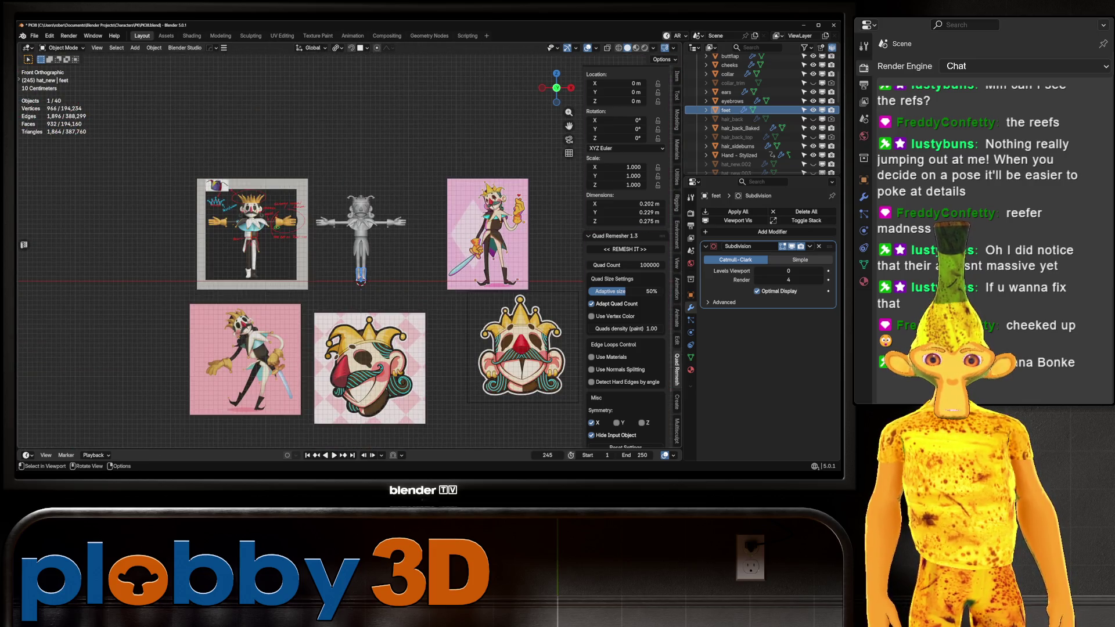
{"action": "middle_click_drag", "start_coordinate": [360, 249], "coordinate": [383, 255]}
{"action": "scroll", "coordinate": [366, 251], "scroll_direction": "up", "scroll_amount": 3}
{"action": "scroll", "coordinate": [401, 290], "scroll_direction": "up", "scroll_amount": 4}
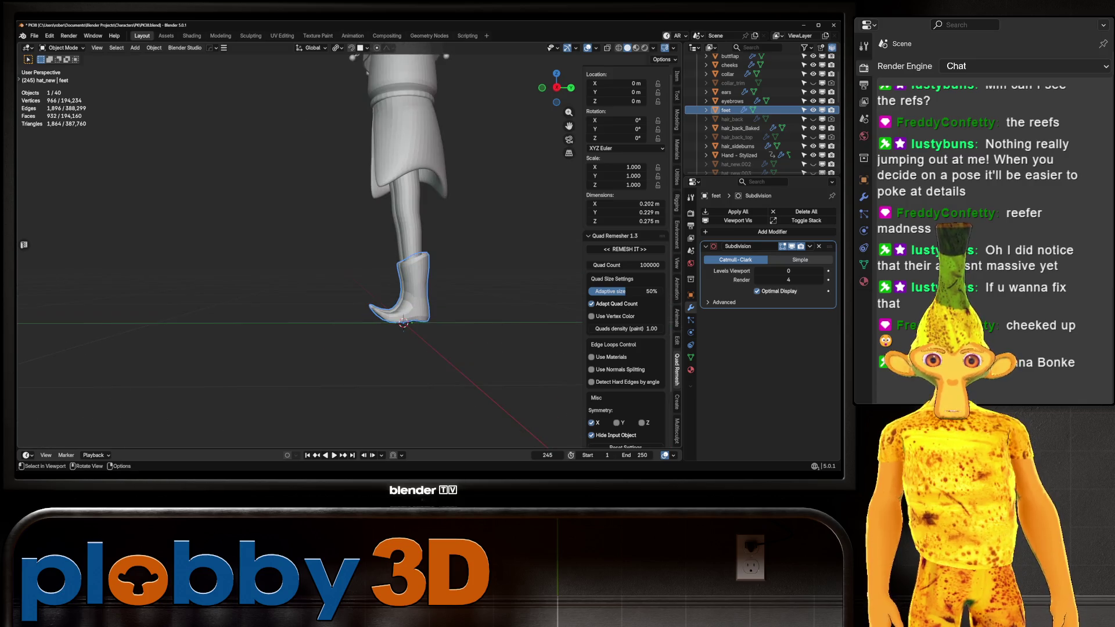
{"action": "key", "text": "KP_3"}
{"action": "key", "text": "ctrl+Tab"}
Enter Sculpt Mode on the feet and inspect both boots and toes from several angles
{"action": "left_click", "coordinate": [378, 308]}
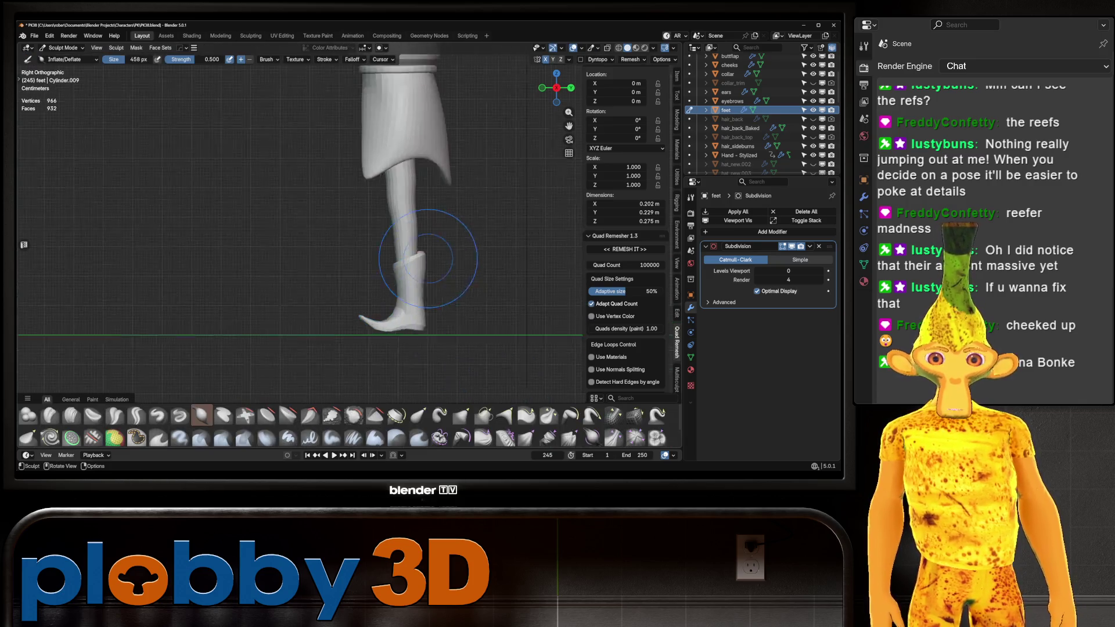
{"action": "scroll", "coordinate": [388, 283], "scroll_direction": "up", "scroll_amount": 3}
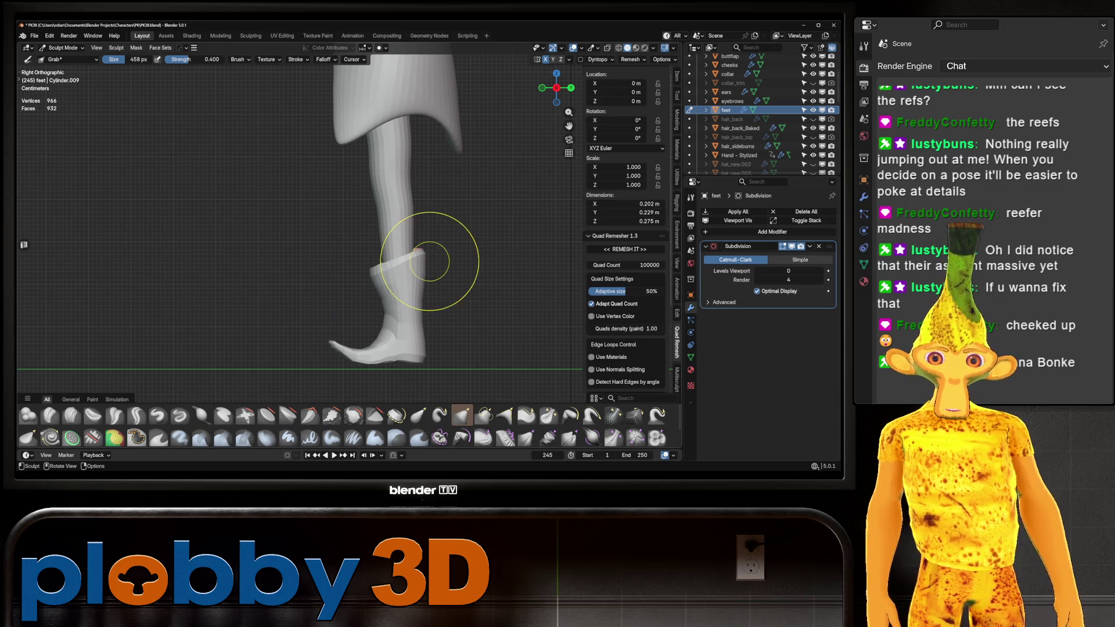
{"action": "mouse_move", "coordinate": [438, 259]}
{"action": "middle_mouse_down"}
{"action": "mouse_move", "coordinate": [349, 274]}
{"action": "mouse_move", "coordinate": [395, 268]}
{"action": "mouse_move", "coordinate": [456, 224]}
{"action": "middle_mouse_up"}
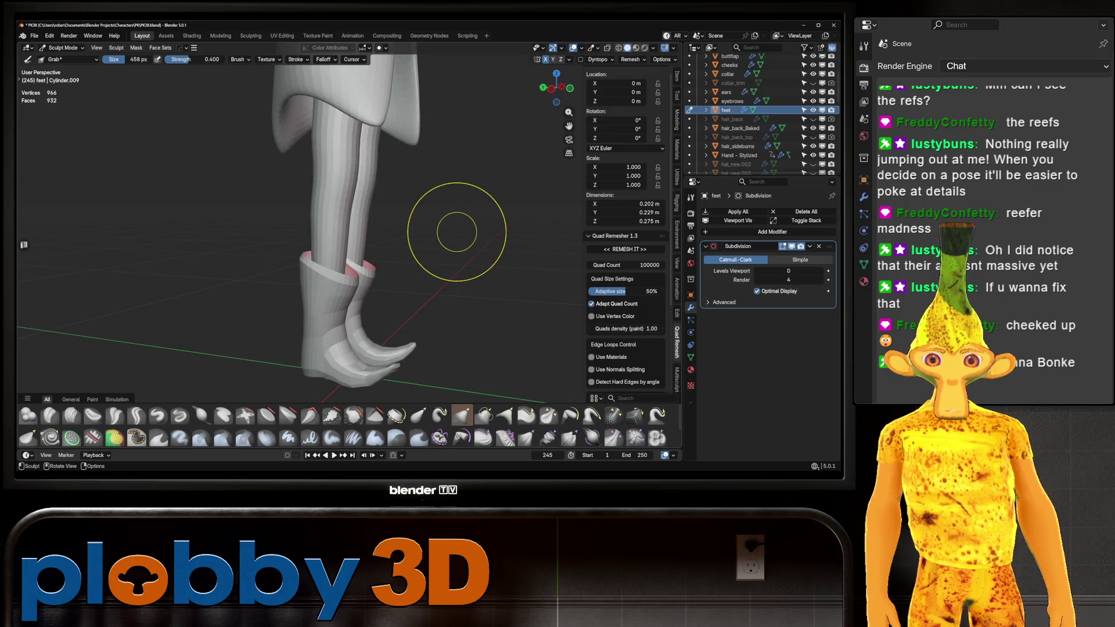
{"action": "scroll", "coordinate": [389, 259], "scroll_direction": "up", "scroll_amount": 4}
{"action": "mouse_move", "coordinate": [389, 259]}
{"action": "middle_mouse_down"}
{"action": "mouse_move", "coordinate": [308, 270]}
{"action": "mouse_move", "coordinate": [273, 262]}
{"action": "middle_mouse_up"}
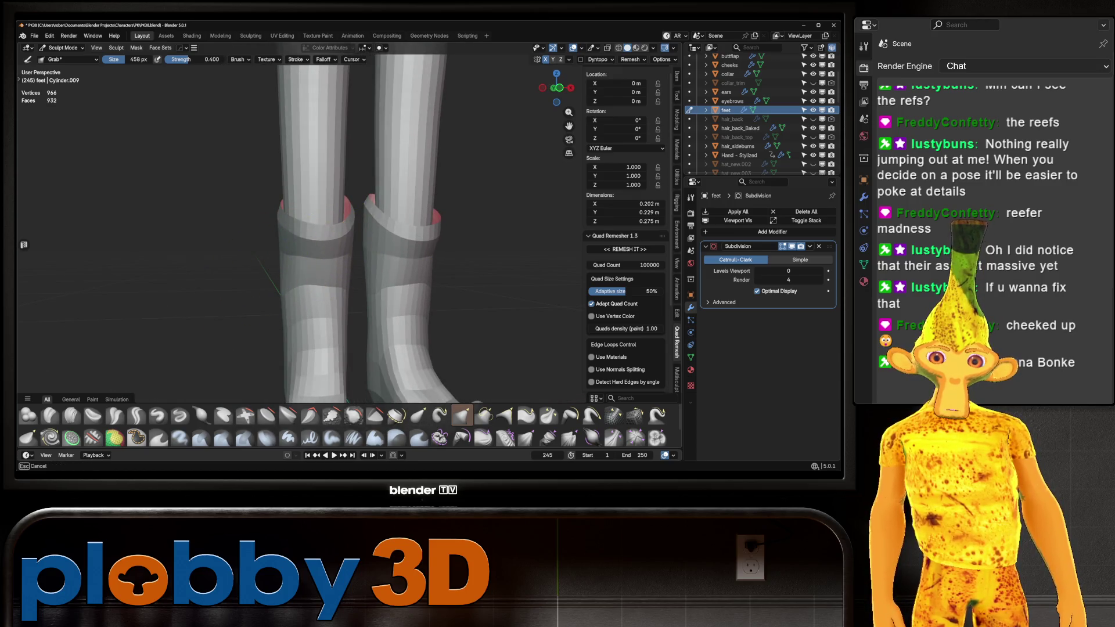
{"action": "mouse_move", "coordinate": [308, 285]}
{"action": "middle_mouse_down"}
{"action": "mouse_move", "coordinate": [309, 299]}
{"action": "mouse_move", "coordinate": [325, 296]}
{"action": "mouse_move", "coordinate": [319, 219]}
{"action": "mouse_move", "coordinate": [328, 233]}
{"action": "mouse_move", "coordinate": [386, 206]}
{"action": "mouse_move", "coordinate": [368, 194]}
{"action": "mouse_move", "coordinate": [410, 311]}
{"action": "mouse_move", "coordinate": [515, 283]}
{"action": "mouse_move", "coordinate": [382, 248]}
{"action": "mouse_move", "coordinate": [318, 302]}
{"action": "mouse_move", "coordinate": [435, 298]}
{"action": "mouse_move", "coordinate": [422, 290]}
{"action": "mouse_move", "coordinate": [450, 222]}
{"action": "mouse_move", "coordinate": [347, 224]}
{"action": "mouse_move", "coordinate": [441, 250]}
{"action": "mouse_move", "coordinate": [461, 186]}
{"action": "mouse_move", "coordinate": [424, 232]}
{"action": "mouse_move", "coordinate": [435, 249]}
{"action": "mouse_move", "coordinate": [414, 243]}
{"action": "mouse_move", "coordinate": [459, 209]}
{"action": "mouse_move", "coordinate": [361, 221]}
{"action": "middle_mouse_up"}
{"action": "scroll", "coordinate": [515, 283], "scroll_direction": "down", "scroll_amount": 3}
{"action": "scroll", "coordinate": [388, 212], "scroll_direction": "up", "scroll_amount": 5}
Transfer sculpt mode from the feet to the buttflap object with Alt+Q
{"action": "key", "text": "alt+q"}
{"action": "scroll", "coordinate": [378, 244], "scroll_direction": "down", "scroll_amount": 4}
{"action": "scroll", "coordinate": [464, 202], "scroll_direction": "down", "scroll_amount": 2}
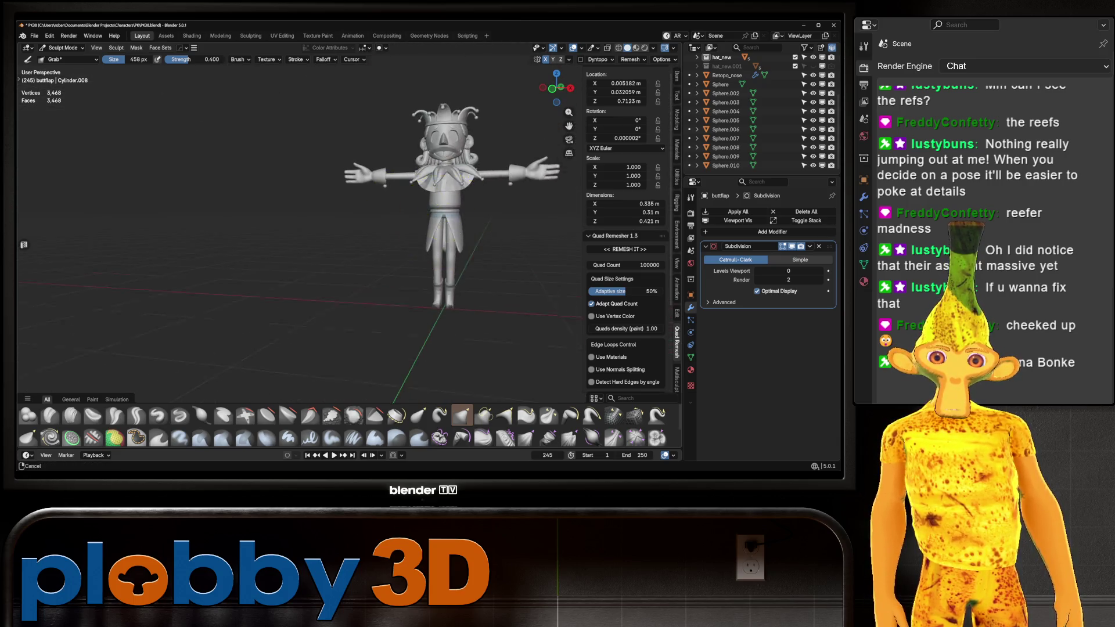
Switch to Object Mode, save as PK38.blend, and show Front Ortho beside the reference
{"action": "key", "text": "ctrl+Tab"}
{"action": "left_click", "coordinate": [302, 233]}
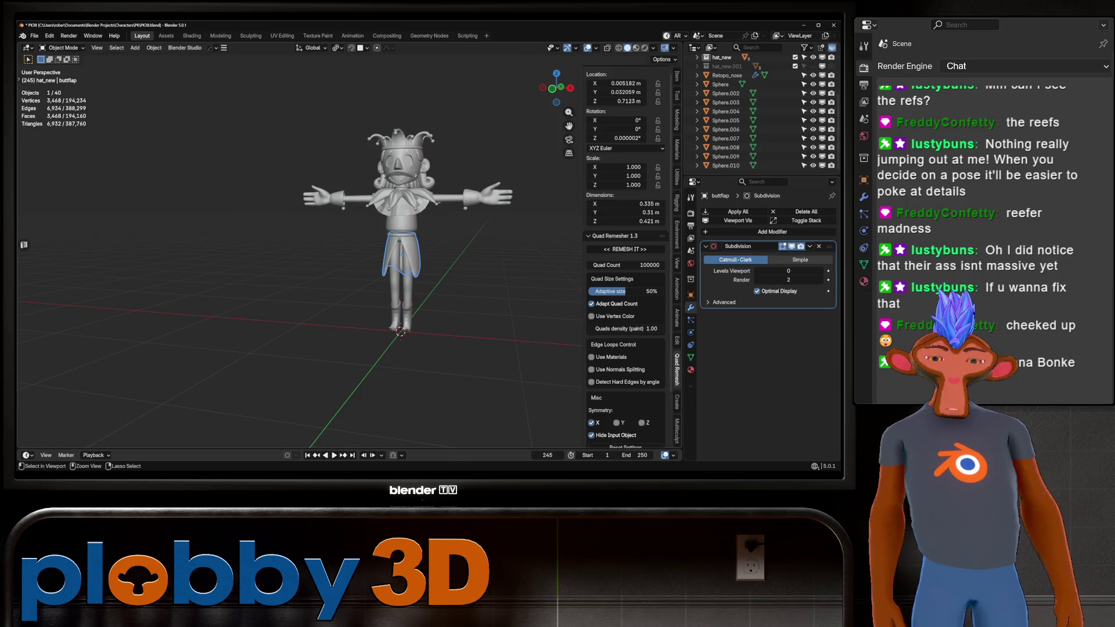
{"action": "key", "text": "ctrl+s"}
{"action": "middle_click_drag", "start_coordinate": [360, 221], "coordinate": [348, 244]}
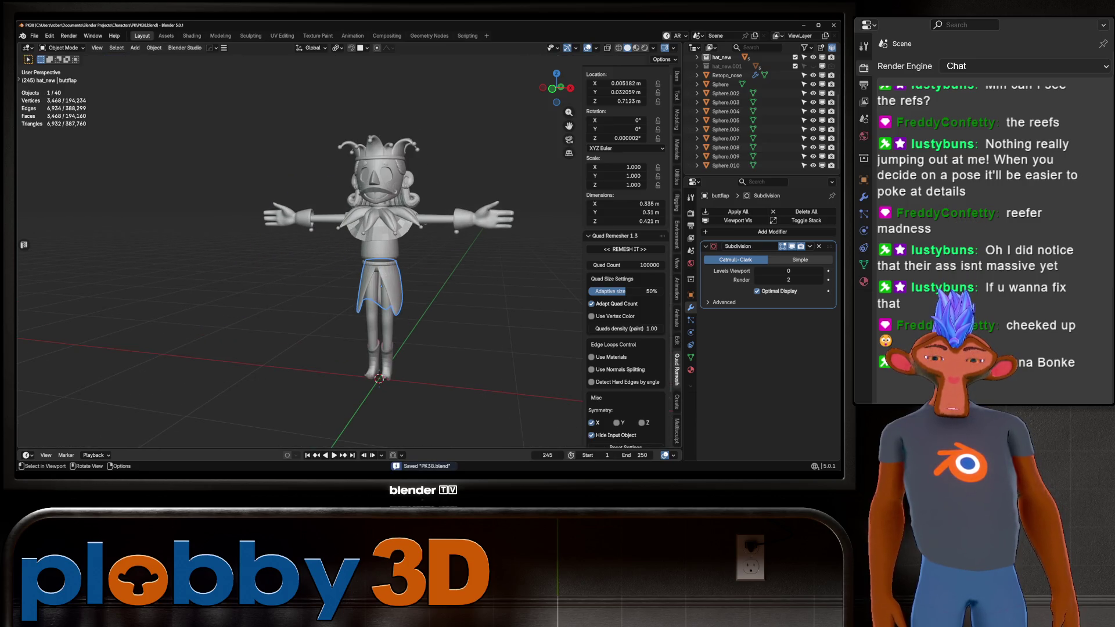
{"action": "key", "text": "KP_1"}
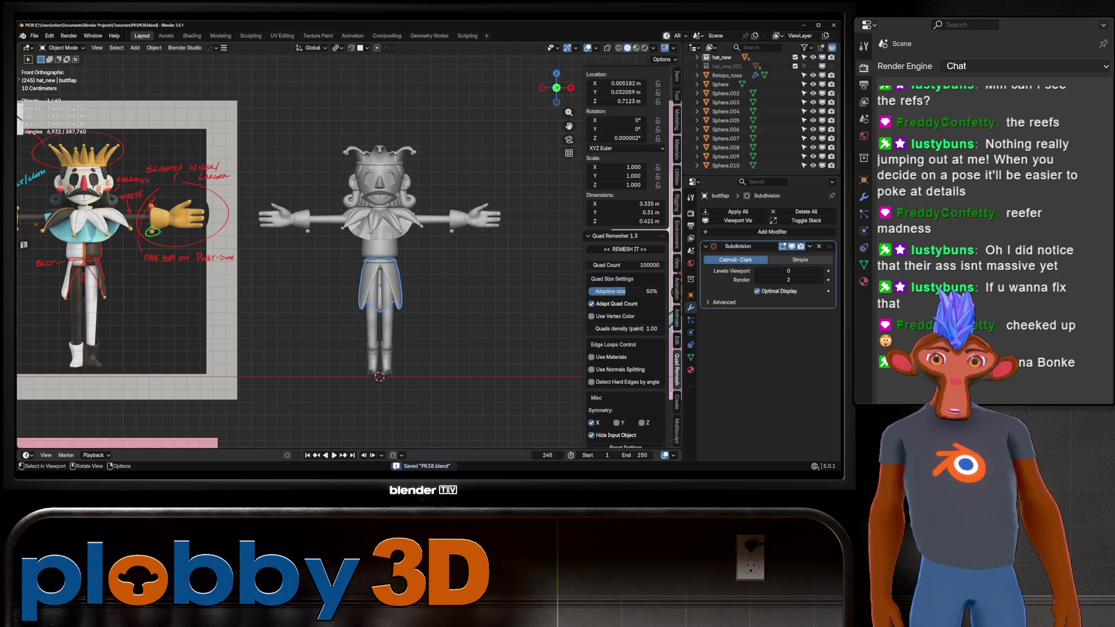
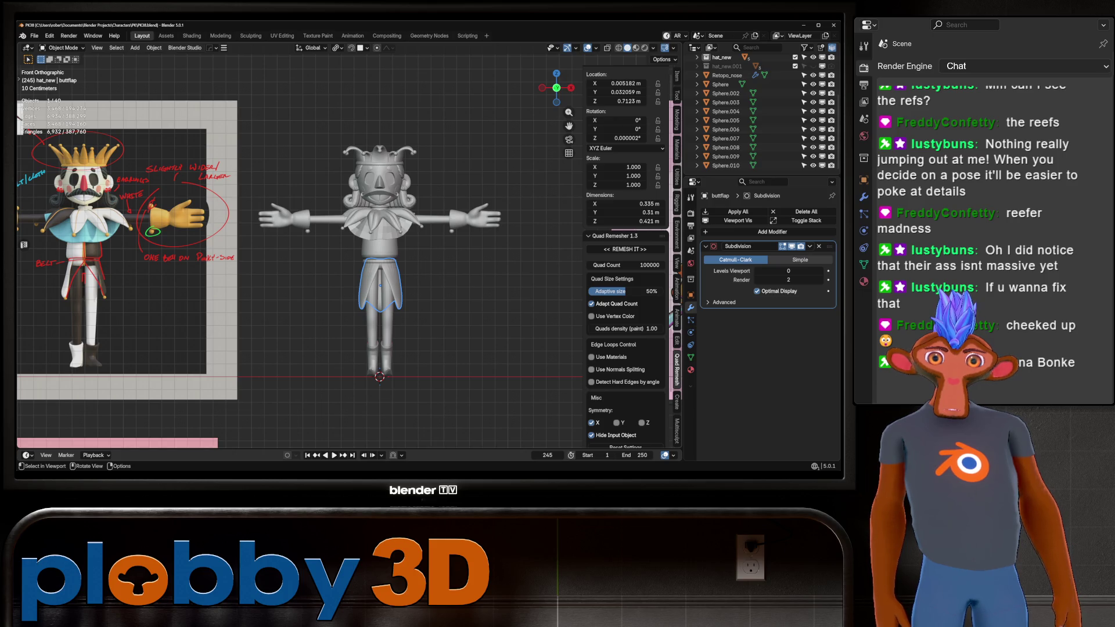
Save an incremental version, then apply scale and set subdivision level 0 on every character part
{"action": "mouse_move", "coordinate": [267, 94]}
{"action": "left_mouse_down"}
{"action": "mouse_move", "coordinate": [296, 125]}
{"action": "mouse_move", "coordinate": [474, 434]}
{"action": "mouse_move", "coordinate": [510, 434]}
{"action": "left_mouse_up"}
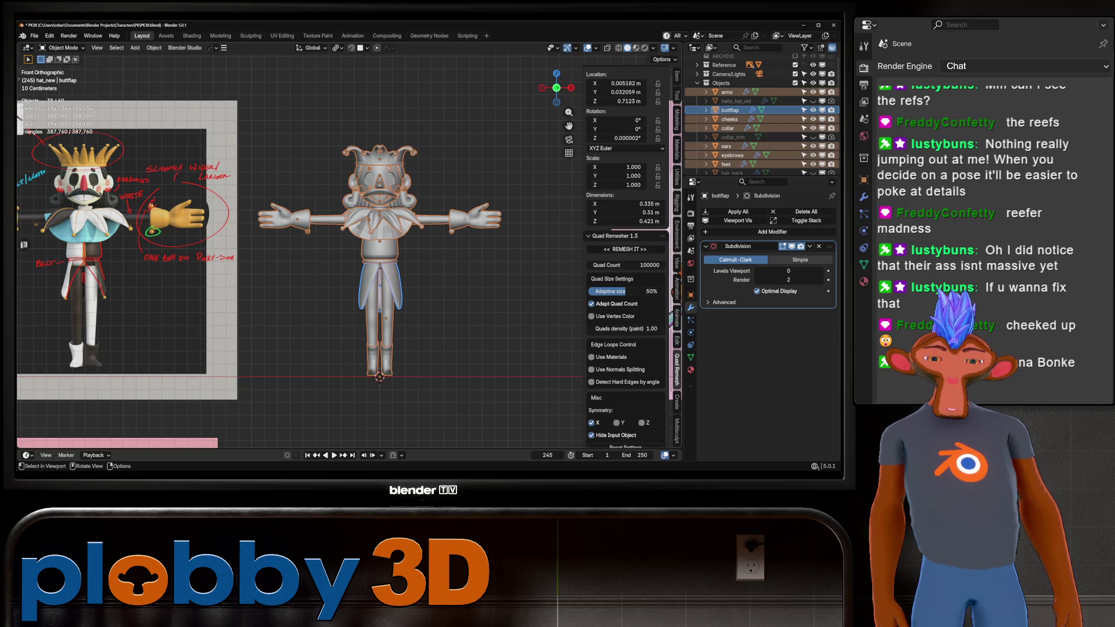
{"action": "key", "text": "ctrl+alt+s"}
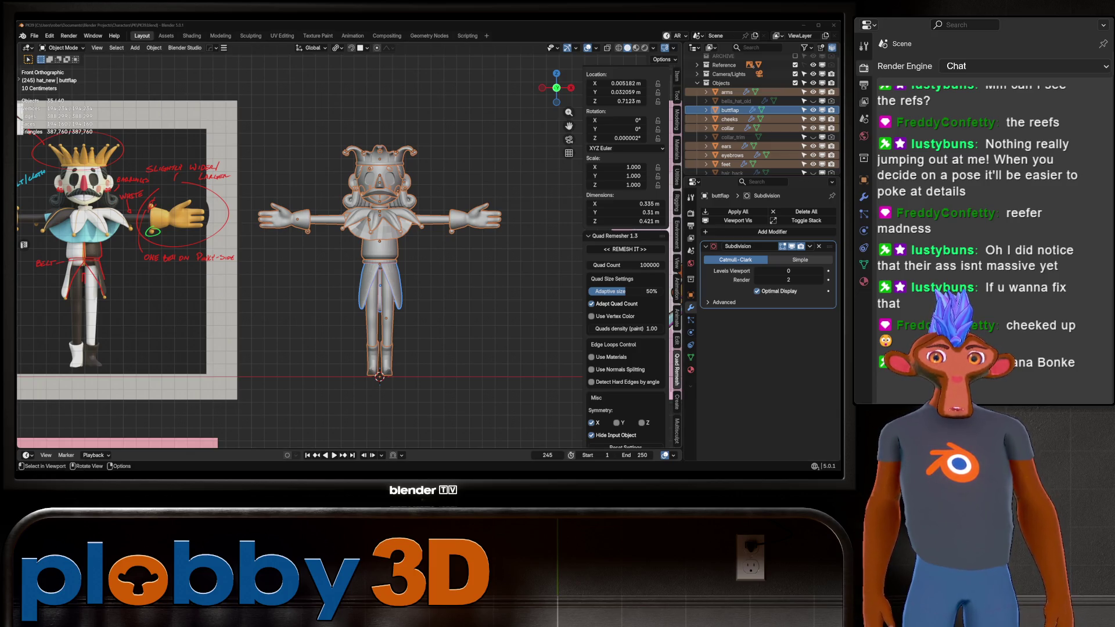
{"action": "key", "text": "ctrl+a"}
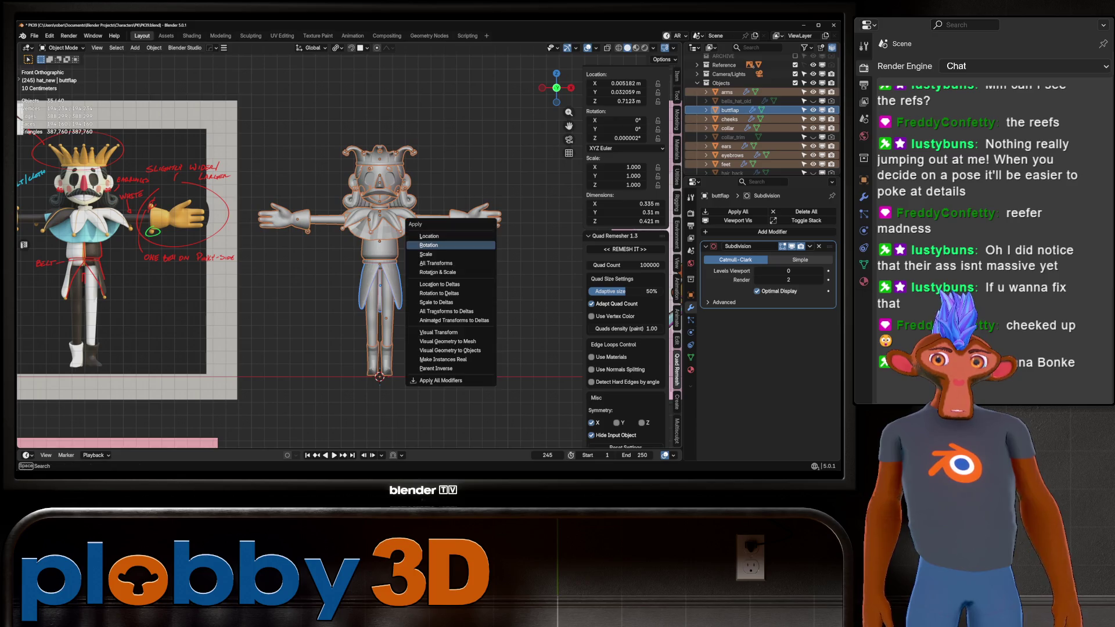
{"action": "left_click", "coordinate": [427, 254]}
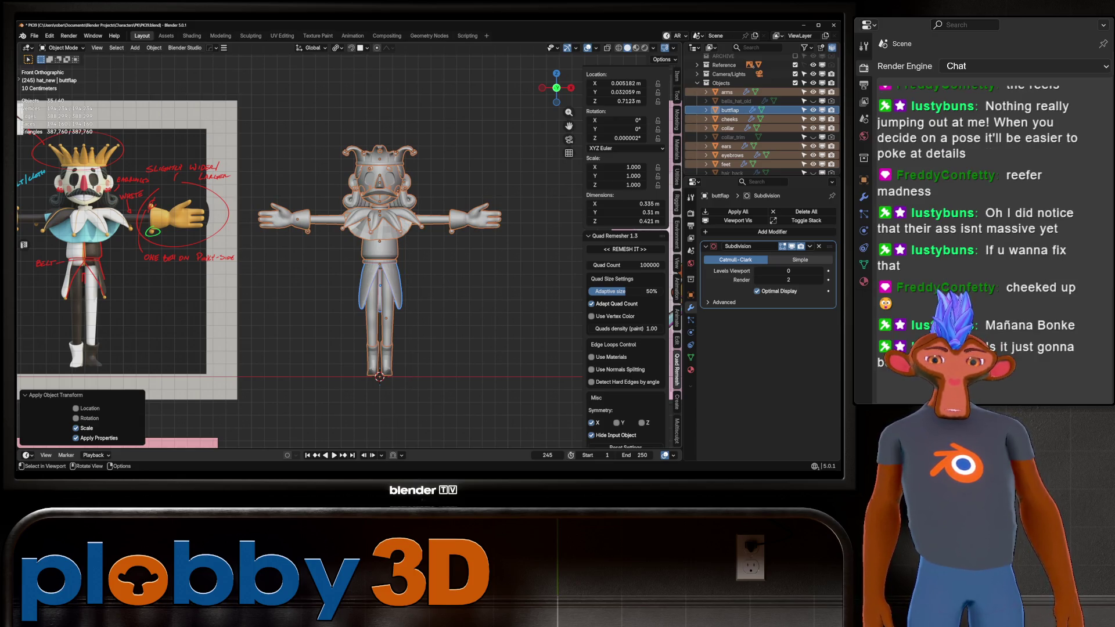
{"action": "key", "text": "ctrl+0"}
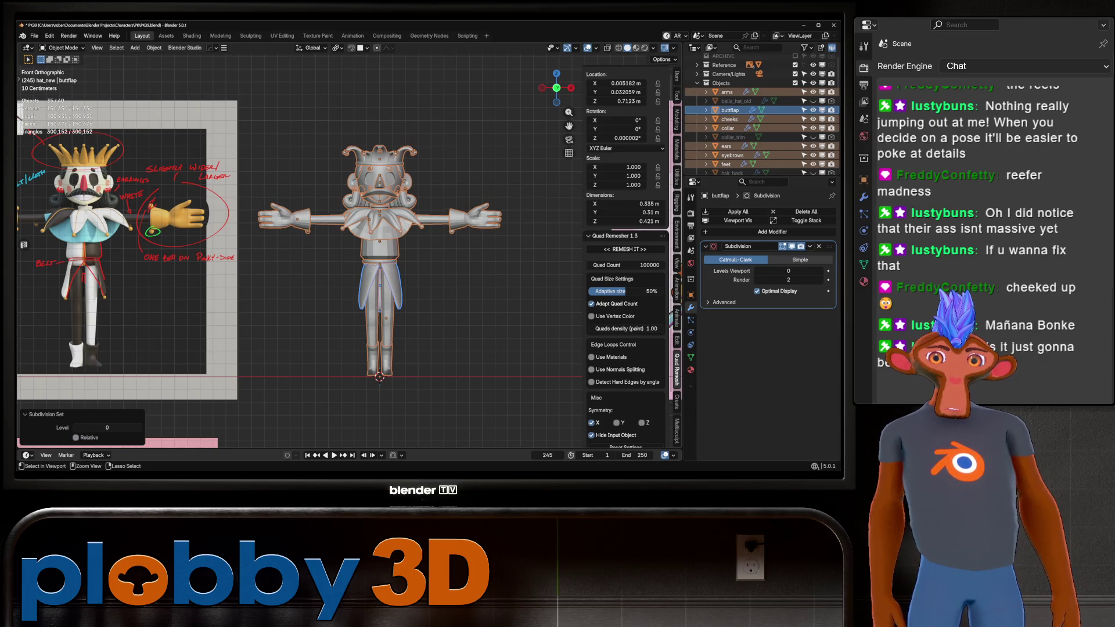
{"action": "key", "text": "alt+a"}
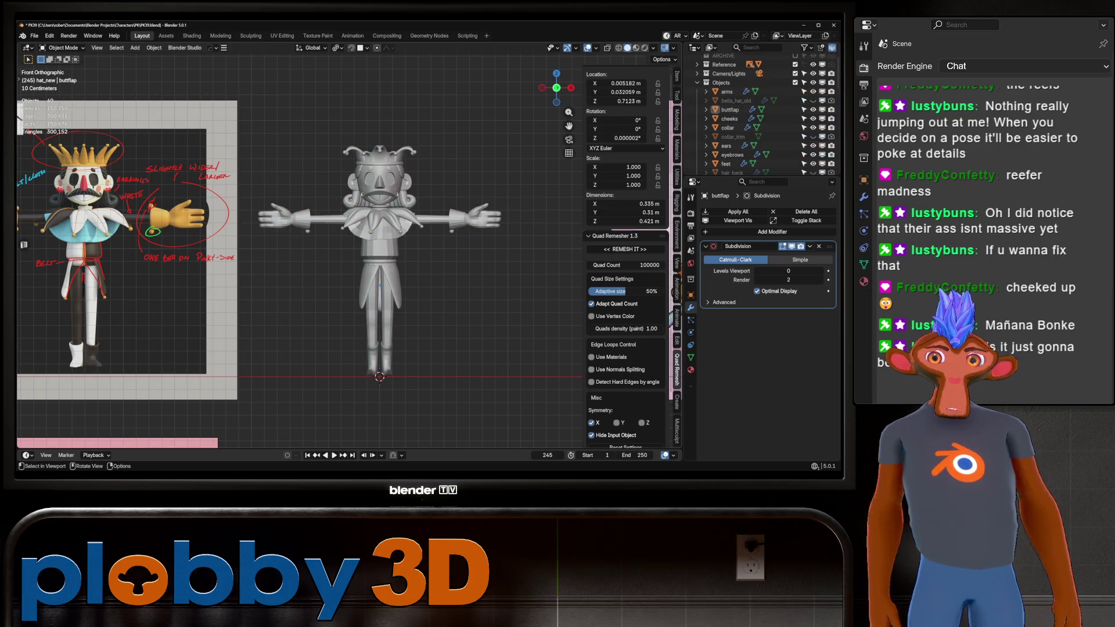
{"action": "middle_click_drag", "start_coordinate": [348, 273], "coordinate": [368, 280], "text": "shift"}
{"action": "scroll", "coordinate": [349, 250], "scroll_direction": "up", "scroll_amount": 2}
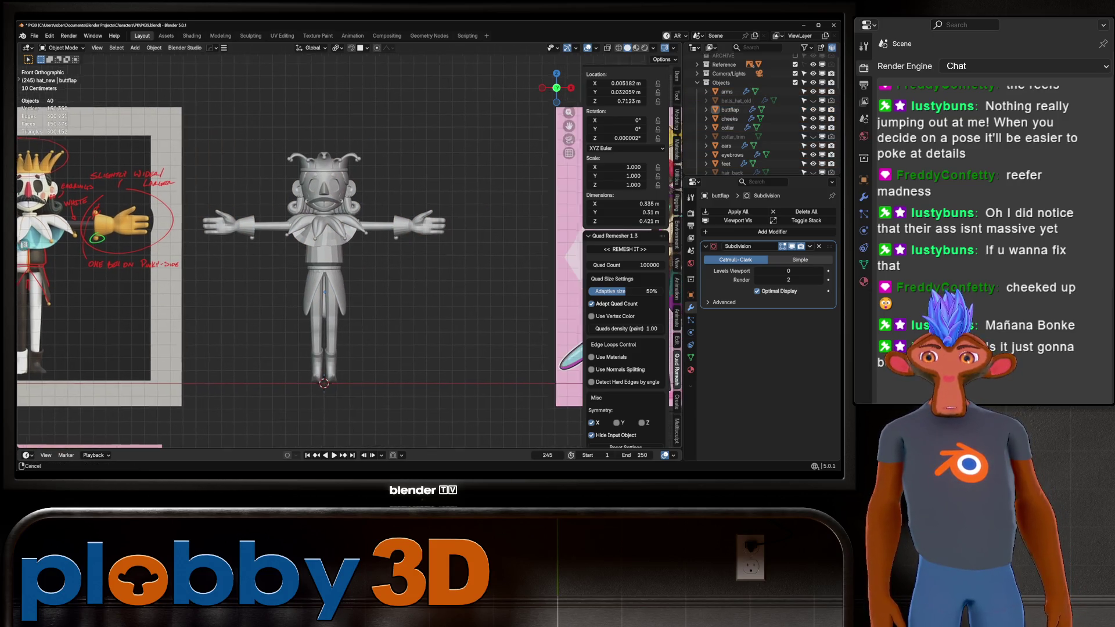
Move the 'pose' sketch from the Reference collection up and left above the front reference
{"action": "scroll", "coordinate": [368, 266], "scroll_direction": "down", "scroll_amount": 6}
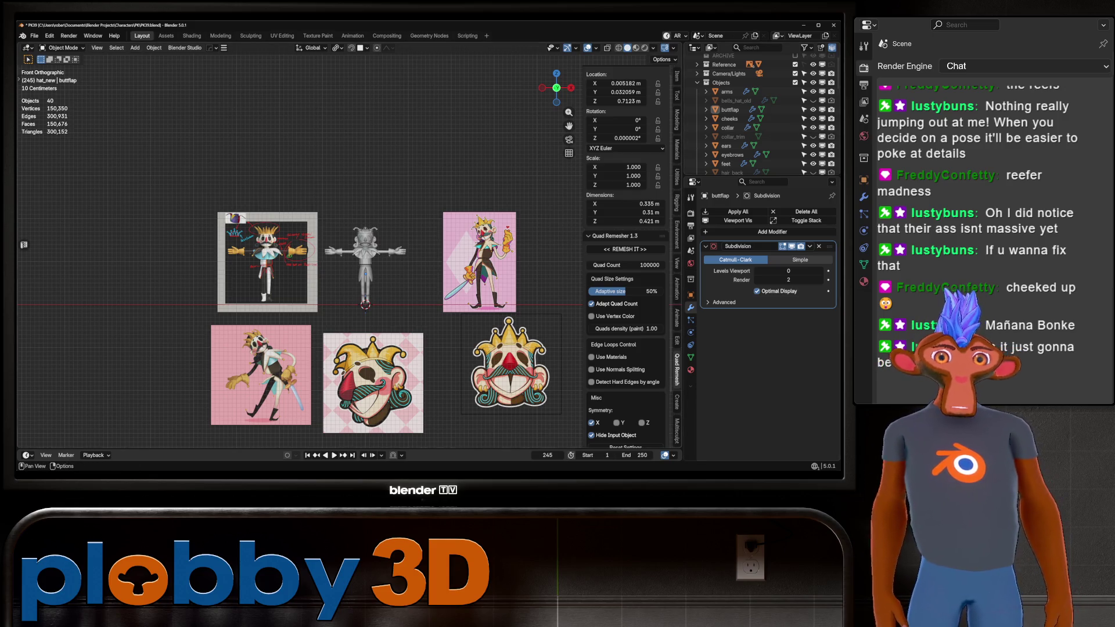
{"action": "scroll", "coordinate": [755, 111], "scroll_direction": "up", "scroll_amount": 2}
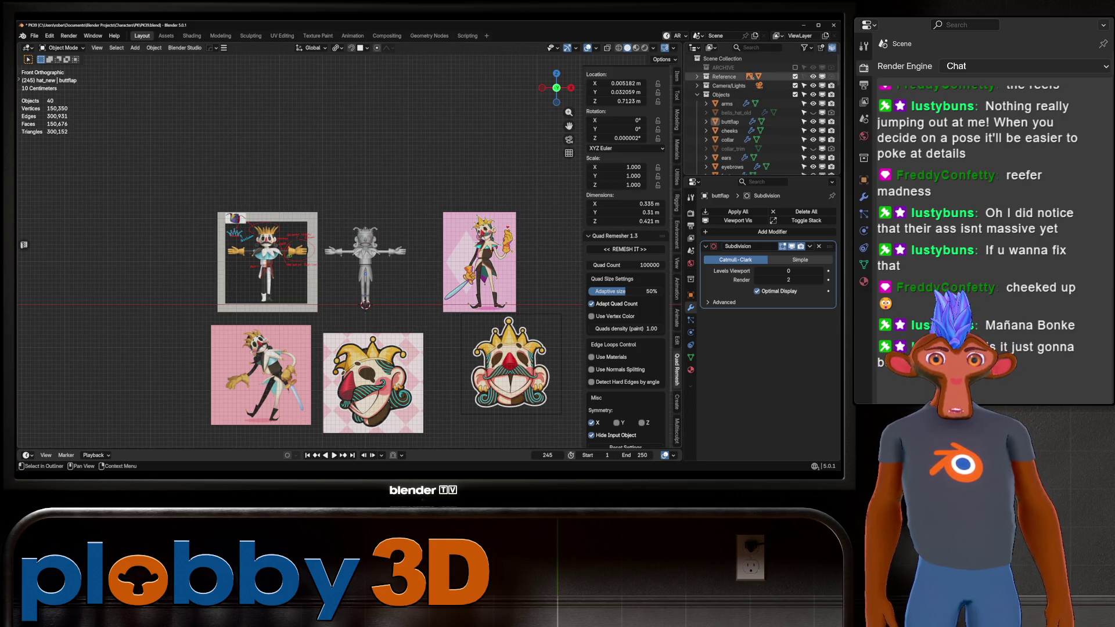
{"action": "left_click", "coordinate": [697, 76]}
{"action": "left_click", "coordinate": [727, 140]}
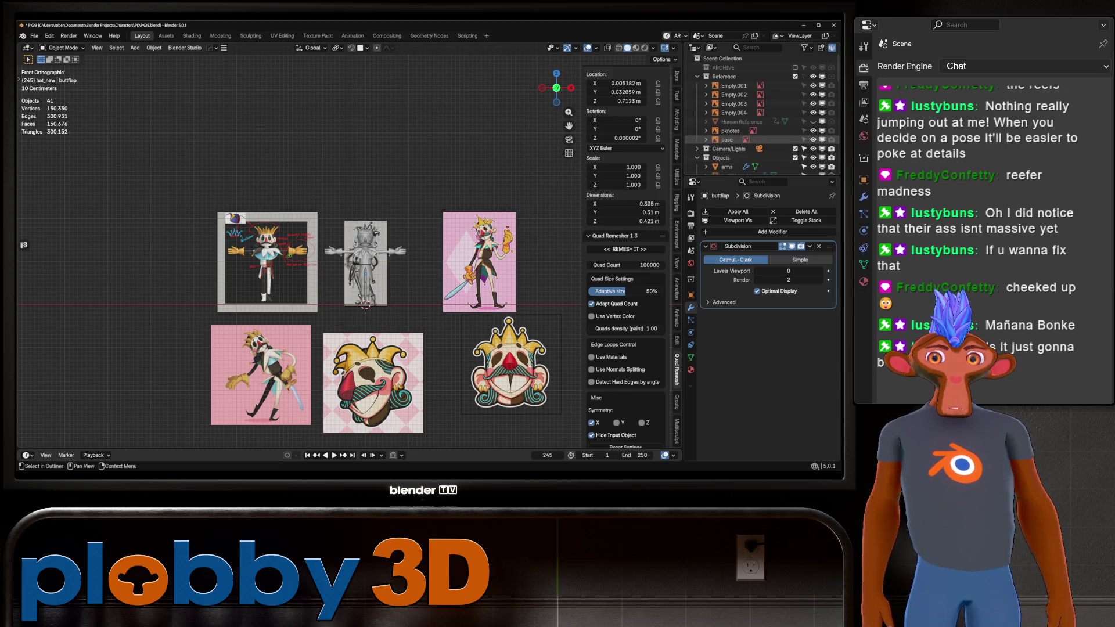
{"action": "scroll", "coordinate": [393, 248], "scroll_direction": "up", "scroll_amount": 2}
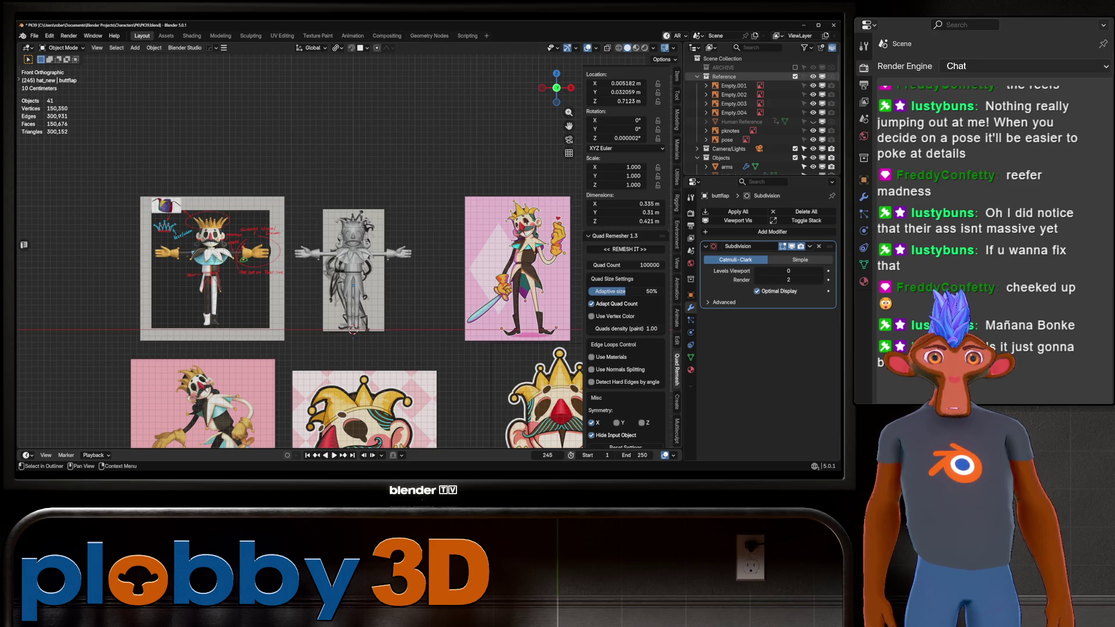
{"action": "left_click", "coordinate": [728, 140]}
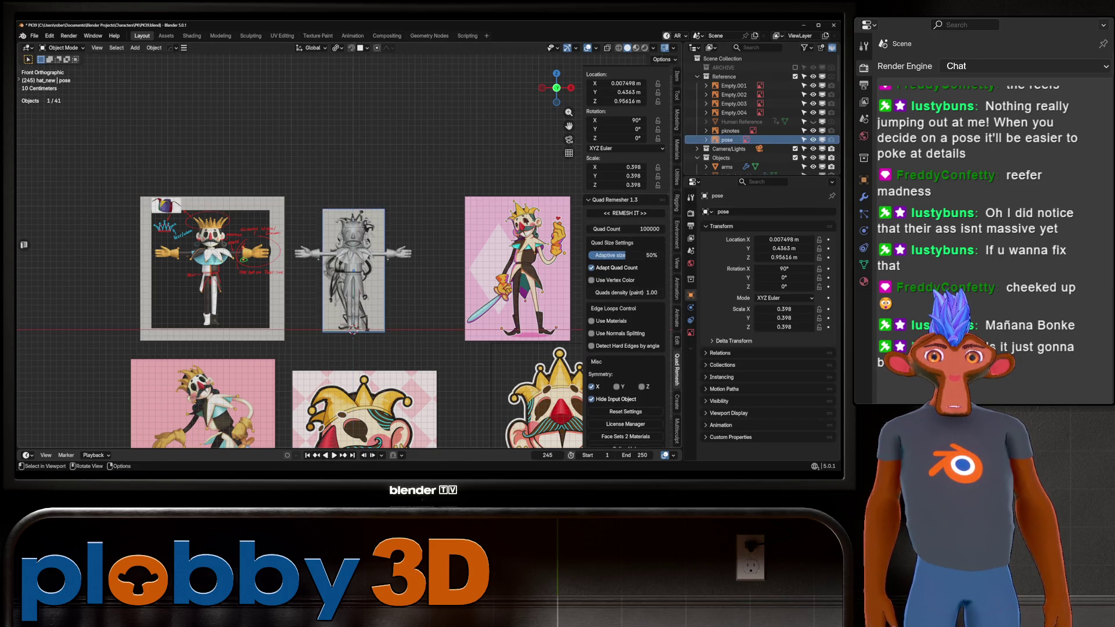
{"action": "left_click", "coordinate": [295, 126]}
{"action": "scroll", "coordinate": [329, 76], "scroll_direction": "up", "scroll_amount": 2}
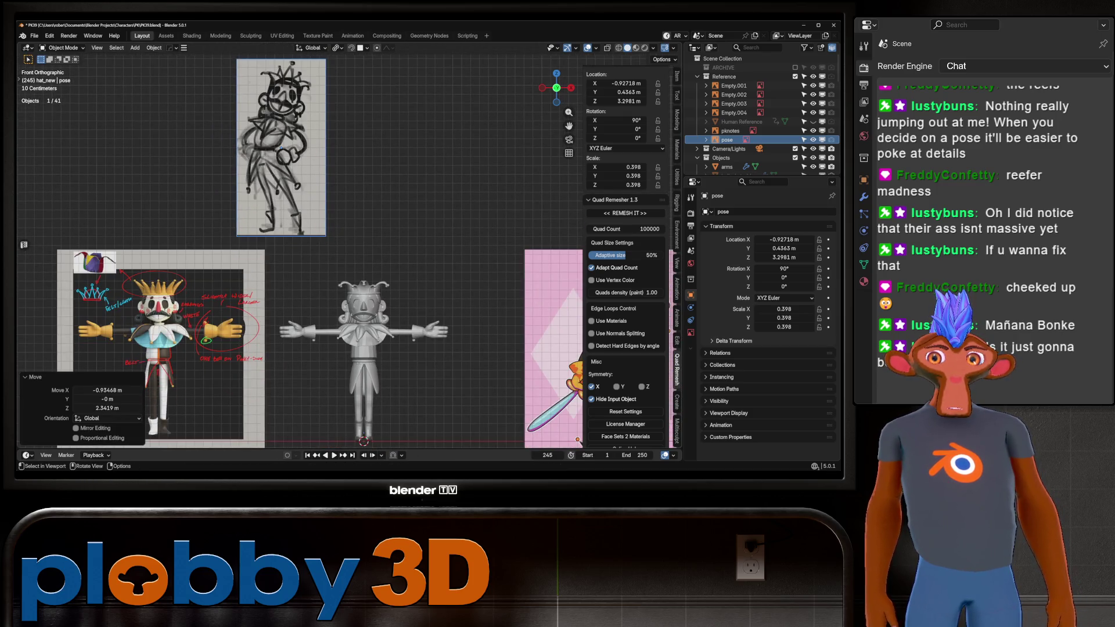
{"action": "scroll", "coordinate": [467, 93], "scroll_direction": "down", "scroll_amount": 1}
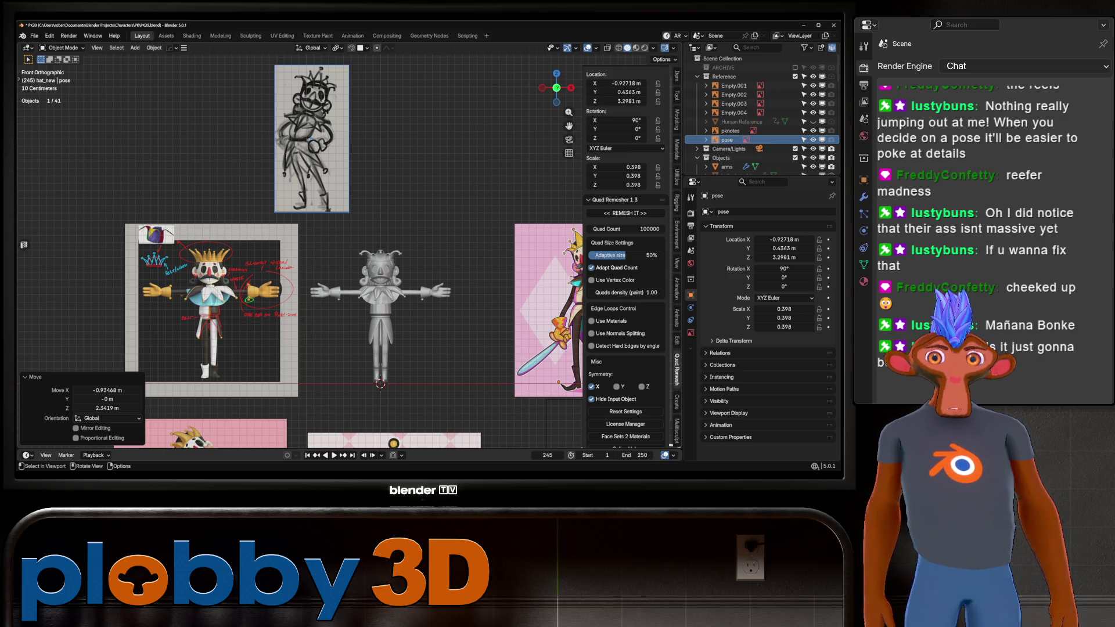
{"action": "mouse_move", "coordinate": [381, 262]}
{"action": "middle_mouse_down", "text": "shift"}
{"action": "mouse_move", "coordinate": [395, 227]}
{"action": "mouse_move", "coordinate": [369, 215]}
{"action": "middle_mouse_up", "text": "shift"}
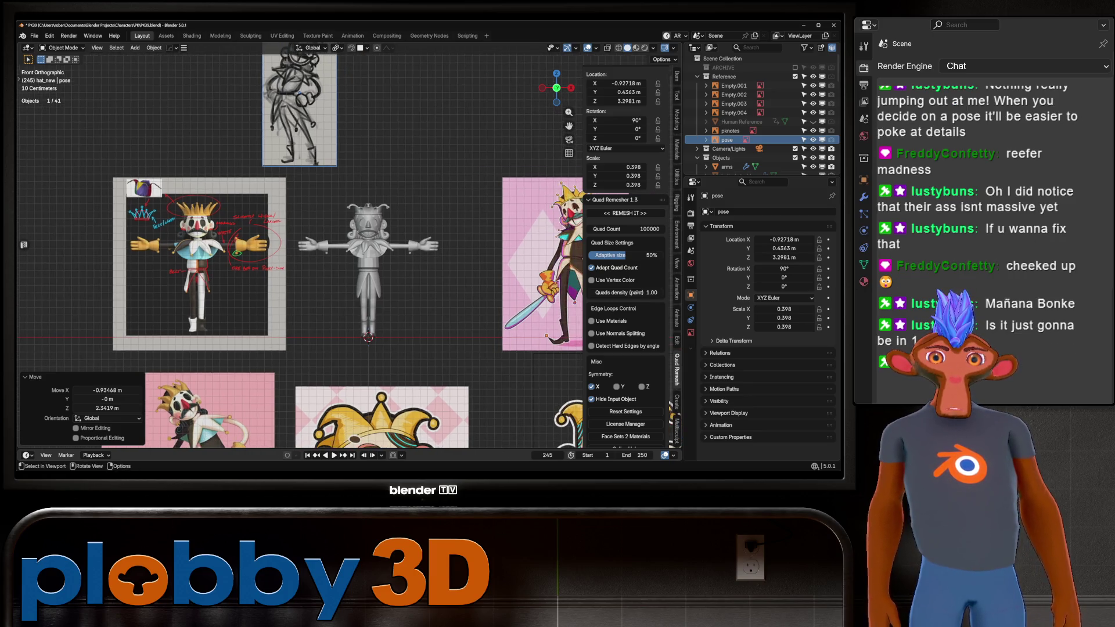
{"action": "scroll", "coordinate": [369, 244], "scroll_direction": "up", "scroll_amount": 10}
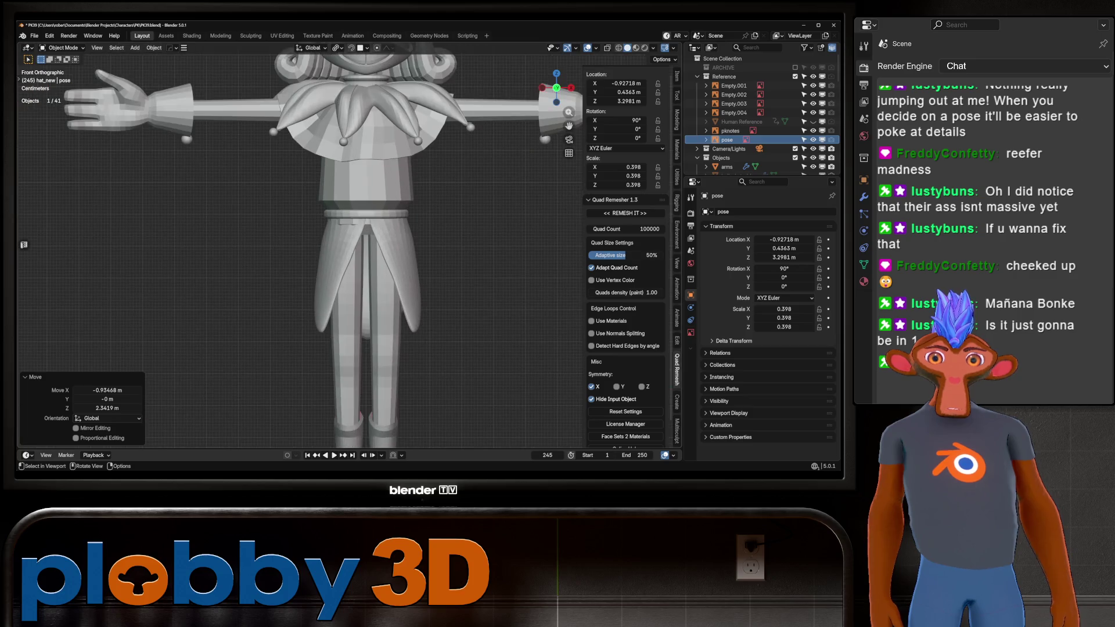
Inspect the torso from another angle, return to front view, and save as PK40.blend
{"action": "scroll", "coordinate": [369, 244], "scroll_direction": "down", "scroll_amount": 5}
{"action": "scroll", "coordinate": [368, 244], "scroll_direction": "up", "scroll_amount": 5}
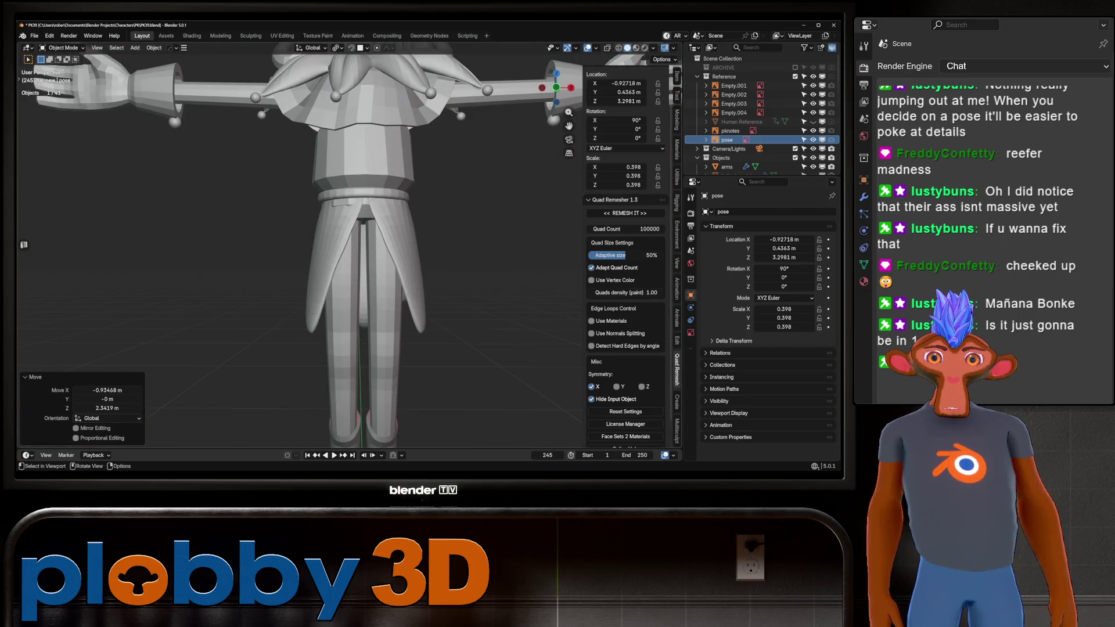
{"action": "left_click", "coordinate": [363, 146]}
{"action": "scroll", "coordinate": [368, 244], "scroll_direction": "down", "scroll_amount": 5}
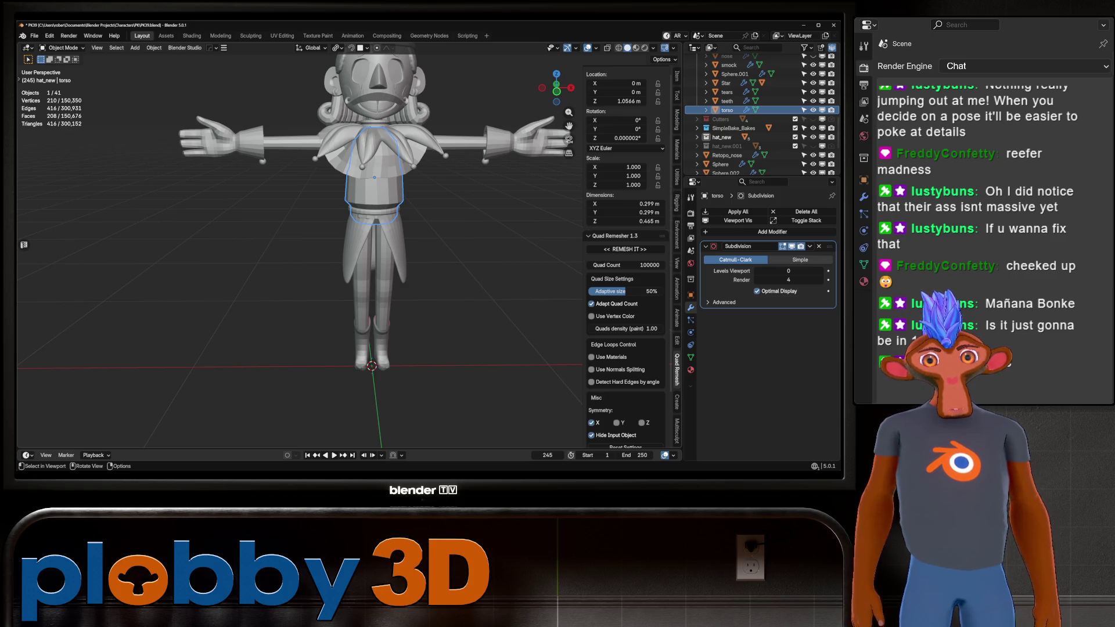
{"action": "middle_click_drag", "start_coordinate": [372, 244], "coordinate": [354, 247]}
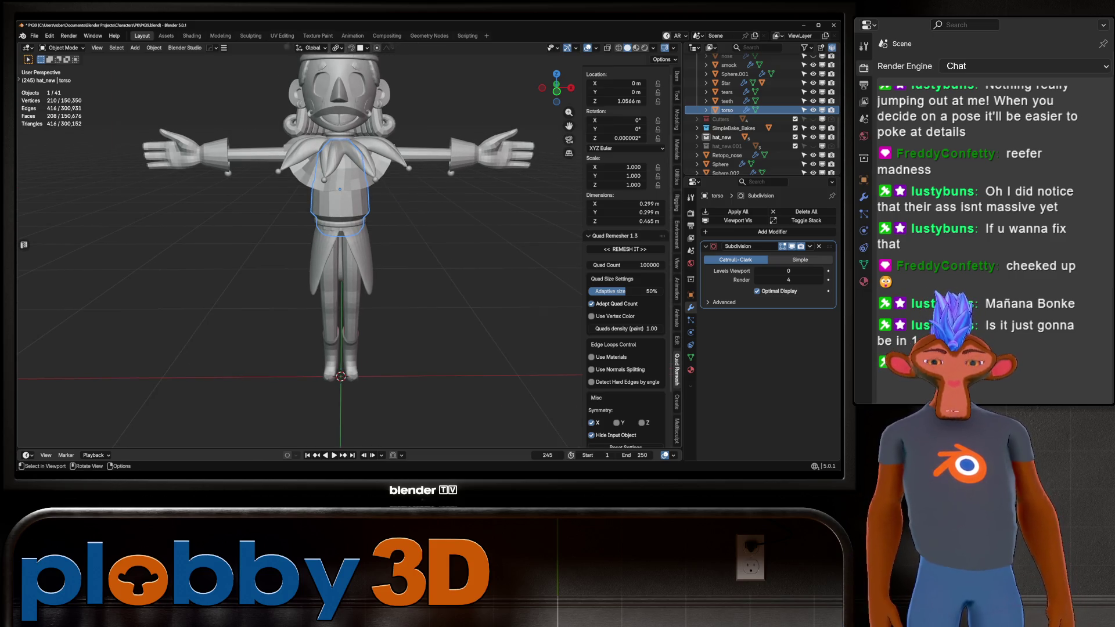
{"action": "key", "text": "KP_1"}
{"action": "key", "text": "ctrl+alt+s"}
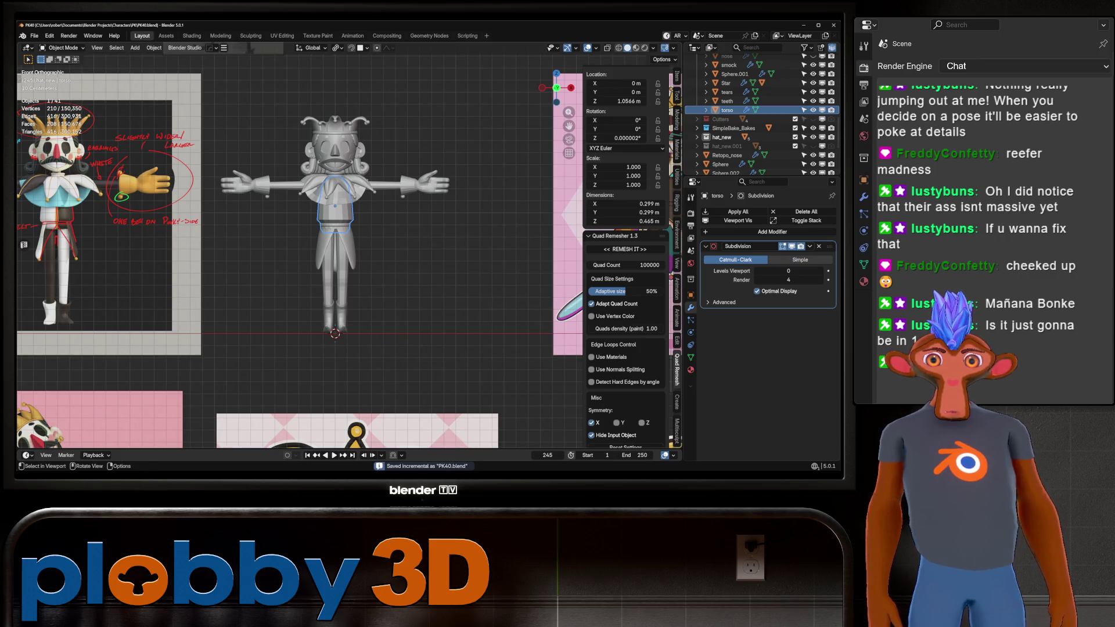
{"action": "scroll", "coordinate": [292, 98], "scroll_direction": "up", "scroll_amount": 3}
{"action": "scroll", "coordinate": [291, 99], "scroll_direction": "down", "scroll_amount": 2}
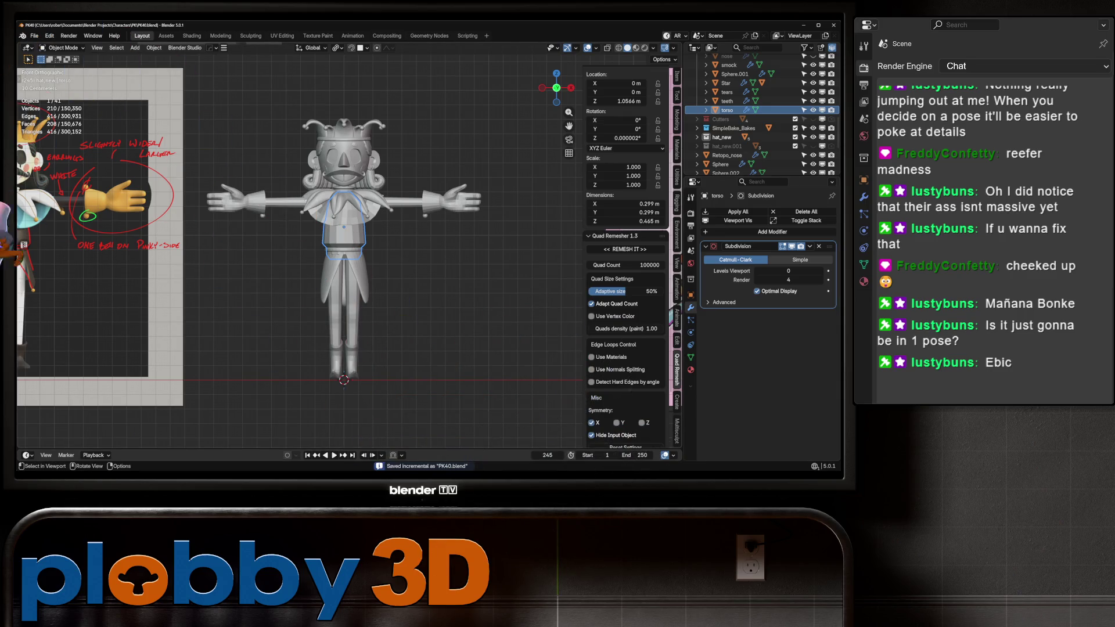
{"action": "scroll", "coordinate": [370, 344], "scroll_direction": "up", "scroll_amount": 2}
{"action": "left_click", "coordinate": [321, 366]}
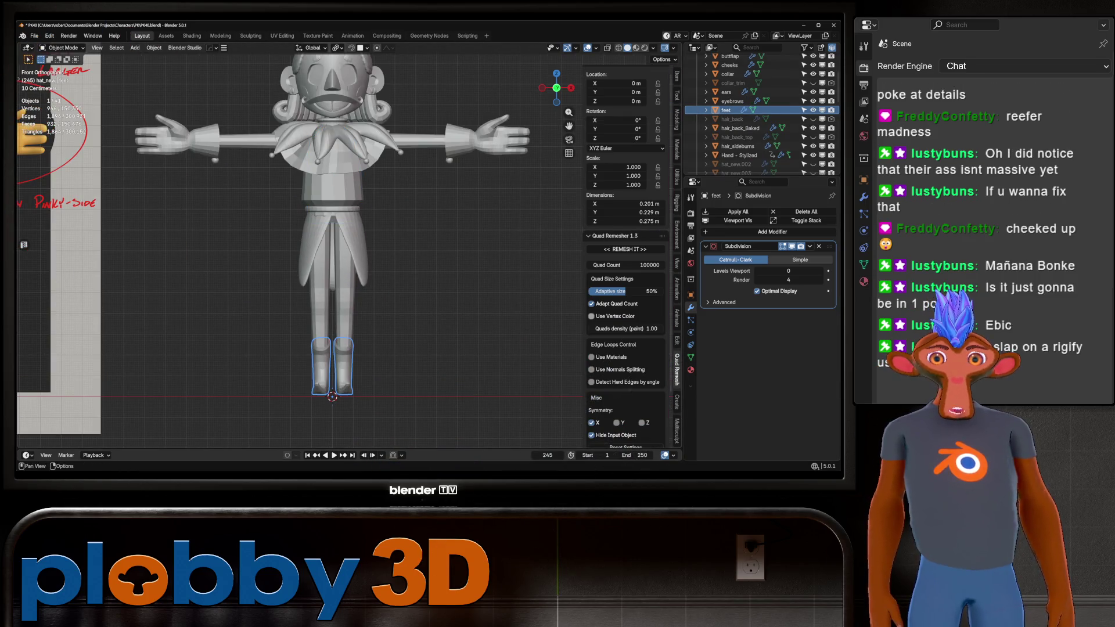
{"action": "scroll", "coordinate": [463, 376], "scroll_direction": "down", "scroll_amount": 1}
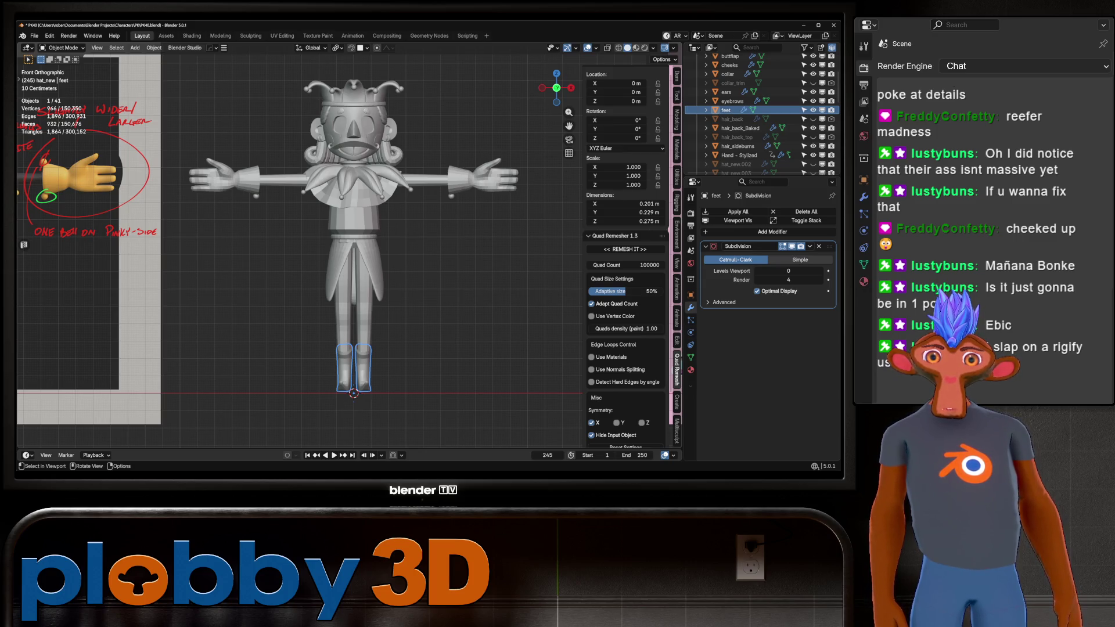
{"action": "left_click", "coordinate": [810, 246]}
{"action": "left_click", "coordinate": [767, 257]}
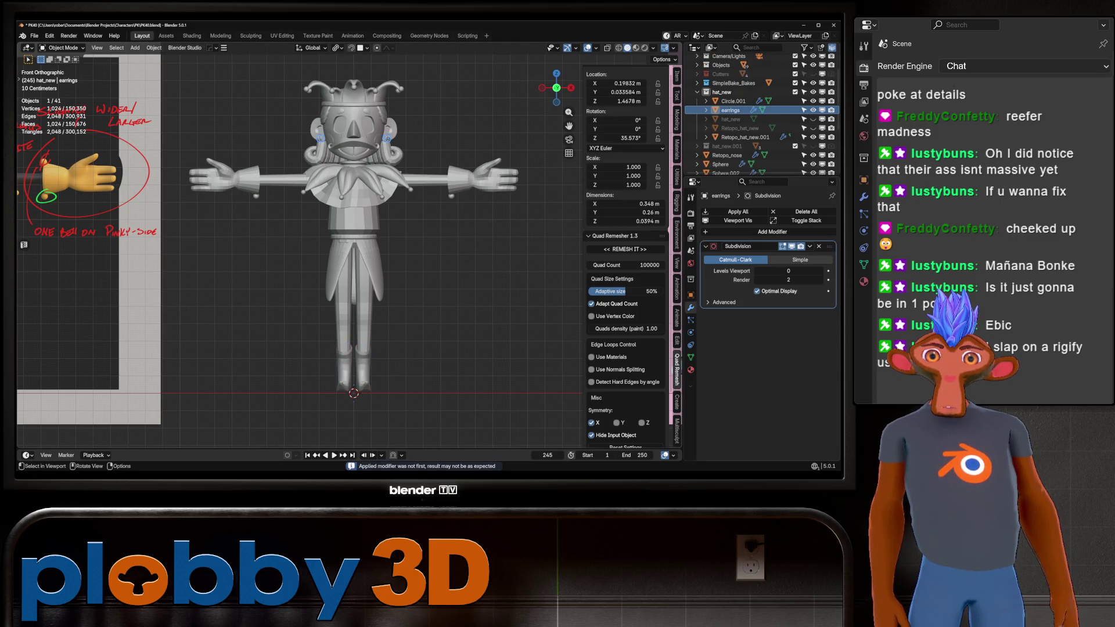
{"action": "left_click", "coordinate": [354, 122]}
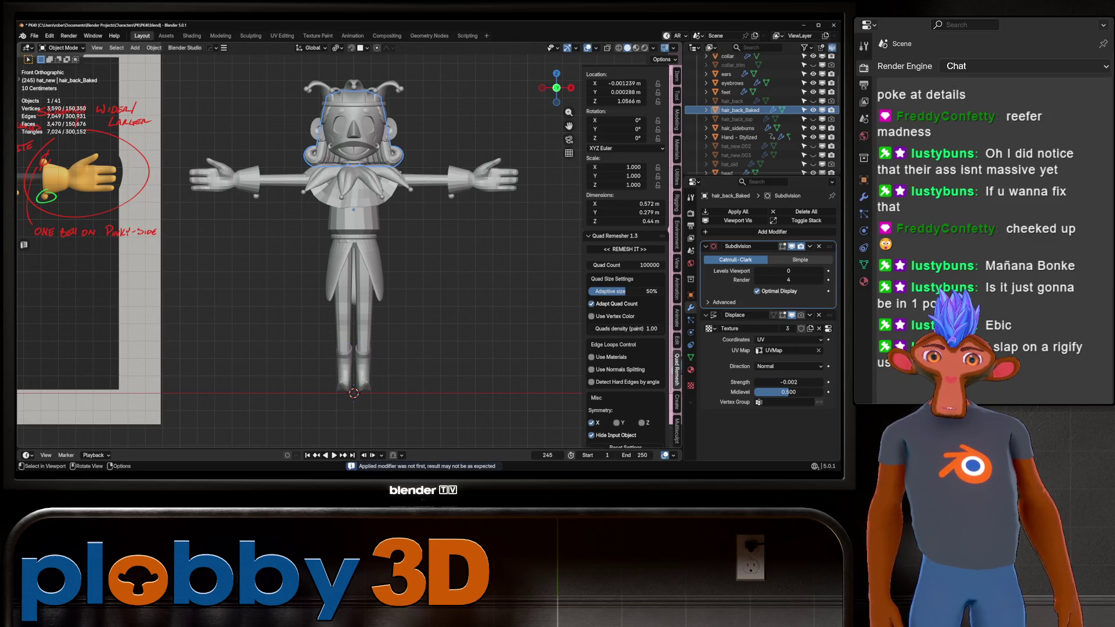
{"action": "left_click", "coordinate": [353, 146]}
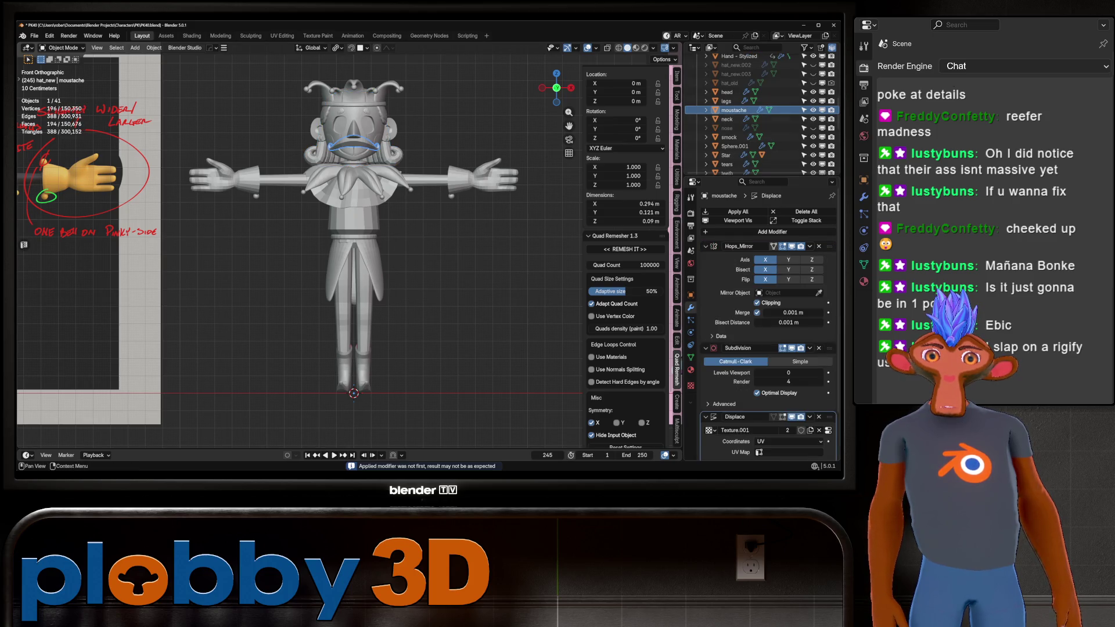
{"action": "scroll", "coordinate": [770, 325], "scroll_direction": "down", "scroll_amount": 2}
{"action": "key", "text": "ctrl+a"}
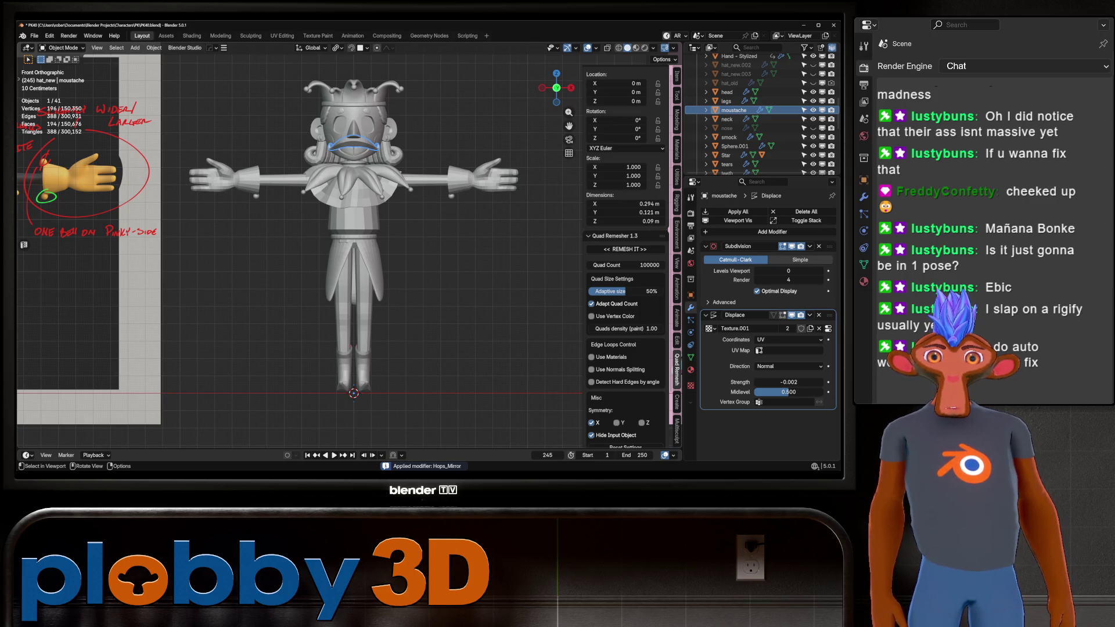
{"action": "key", "text": "alt+a"}
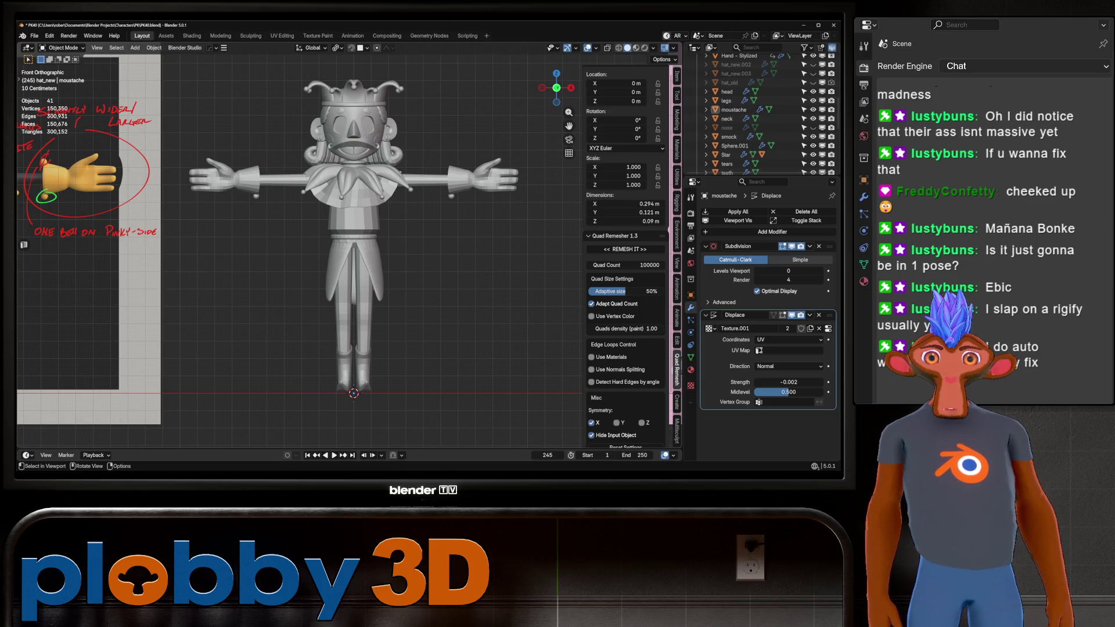
{"action": "left_click", "coordinate": [353, 93]}
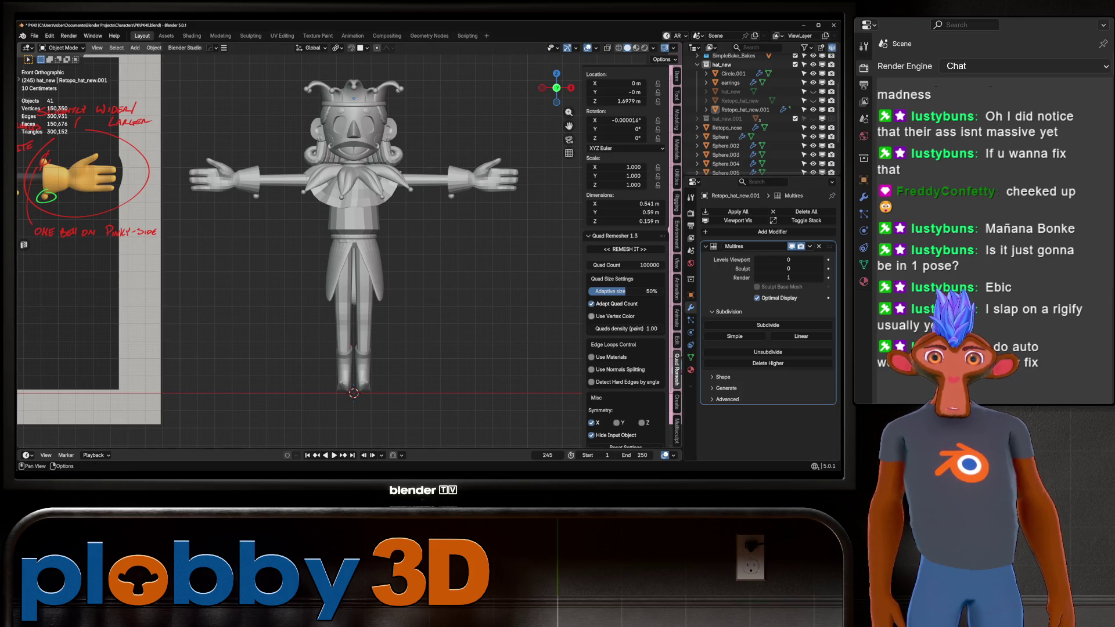
{"action": "scroll", "coordinate": [627, 256], "scroll_direction": "down", "scroll_amount": 2}
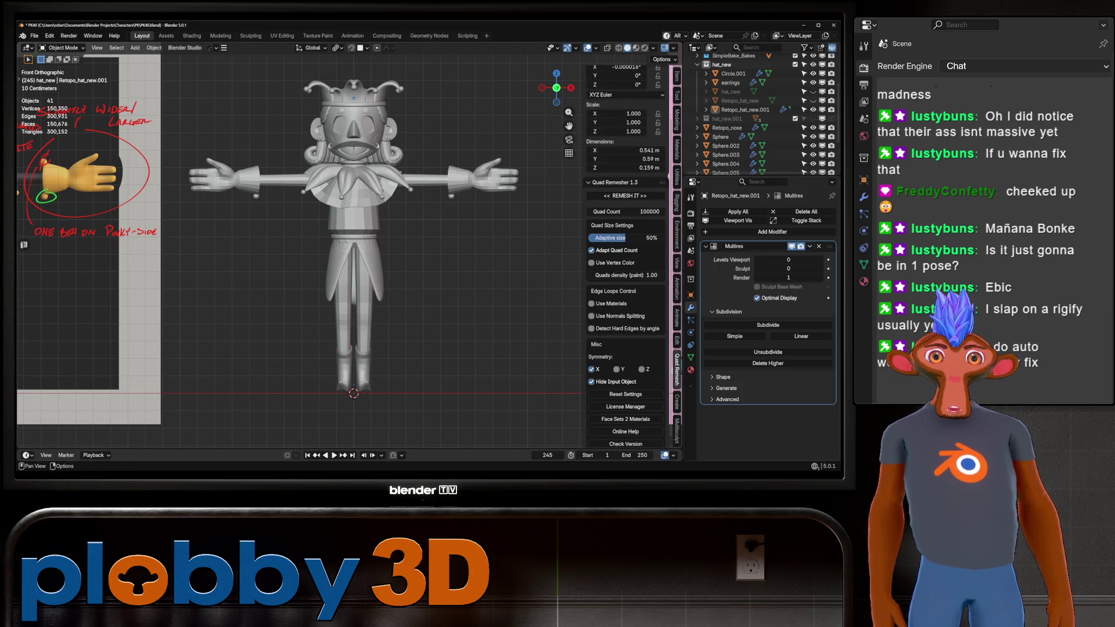
Browse the sidebar's Animation and turnaround camera tabs, then switch to the Rigging tools
{"action": "left_click", "coordinate": [677, 288]}
{"action": "left_click", "coordinate": [677, 318]}
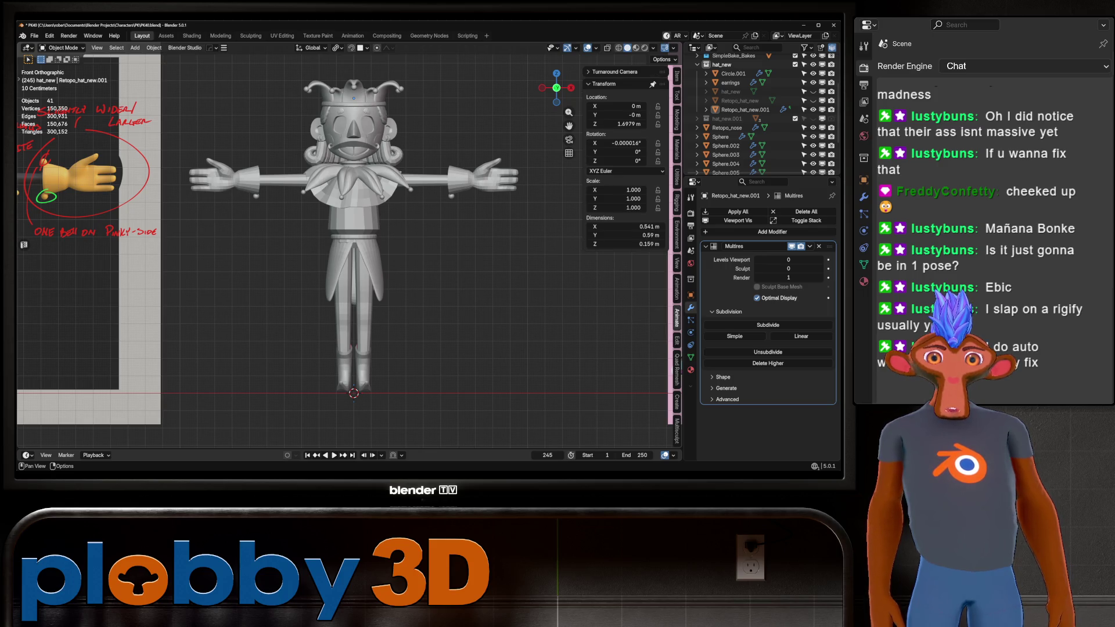
{"action": "left_click", "coordinate": [677, 291]}
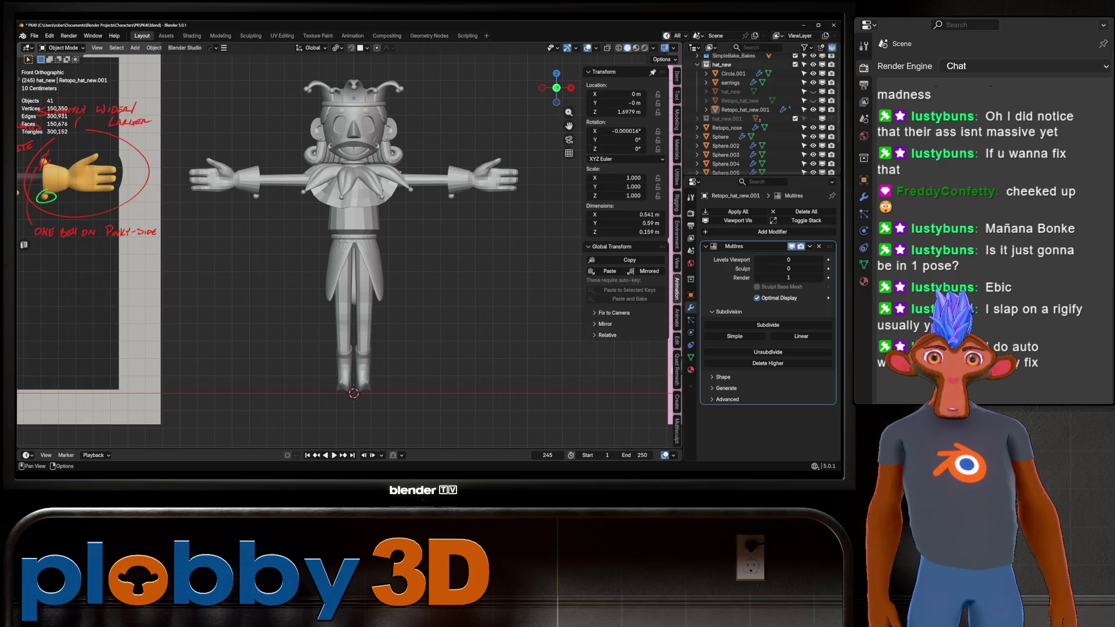
{"action": "left_click", "coordinate": [676, 202]}
{"action": "left_click", "coordinate": [598, 270]}
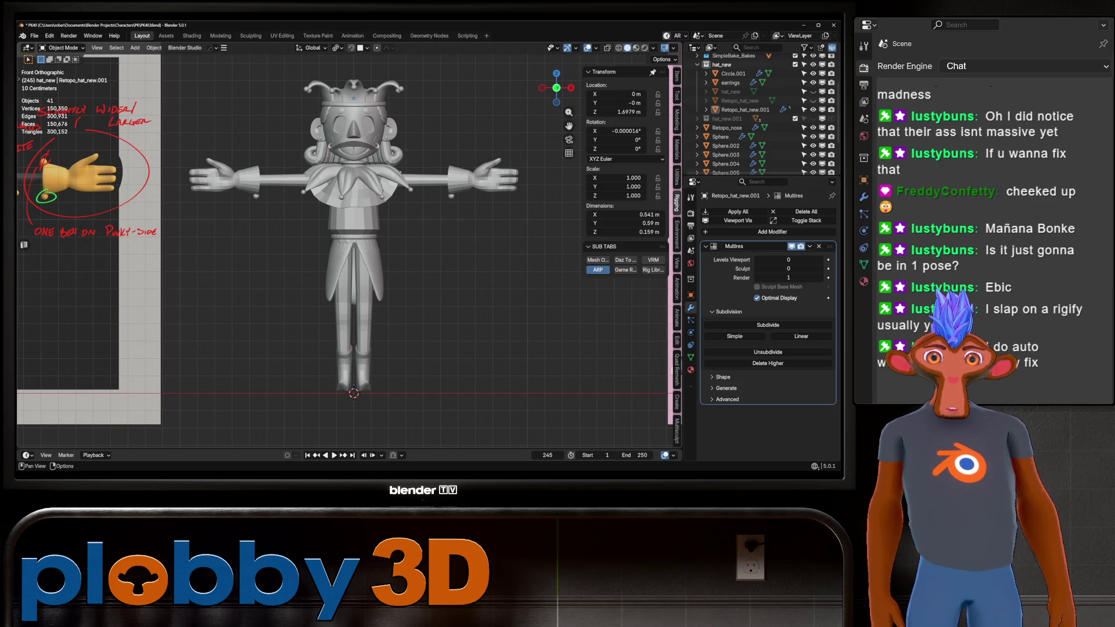
{"action": "left_click", "coordinate": [598, 260]}
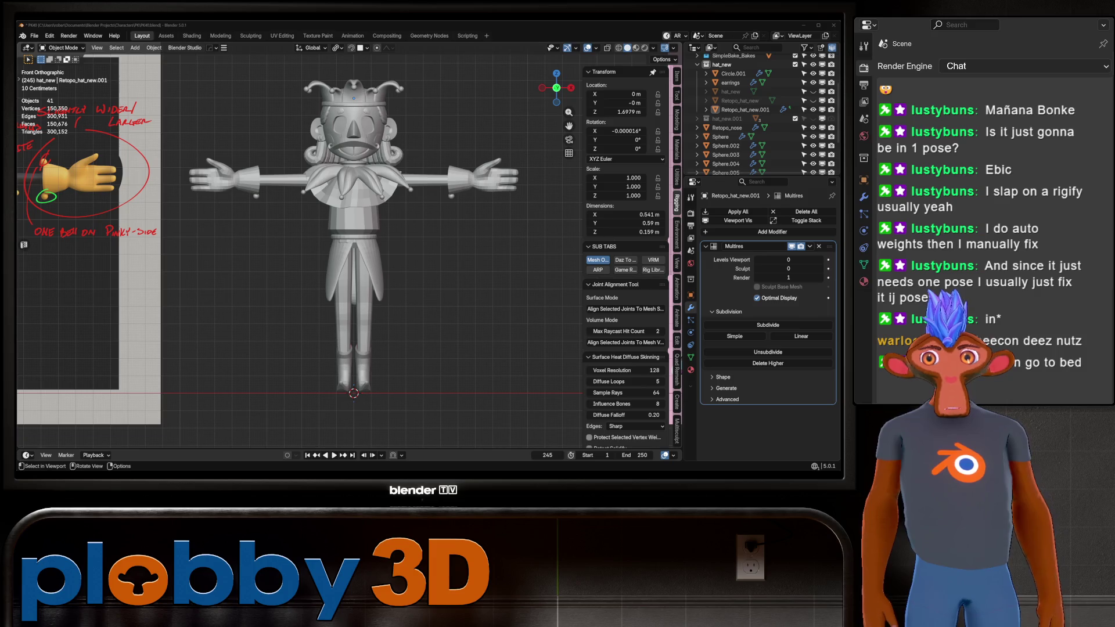
Save the file, then install the Auto-Rig Pro add-on from disk and enable it
{"action": "left_click", "coordinate": [50, 35]}
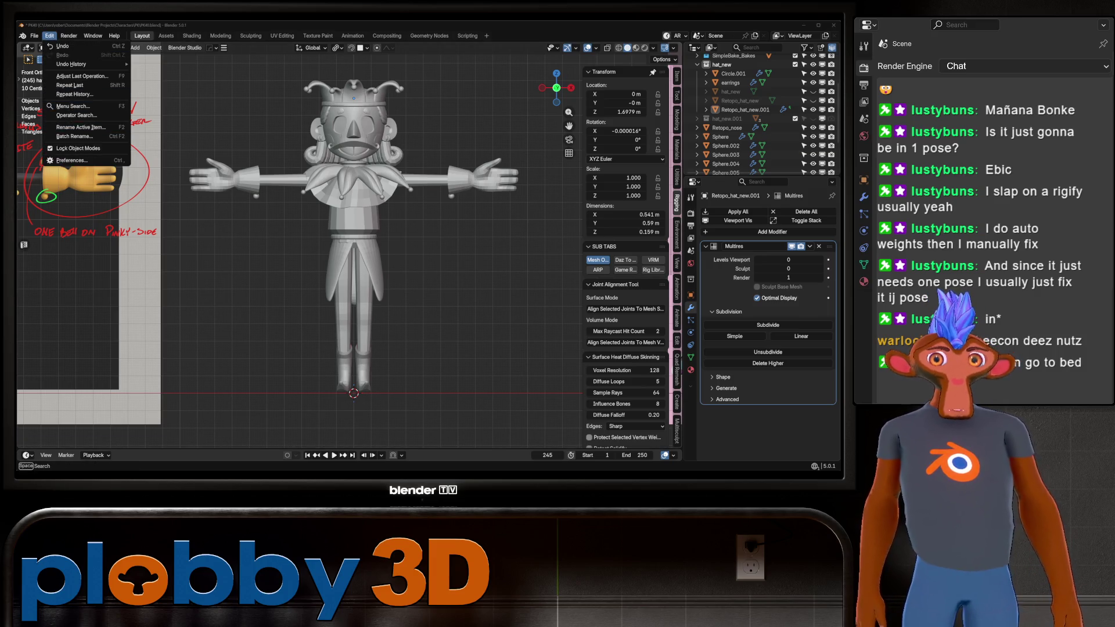
{"action": "key", "text": "ctrl+s"}
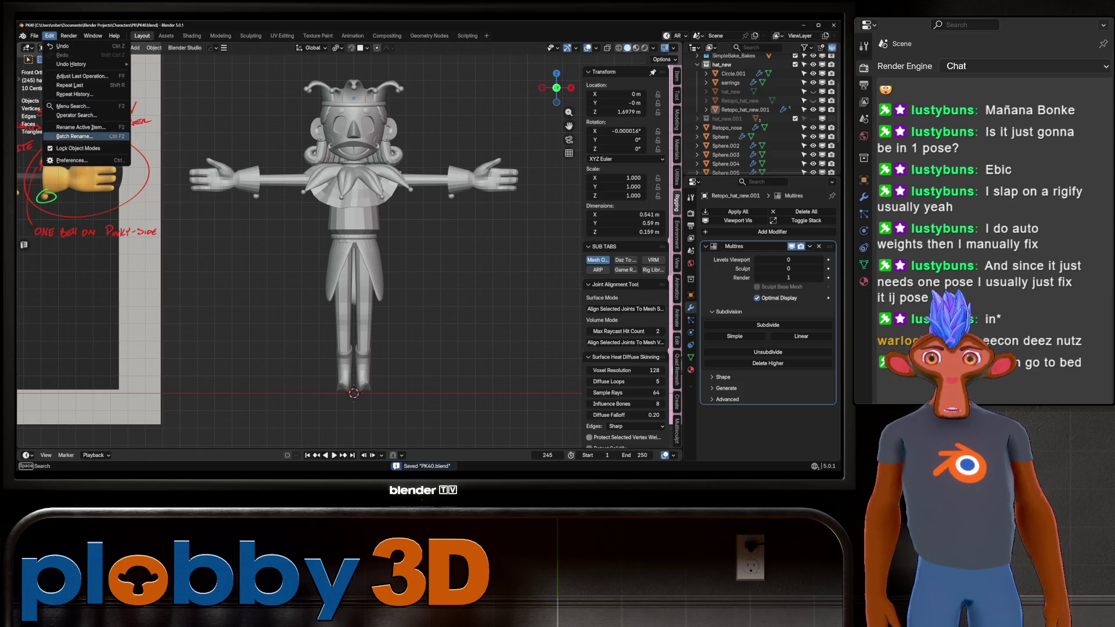
{"action": "left_click", "coordinate": [72, 160]}
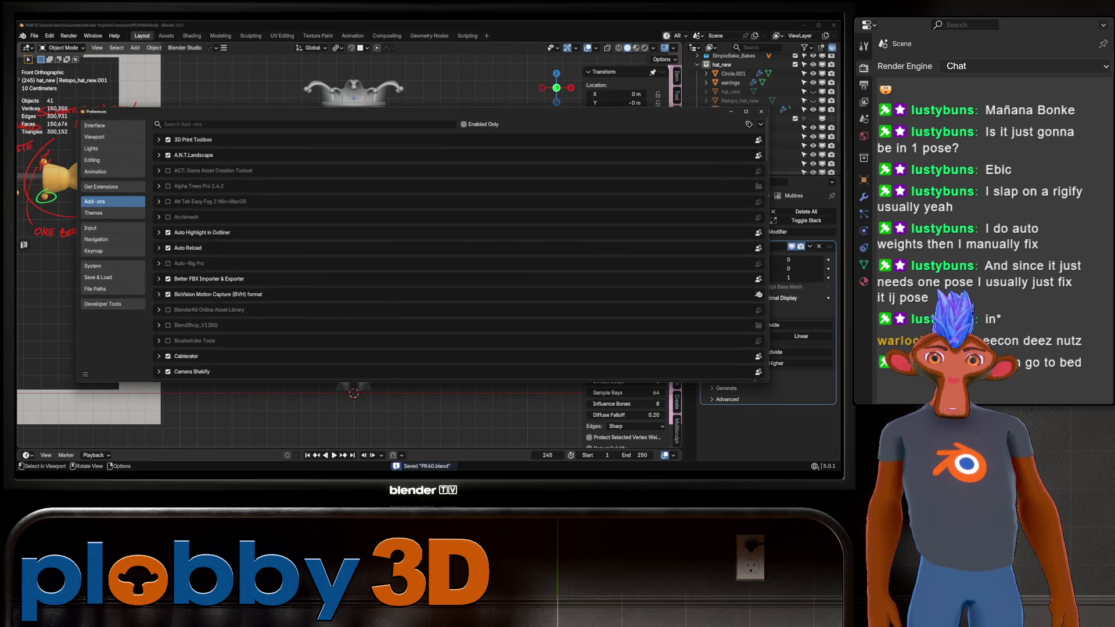
{"action": "left_click", "coordinate": [761, 123]}
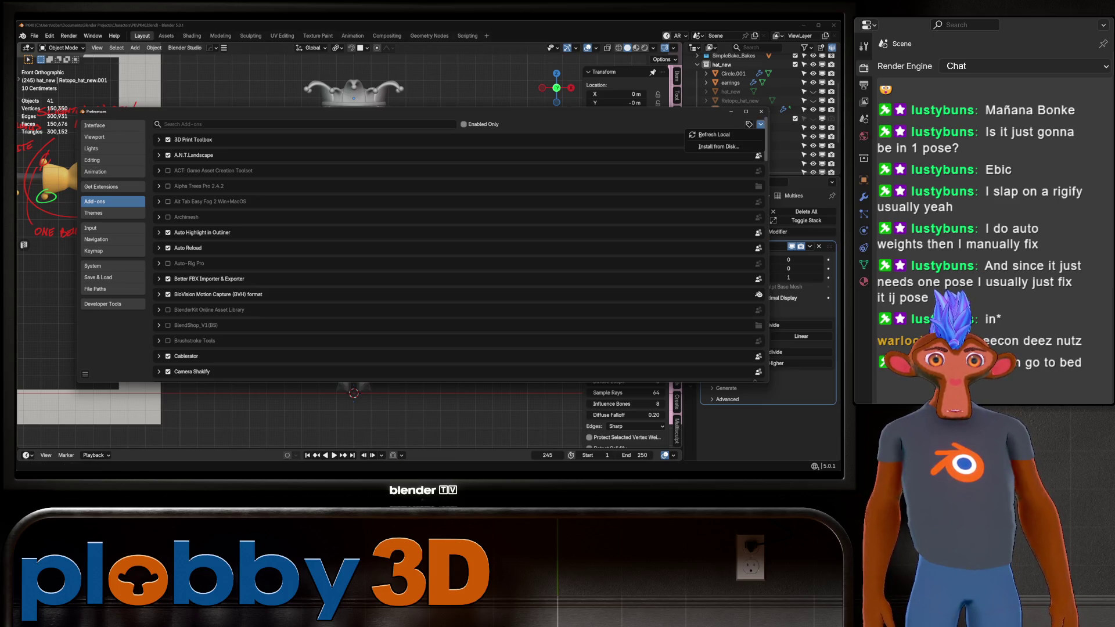
{"action": "left_click", "coordinate": [720, 146]}
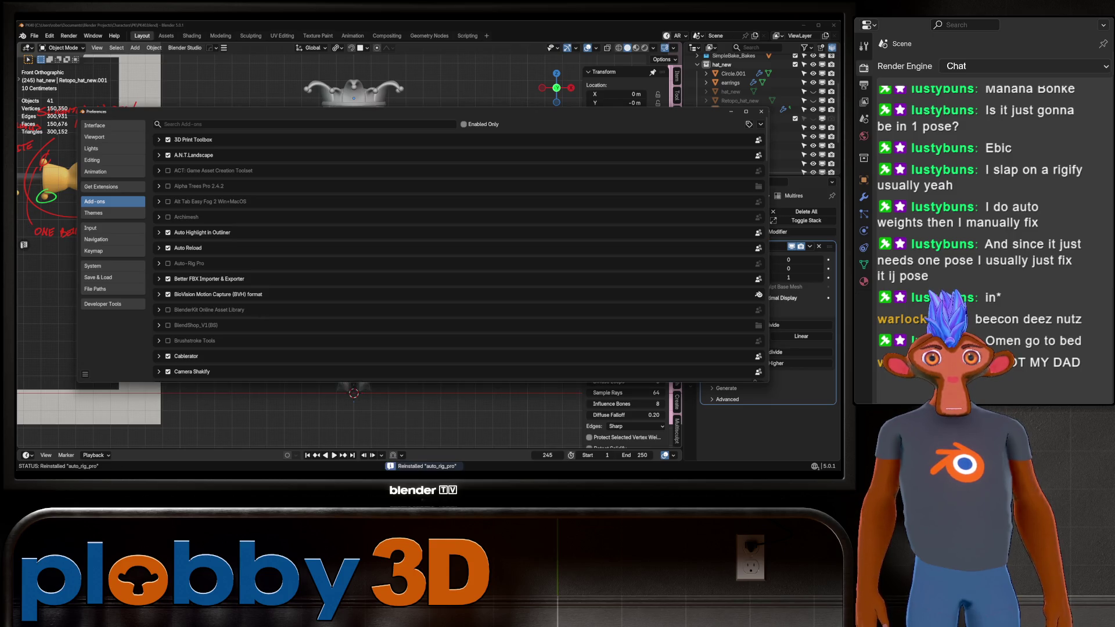
{"action": "left_click", "coordinate": [168, 264]}
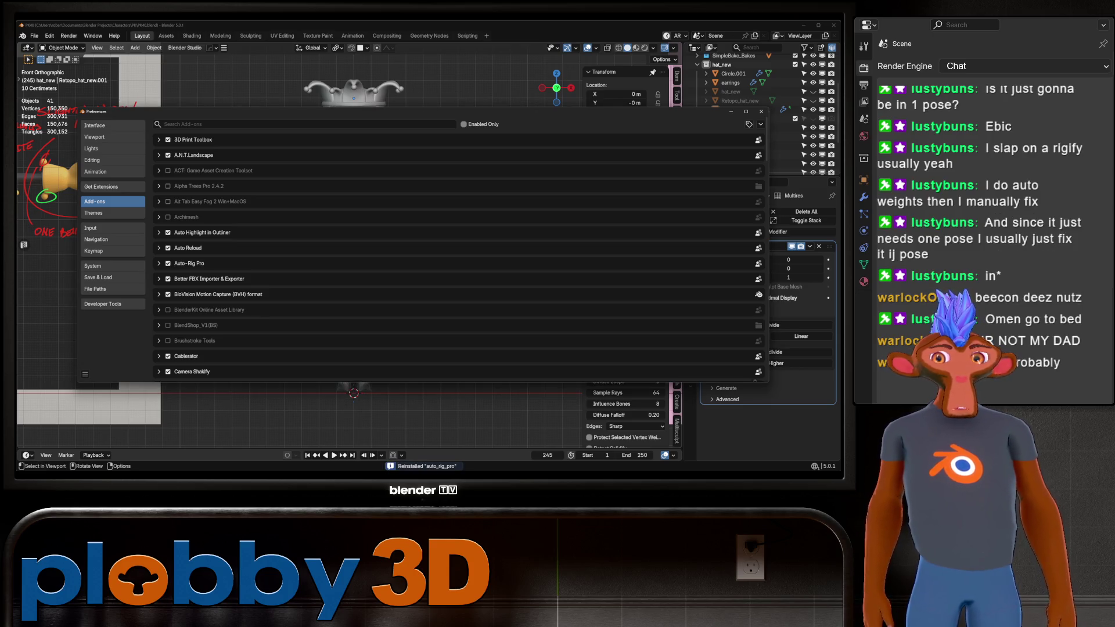
Install the Auto-Rig Pro AI files from the add-on's settings and close Preferences
{"action": "left_click", "coordinate": [203, 279]}
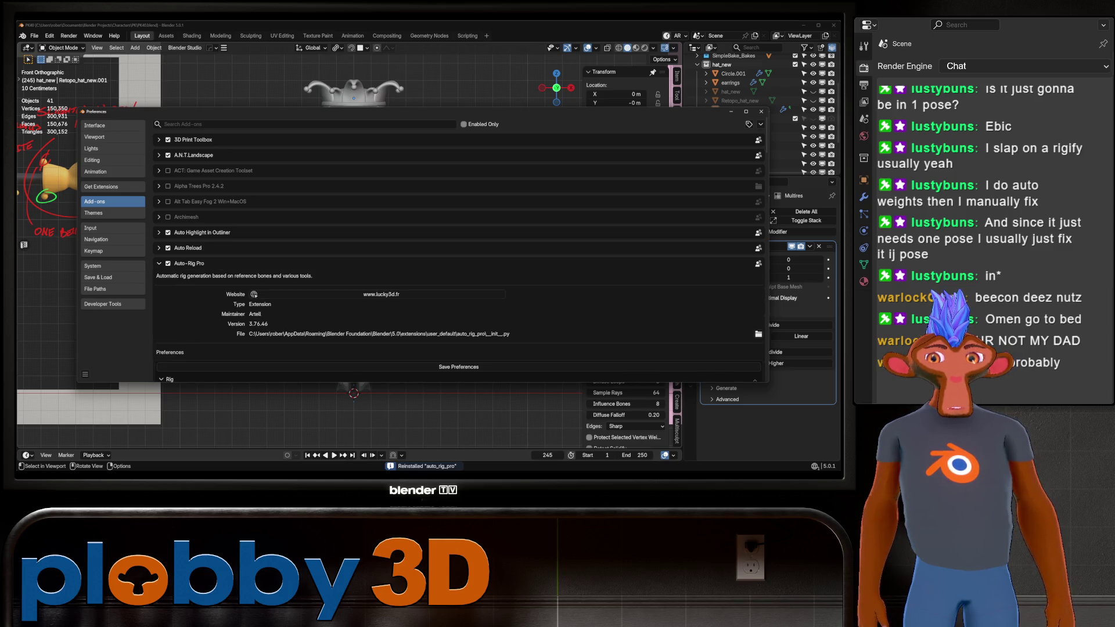
{"action": "left_click", "coordinate": [203, 279]}
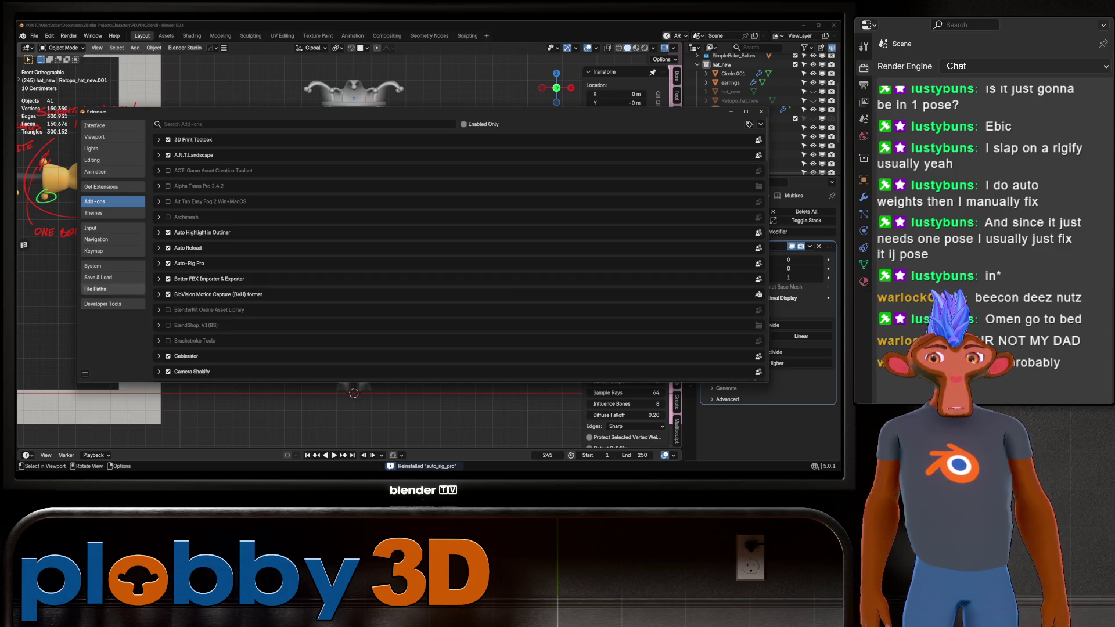
{"action": "left_click", "coordinate": [189, 263]}
{"action": "scroll", "coordinate": [459, 249], "scroll_direction": "down", "scroll_amount": 10}
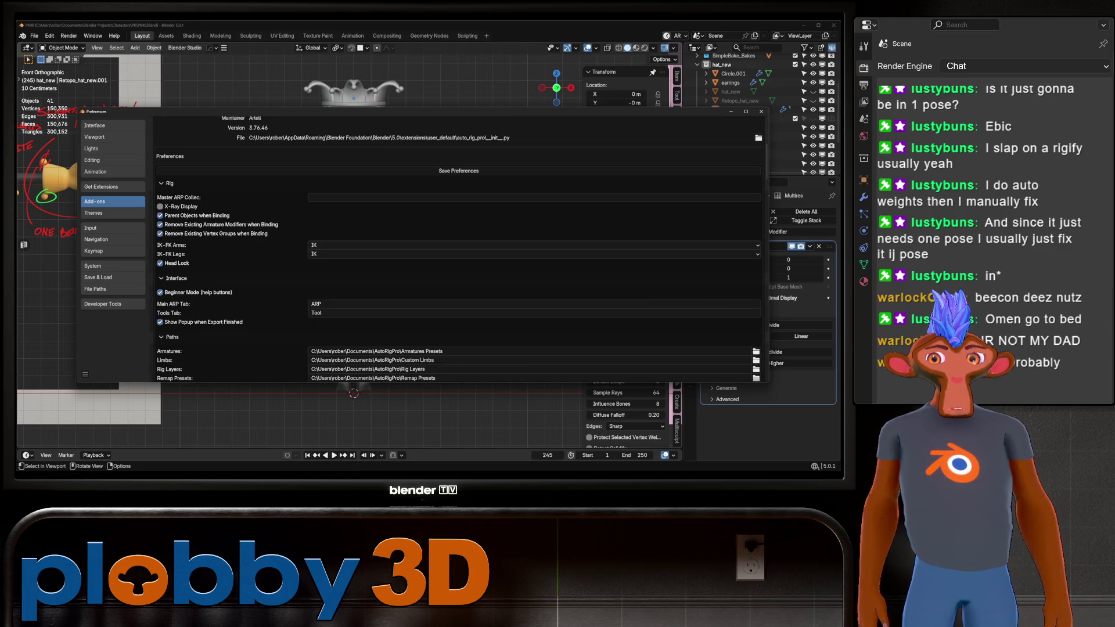
{"action": "scroll", "coordinate": [459, 249], "scroll_direction": "down", "scroll_amount": 5}
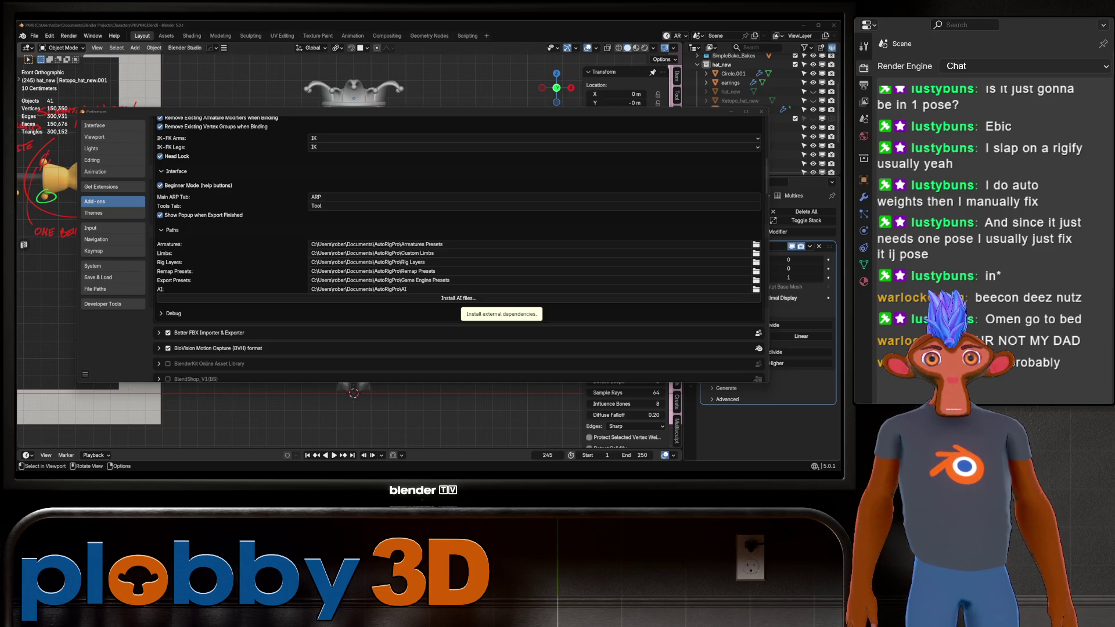
{"action": "right_click", "coordinate": [449, 298]}
{"action": "key", "text": "Escape"}
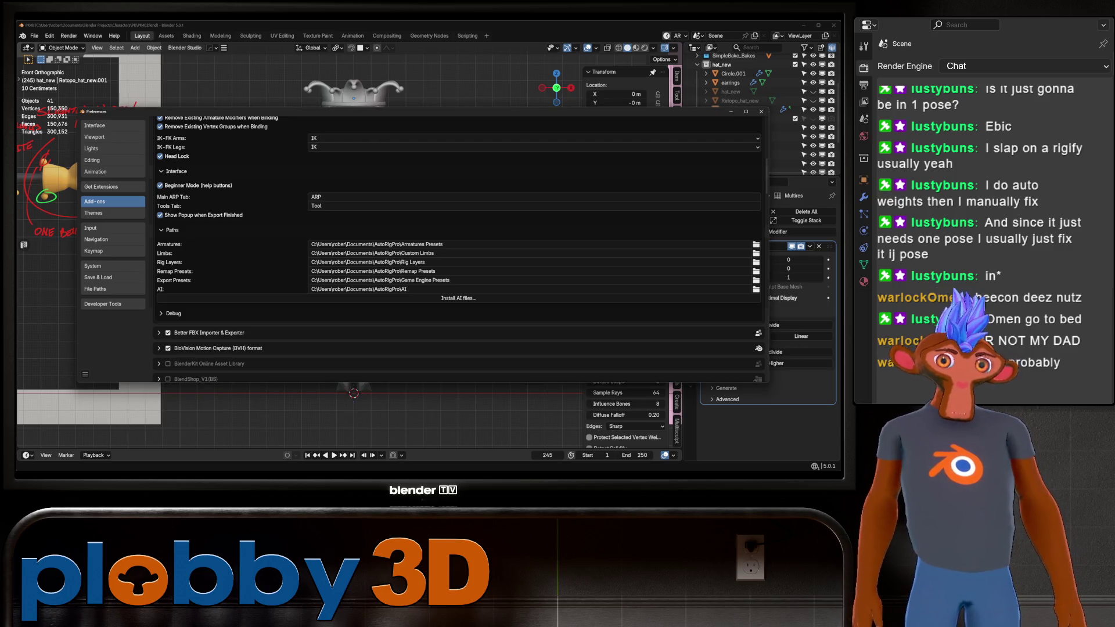
{"action": "left_click", "coordinate": [459, 298]}
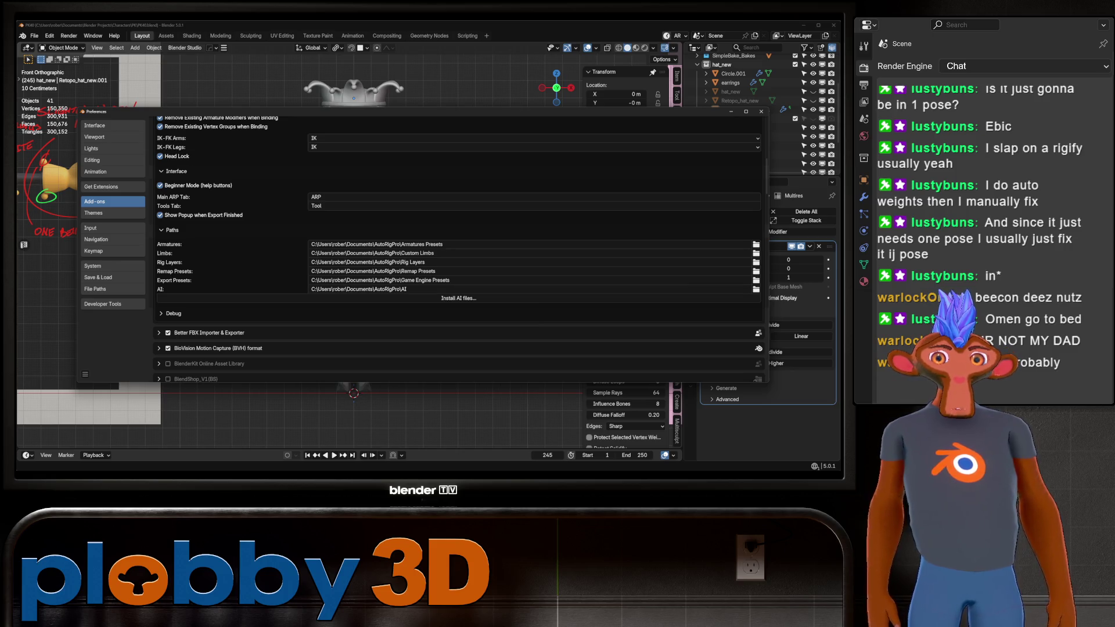
{"action": "left_click", "coordinate": [762, 112]}
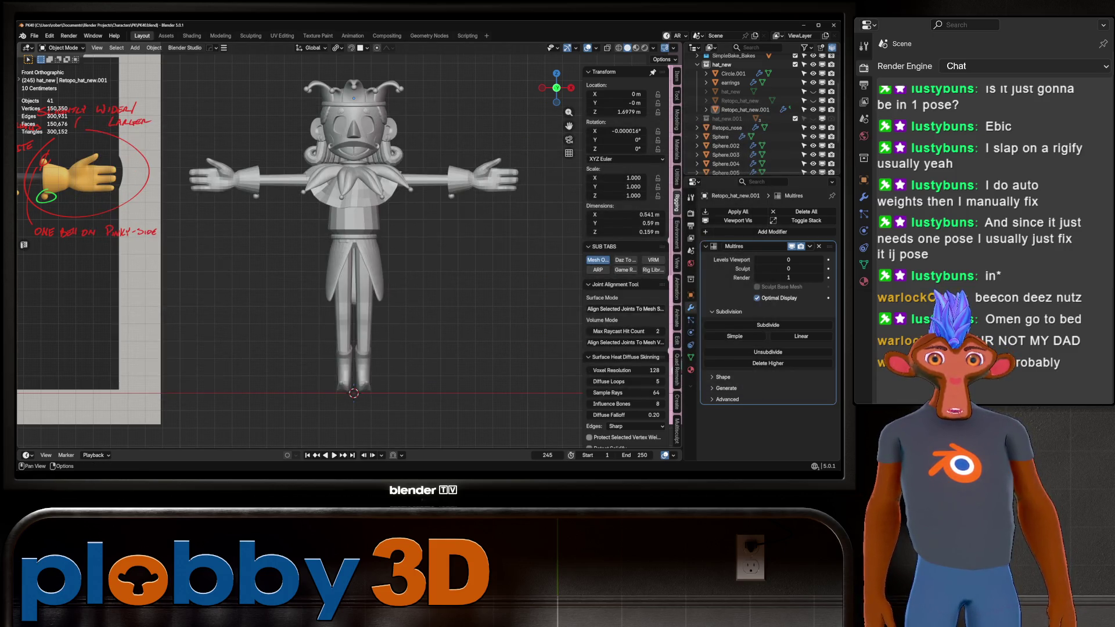
Switch the Rigging tab to the ARP tools and expand the Auto-Rig Pro: Smart panel
{"action": "left_click", "coordinate": [598, 259]}
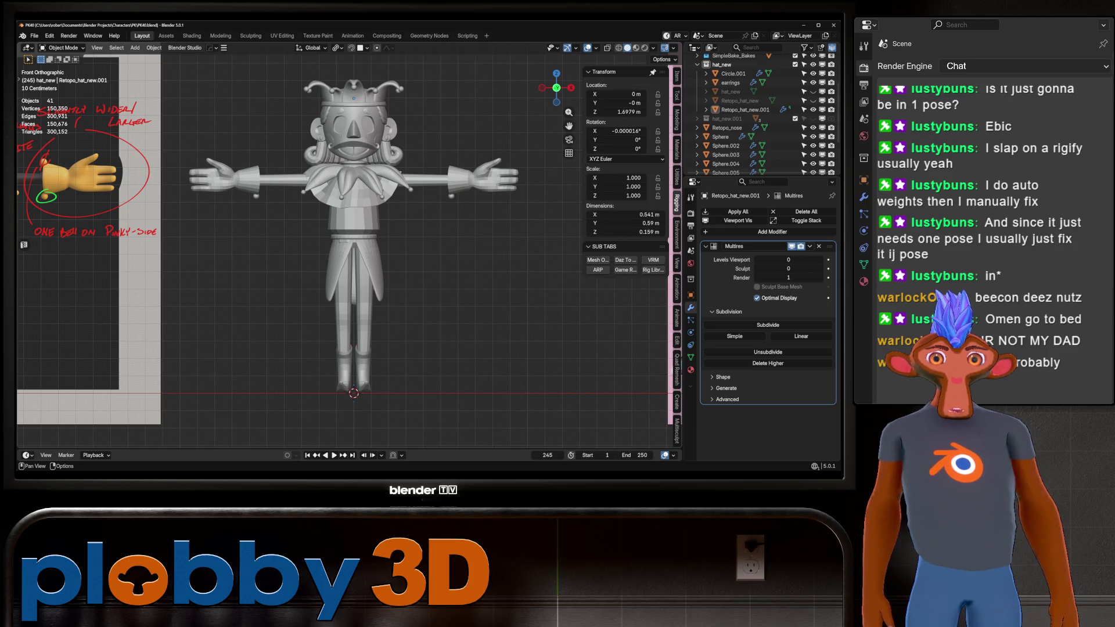
{"action": "left_click", "coordinate": [597, 270]}
{"action": "scroll", "coordinate": [621, 261], "scroll_direction": "down", "scroll_amount": 3}
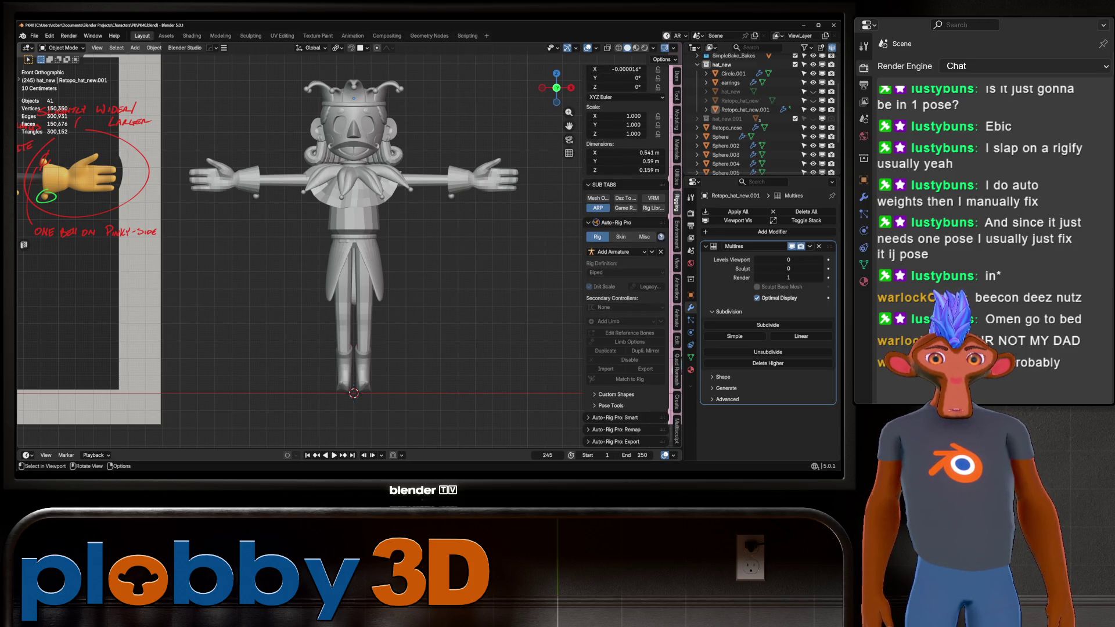
{"action": "left_click", "coordinate": [615, 418]}
{"action": "scroll", "coordinate": [615, 418], "scroll_direction": "down", "scroll_amount": 1}
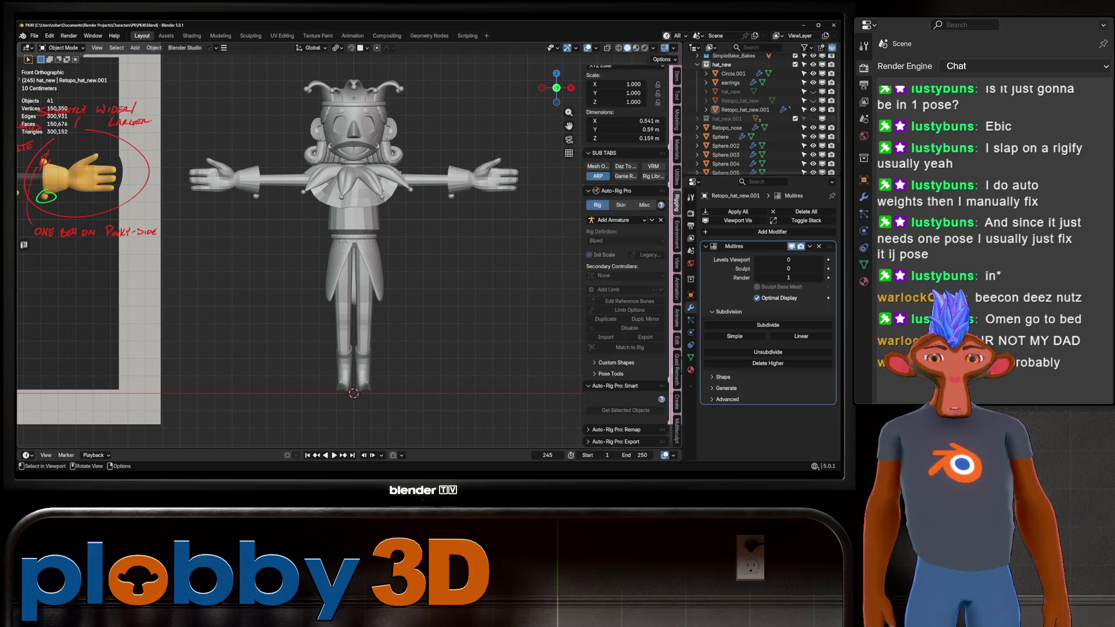
Select all the jester's objects, save, and load them into Smart as Full Body
{"action": "left_click", "coordinate": [354, 325]}
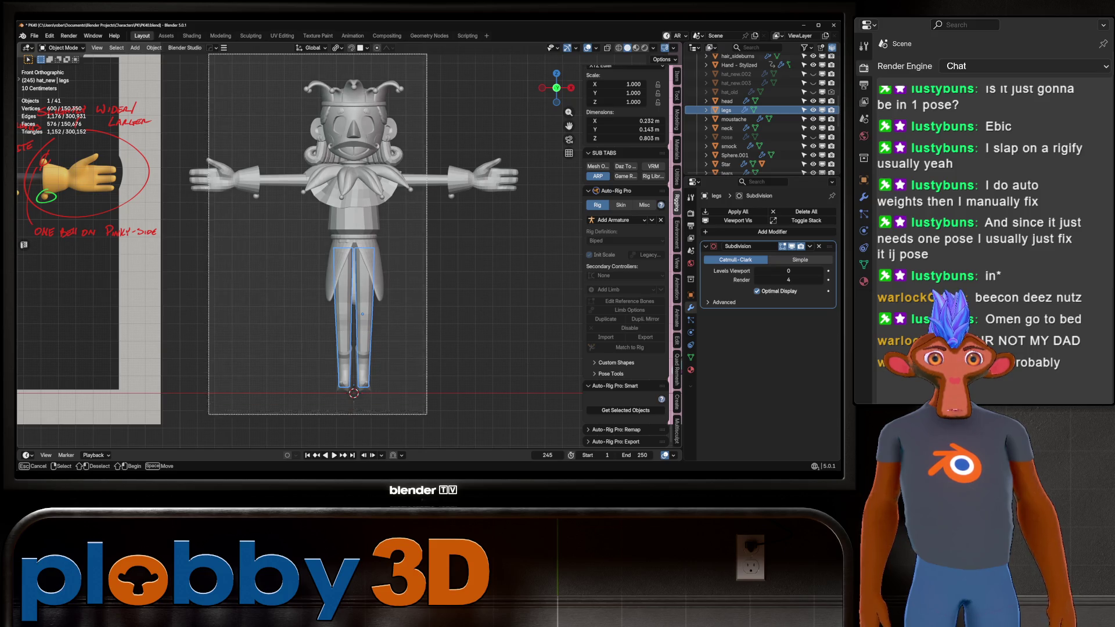
{"action": "key", "text": "a"}
{"action": "key", "text": "ctrl+s"}
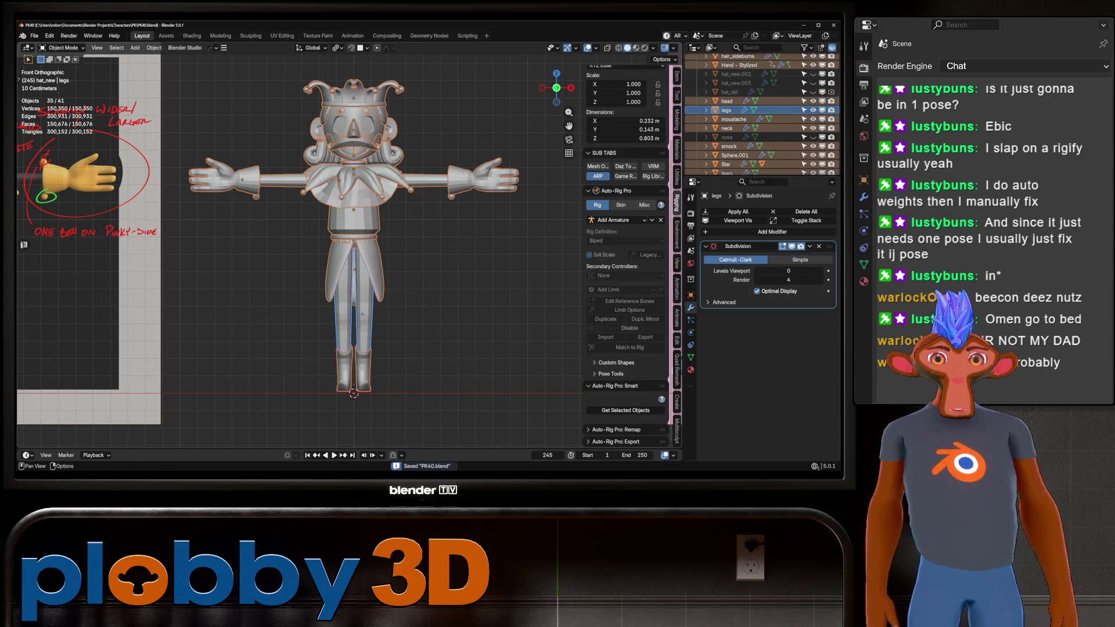
{"action": "left_click", "coordinate": [625, 411]}
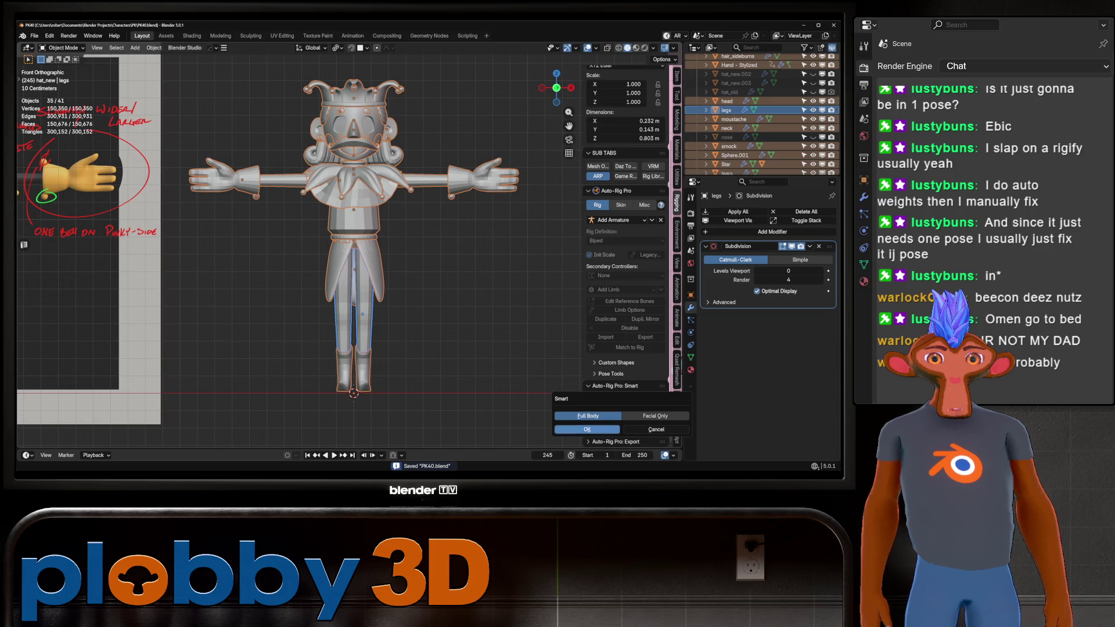
{"action": "left_click", "coordinate": [588, 429]}
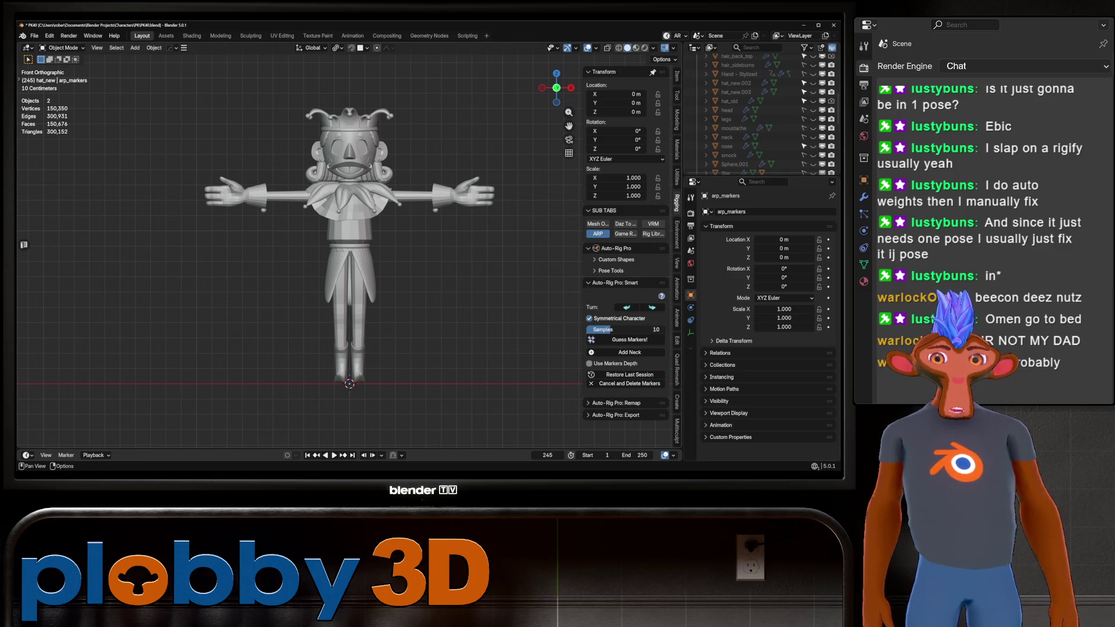
Auto-place the body markers, then set four fingers per hand and run Guess Fingers
{"action": "left_click", "coordinate": [630, 340]}
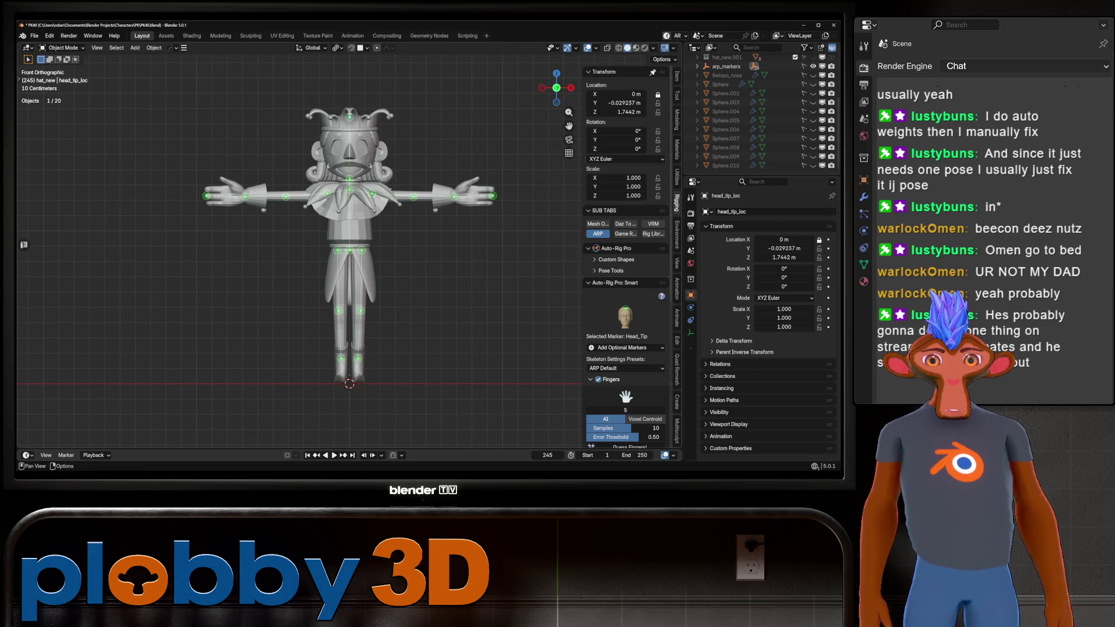
{"action": "scroll", "coordinate": [626, 262], "scroll_direction": "down", "scroll_amount": 3}
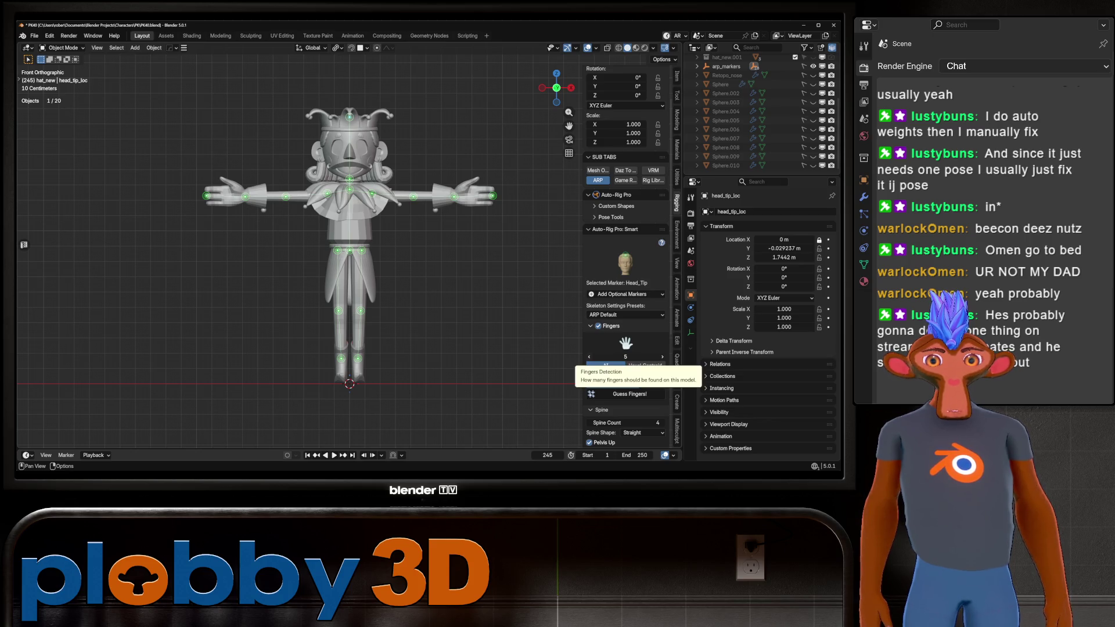
{"action": "left_click", "coordinate": [589, 356]}
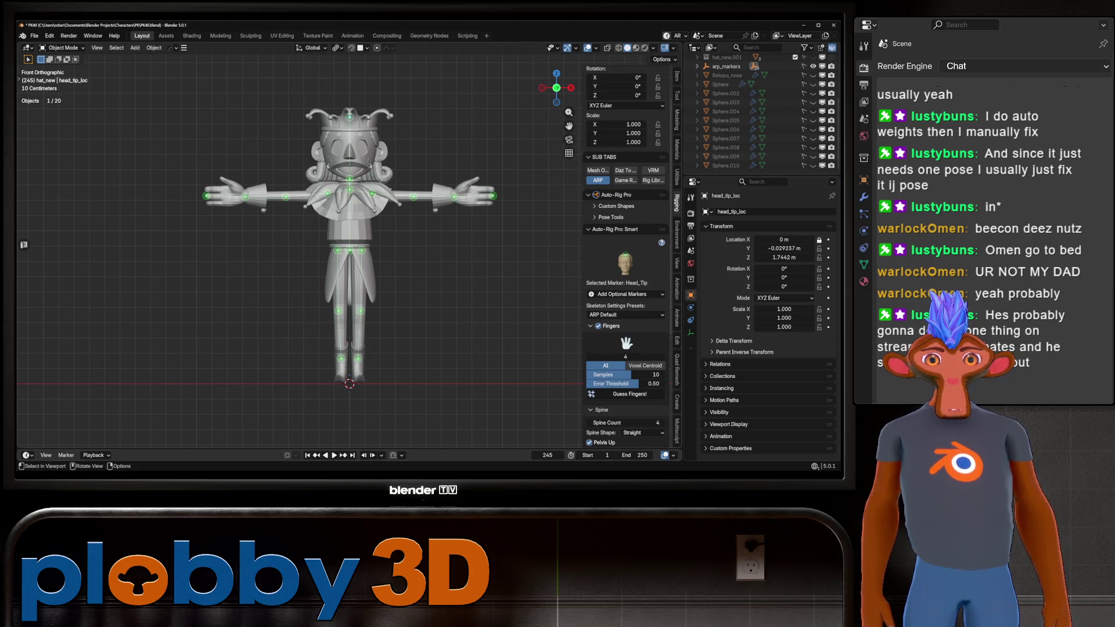
{"action": "left_click", "coordinate": [627, 394]}
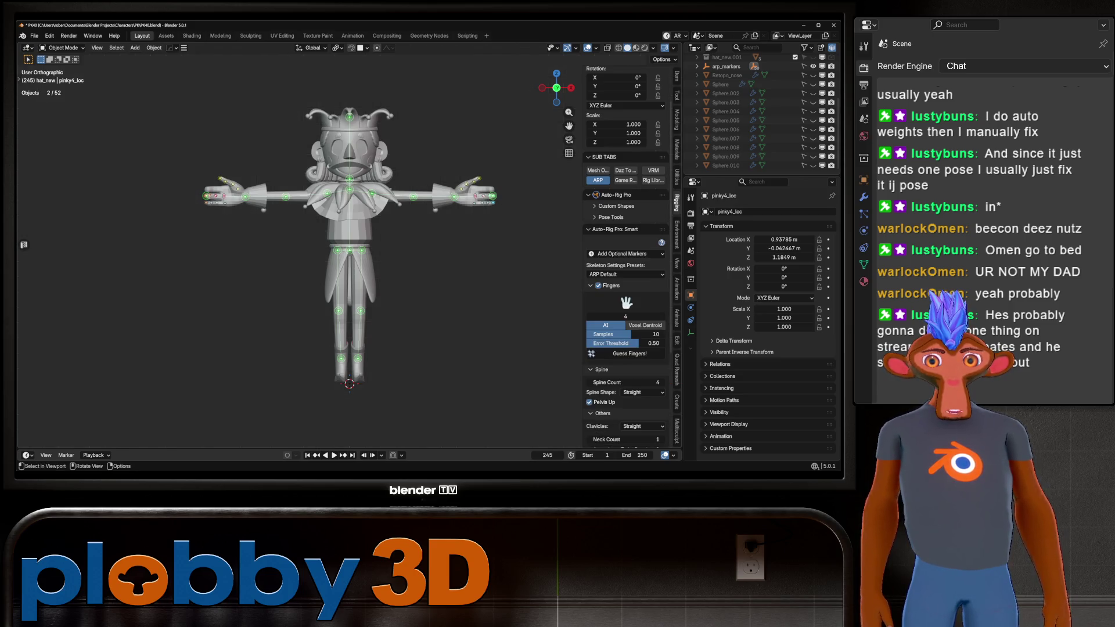
{"action": "scroll", "coordinate": [488, 192], "scroll_direction": "up", "scroll_amount": 5}
Raise the middle finger's second marker straight up along Z into the finger
{"action": "scroll", "coordinate": [493, 187], "scroll_direction": "up", "scroll_amount": 3}
{"action": "left_click", "coordinate": [426, 230]}
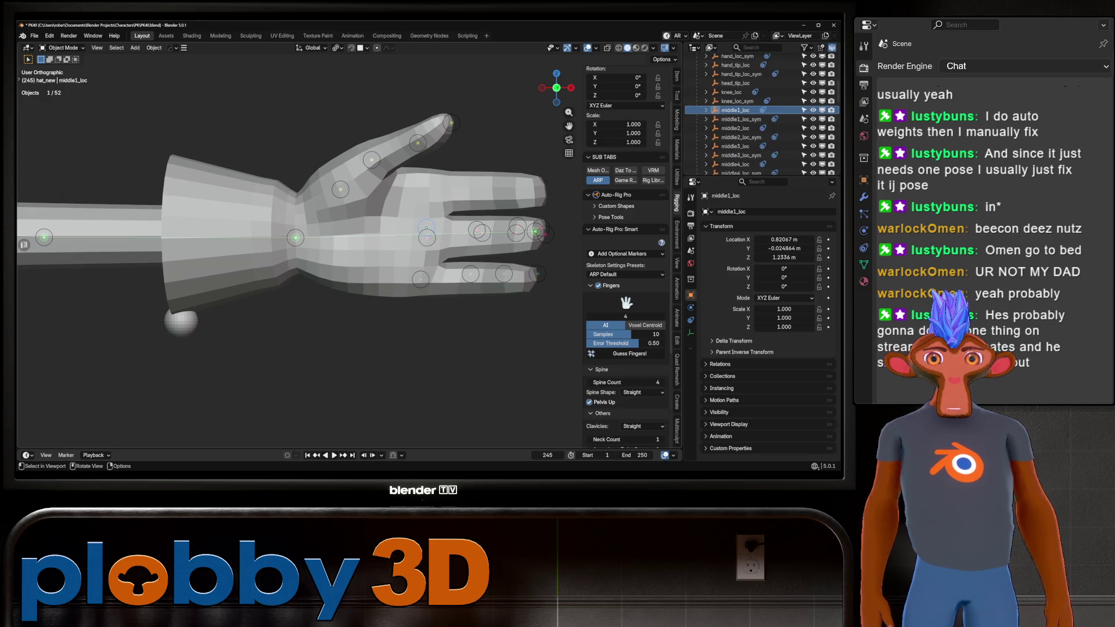
{"action": "left_click", "coordinate": [517, 227], "text": "shift"}
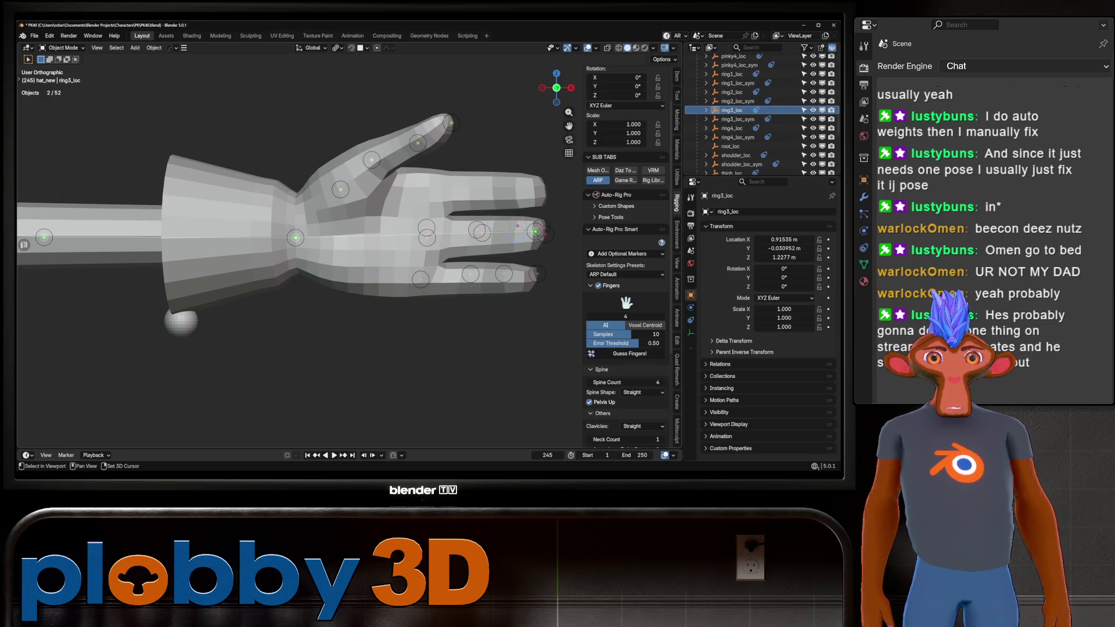
{"action": "scroll", "coordinate": [517, 227], "scroll_direction": "up", "scroll_amount": 4}
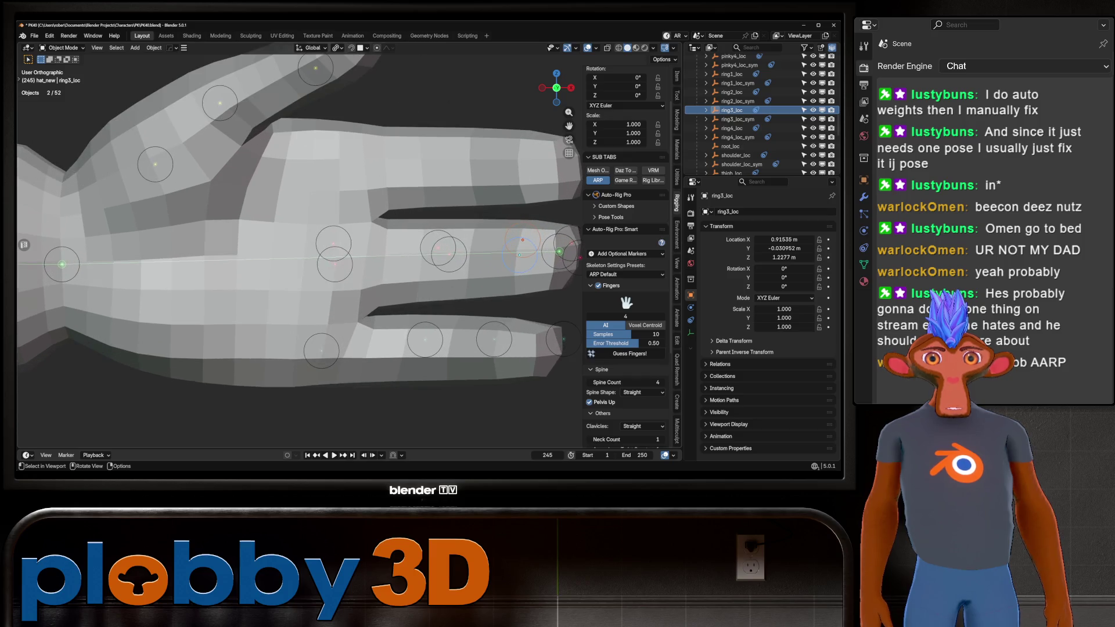
{"action": "left_click", "coordinate": [334, 243]}
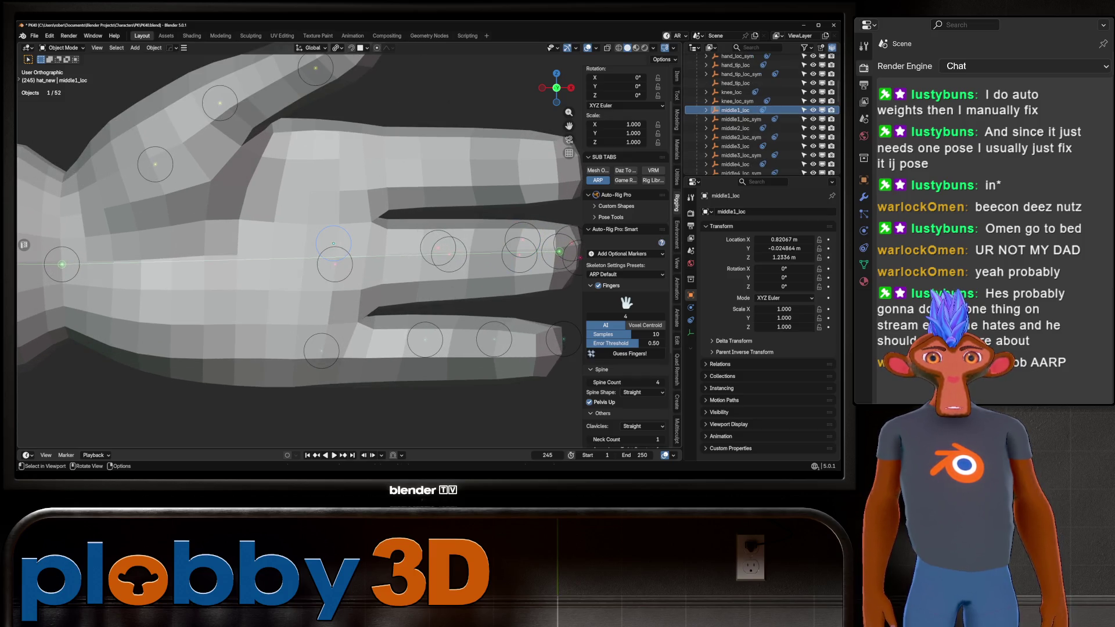
{"action": "left_click", "coordinate": [438, 248]}
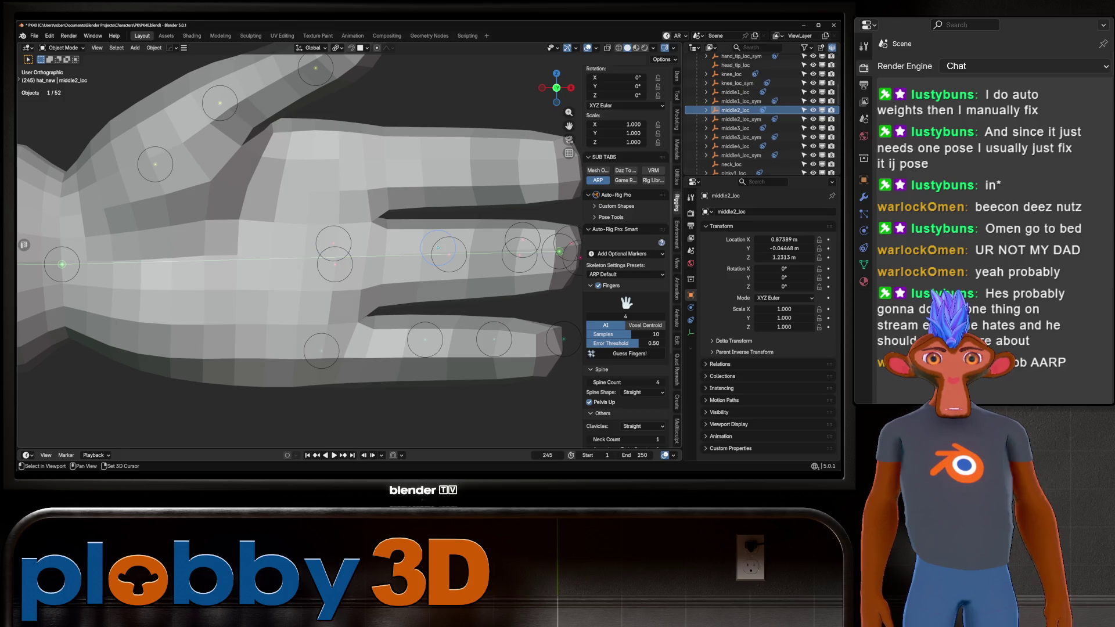
{"action": "key", "text": "g"}
{"action": "key", "text": "z"}
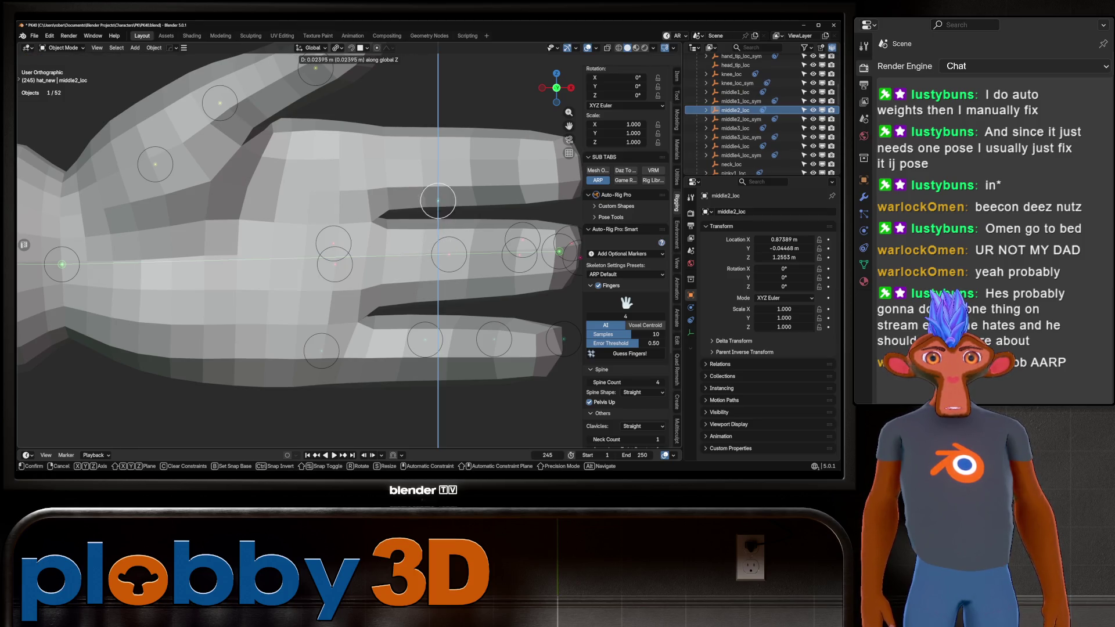
{"action": "left_click", "coordinate": [443, 163]}
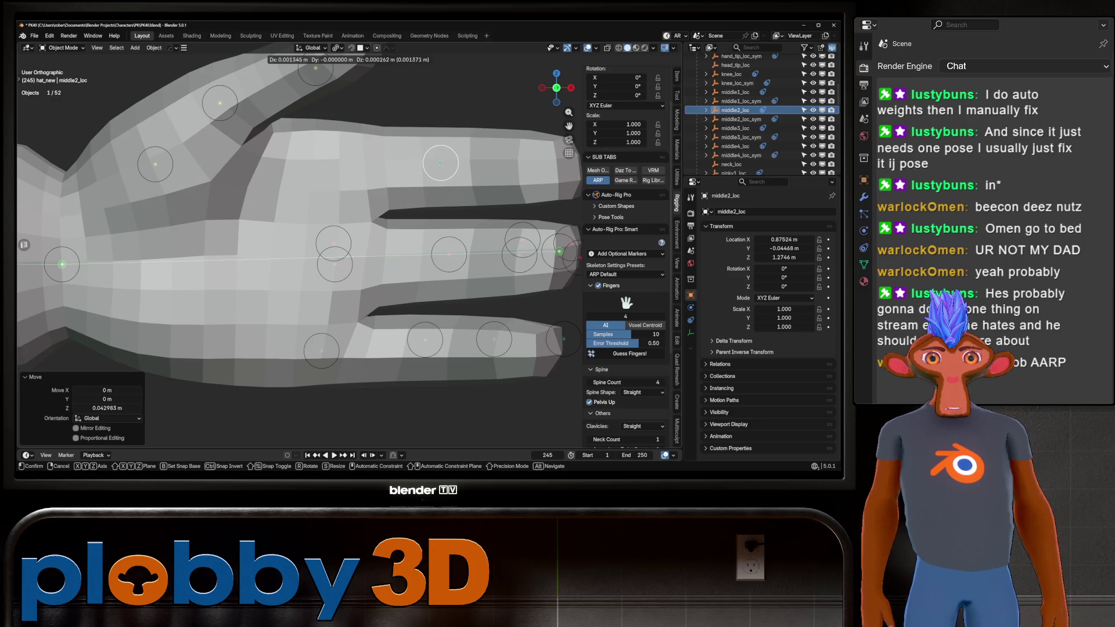
Lift the middle finger's base and third markers vertically into the finger
{"action": "left_click", "coordinate": [333, 244]}
{"action": "key", "text": "g"}
{"action": "key", "text": "z"}
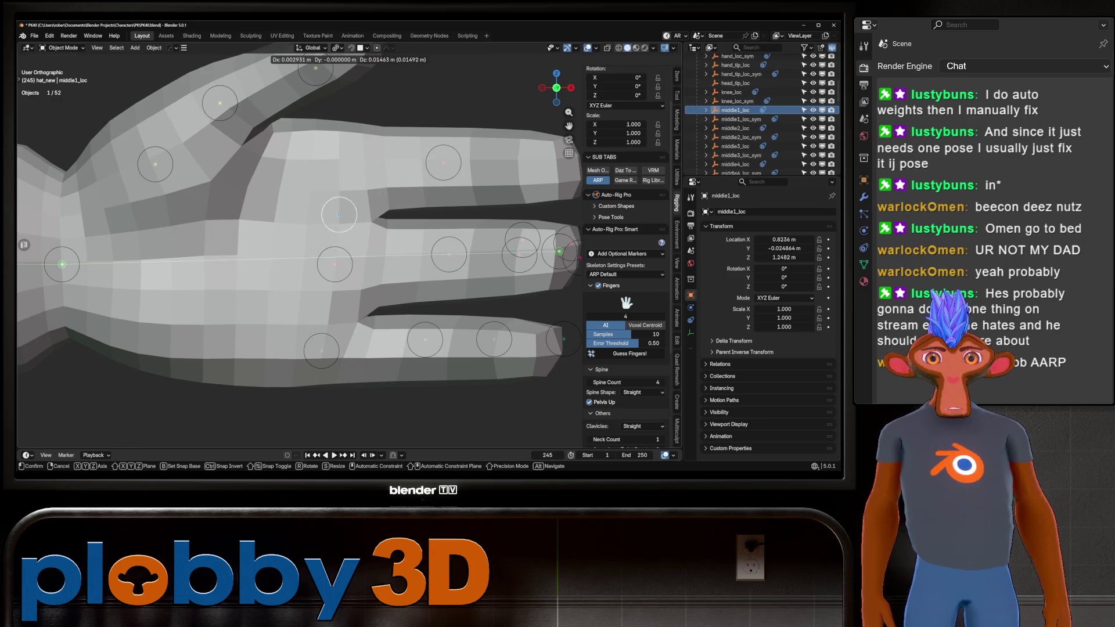
{"action": "left_click", "coordinate": [337, 160]}
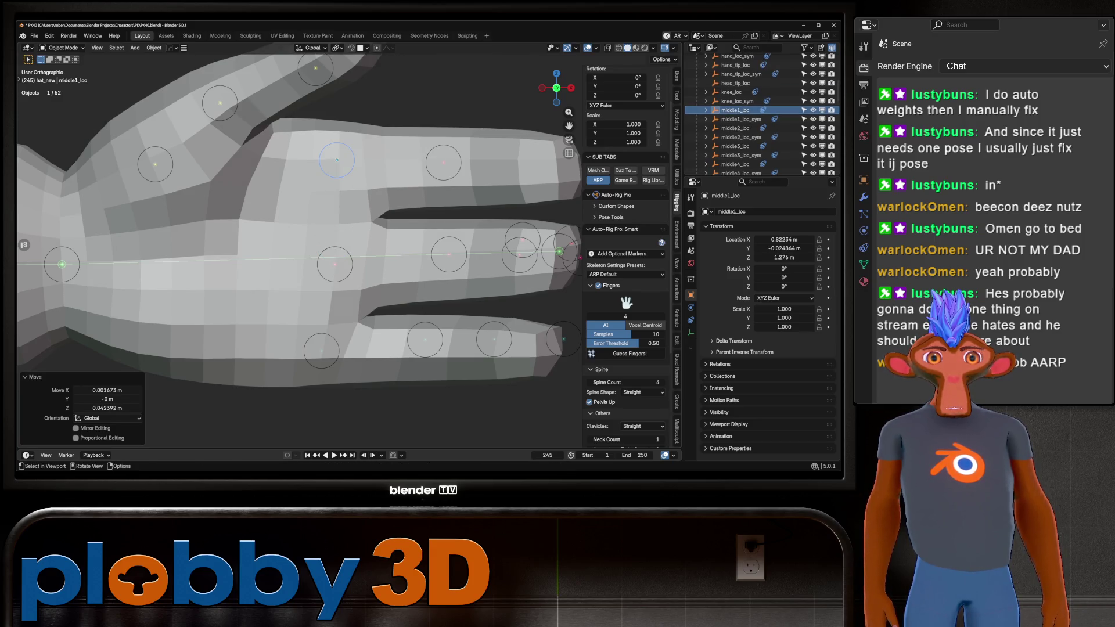
{"action": "left_click", "coordinate": [522, 240]}
{"action": "key", "text": "g"}
{"action": "key", "text": "z"}
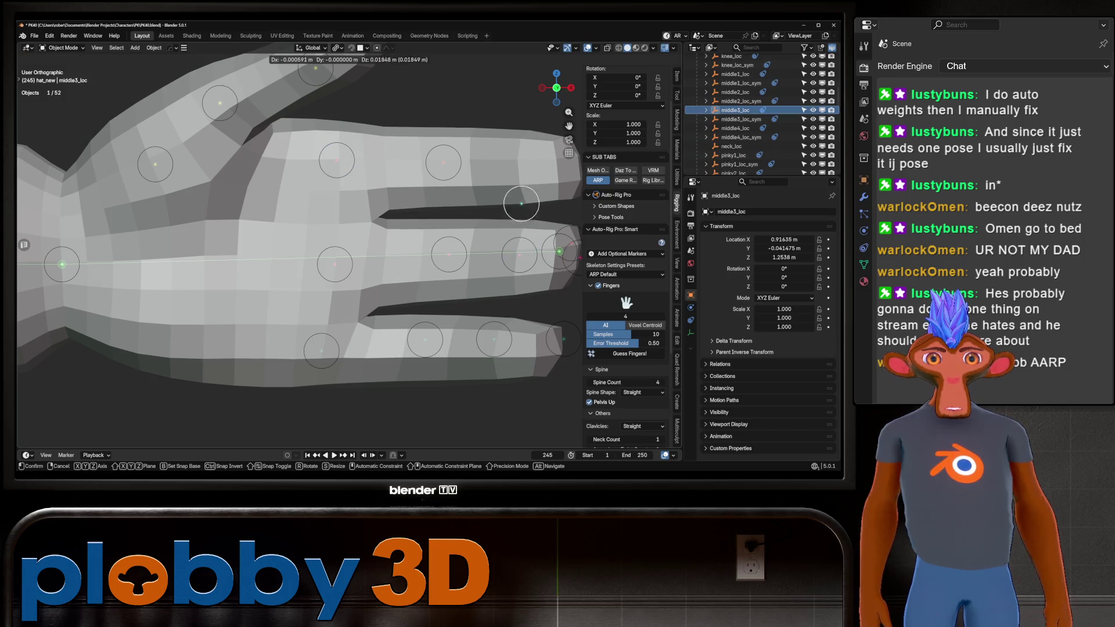
{"action": "left_click", "coordinate": [520, 164]}
Move the middle fingertip marker up inside the fingertip
{"action": "middle_click_drag", "start_coordinate": [520, 164], "coordinate": [410, 168], "text": "shift"}
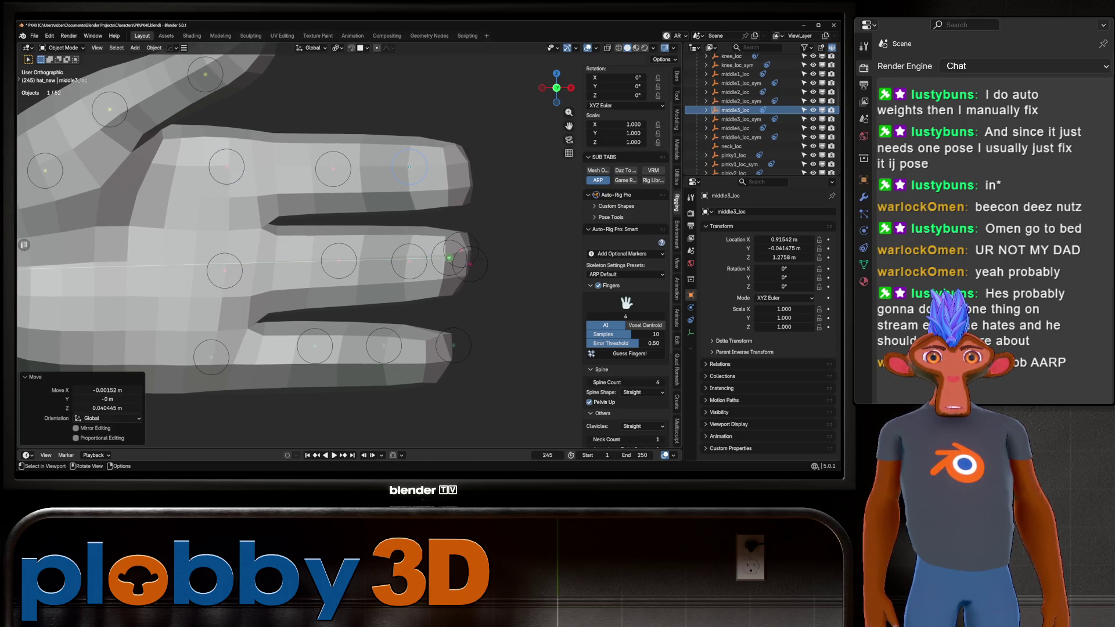
{"action": "left_click", "coordinate": [469, 263]}
{"action": "key", "text": "g"}
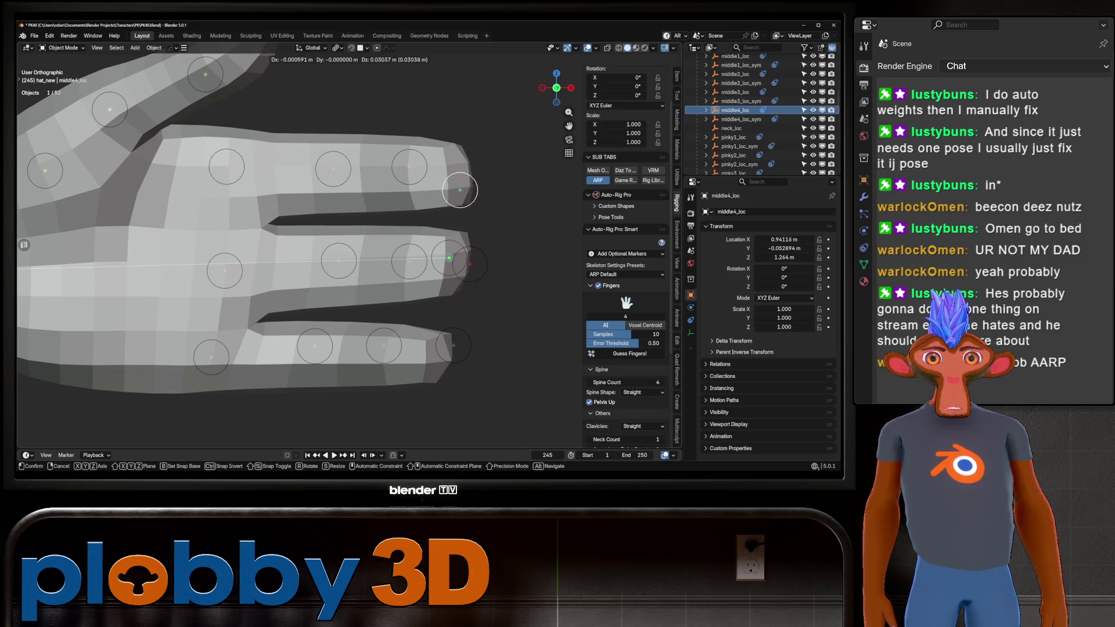
{"action": "left_click", "coordinate": [460, 166]}
{"action": "scroll", "coordinate": [479, 263], "scroll_direction": "down", "scroll_amount": 3}
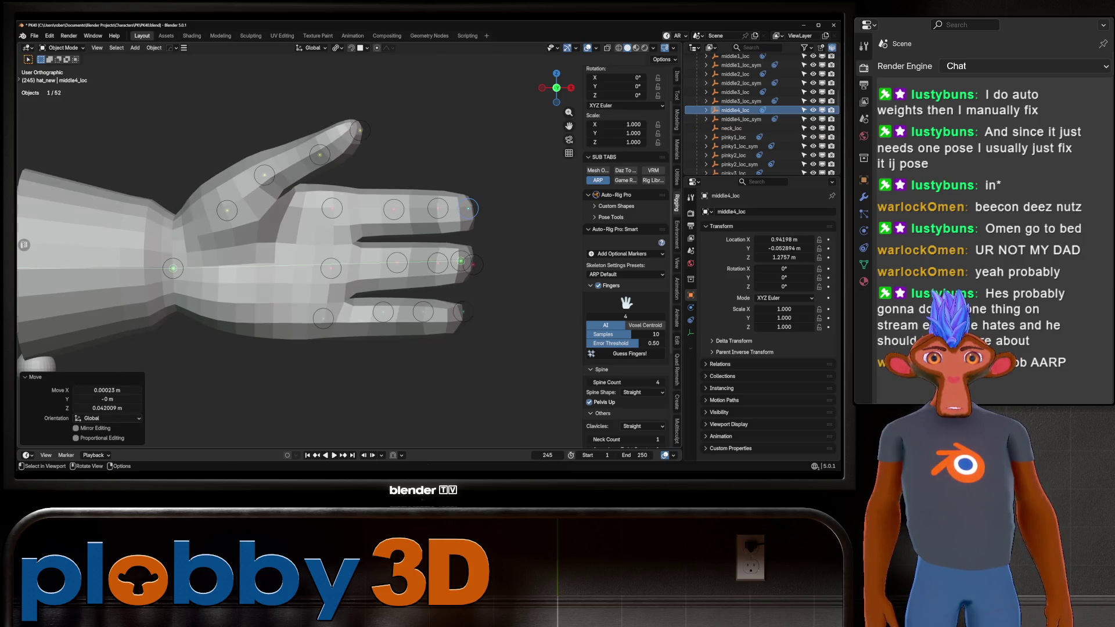
{"action": "mouse_move", "coordinate": [372, 262]}
{"action": "middle_mouse_down"}
{"action": "mouse_move", "coordinate": [372, 297]}
{"action": "mouse_move", "coordinate": [372, 261]}
{"action": "middle_mouse_up"}
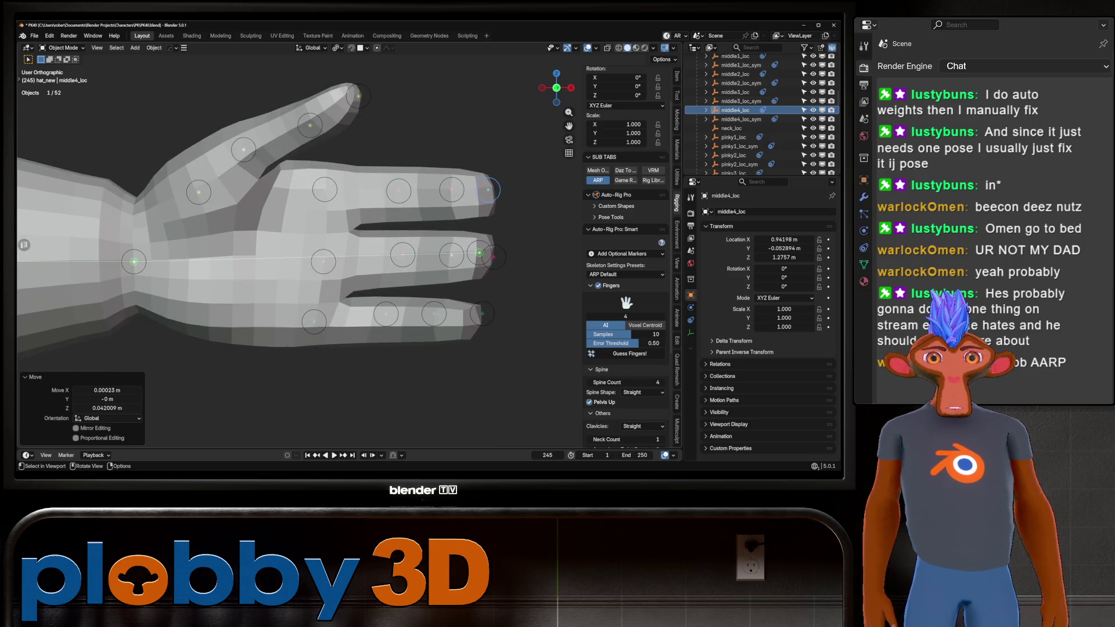
Raise the ring fingertip marker onto the finger's centre and frame the whole character
{"action": "left_click", "coordinate": [495, 257]}
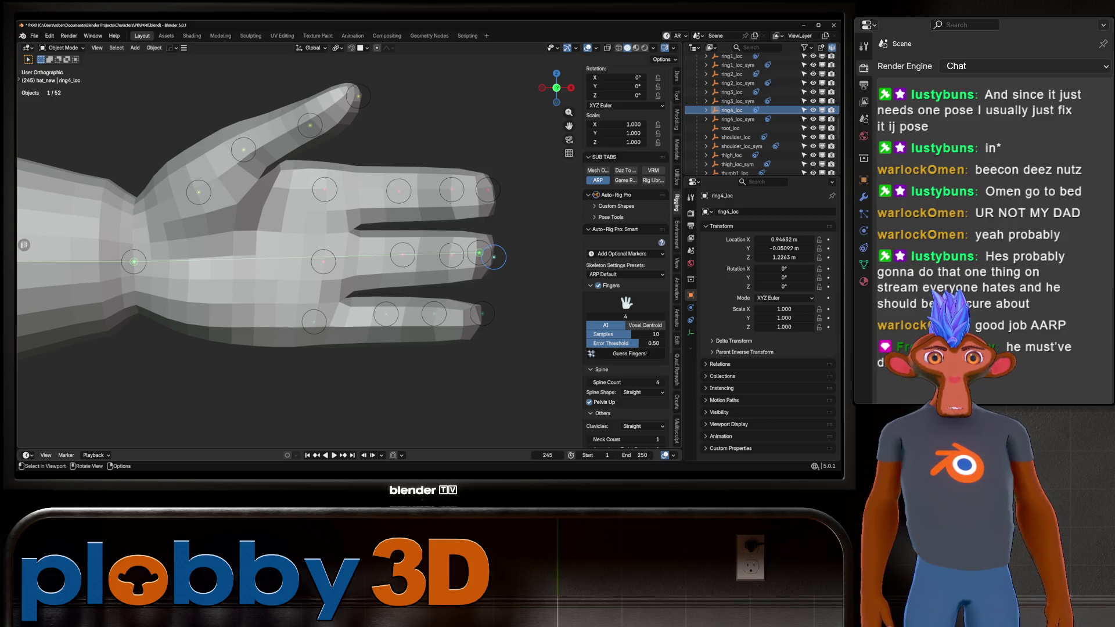
{"action": "left_click", "coordinate": [451, 255]}
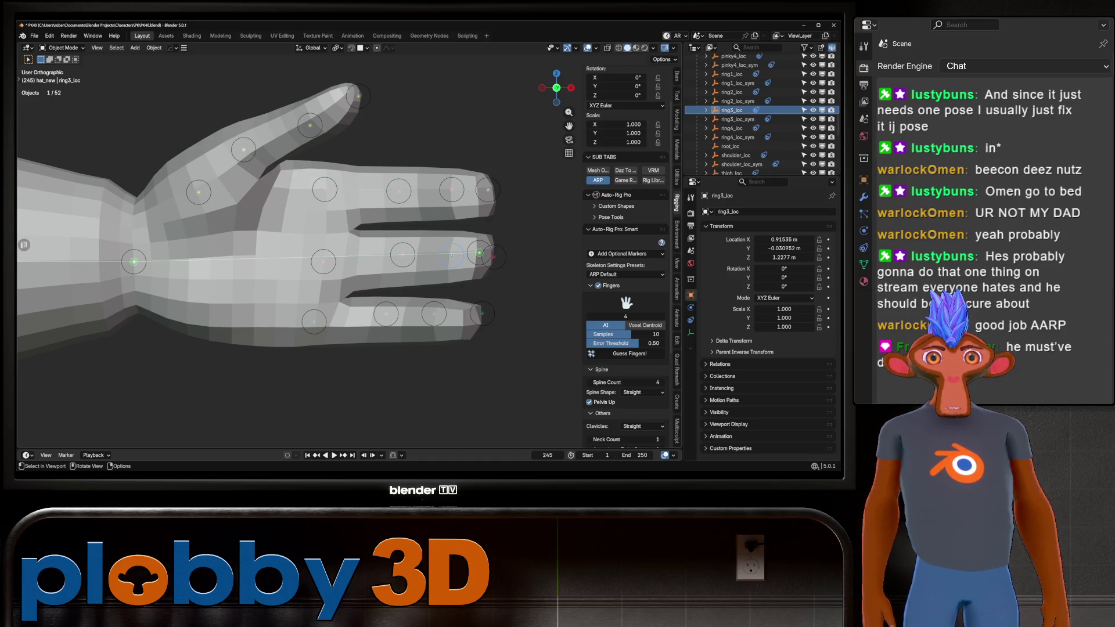
{"action": "left_click", "coordinate": [488, 190]}
{"action": "left_click", "coordinate": [451, 190]}
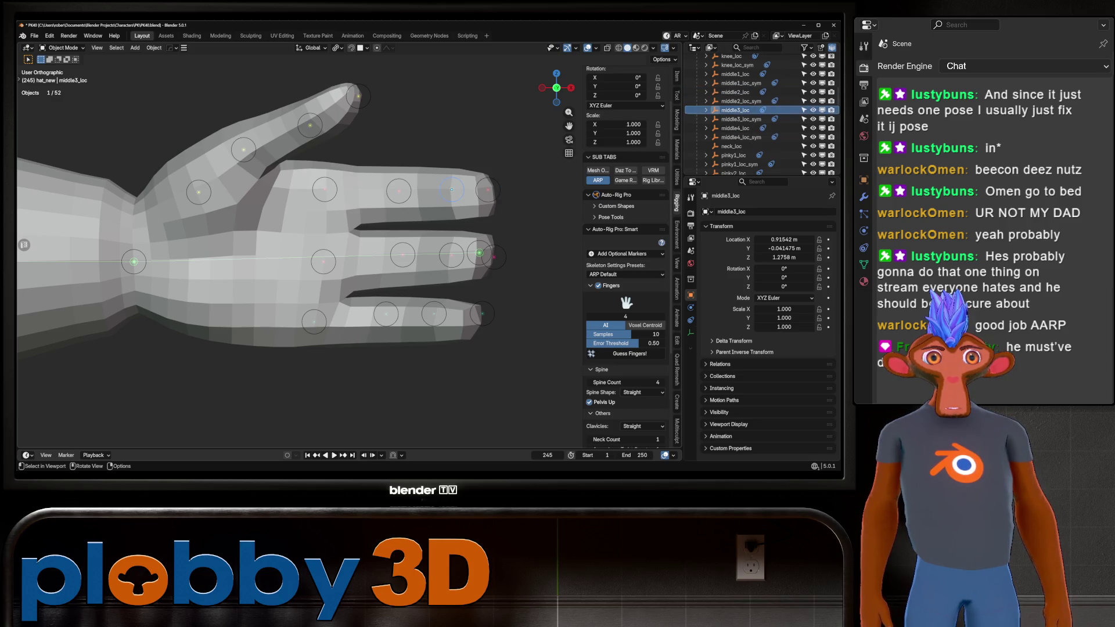
{"action": "left_click", "coordinate": [434, 314]}
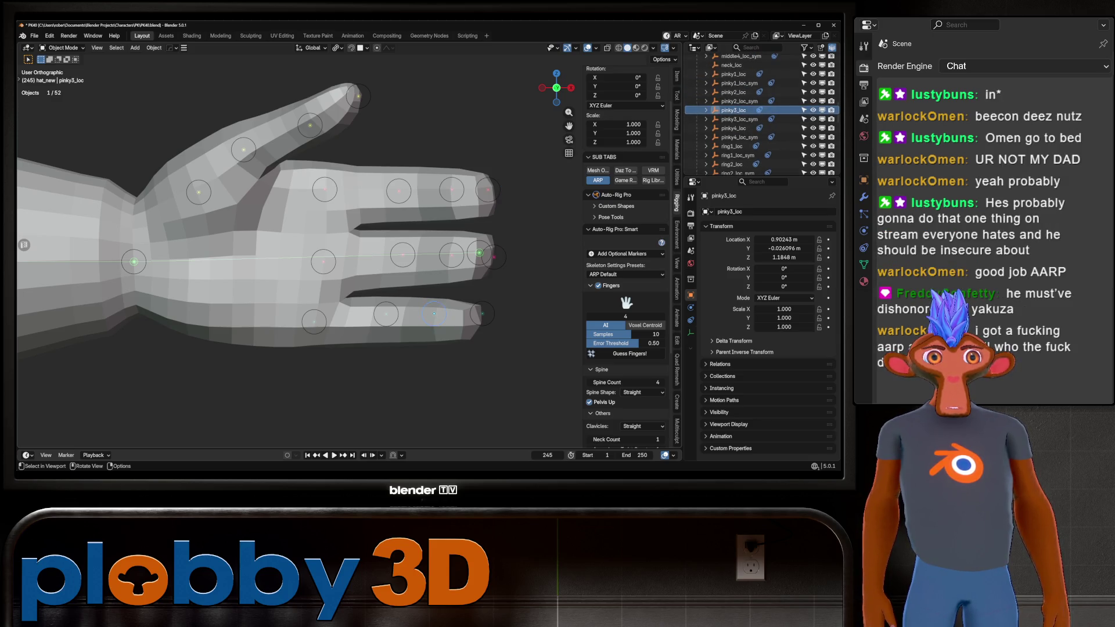
{"action": "left_click", "coordinate": [451, 254]}
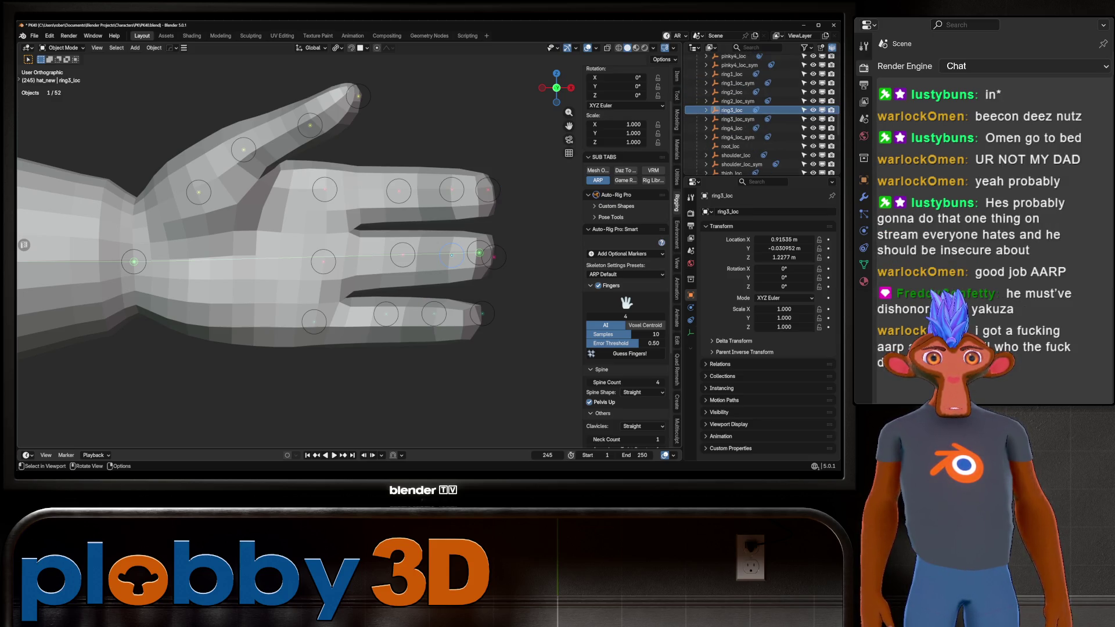
{"action": "key", "text": "alt+a"}
{"action": "left_click", "coordinate": [310, 125]}
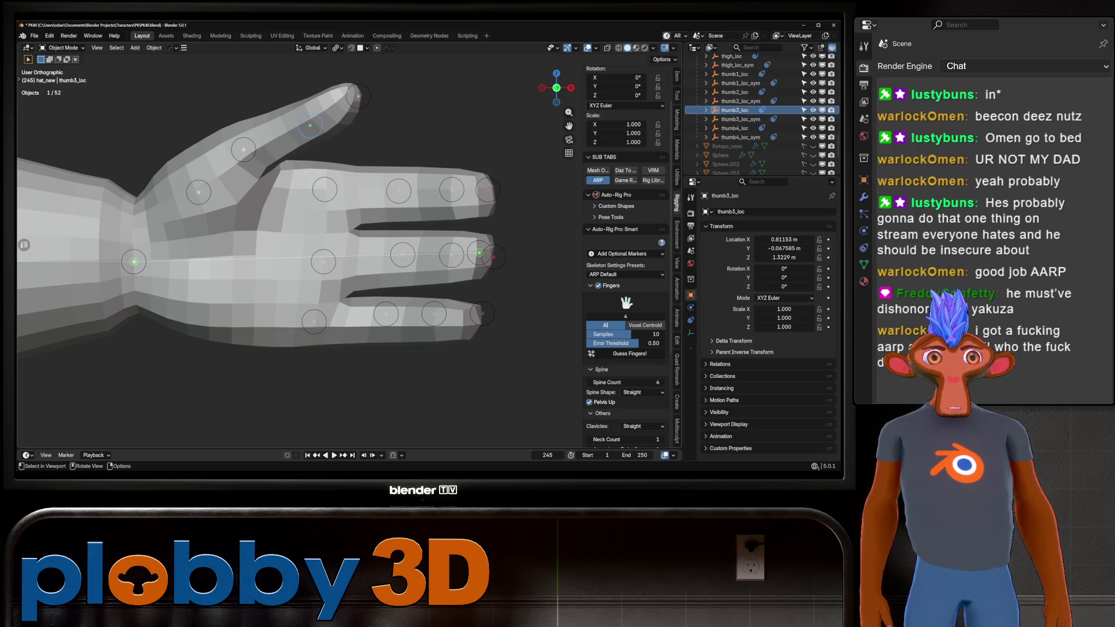
{"action": "left_click", "coordinate": [494, 258]}
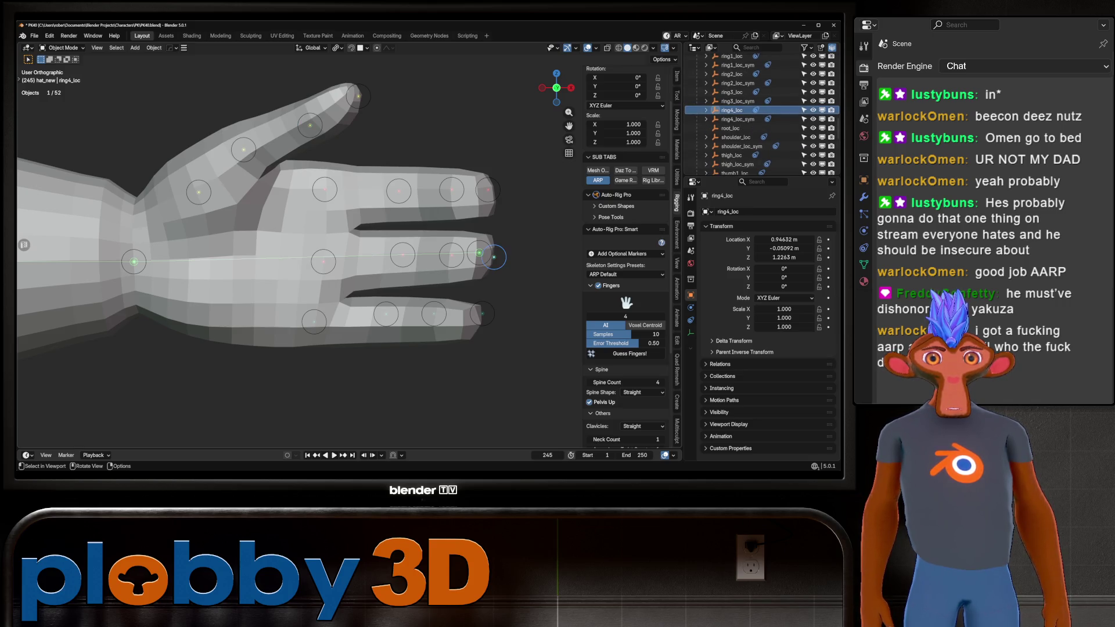
{"action": "left_click", "coordinate": [324, 189]}
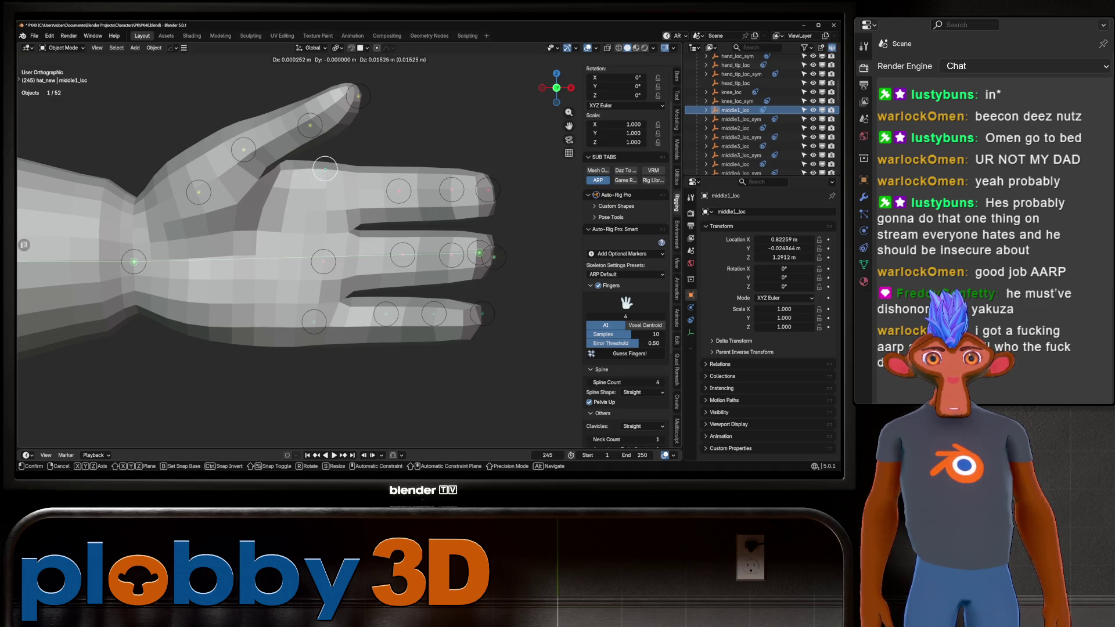
{"action": "left_click_drag", "start_coordinate": [494, 258], "coordinate": [487, 192]}
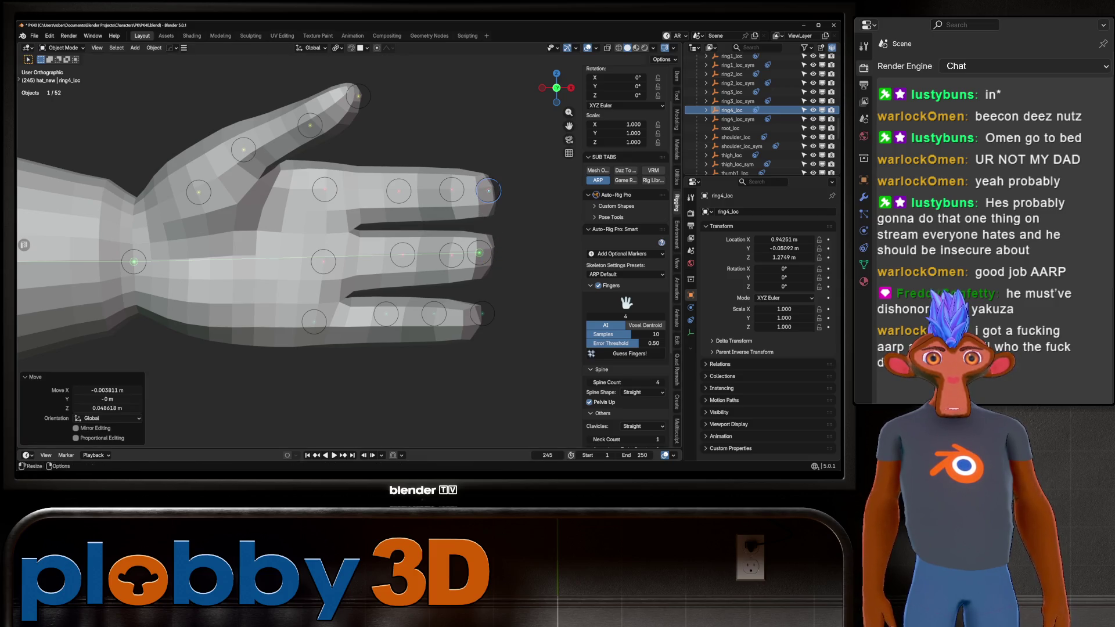
{"action": "key", "text": "Home"}
{"action": "scroll", "coordinate": [359, 319], "scroll_direction": "up", "scroll_amount": 3}
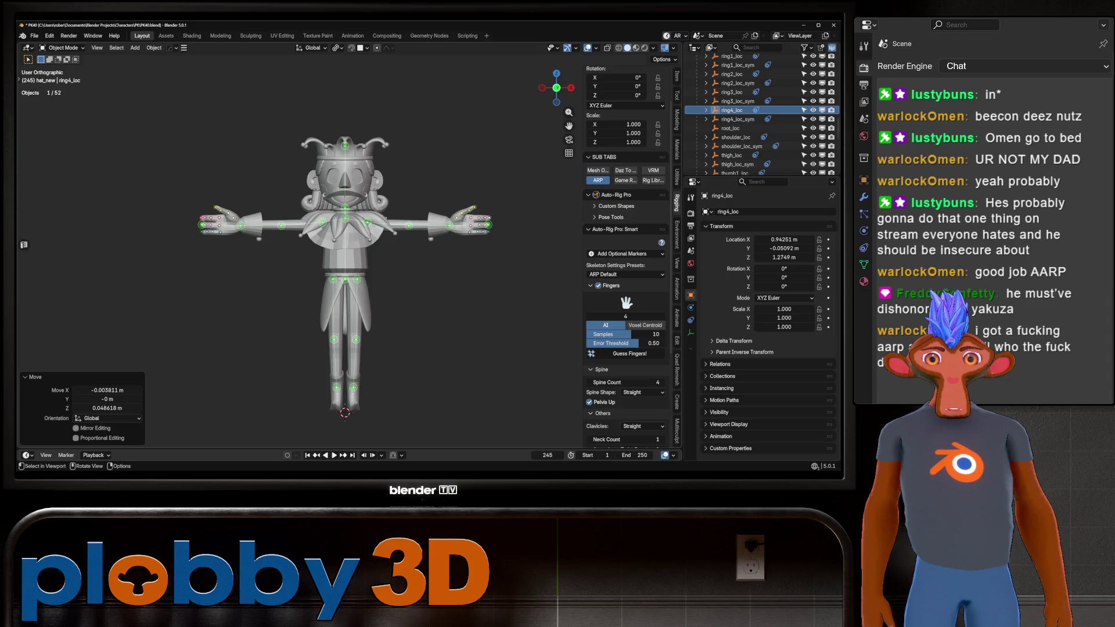
Generate the Auto-Rig Pro biped reference rig from the placed Smart markers
{"action": "scroll", "coordinate": [262, 224], "scroll_direction": "up", "scroll_amount": 5}
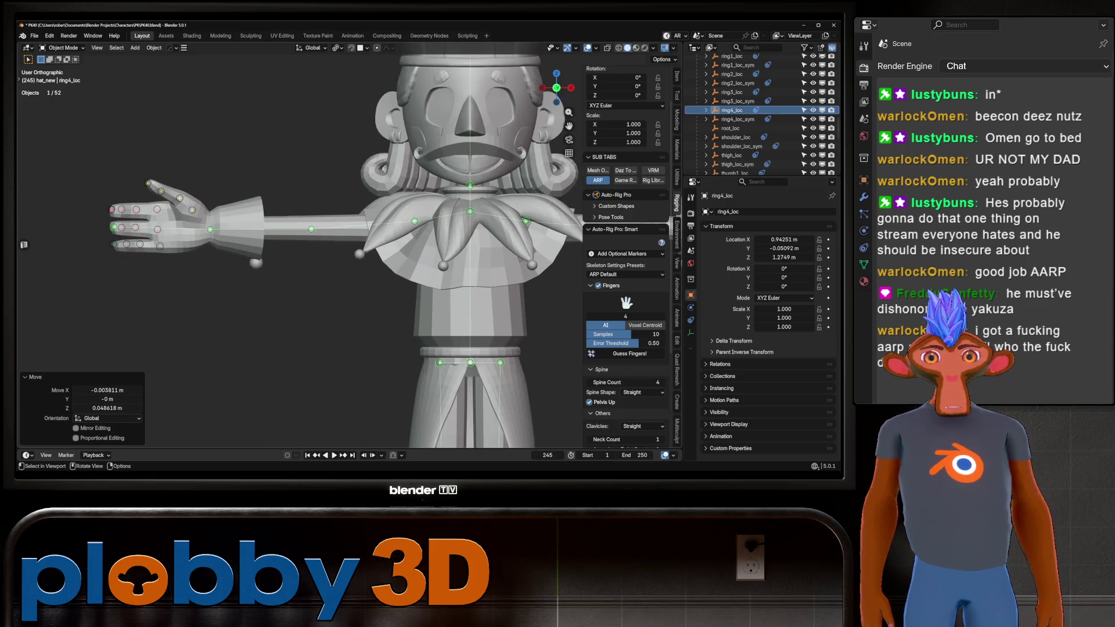
{"action": "scroll", "coordinate": [204, 209], "scroll_direction": "down", "scroll_amount": 4}
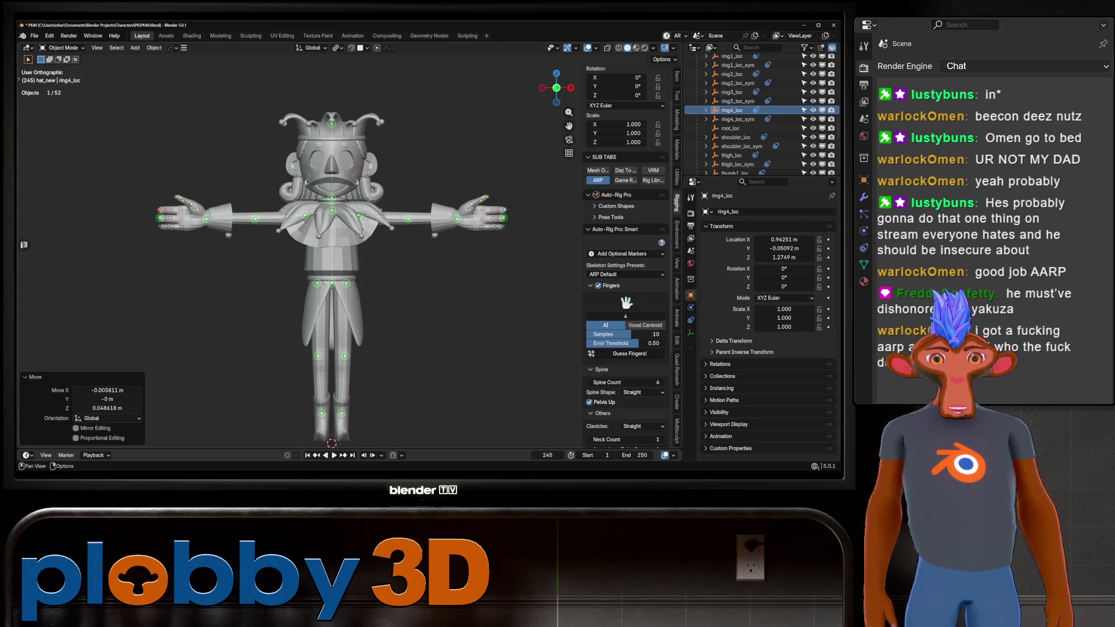
{"action": "scroll", "coordinate": [626, 348], "scroll_direction": "down", "scroll_amount": 3}
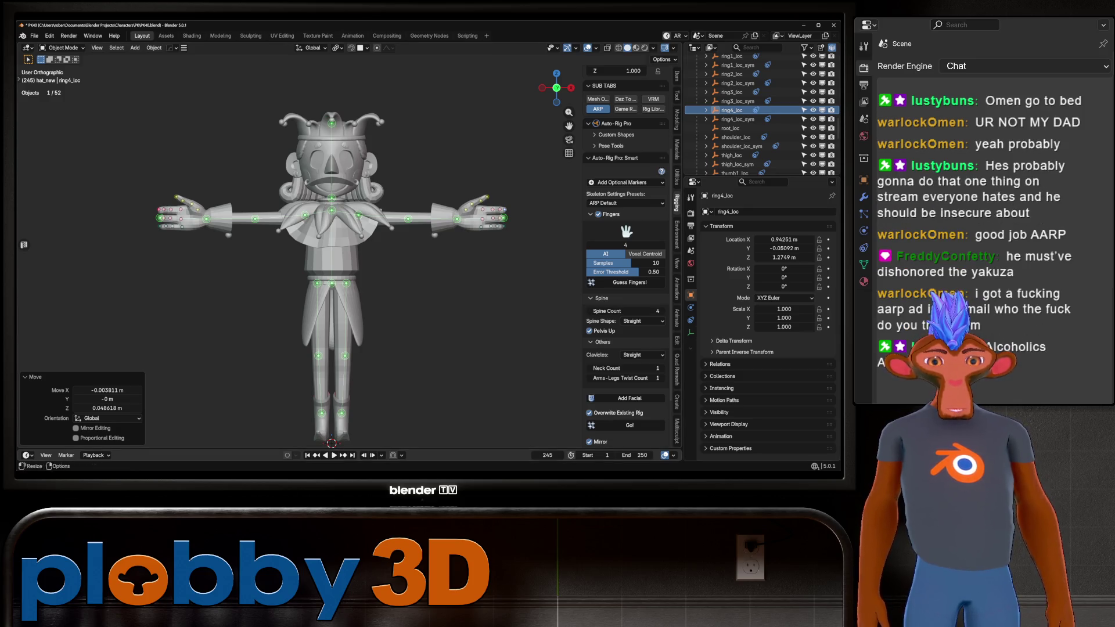
{"action": "scroll", "coordinate": [627, 256], "scroll_direction": "down", "scroll_amount": 3}
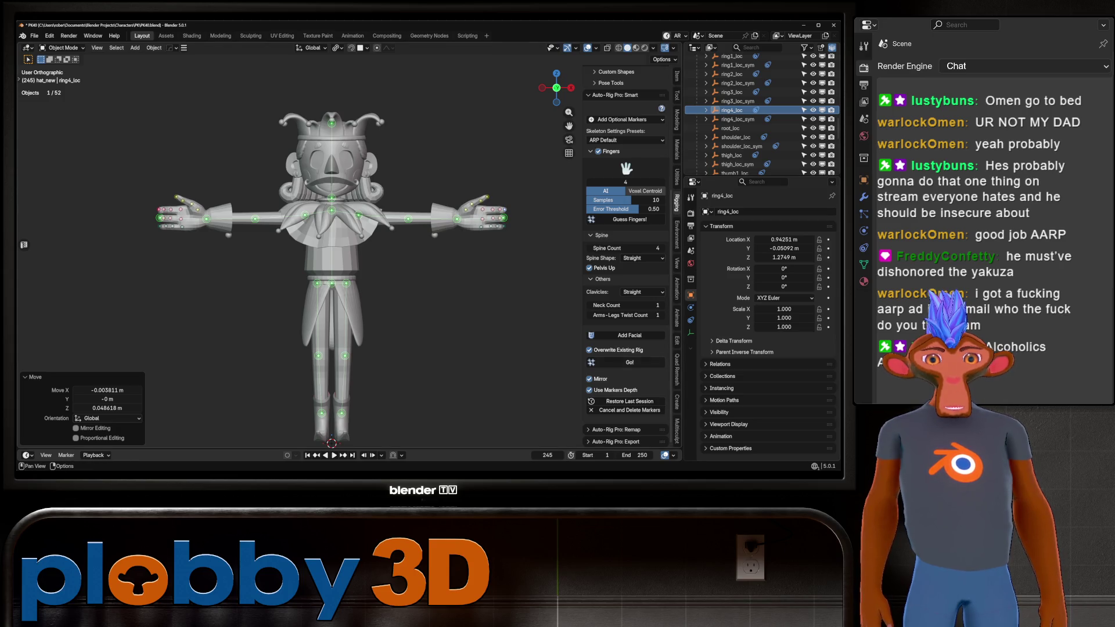
{"action": "left_click", "coordinate": [630, 362]}
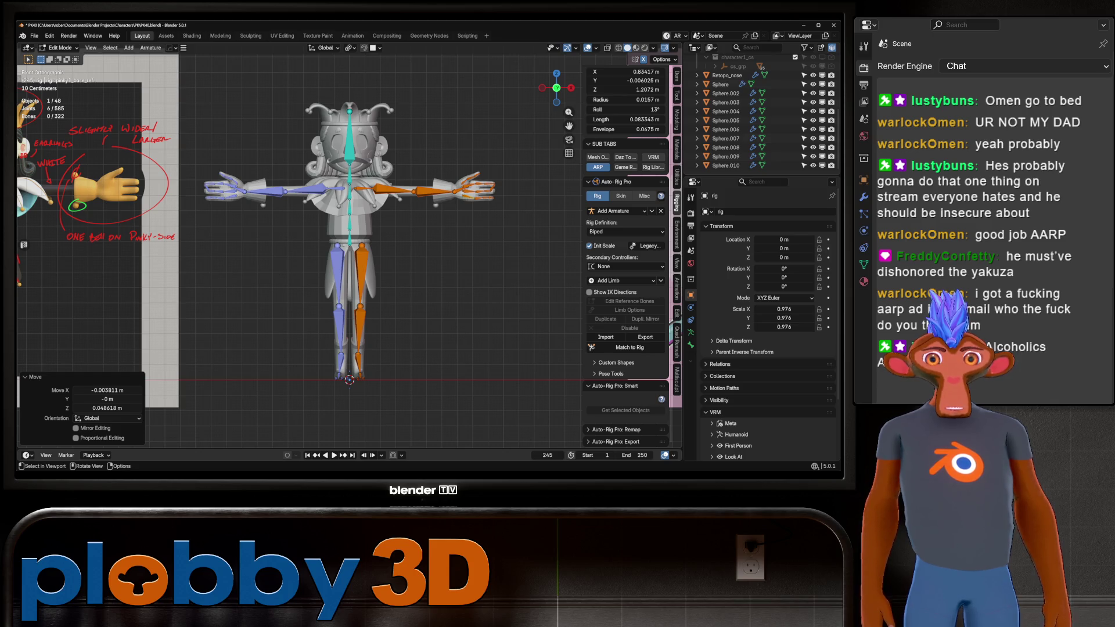
{"action": "scroll", "coordinate": [320, 199], "scroll_direction": "up", "scroll_amount": 3}
{"action": "scroll", "coordinate": [337, 235], "scroll_direction": "down", "scroll_amount": 3}
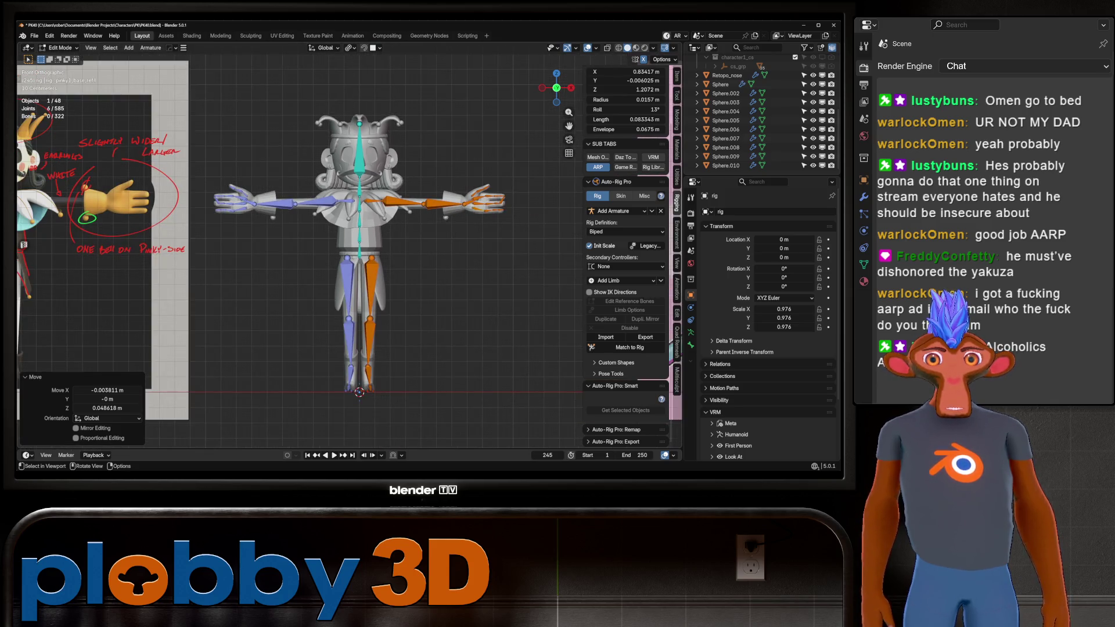
Drag the ring3_ref.l tail joint down onto the left ring finger, then frame the armature
{"action": "scroll", "coordinate": [244, 200], "scroll_direction": "up", "scroll_amount": 5}
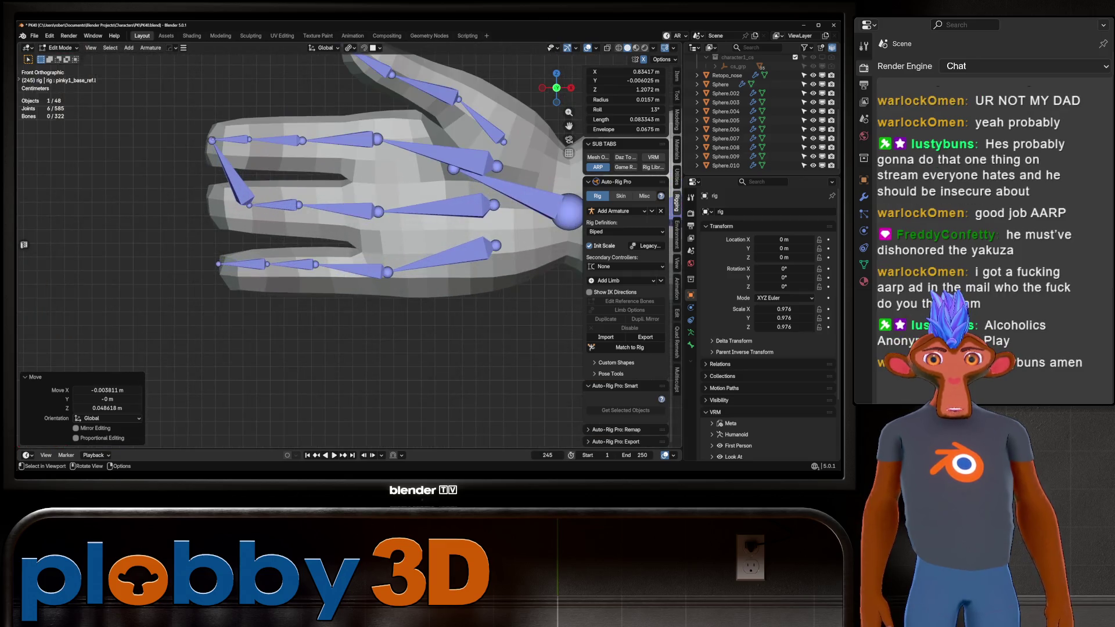
{"action": "scroll", "coordinate": [244, 201], "scroll_direction": "down", "scroll_amount": 2}
{"action": "scroll", "coordinate": [348, 244], "scroll_direction": "down", "scroll_amount": 3}
{"action": "scroll", "coordinate": [494, 191], "scroll_direction": "up", "scroll_amount": 6}
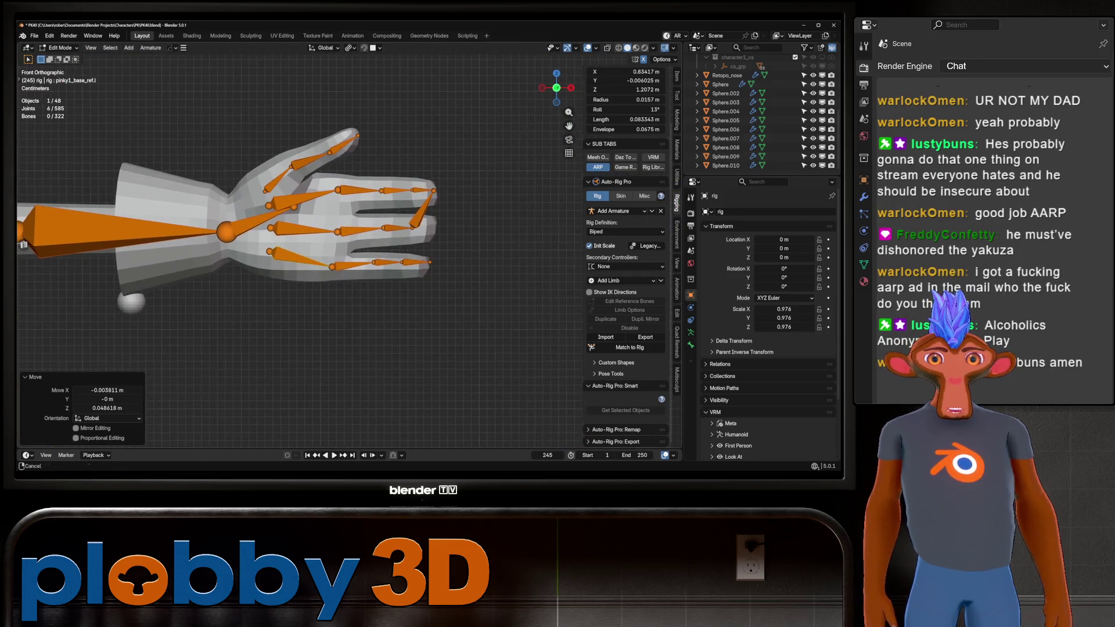
{"action": "left_click", "coordinate": [468, 192]}
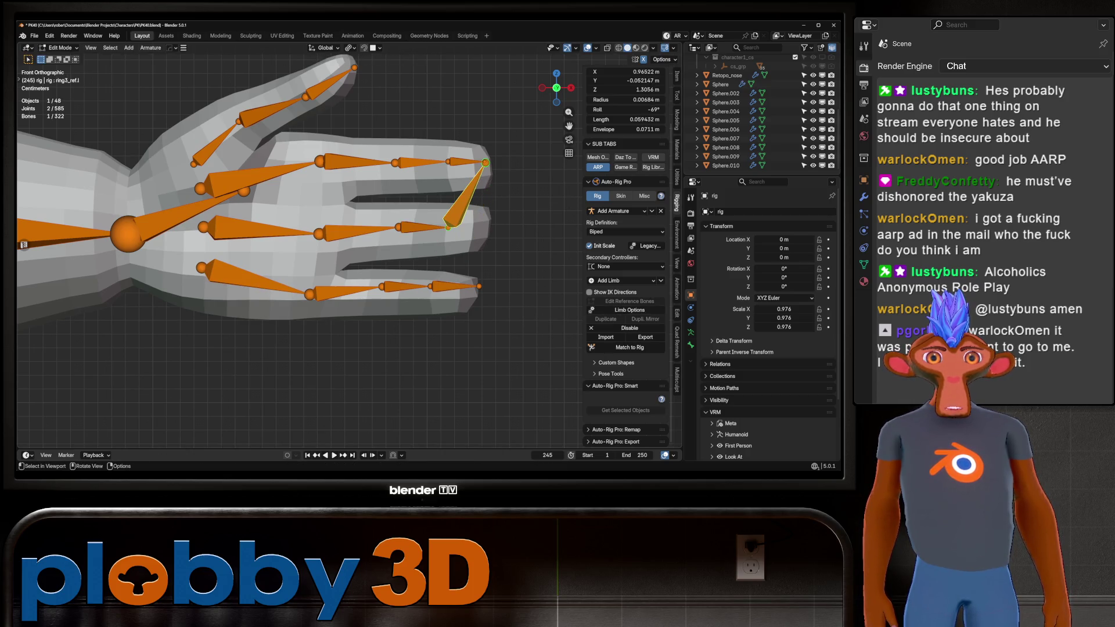
{"action": "mouse_move", "coordinate": [486, 163]}
{"action": "left_mouse_down"}
{"action": "mouse_move", "coordinate": [483, 246]}
{"action": "mouse_move", "coordinate": [485, 224]}
{"action": "left_mouse_up"}
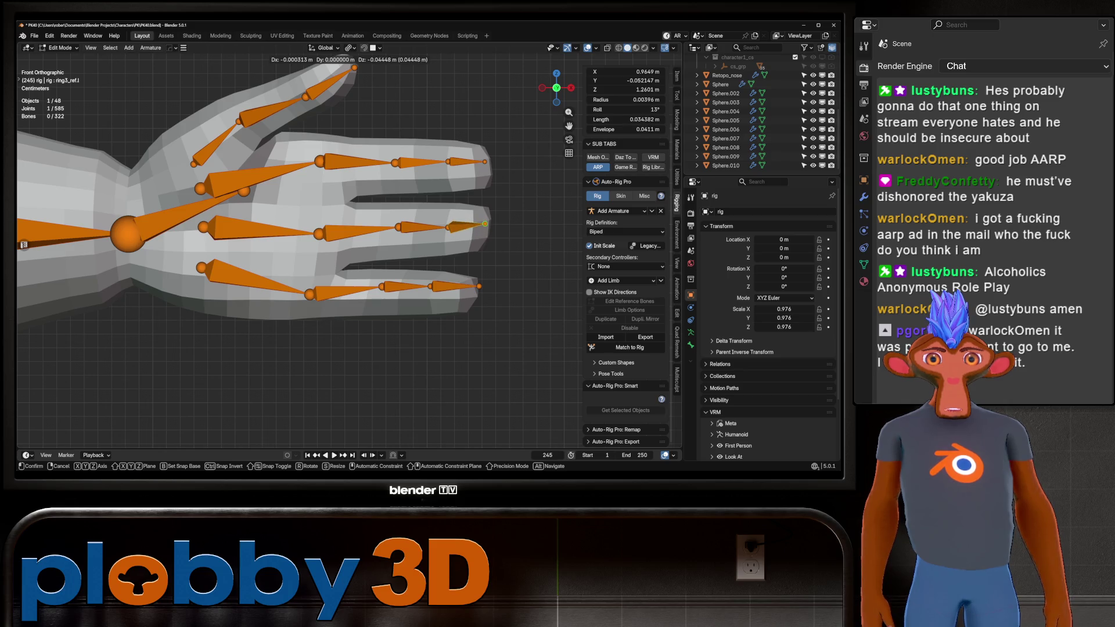
{"action": "left_click", "coordinate": [485, 223]}
{"action": "key", "text": "Home"}
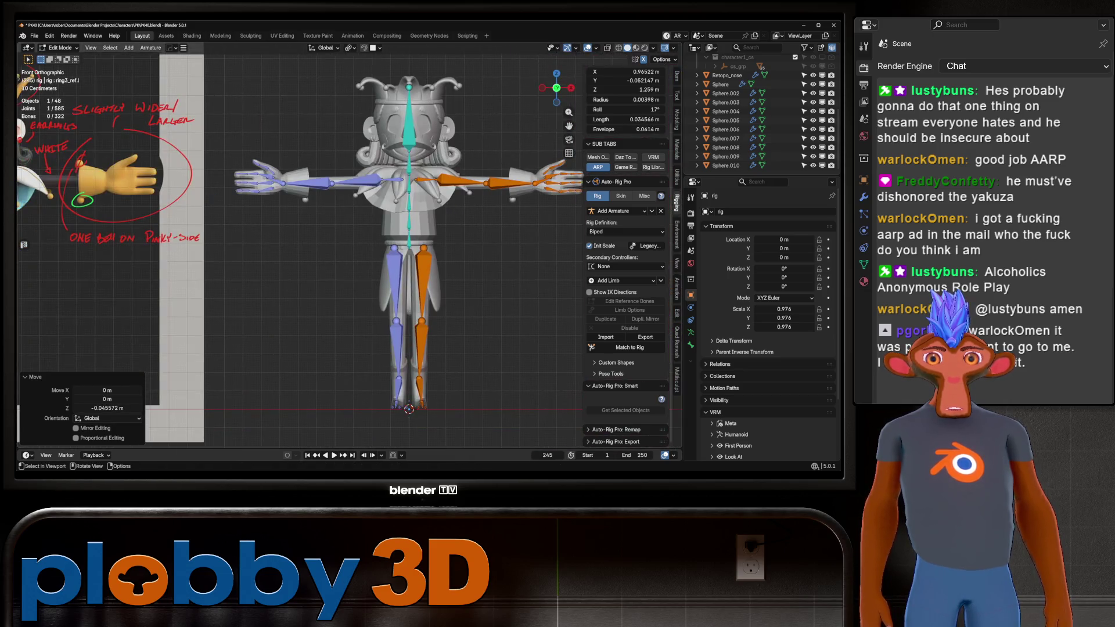
{"action": "middle_click_drag", "start_coordinate": [371, 233], "coordinate": [301, 236], "text": "shift"}
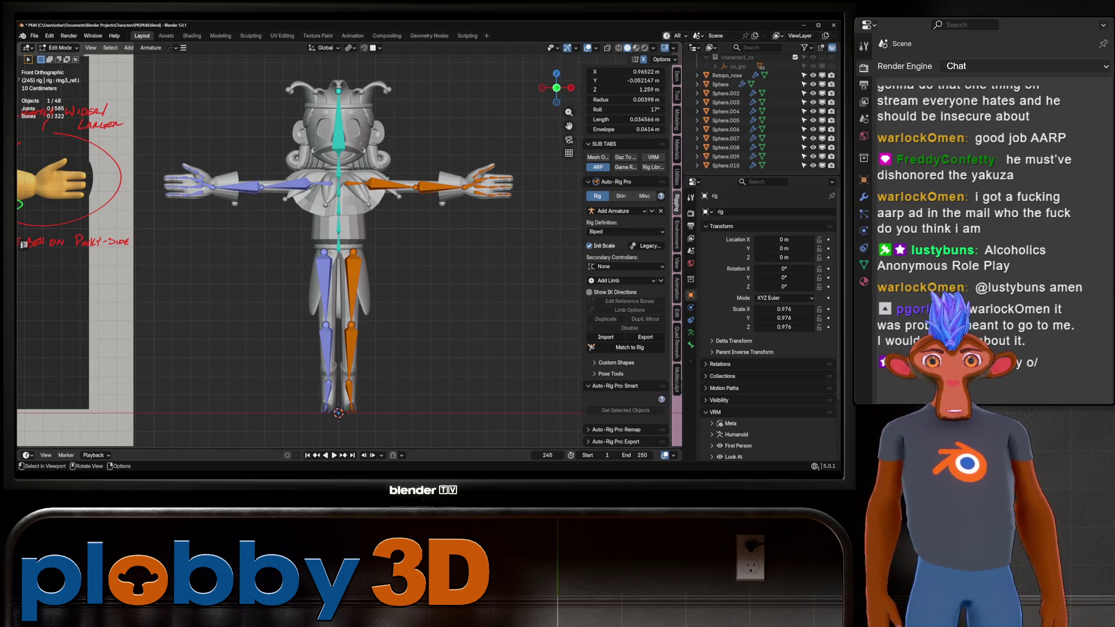
Move the neck reference bone neck_ref.x from a side view, leaving secondary controllers at None
{"action": "mouse_move", "coordinate": [337, 249]}
{"action": "middle_mouse_down"}
{"action": "mouse_move", "coordinate": [290, 255]}
{"action": "mouse_move", "coordinate": [383, 244]}
{"action": "middle_mouse_up"}
{"action": "scroll", "coordinate": [337, 249], "scroll_direction": "up", "scroll_amount": 5}
{"action": "left_click", "coordinate": [385, 171]}
{"action": "mouse_move", "coordinate": [385, 171]}
{"action": "middle_mouse_down"}
{"action": "mouse_move", "coordinate": [366, 175]}
{"action": "mouse_move", "coordinate": [377, 174]}
{"action": "middle_mouse_up"}
{"action": "key", "text": "g"}
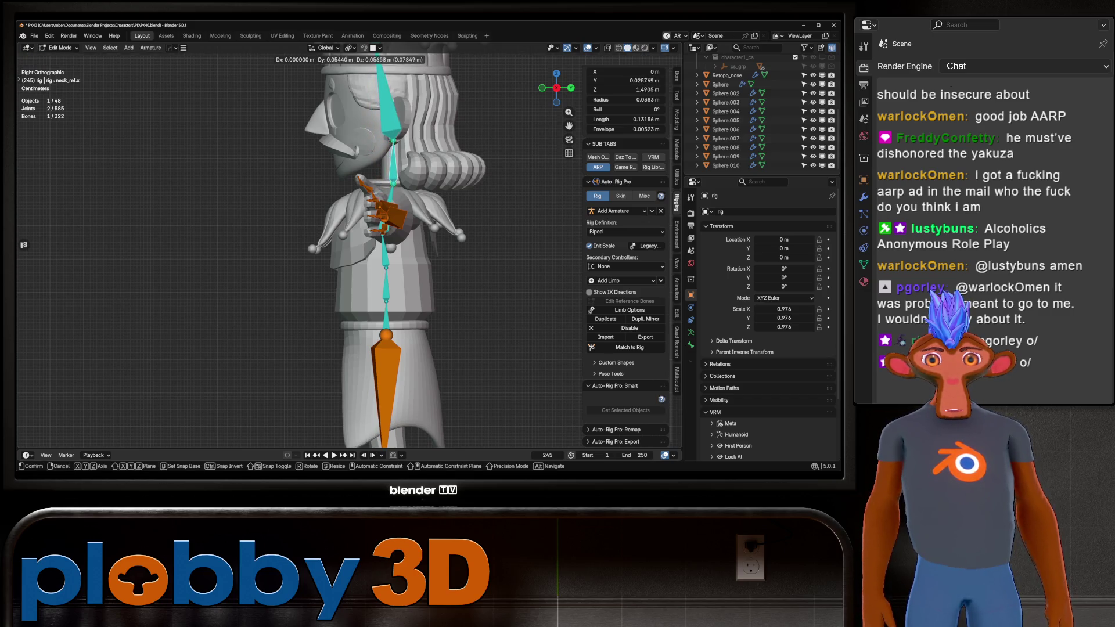
{"action": "key", "text": "Return"}
{"action": "mouse_move", "coordinate": [349, 233]}
{"action": "middle_mouse_down"}
{"action": "mouse_move", "coordinate": [430, 235]}
{"action": "mouse_move", "coordinate": [366, 235]}
{"action": "middle_mouse_up"}
{"action": "key", "text": "alt+a"}
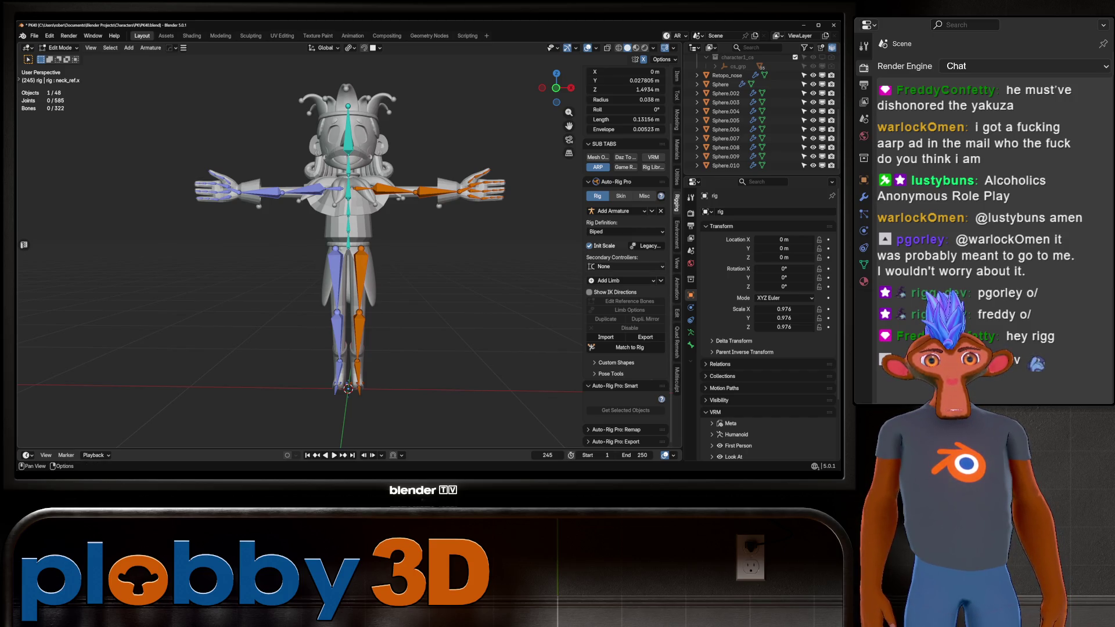
{"action": "left_click", "coordinate": [626, 266]}
{"action": "left_click", "coordinate": [626, 289]}
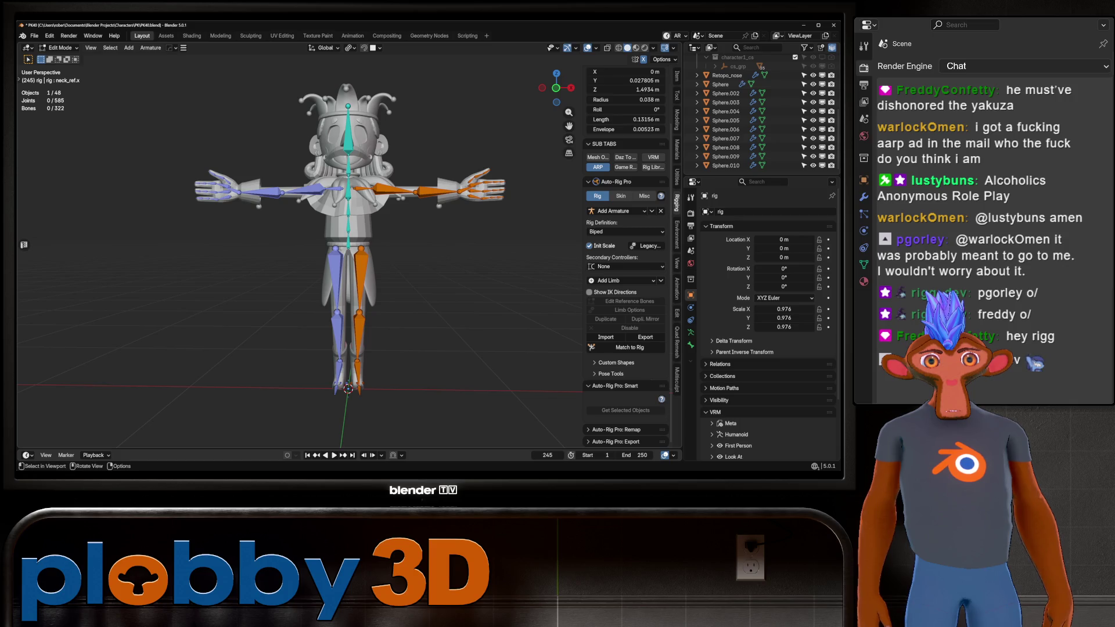
In front view, lower the left wrist joint of hand_ref.l into the palm and exit to Object Mode
{"action": "key", "text": "KP_1"}
{"action": "scroll", "coordinate": [324, 204], "scroll_direction": "down", "scroll_amount": 2}
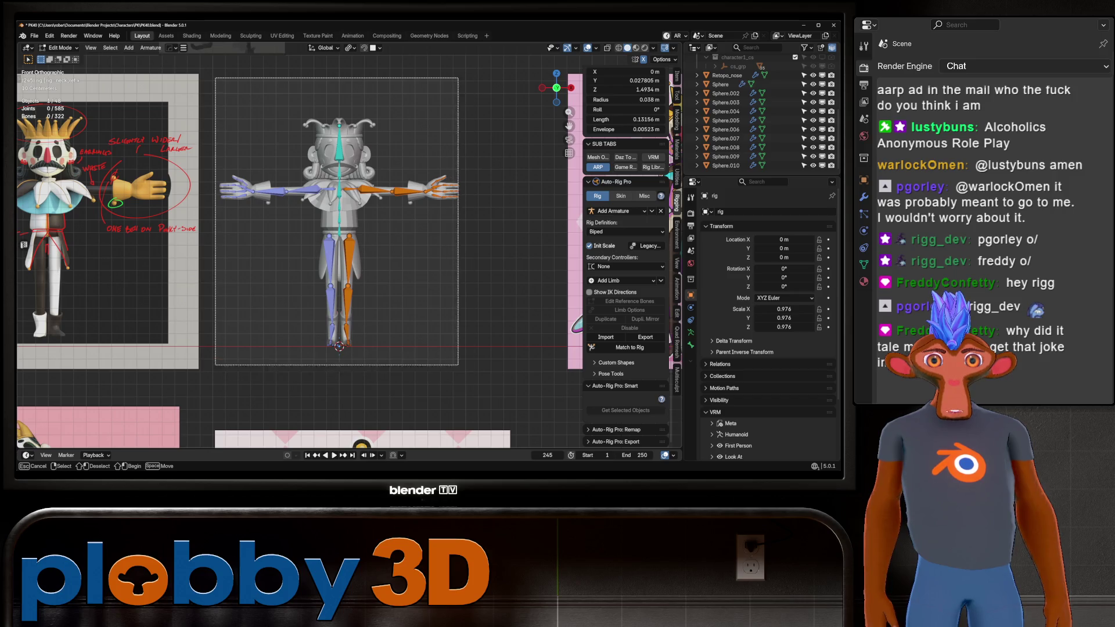
{"action": "scroll", "coordinate": [401, 177], "scroll_direction": "up", "scroll_amount": 6}
{"action": "scroll", "coordinate": [447, 215], "scroll_direction": "up", "scroll_amount": 5}
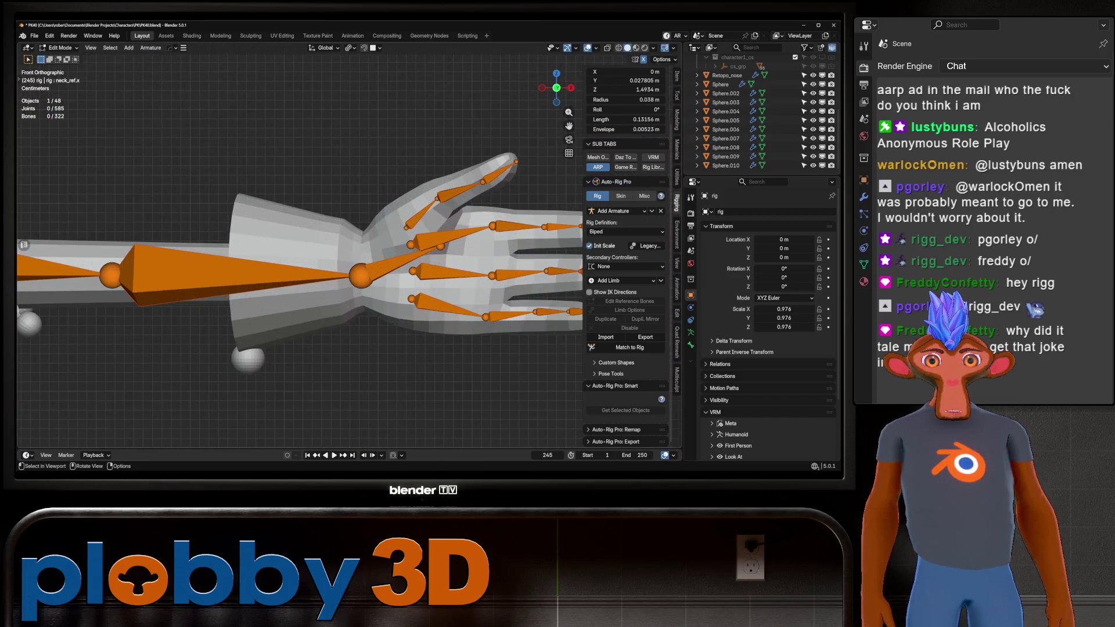
{"action": "left_click", "coordinate": [441, 246]}
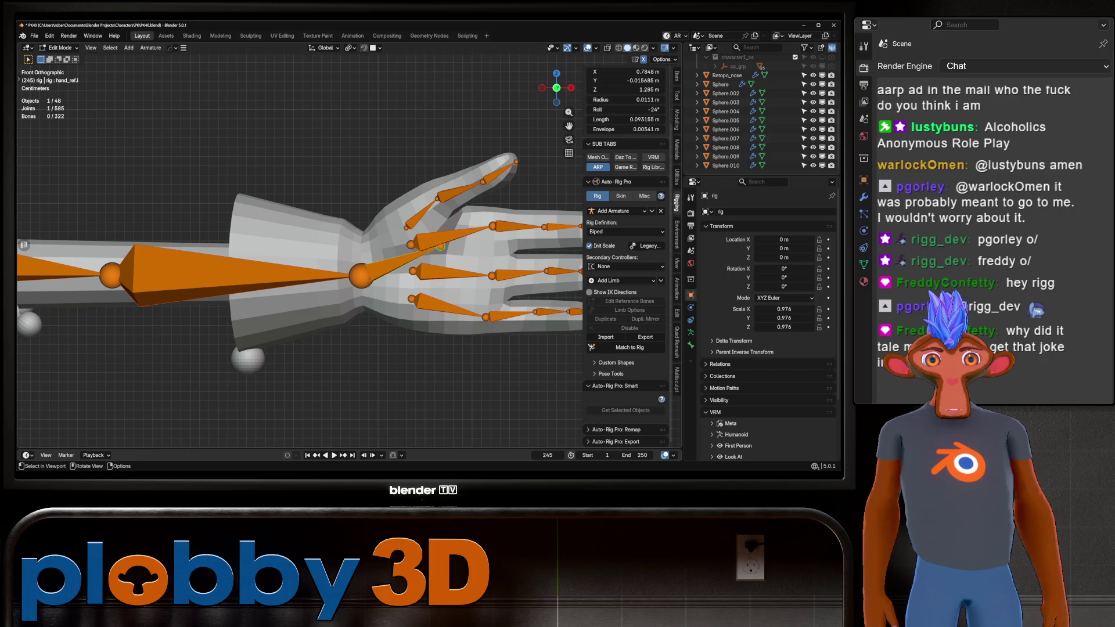
{"action": "key", "text": "g"}
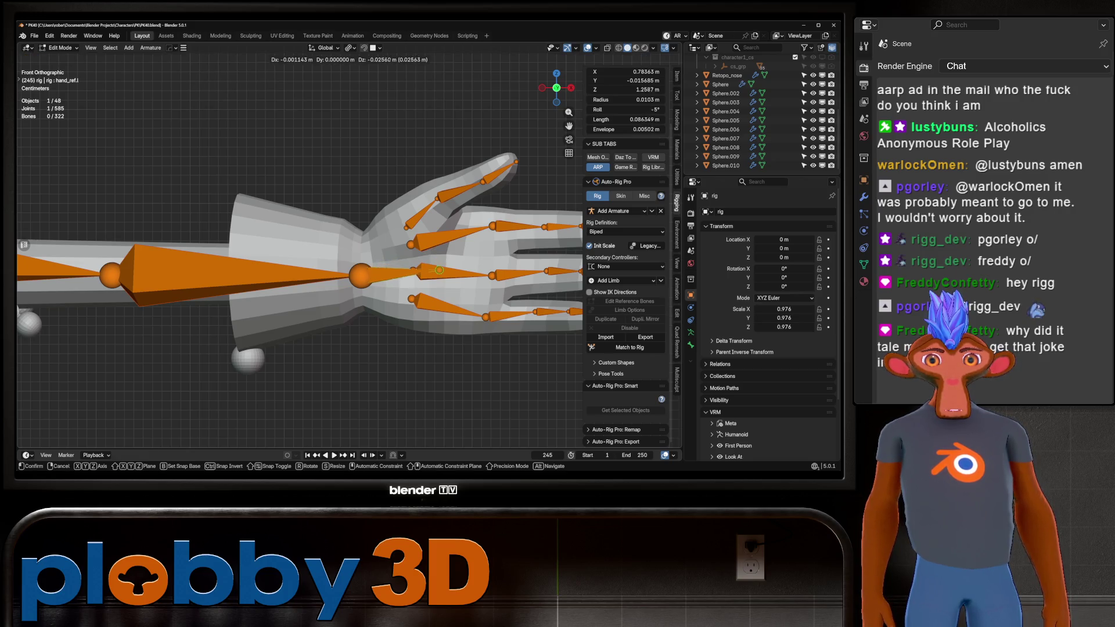
{"action": "scroll", "coordinate": [439, 271], "scroll_direction": "down", "scroll_amount": 5}
{"action": "left_click", "coordinate": [439, 254]}
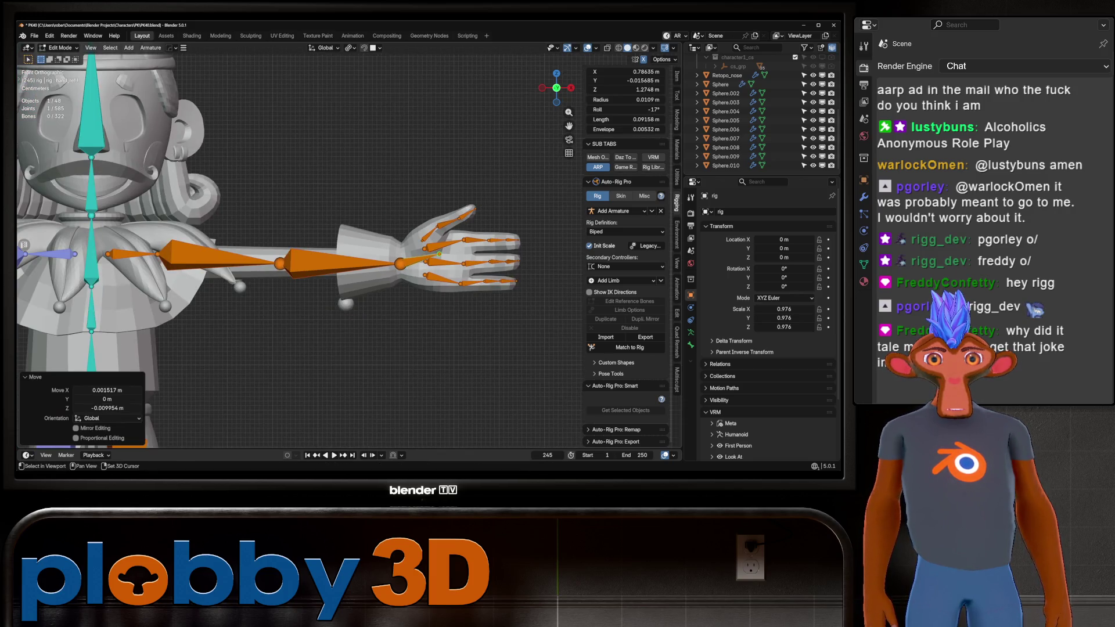
{"action": "scroll", "coordinate": [418, 253], "scroll_direction": "down", "scroll_amount": 6}
{"action": "key", "text": "Tab"}
Box-select the character meshes with the rig and generate the final rig via Match to Rig
{"action": "middle_click_drag", "start_coordinate": [206, 147], "coordinate": [232, 140], "text": "shift"}
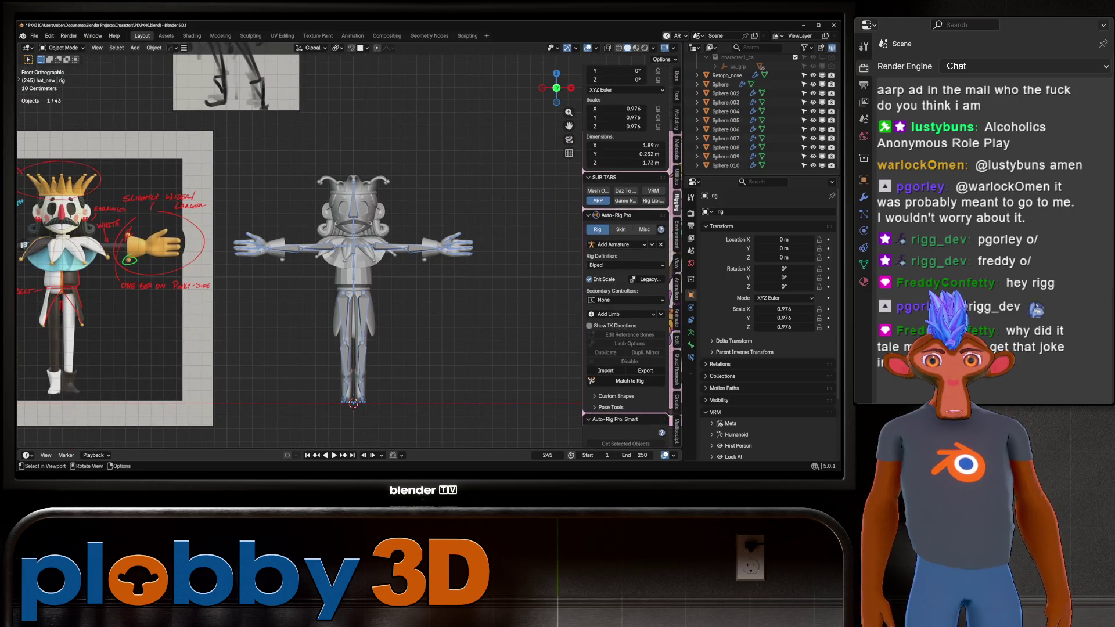
{"action": "mouse_move", "coordinate": [232, 140]}
{"action": "left_mouse_down"}
{"action": "mouse_move", "coordinate": [304, 237]}
{"action": "mouse_move", "coordinate": [496, 435]}
{"action": "left_mouse_up"}
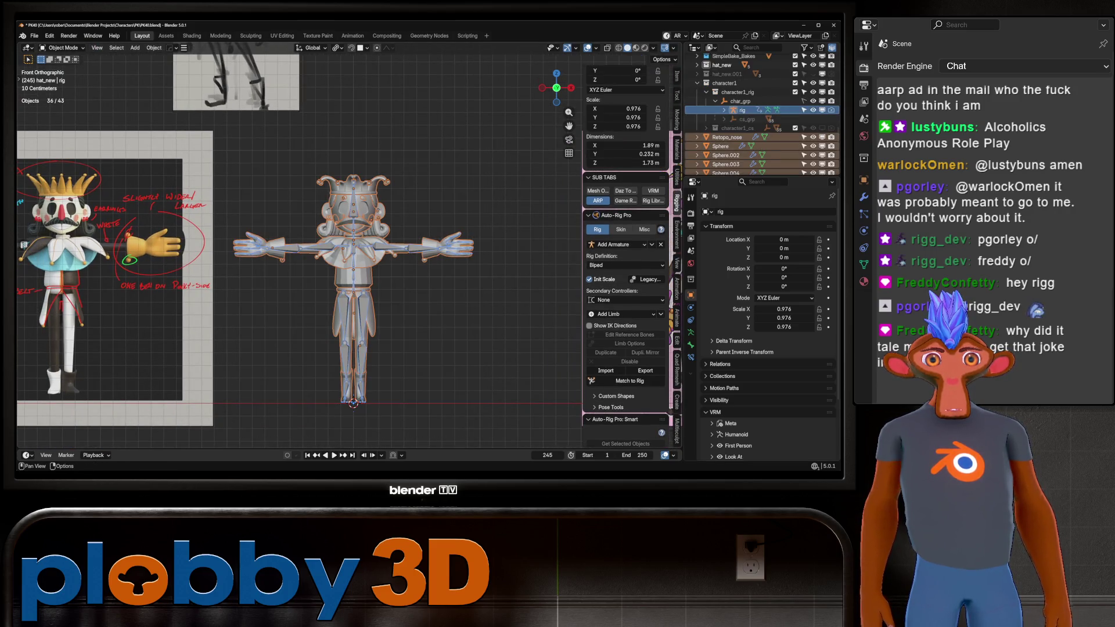
{"action": "scroll", "coordinate": [626, 255], "scroll_direction": "up", "scroll_amount": 2}
{"action": "scroll", "coordinate": [626, 256], "scroll_direction": "down", "scroll_amount": 3}
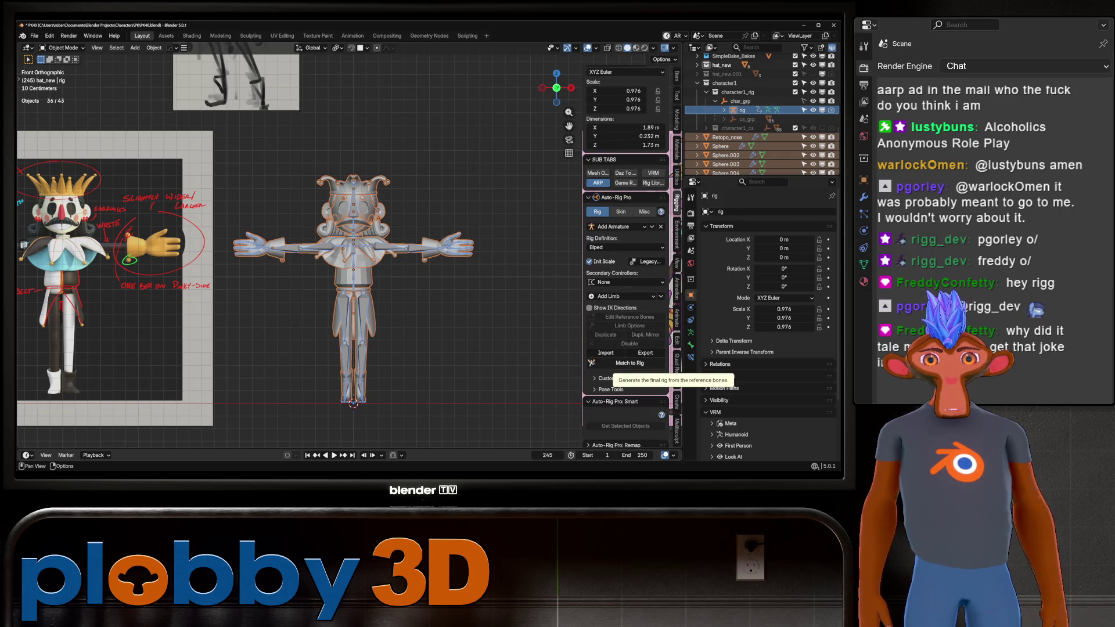
{"action": "left_click", "coordinate": [630, 363]}
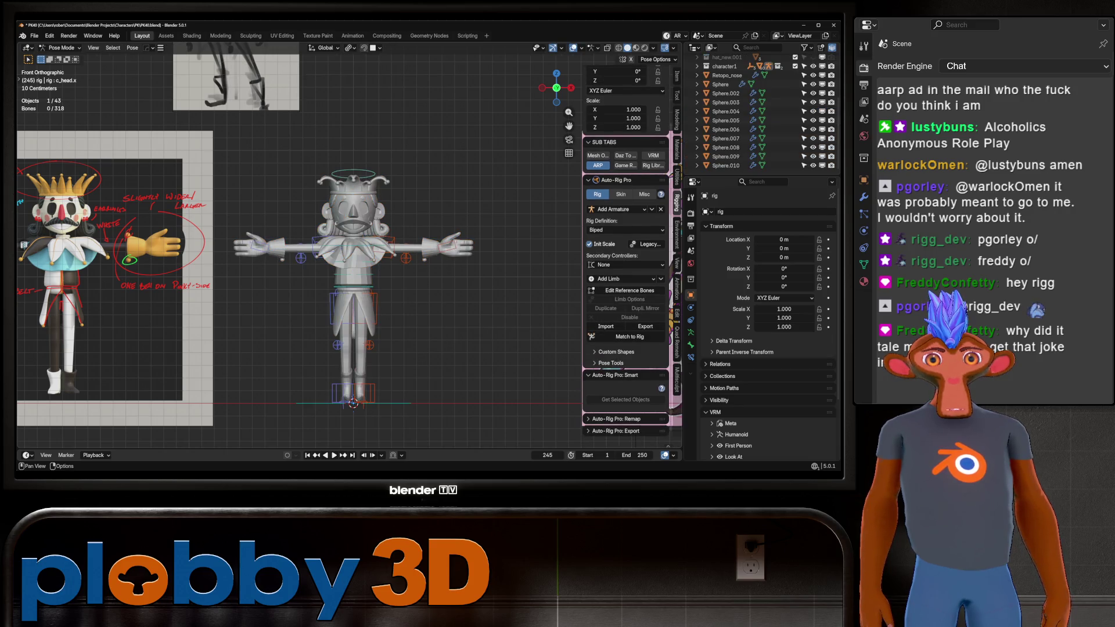
Select all the new rig's bones in Pose Mode and return to Object Mode
{"action": "middle_click_drag", "start_coordinate": [349, 262], "coordinate": [250, 226]}
{"action": "middle_click_drag", "start_coordinate": [23, 245], "coordinate": [23, 244], "text": "alt"}
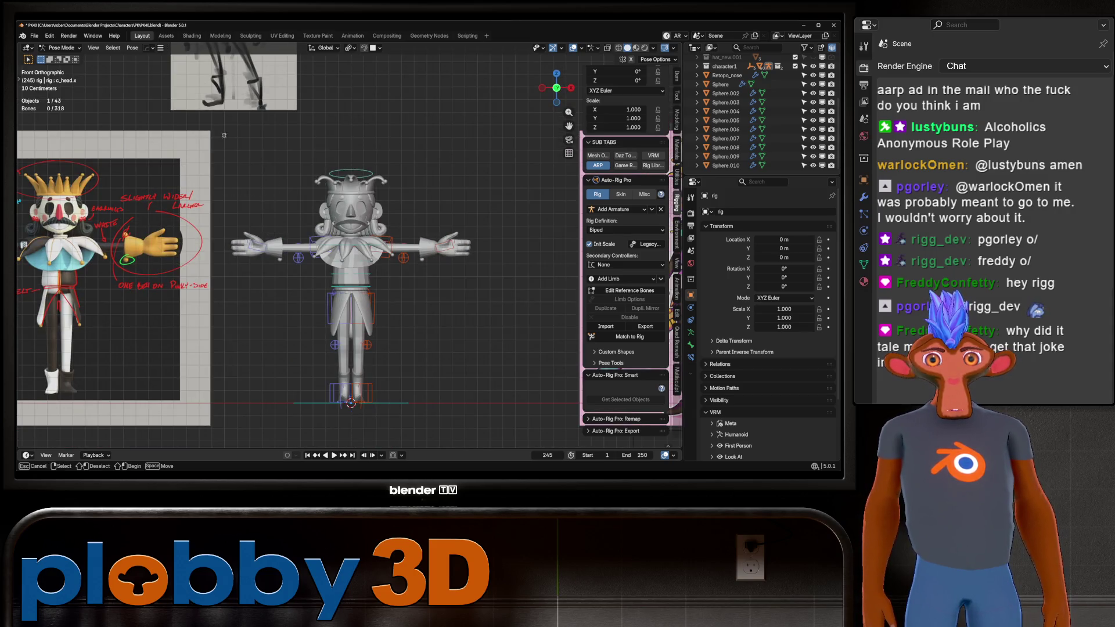
{"action": "key", "text": "a"}
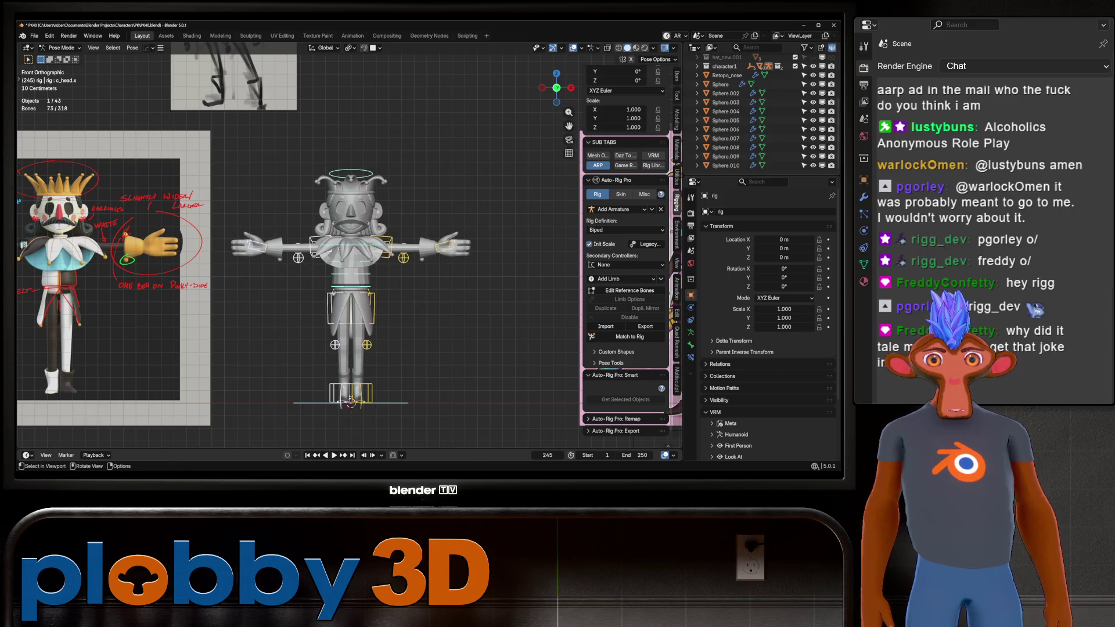
{"action": "key", "text": "ctrl+Tab"}
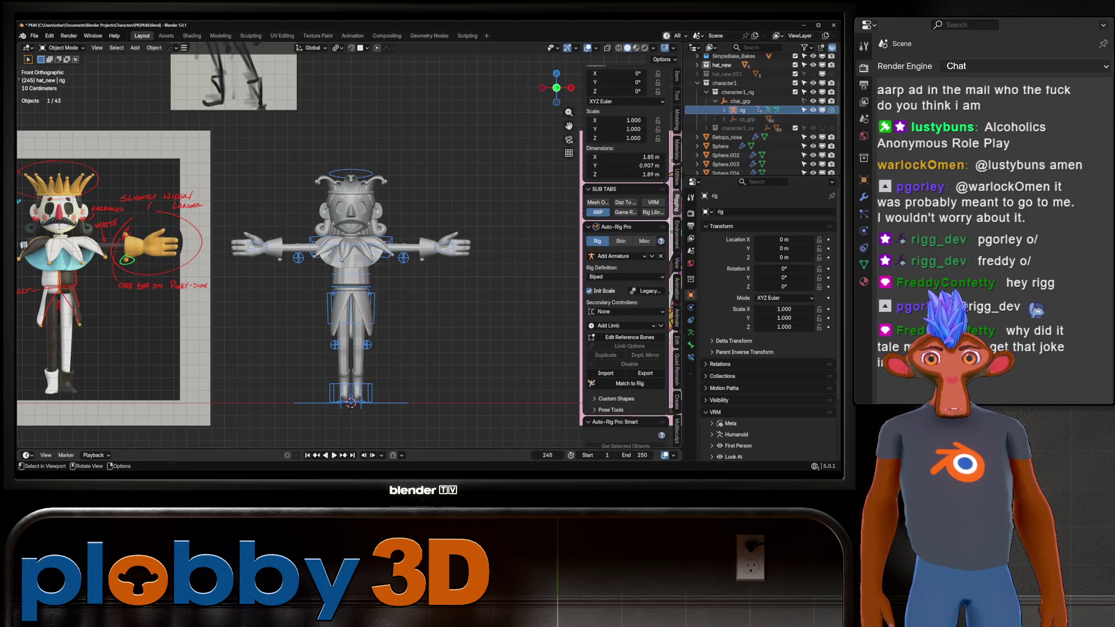
Set Auto-Rig Pro's skin bind engine to Voxel Heat Diffuse Skinning with meshes and rig selected
{"action": "key", "text": "a"}
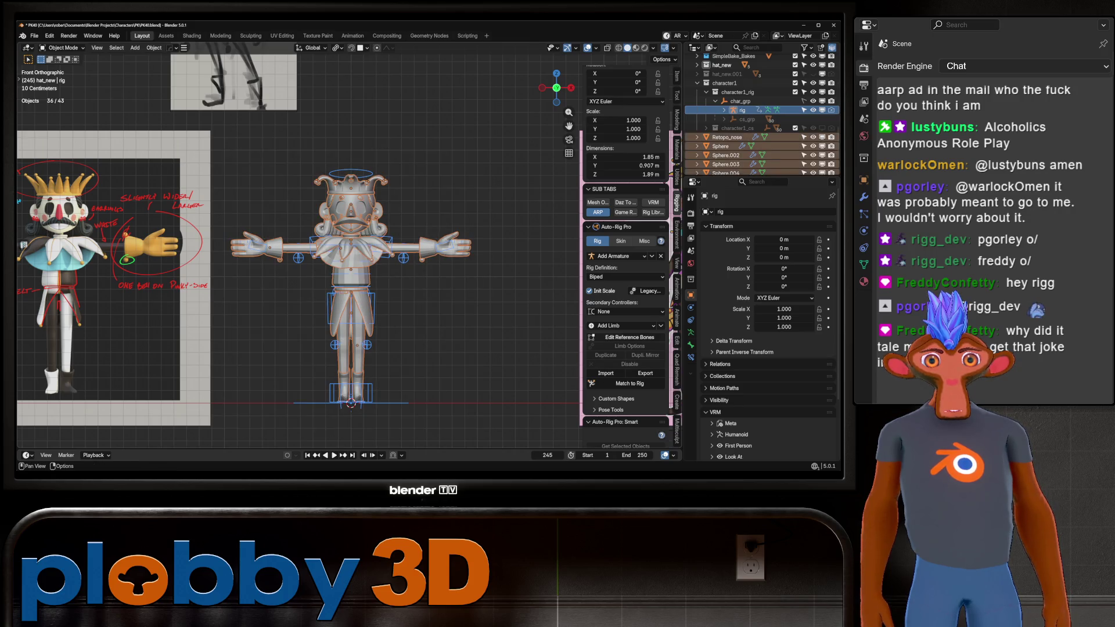
{"action": "left_click", "coordinate": [621, 241]}
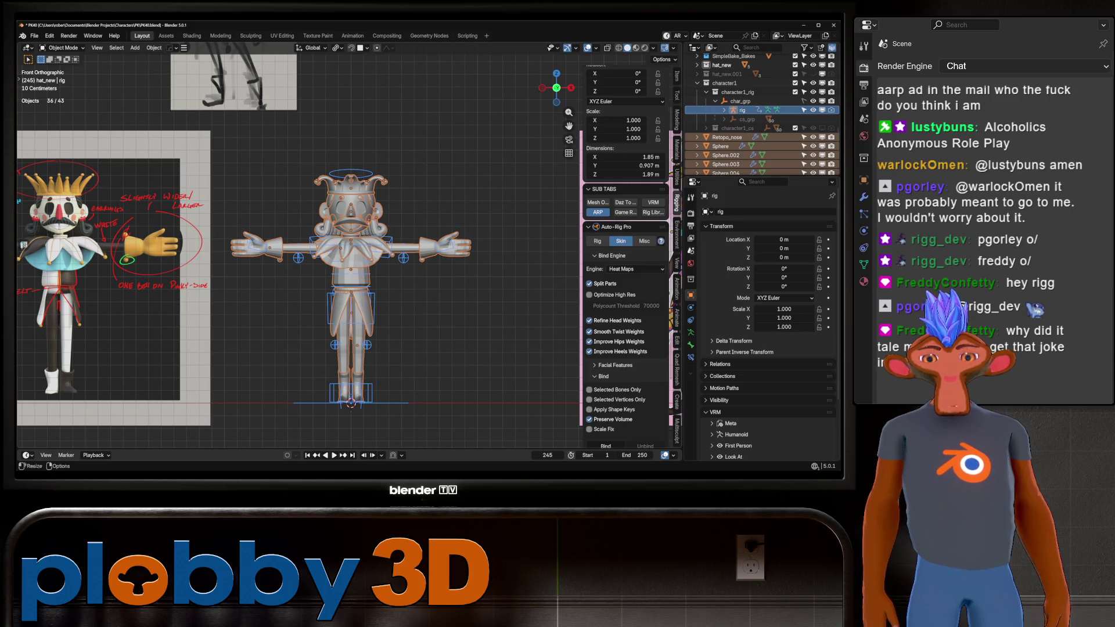
{"action": "left_click", "coordinate": [636, 269]}
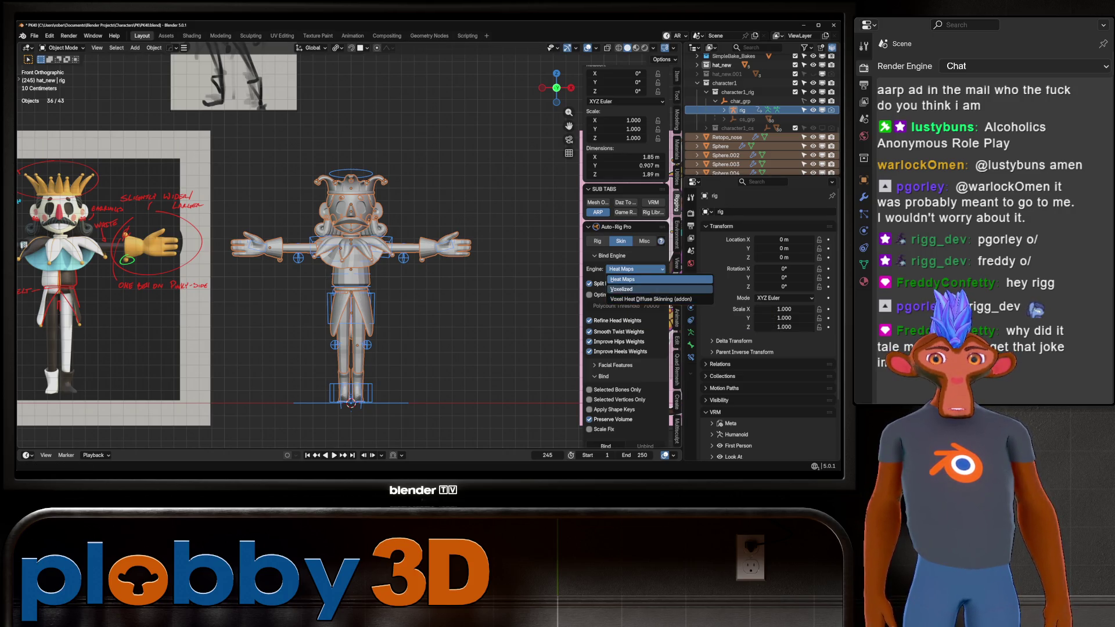
{"action": "left_click", "coordinate": [645, 299]}
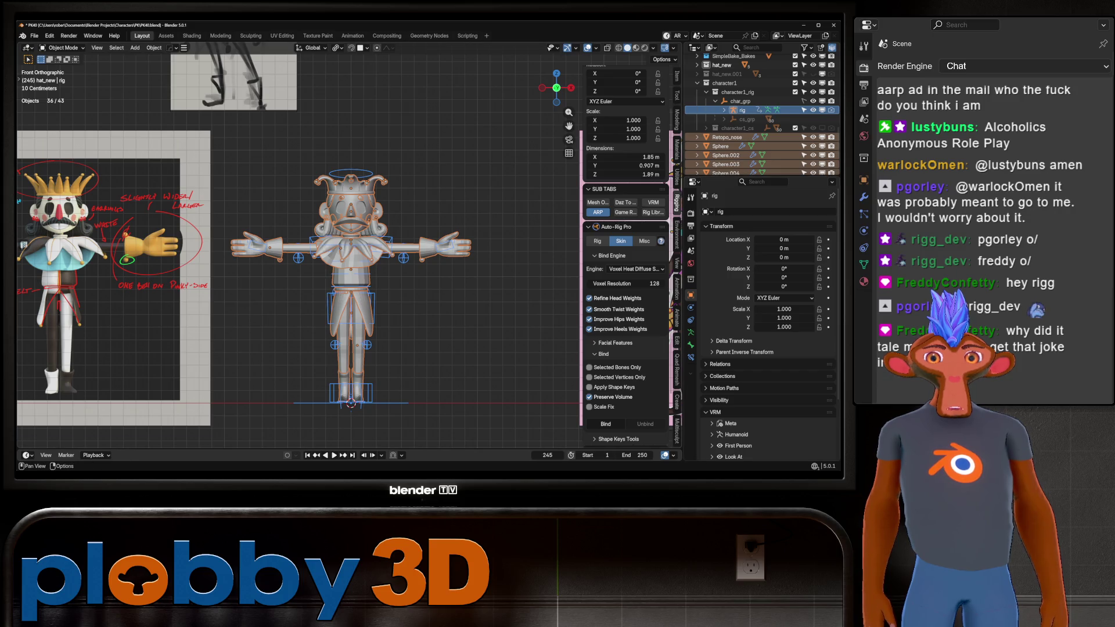
{"action": "scroll", "coordinate": [627, 261], "scroll_direction": "down", "scroll_amount": 3}
{"action": "scroll", "coordinate": [627, 261], "scroll_direction": "down", "scroll_amount": 1}
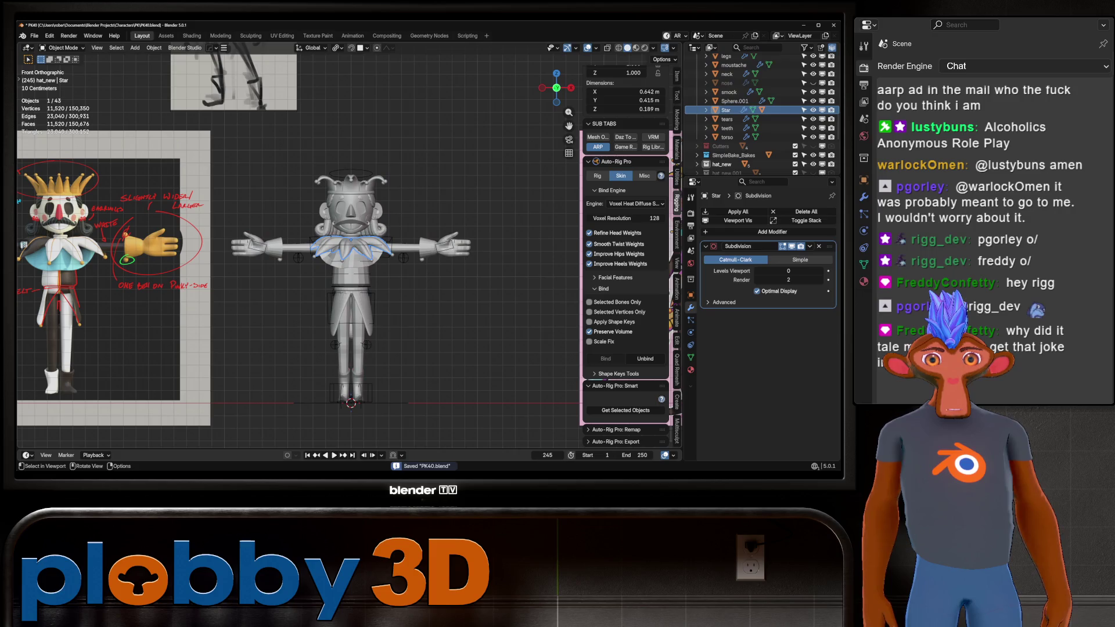
Reselect the jester meshes and rig and run voxel heat diffuse skinning
{"action": "key", "text": "a"}
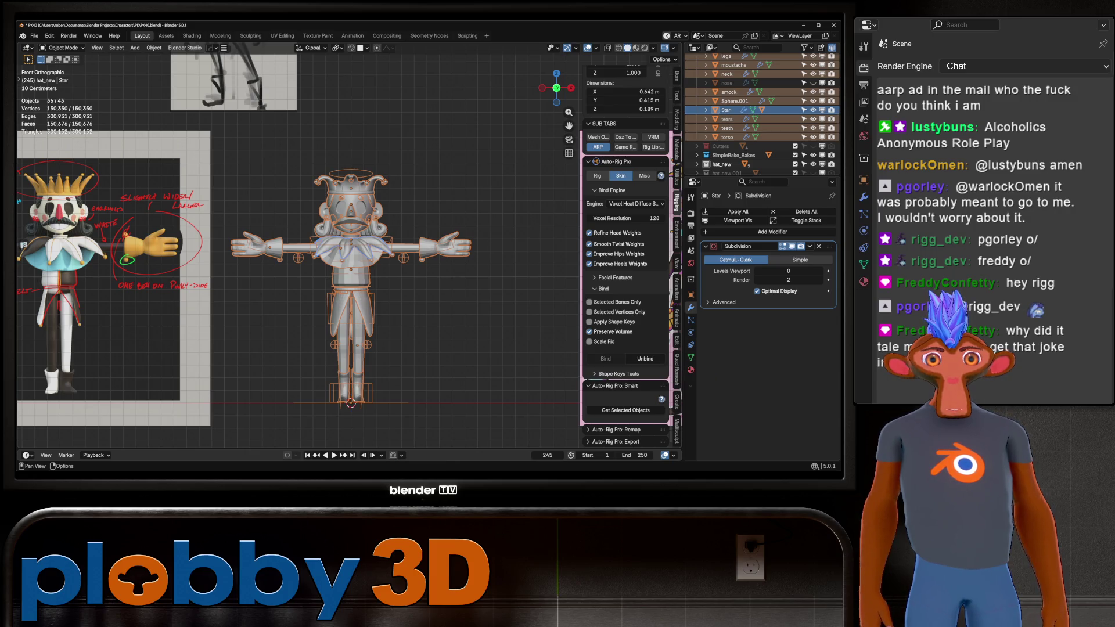
{"action": "left_click", "coordinate": [598, 137]}
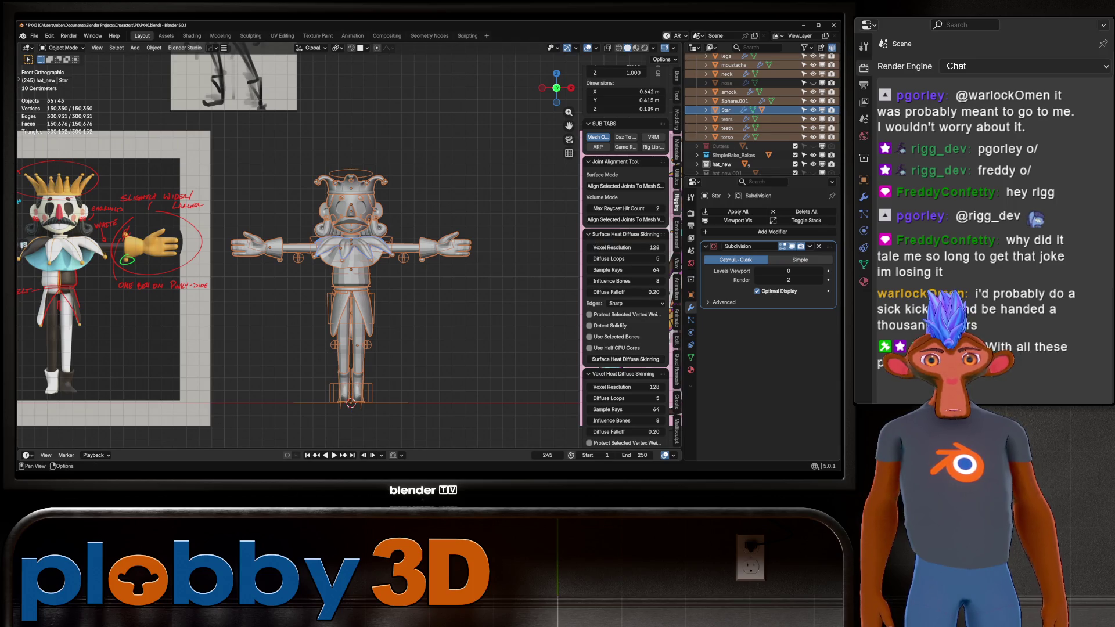
{"action": "scroll", "coordinate": [626, 262], "scroll_direction": "down", "scroll_amount": 5}
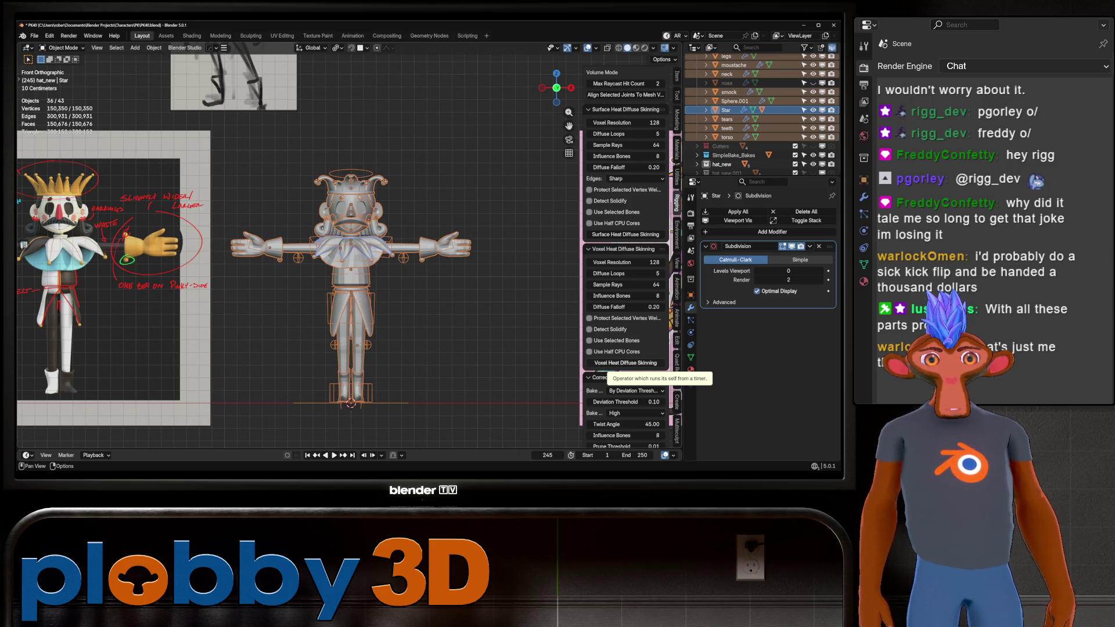
{"action": "left_click", "coordinate": [626, 363]}
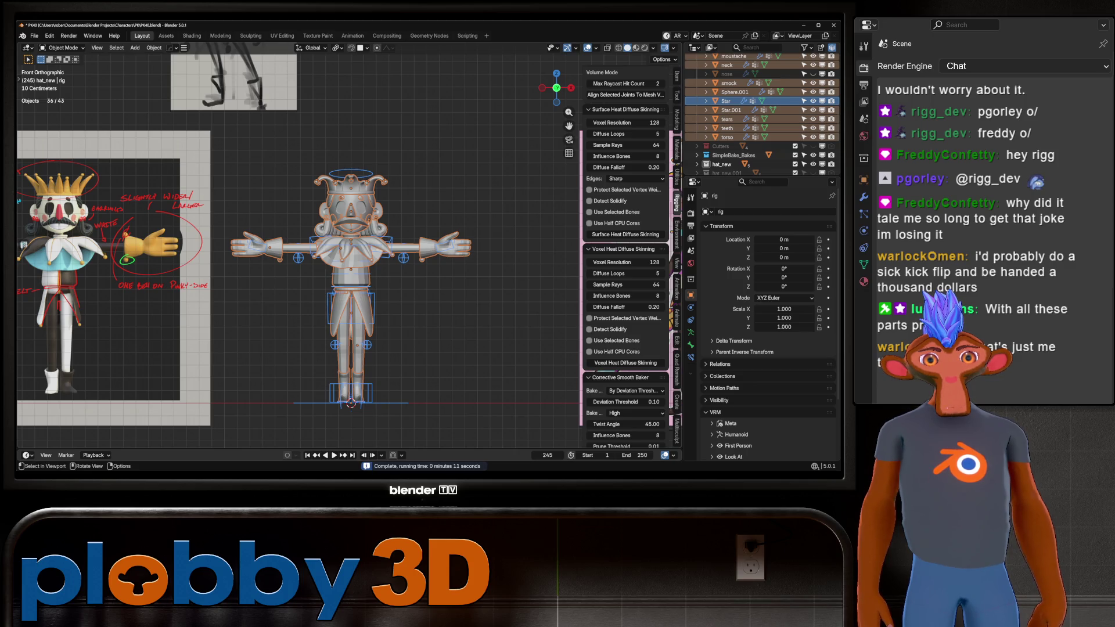
Put the rig armature in Pose Mode and test-move the left foot IK control, then cancel
{"action": "middle_click_drag", "start_coordinate": [24, 245], "coordinate": [24, 245]}
{"action": "key", "text": "alt+a"}
{"action": "key", "text": "Home"}
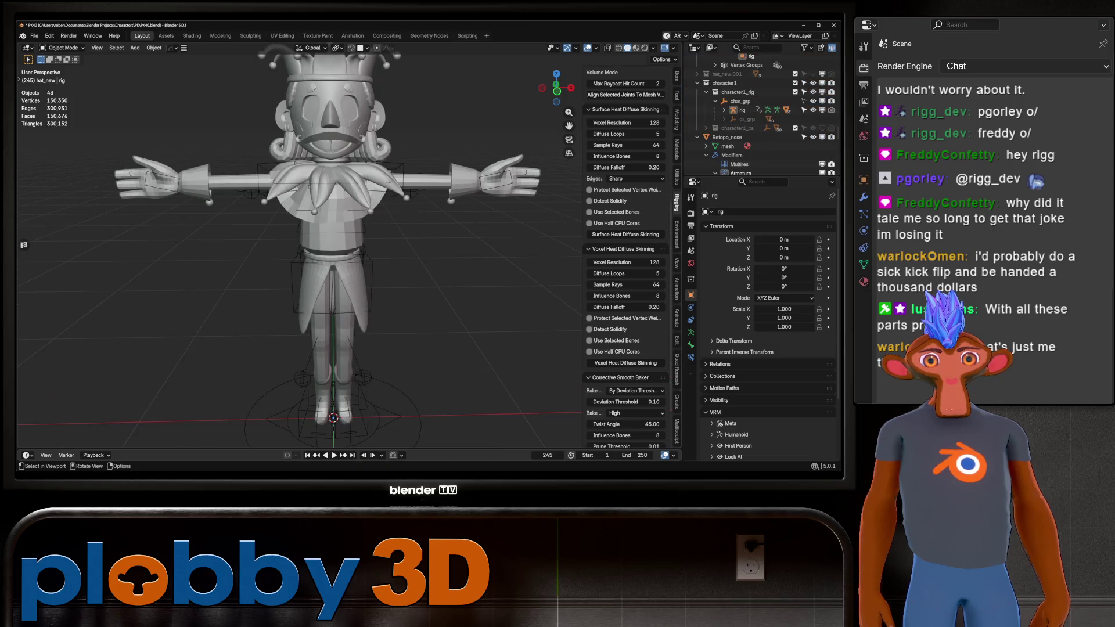
{"action": "left_click", "coordinate": [742, 109]}
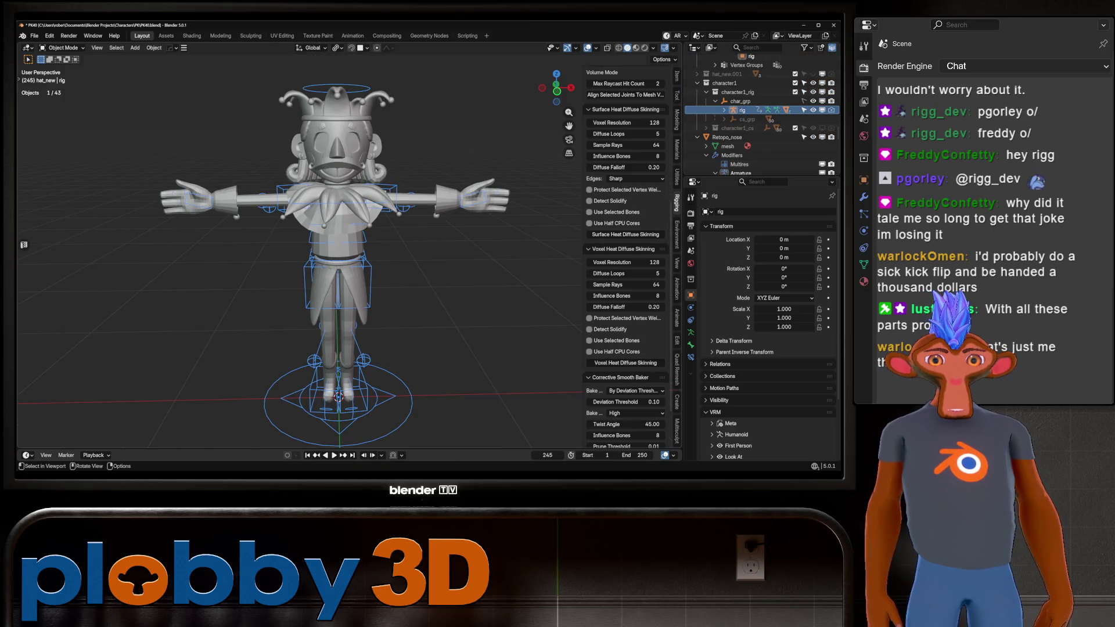
{"action": "left_click", "coordinate": [64, 48]}
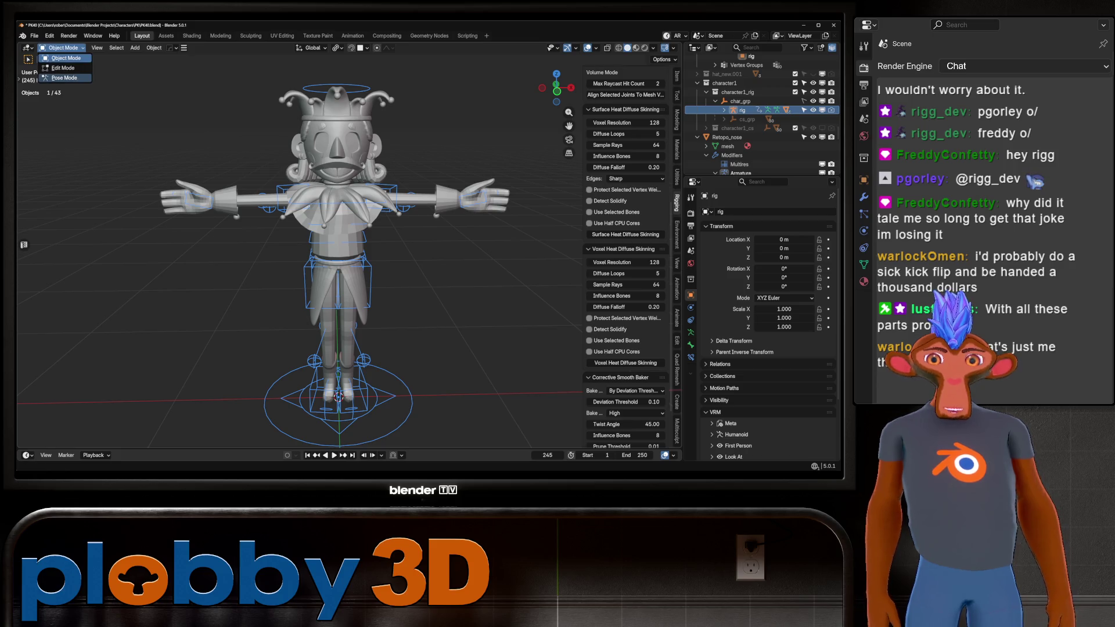
{"action": "left_click", "coordinate": [63, 74]}
{"action": "left_click", "coordinate": [357, 400]}
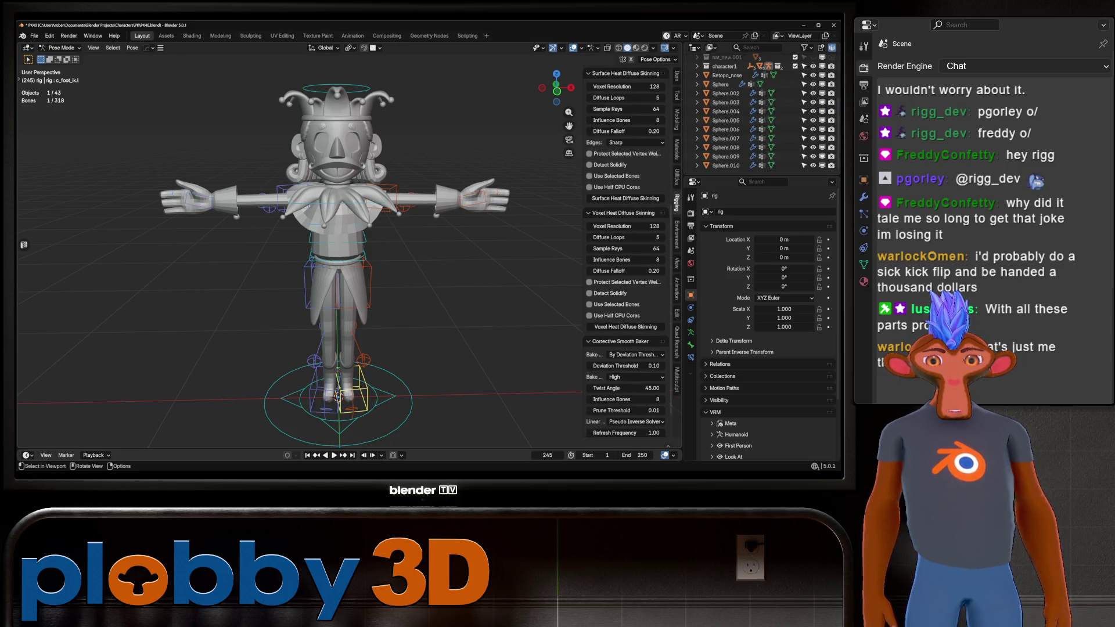
{"action": "scroll", "coordinate": [337, 261], "scroll_direction": "down", "scroll_amount": 1}
{"action": "key", "text": "g"}
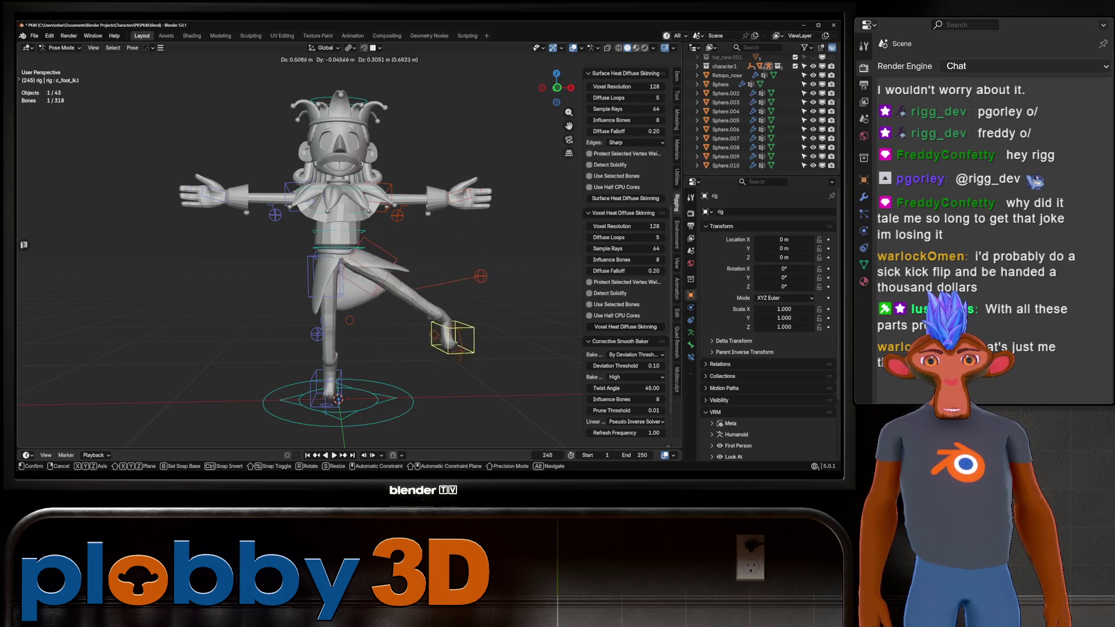
{"action": "key", "text": "Escape"}
Raise the left hand IK control to check the arm mesh bends with it
{"action": "left_click", "coordinate": [337, 400]}
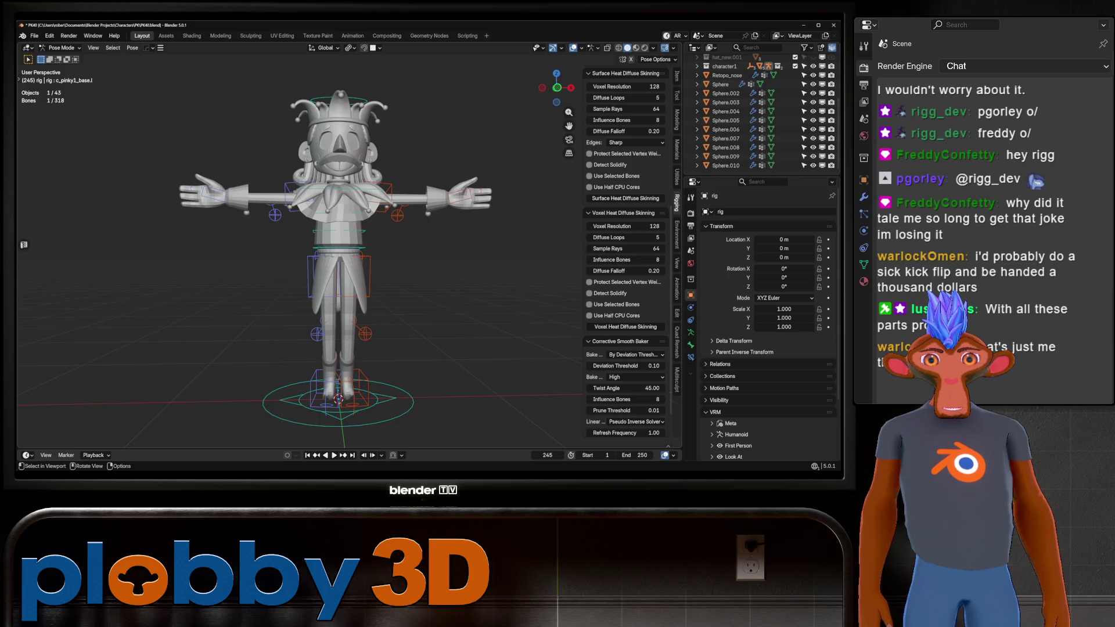
{"action": "left_click", "coordinate": [459, 197]}
{"action": "key", "text": "g"}
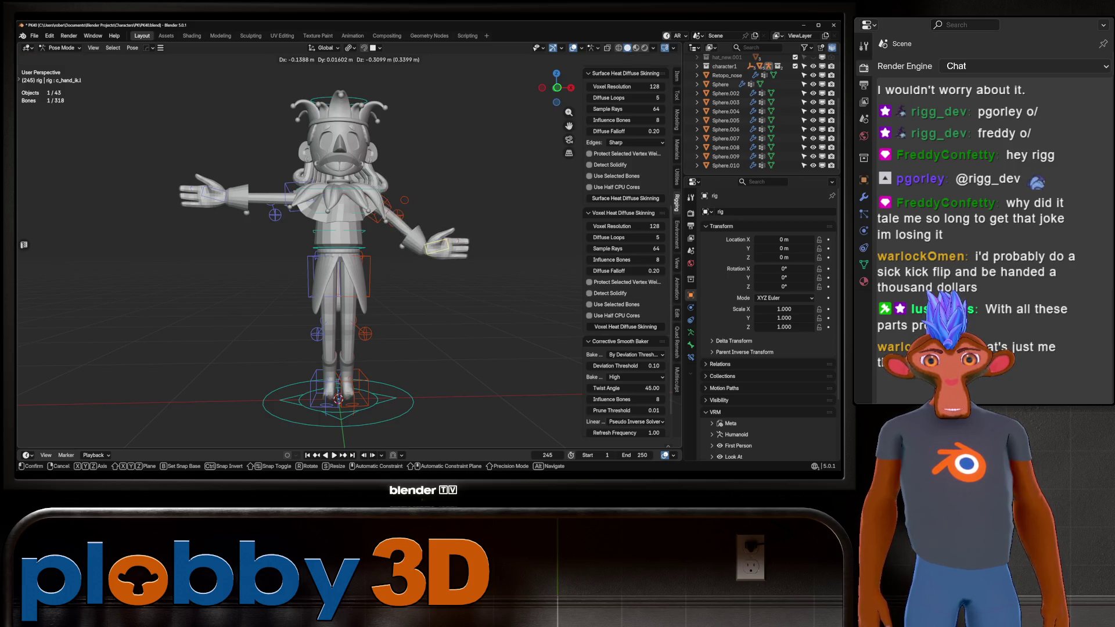
{"action": "mouse_move", "coordinate": [406, 244]}
{"action": "middle_mouse_down", "text": "alt"}
{"action": "mouse_move", "coordinate": [360, 241]}
{"action": "mouse_move", "coordinate": [328, 212]}
{"action": "middle_mouse_up", "text": "alt"}
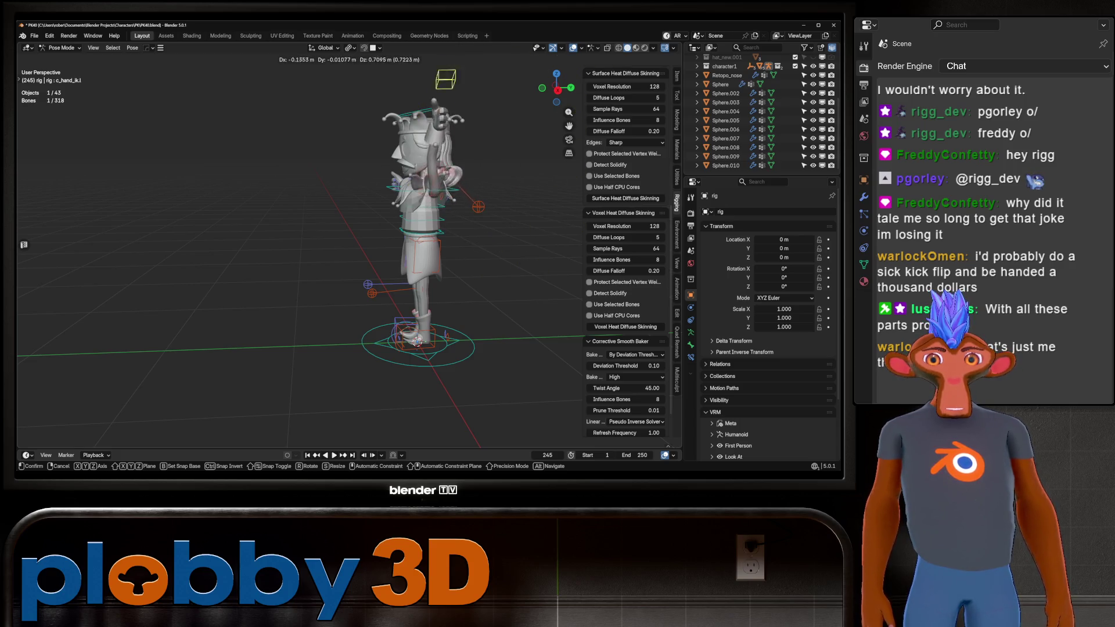
{"action": "key", "text": "Return"}
{"action": "scroll", "coordinate": [449, 198], "scroll_direction": "up", "scroll_amount": 3}
{"action": "mouse_move", "coordinate": [449, 197]}
{"action": "middle_mouse_down"}
{"action": "mouse_move", "coordinate": [337, 203]}
{"action": "mouse_move", "coordinate": [407, 205]}
{"action": "mouse_move", "coordinate": [349, 202]}
{"action": "middle_mouse_up"}
{"action": "scroll", "coordinate": [348, 244], "scroll_direction": "up", "scroll_amount": 4}
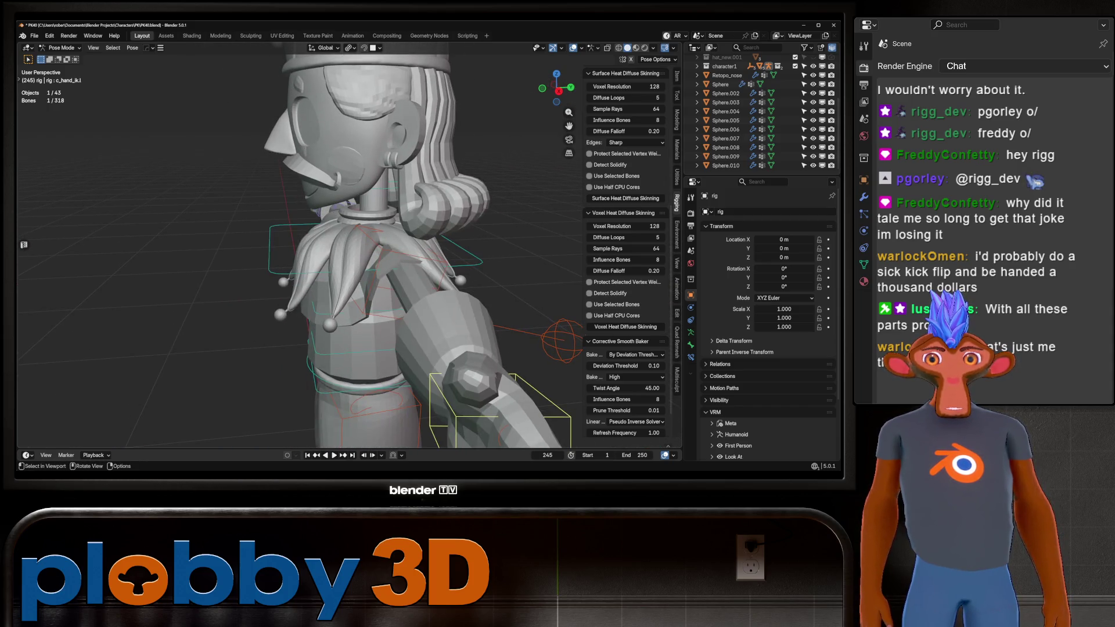
Test-rotate the neck control c_neck.x on X, then enter bone Edit Mode with X-ray on
{"action": "left_click", "coordinate": [354, 201]}
{"action": "key", "text": "r"}
{"action": "key", "text": "x"}
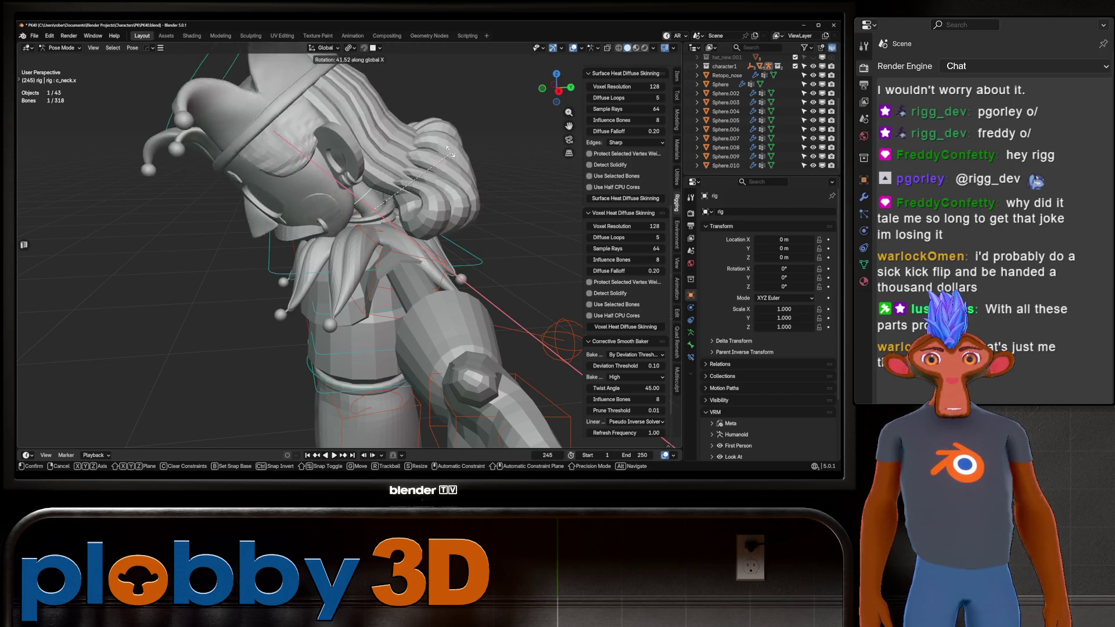
{"action": "key", "text": "Escape"}
{"action": "mouse_move", "coordinate": [407, 174]}
{"action": "middle_mouse_down"}
{"action": "mouse_move", "coordinate": [587, 180]}
{"action": "mouse_move", "coordinate": [453, 182]}
{"action": "middle_mouse_up"}
{"action": "key", "text": "Tab"}
{"action": "key", "text": "alt+z"}
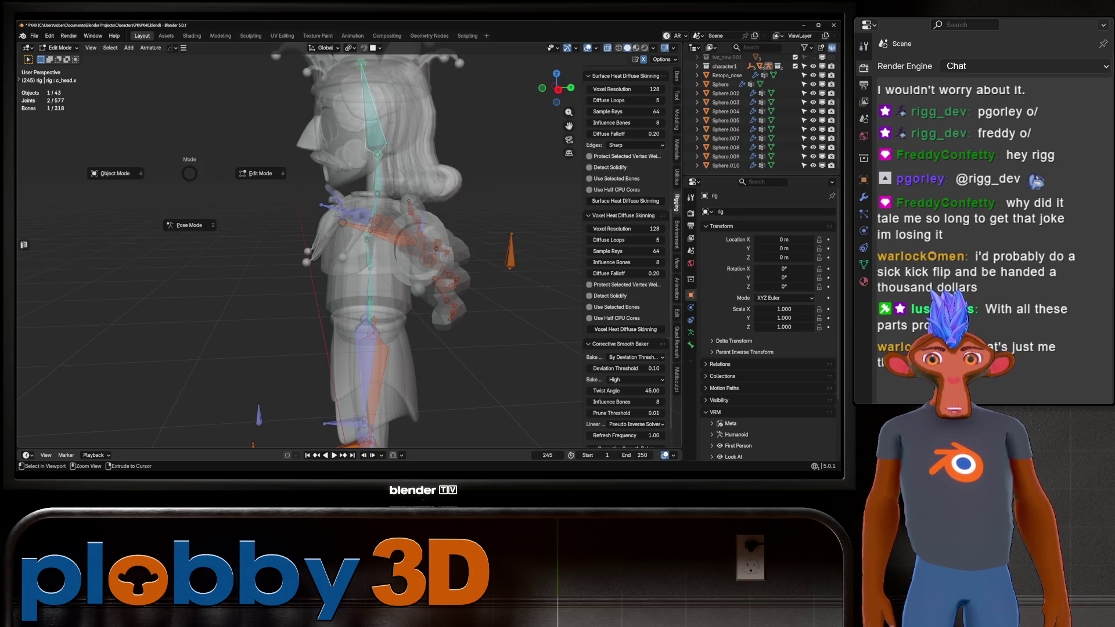
Select the hair_back_Baked mesh and make head.x its active vertex group
{"action": "key", "text": "Tab"}
{"action": "scroll", "coordinate": [761, 110], "scroll_direction": "down", "scroll_amount": 10}
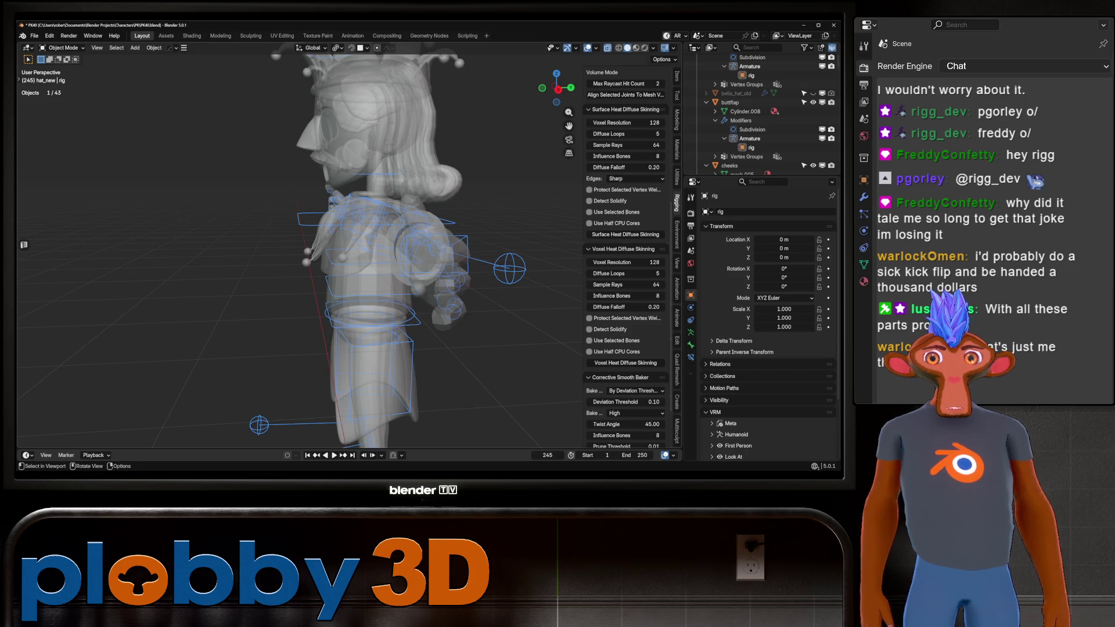
{"action": "left_click", "coordinate": [741, 110]}
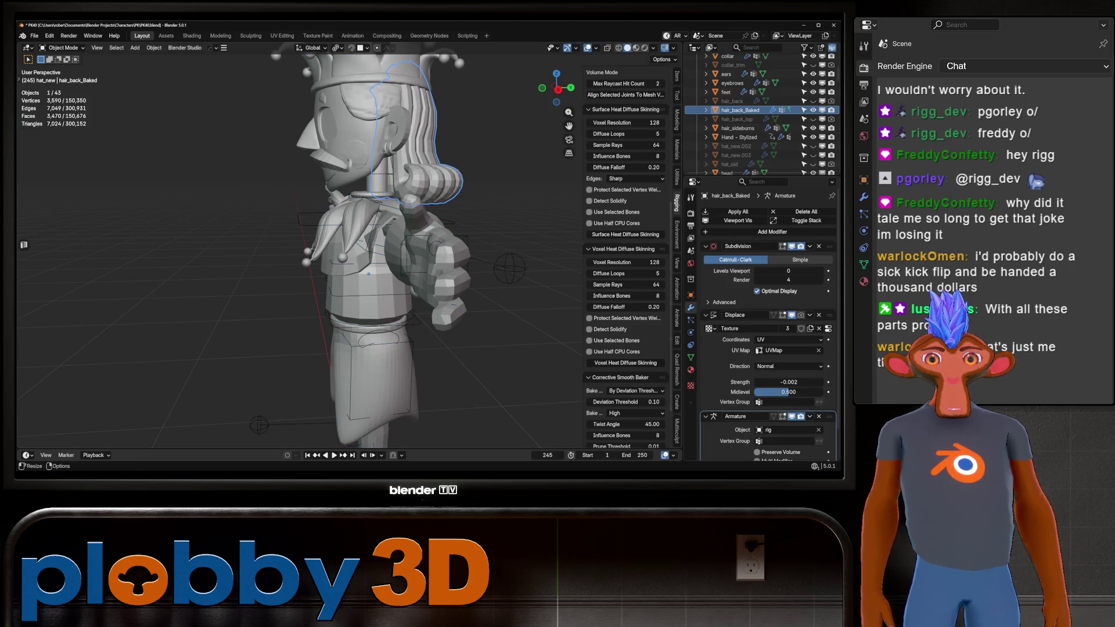
{"action": "left_click", "coordinate": [691, 357]}
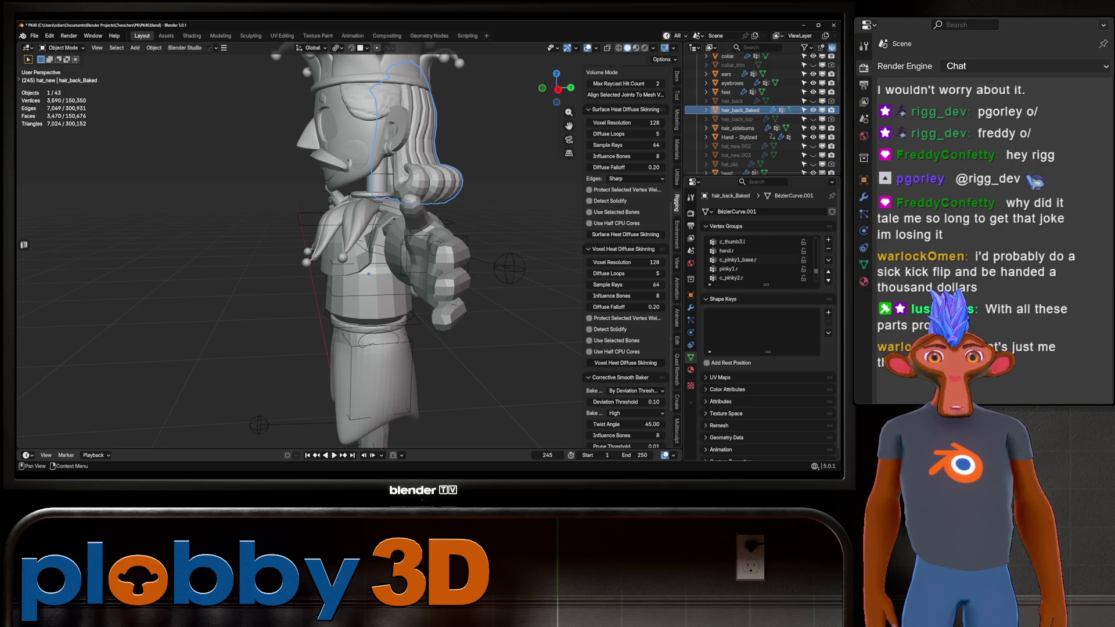
{"action": "scroll", "coordinate": [755, 259], "scroll_direction": "up", "scroll_amount": 10}
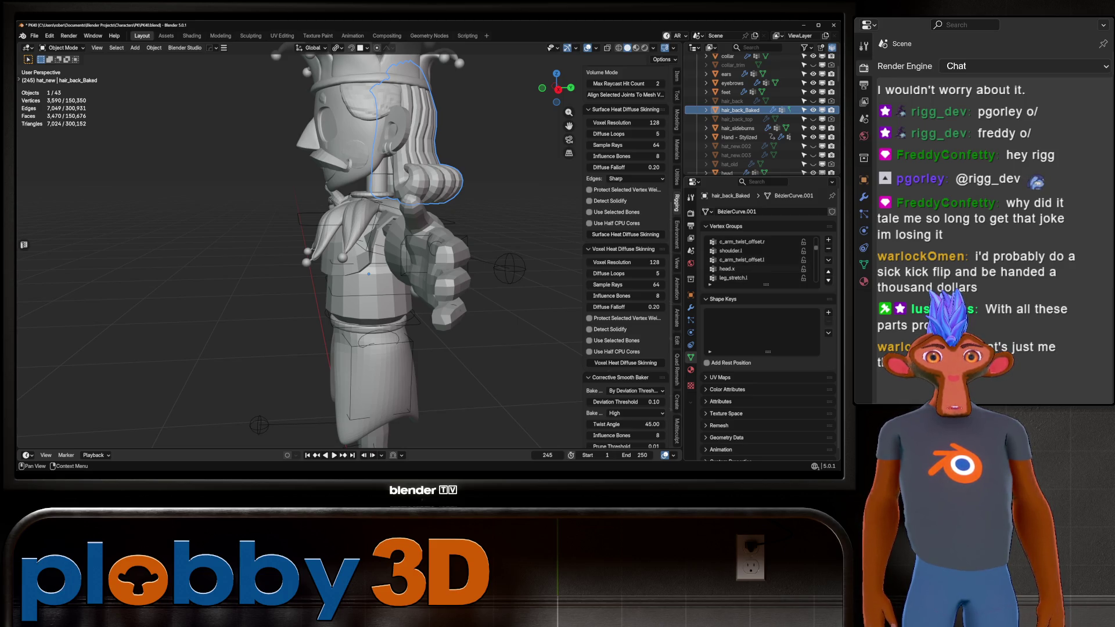
{"action": "scroll", "coordinate": [755, 260], "scroll_direction": "up", "scroll_amount": 5}
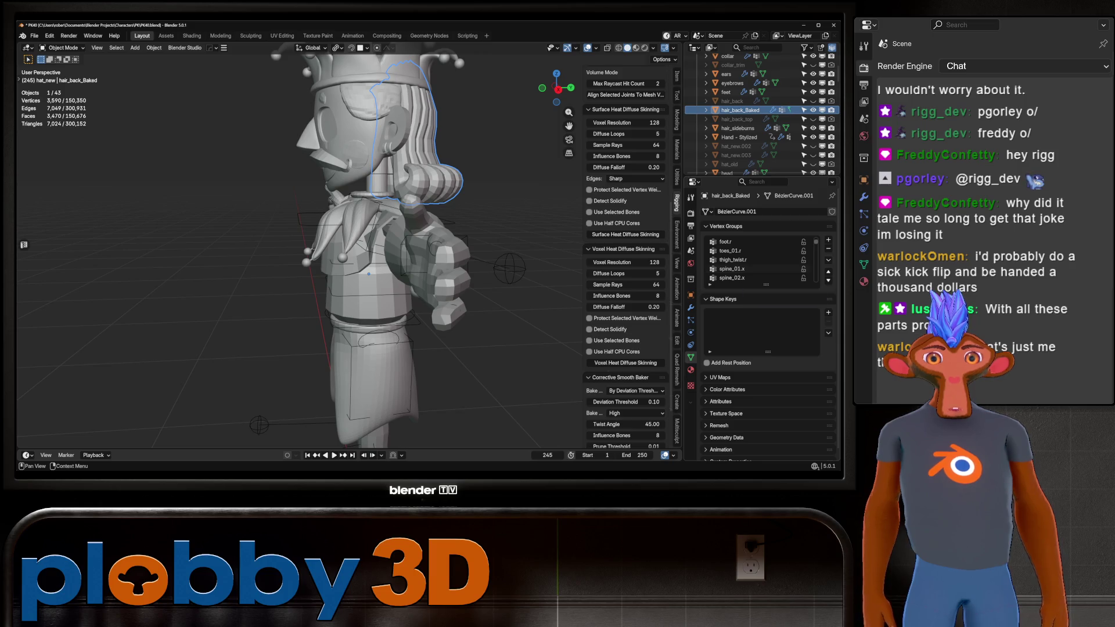
{"action": "scroll", "coordinate": [756, 260], "scroll_direction": "down", "scroll_amount": 10}
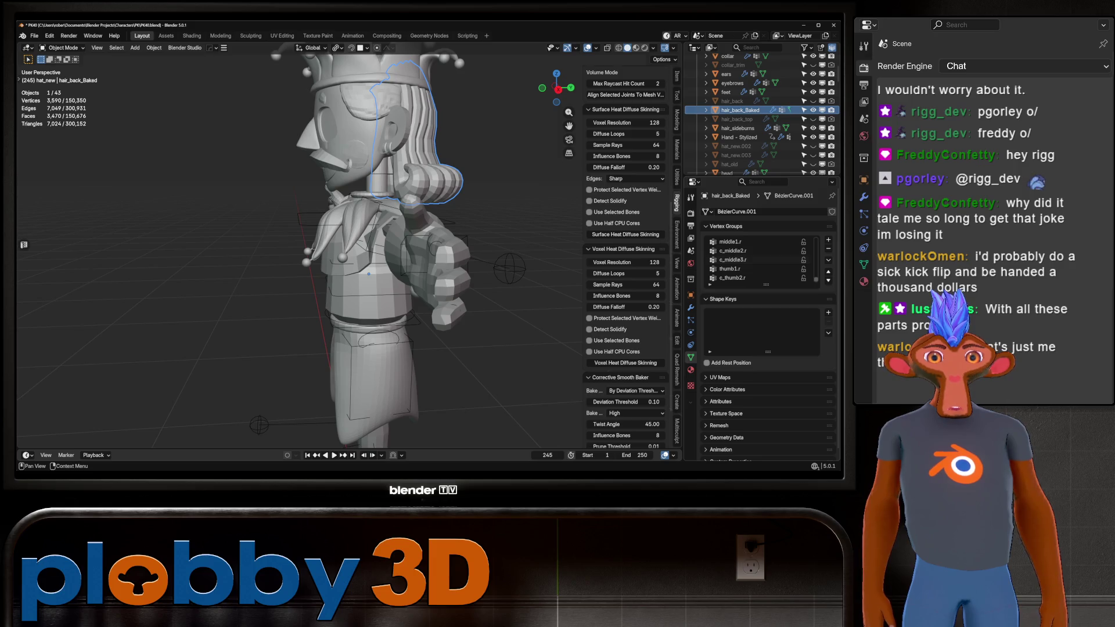
{"action": "scroll", "coordinate": [755, 260], "scroll_direction": "up", "scroll_amount": 6}
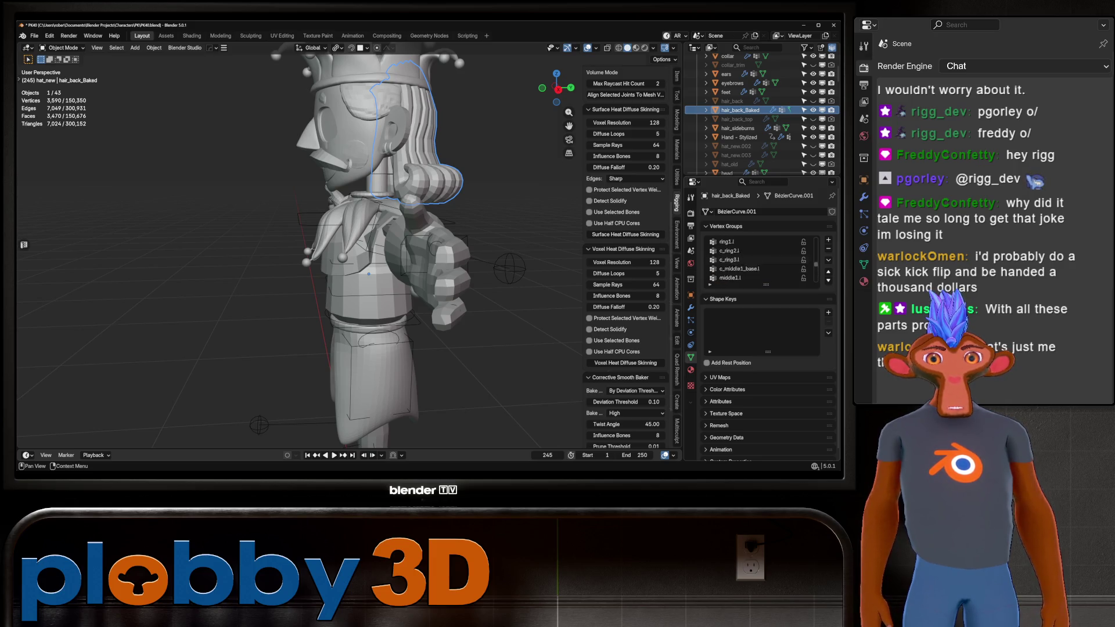
{"action": "scroll", "coordinate": [756, 260], "scroll_direction": "up", "scroll_amount": 8}
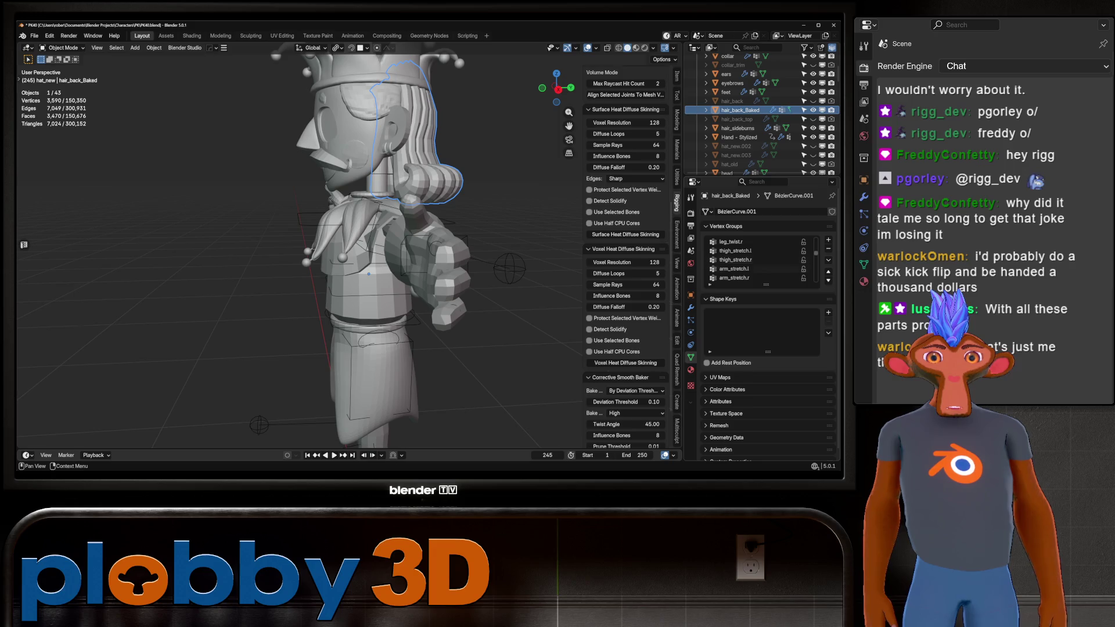
{"action": "scroll", "coordinate": [756, 259], "scroll_direction": "up", "scroll_amount": 4}
{"action": "left_click", "coordinate": [728, 269]}
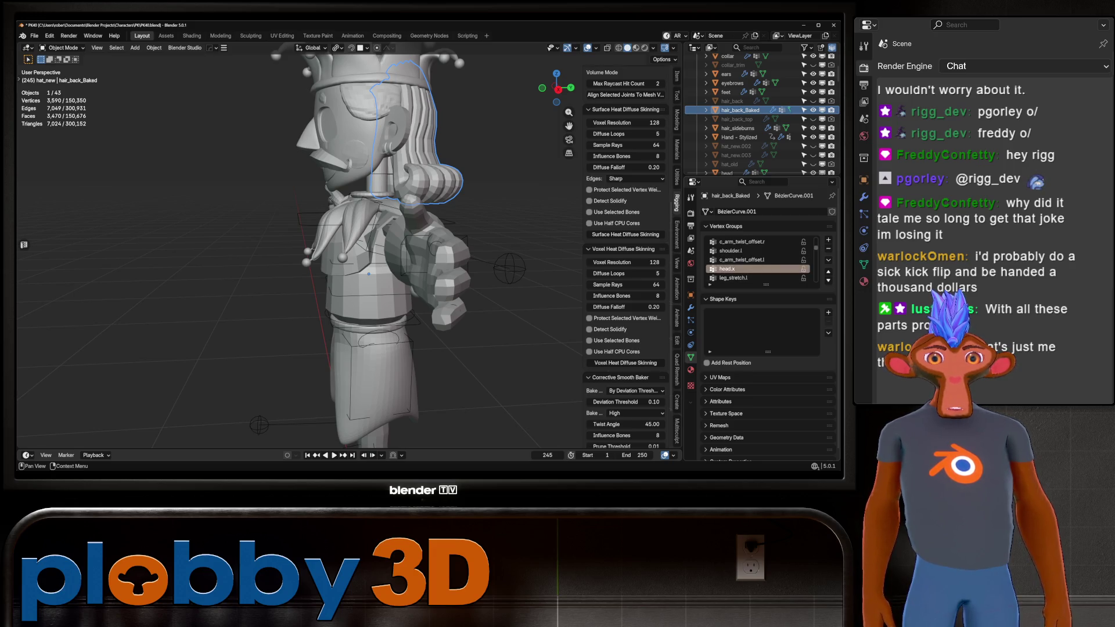
Select the back hair's head.x vertices in Edit Mode, then go back to Object Mode
{"action": "key", "text": "Tab"}
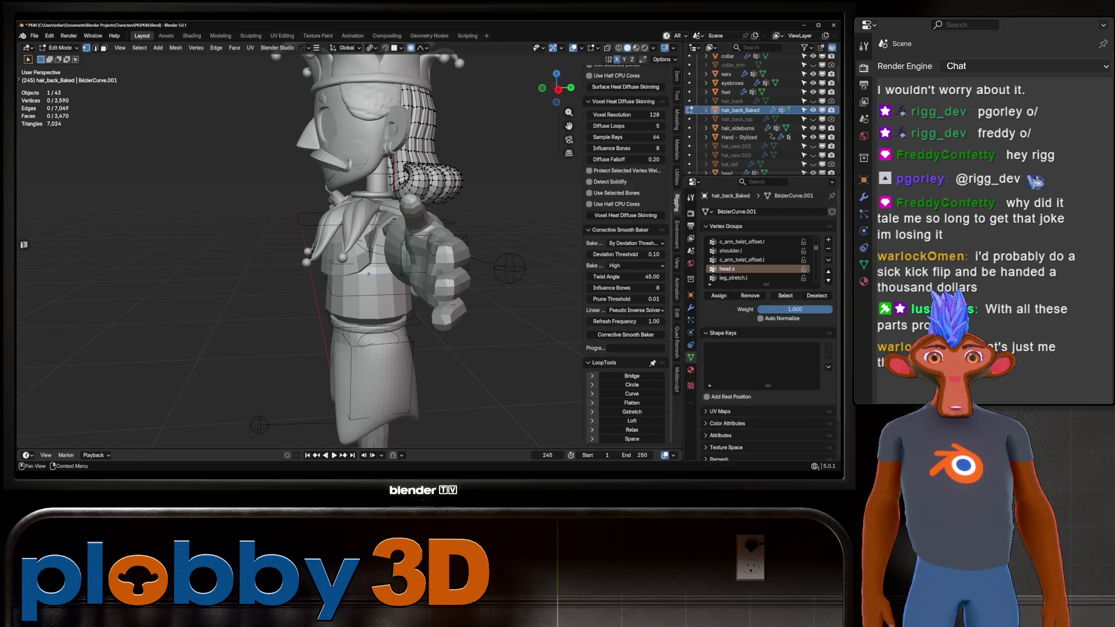
{"action": "left_click", "coordinate": [786, 296]}
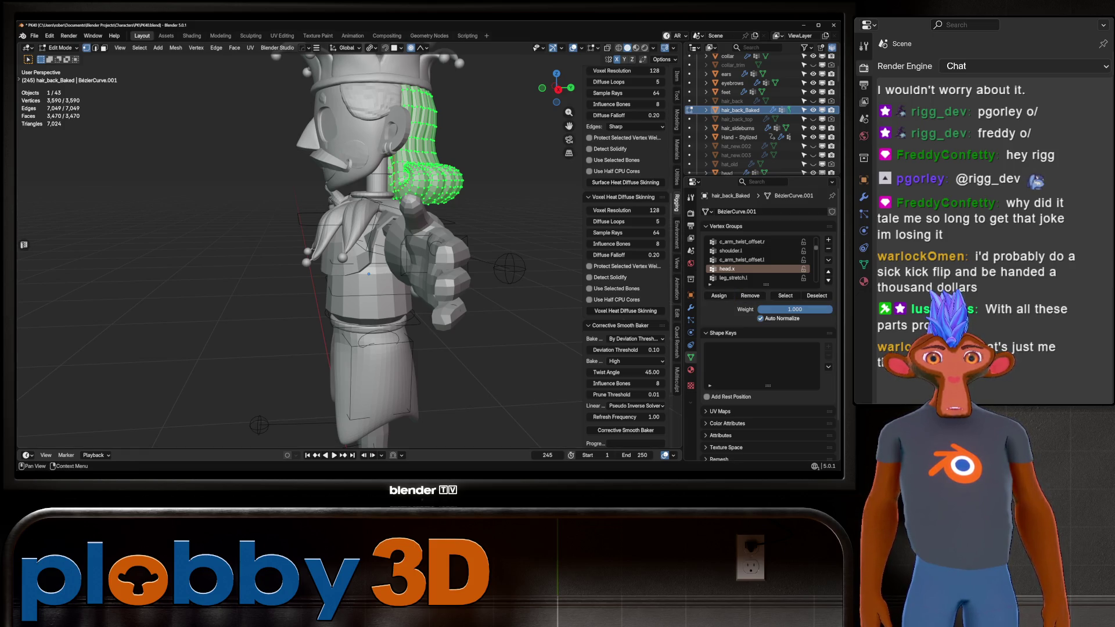
{"action": "key", "text": "Tab"}
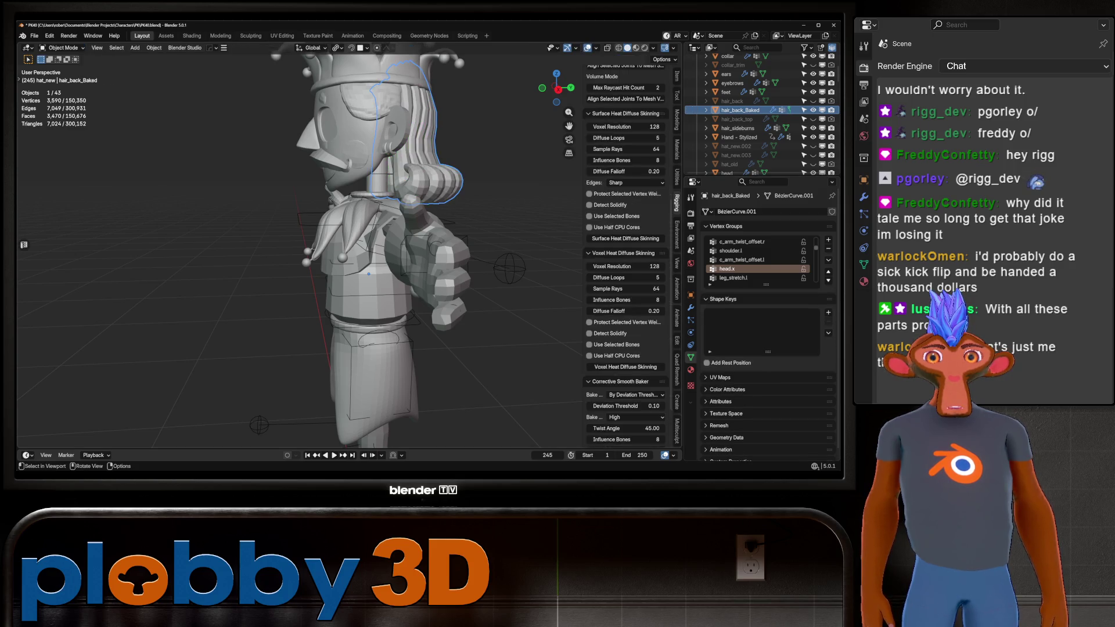
{"action": "middle_click_drag", "start_coordinate": [372, 273], "coordinate": [337, 273]}
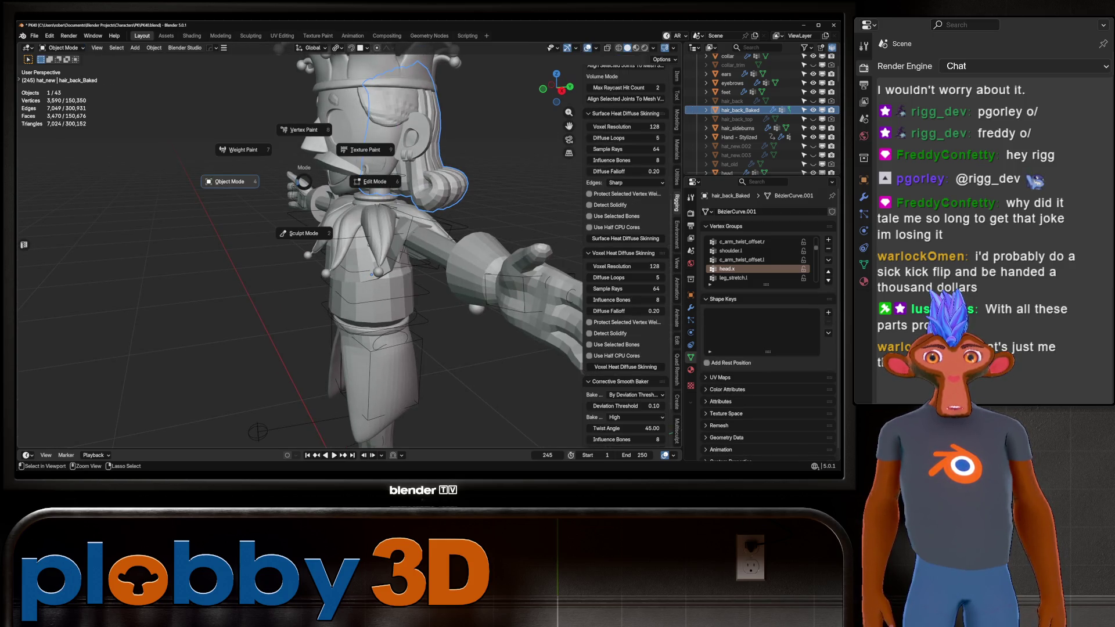
{"action": "key", "text": "ctrl+Tab"}
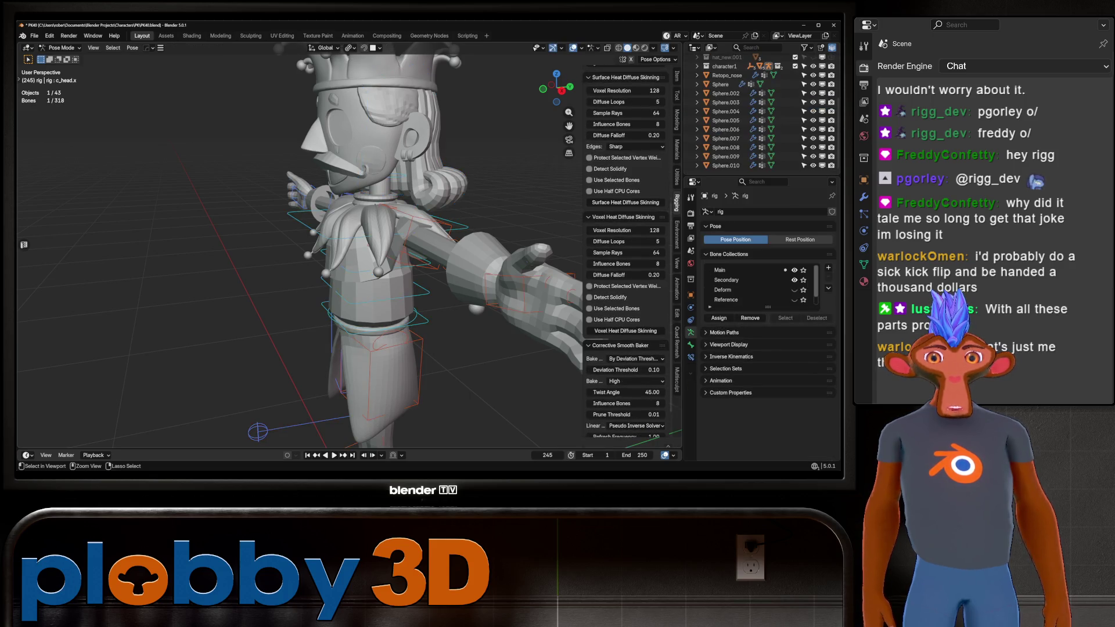
{"action": "middle_click_drag", "start_coordinate": [337, 273], "coordinate": [279, 273]}
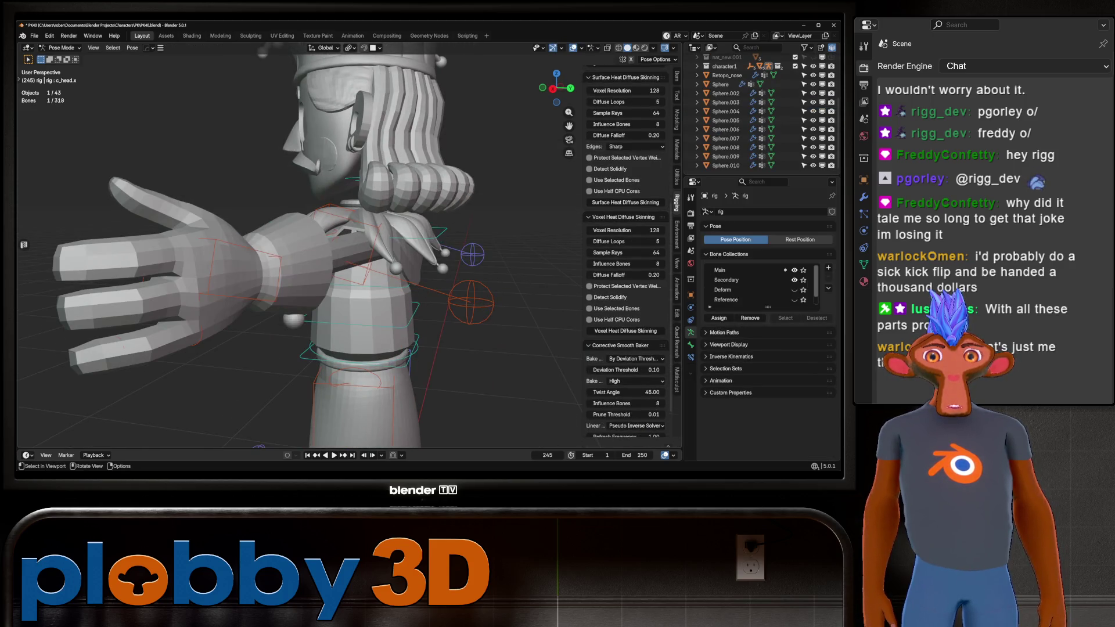
{"action": "key", "text": "r"}
{"action": "key", "text": "x"}
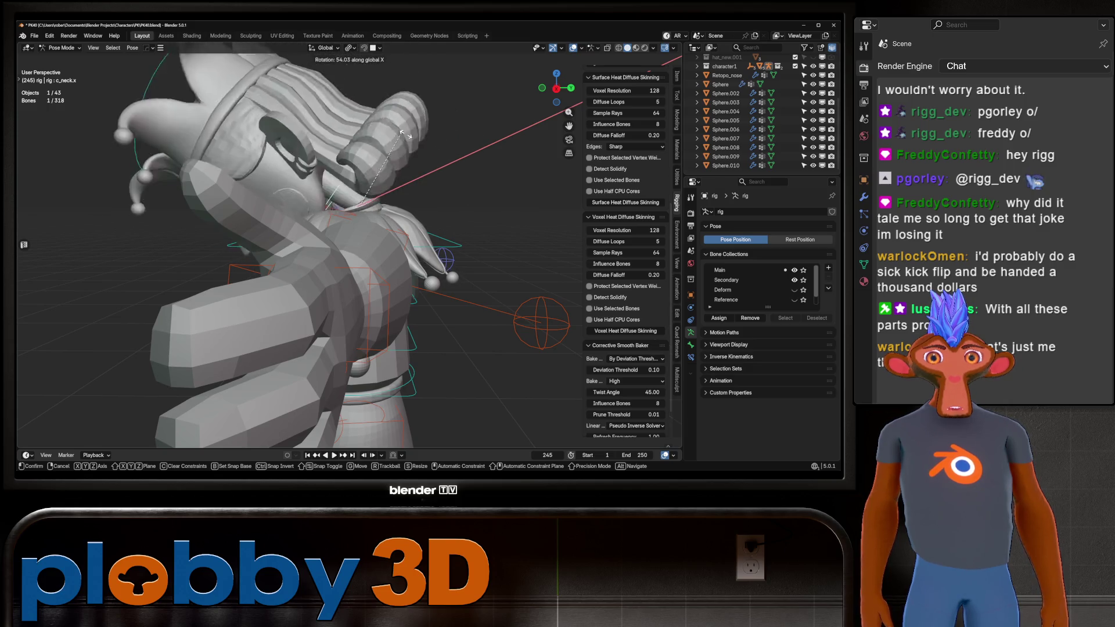
{"action": "key", "text": "Escape"}
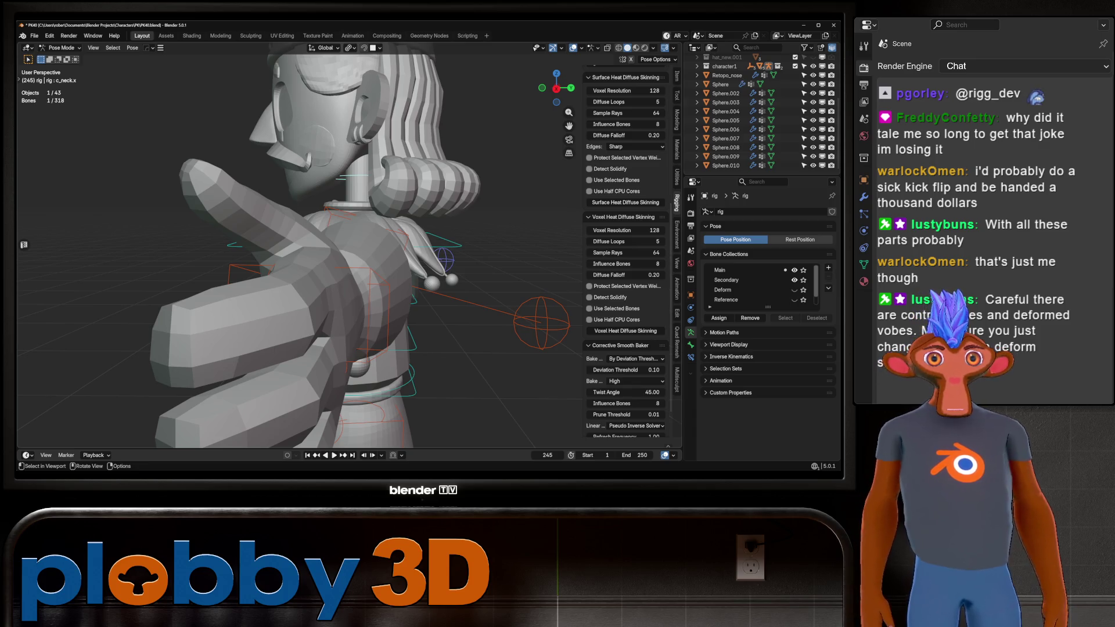
{"action": "mouse_move", "coordinate": [348, 262]}
{"action": "middle_mouse_down"}
{"action": "mouse_move", "coordinate": [314, 250]}
{"action": "mouse_move", "coordinate": [418, 262]}
{"action": "middle_mouse_up"}
{"action": "key", "text": "r"}
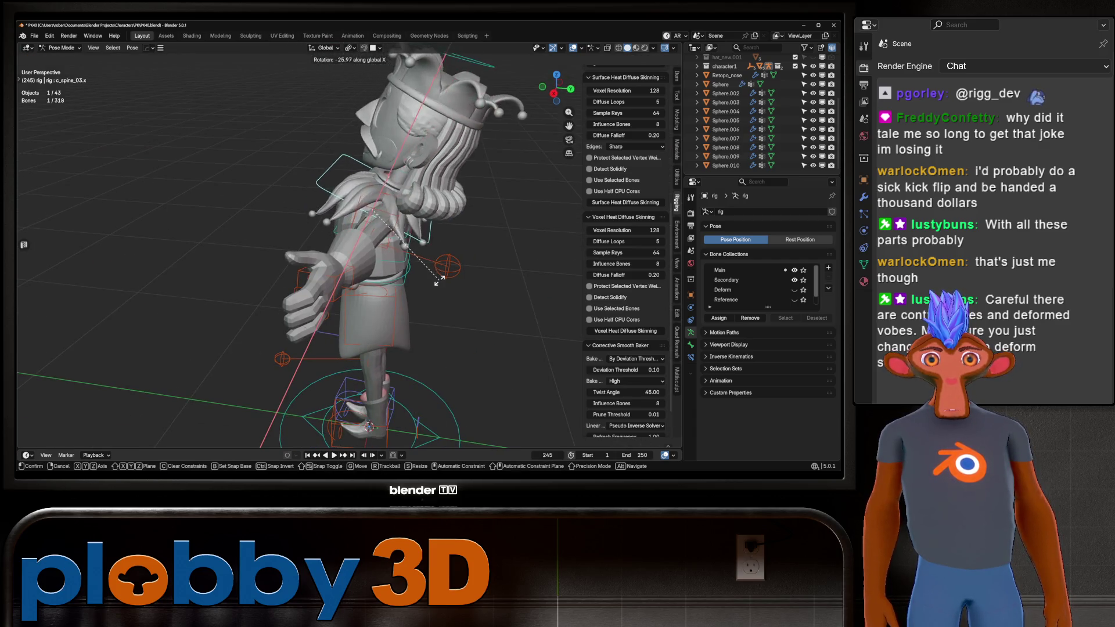
{"action": "key", "text": "Escape"}
{"action": "left_click", "coordinate": [313, 284]}
{"action": "middle_click_drag", "start_coordinate": [314, 284], "coordinate": [419, 273]}
{"action": "key", "text": "g"}
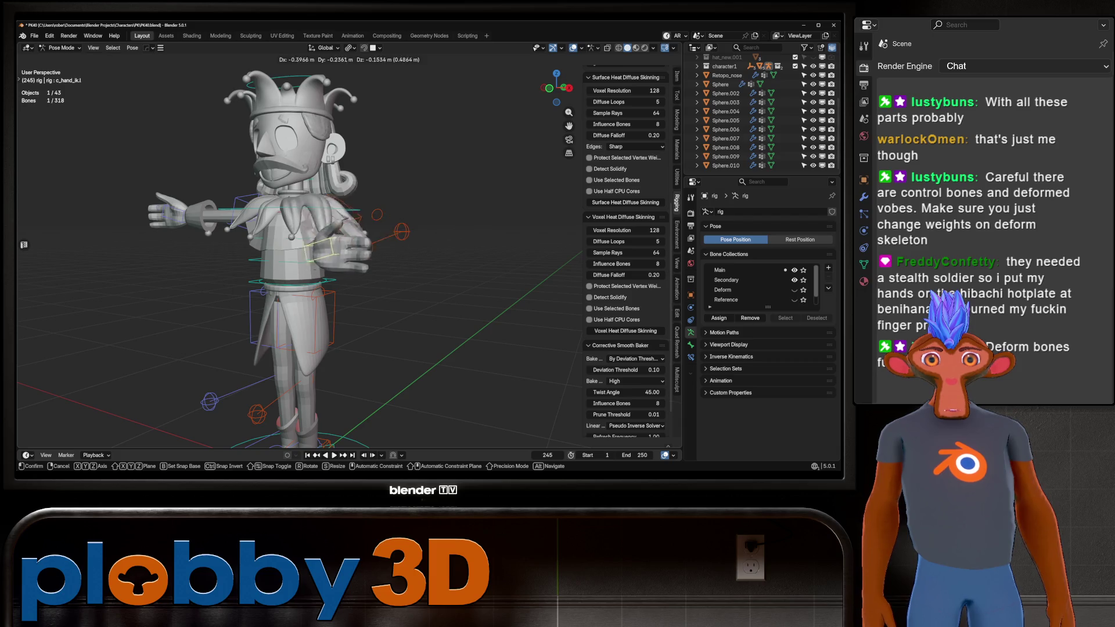
{"action": "key", "text": "Escape"}
{"action": "left_click_drag", "start_coordinate": [556, 87], "coordinate": [491, 88]}
{"action": "key", "text": "g"}
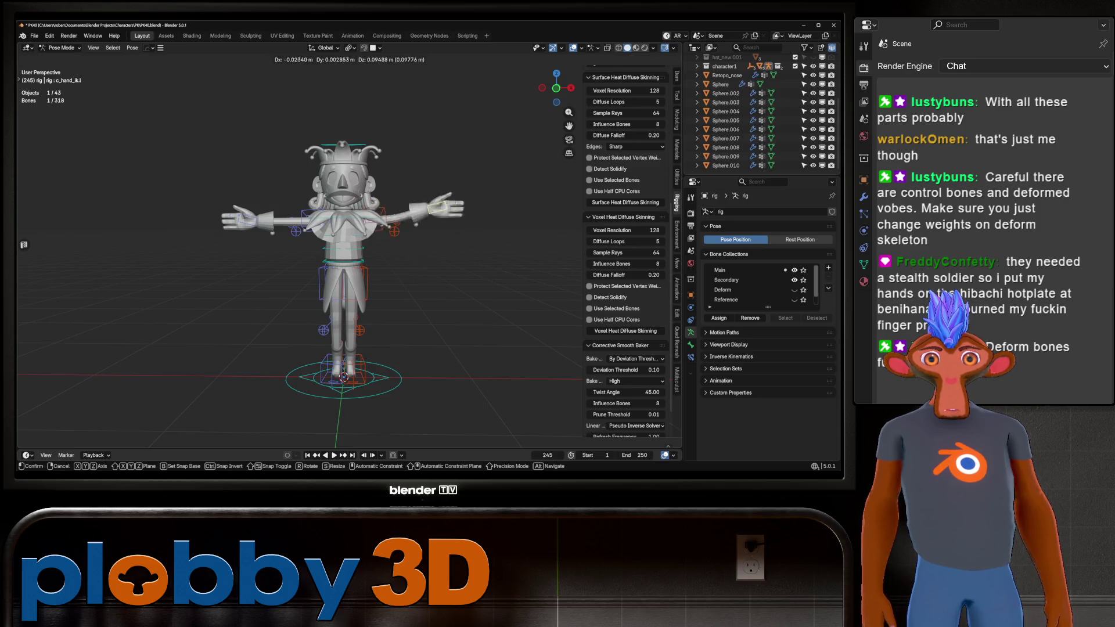
{"action": "key", "text": "Escape"}
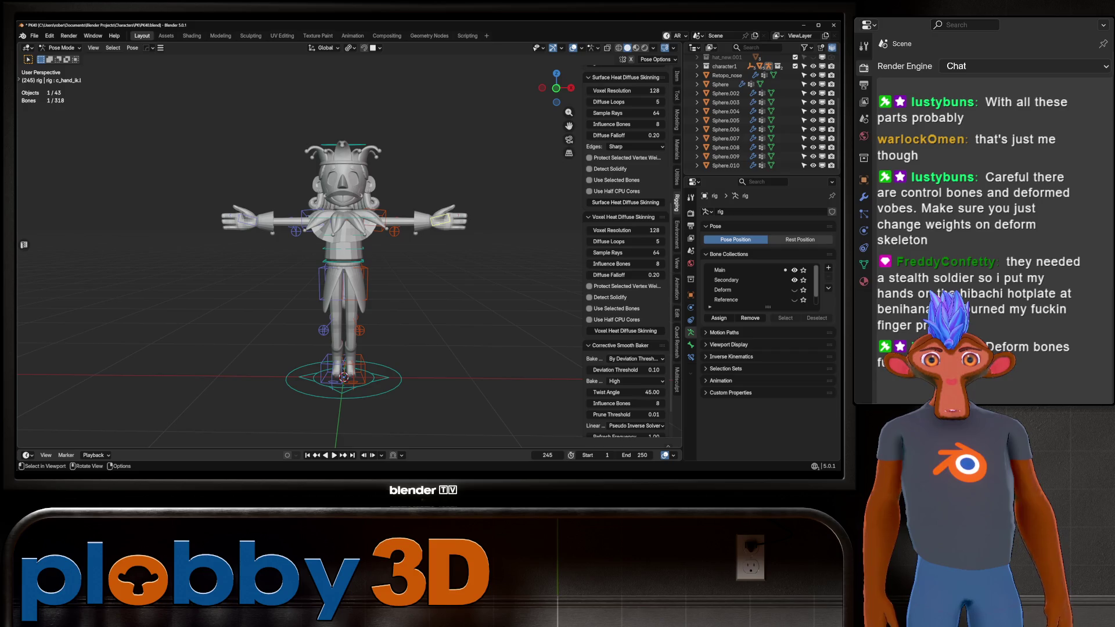
{"action": "key", "text": "g"}
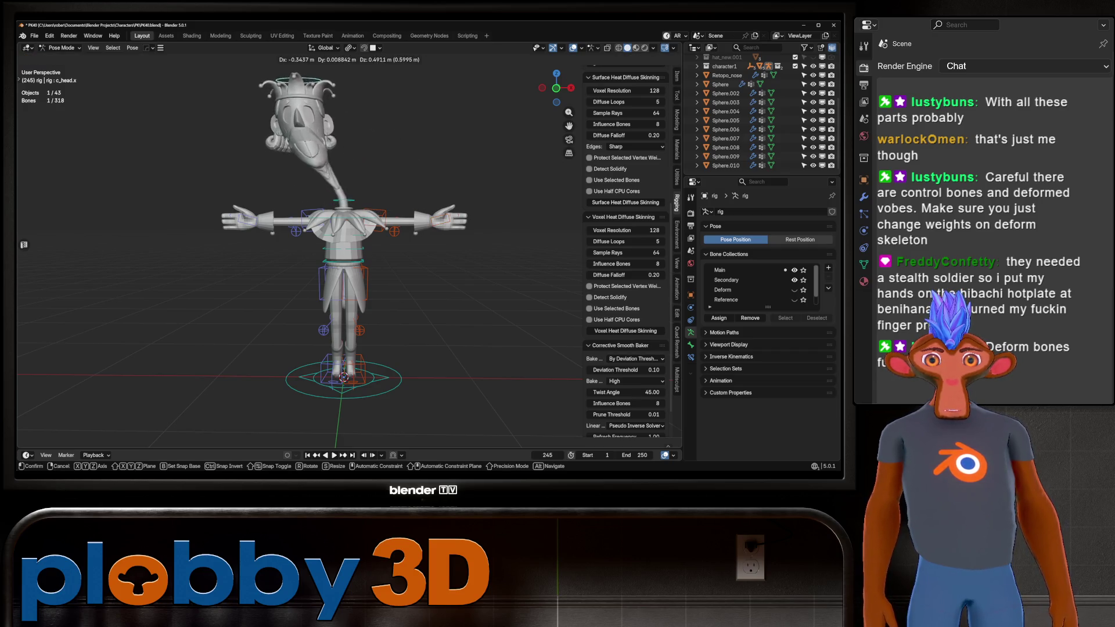
{"action": "key", "text": "Escape"}
{"action": "mouse_move", "coordinate": [348, 262]}
{"action": "middle_mouse_down"}
{"action": "mouse_move", "coordinate": [302, 256]}
{"action": "mouse_move", "coordinate": [349, 233]}
{"action": "middle_mouse_up"}
{"action": "key", "text": "r"}
{"action": "key", "text": "x"}
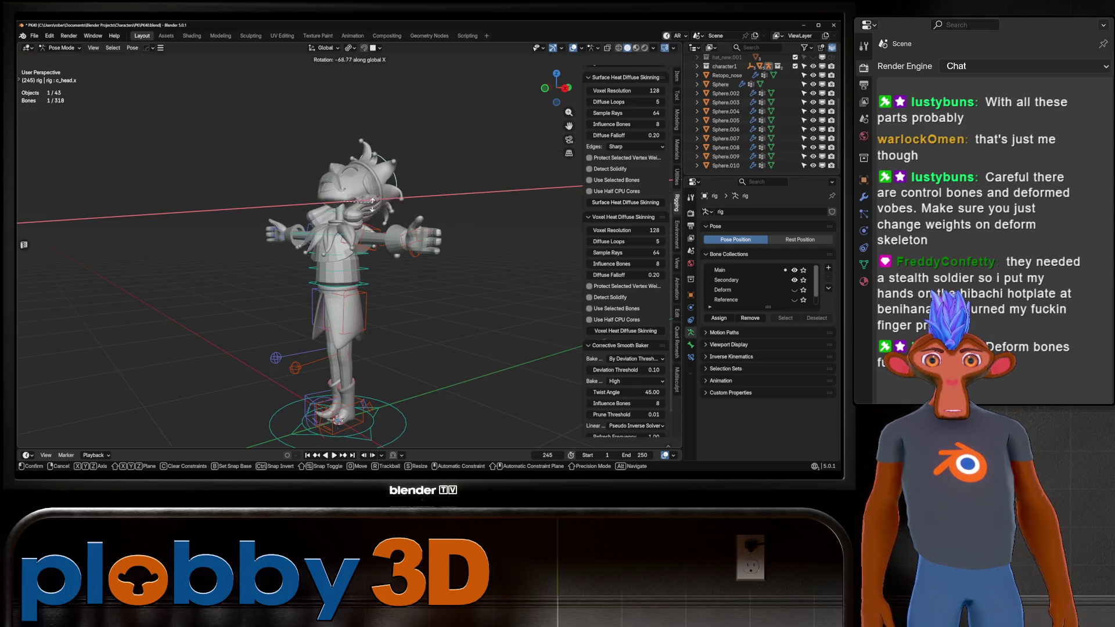
{"action": "key", "text": "Escape"}
{"action": "middle_click_drag", "start_coordinate": [383, 184], "coordinate": [337, 187]}
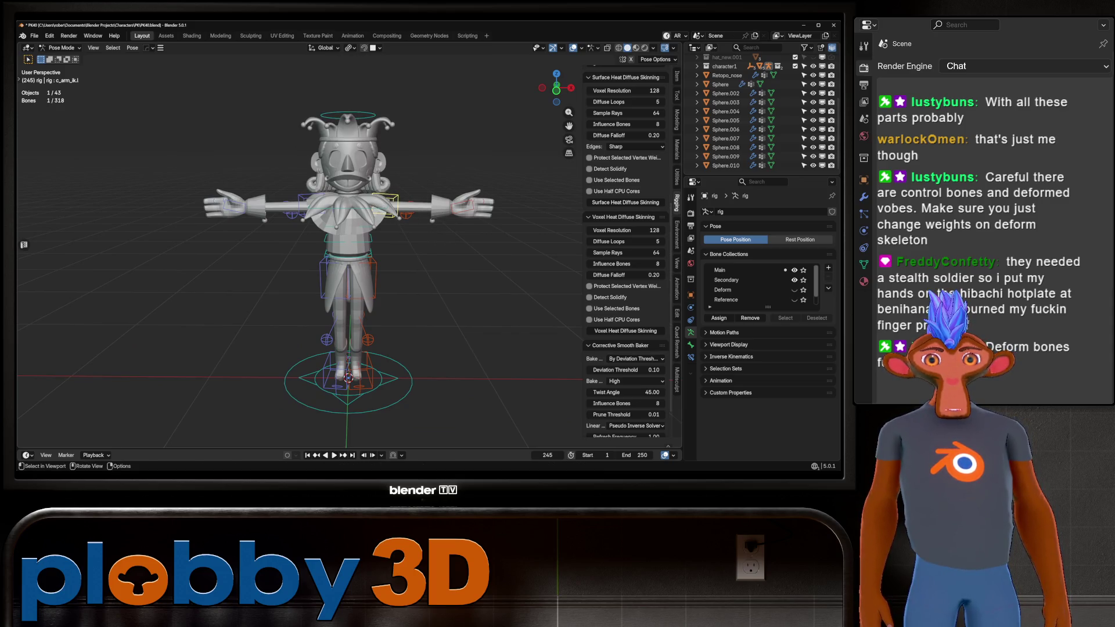
{"action": "left_click", "coordinate": [360, 372]}
{"action": "key", "text": "g"}
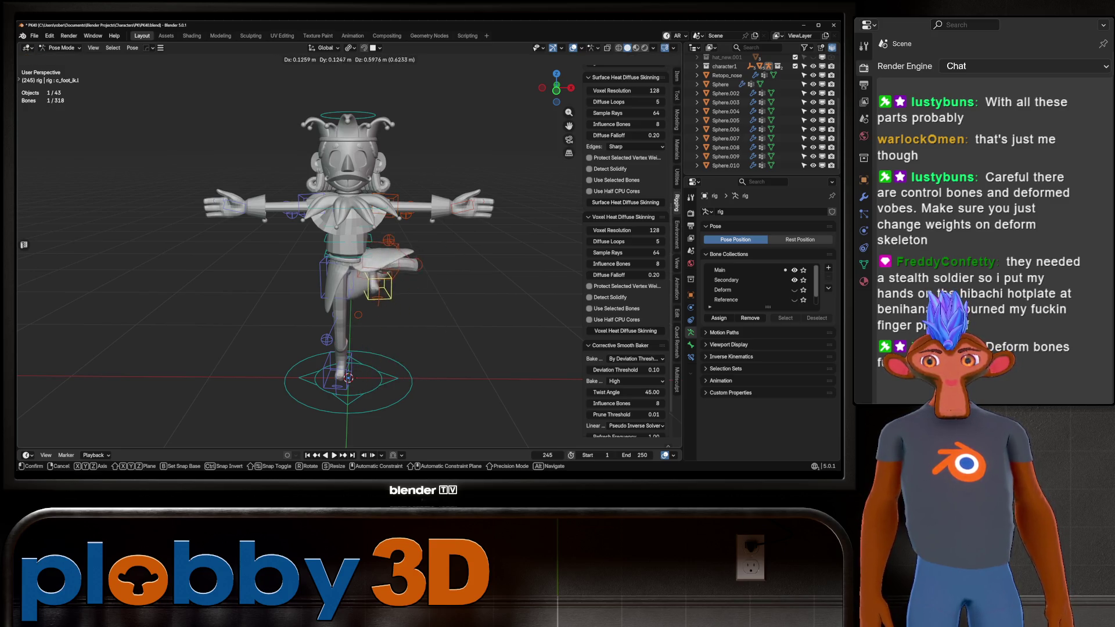
{"action": "mouse_move", "coordinate": [381, 288]}
{"action": "middle_mouse_down", "text": "alt"}
{"action": "mouse_move", "coordinate": [348, 290]}
{"action": "mouse_move", "coordinate": [308, 343]}
{"action": "middle_mouse_up", "text": "alt"}
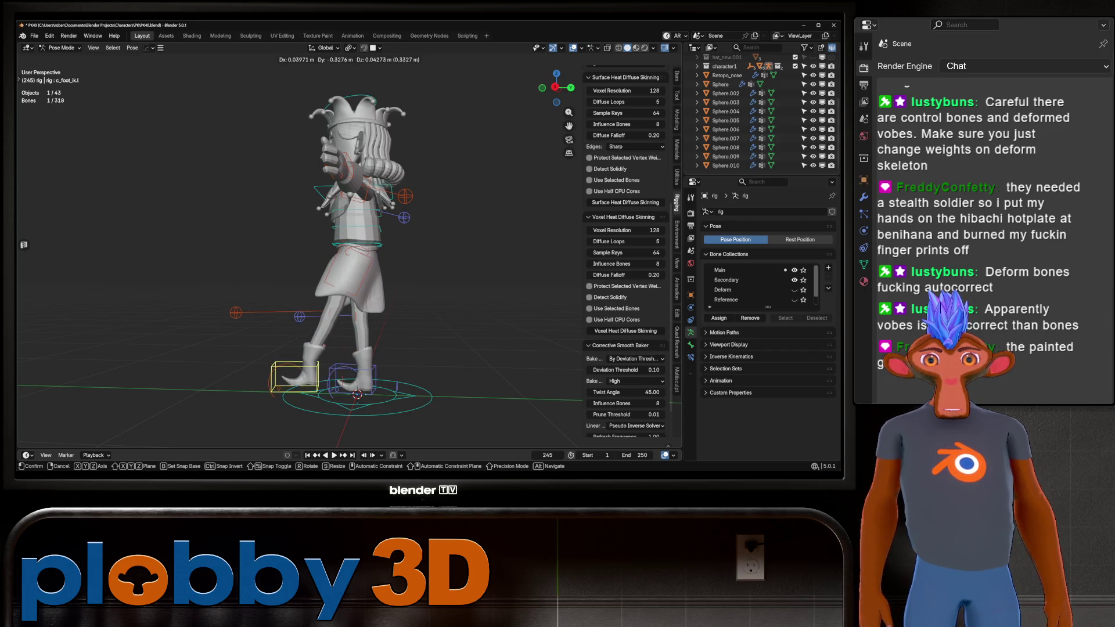
{"action": "key", "text": "Escape"}
{"action": "middle_click_drag", "start_coordinate": [348, 262], "coordinate": [453, 253]}
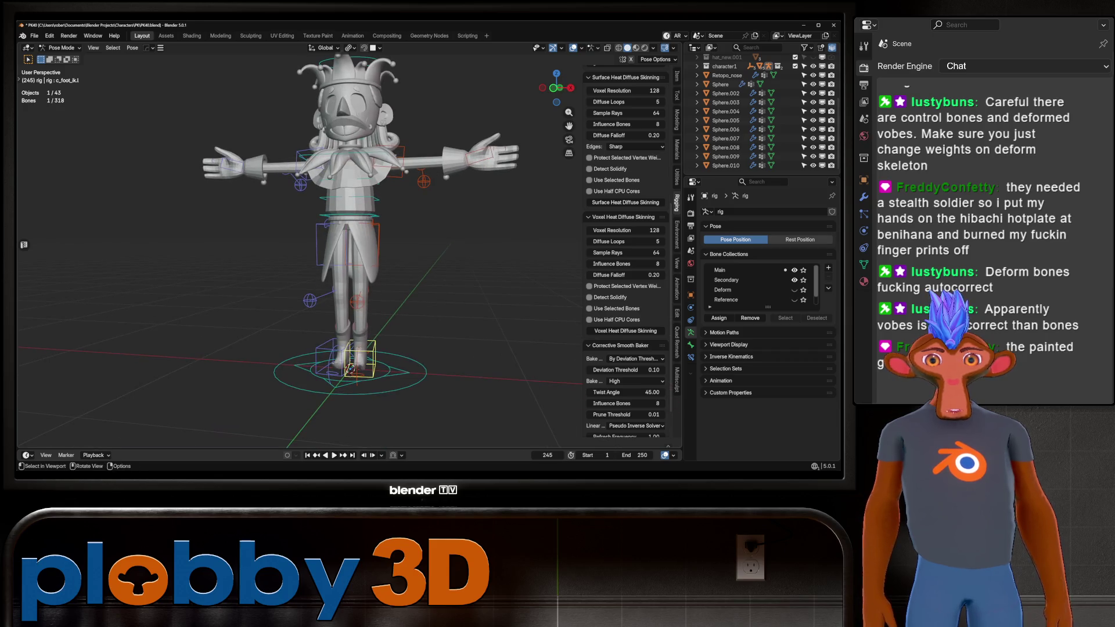
In front view and Object Mode, set the pose sketch's location to 0, 0, 0
{"action": "key", "text": "KP_1"}
{"action": "scroll", "coordinate": [299, 243], "scroll_direction": "down", "scroll_amount": 4}
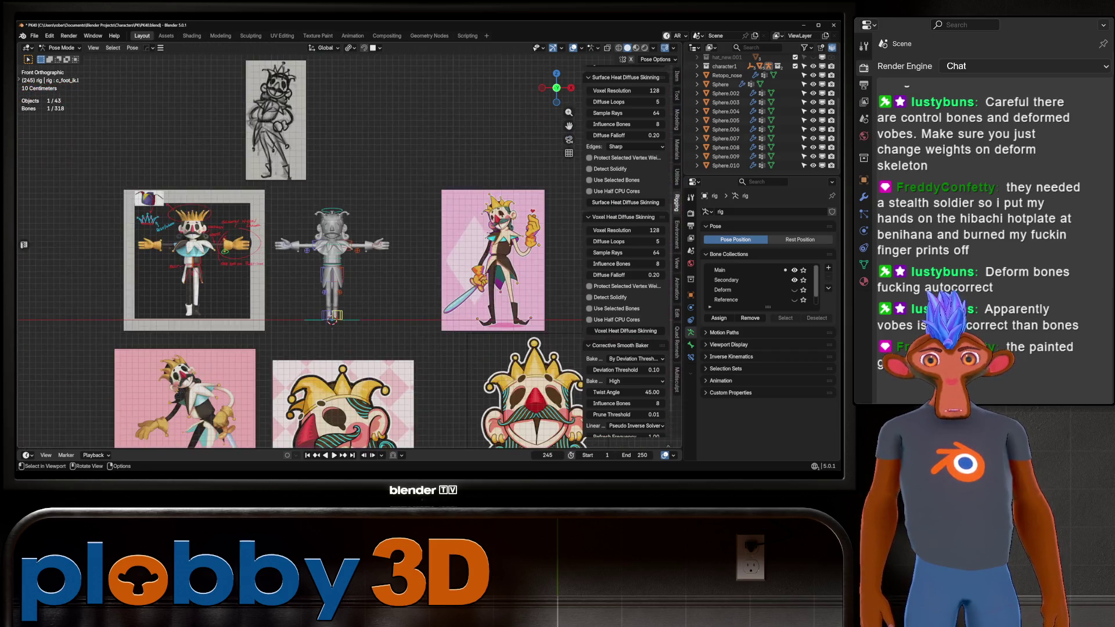
{"action": "key", "text": "ctrl+Tab"}
{"action": "left_click", "coordinate": [249, 111]}
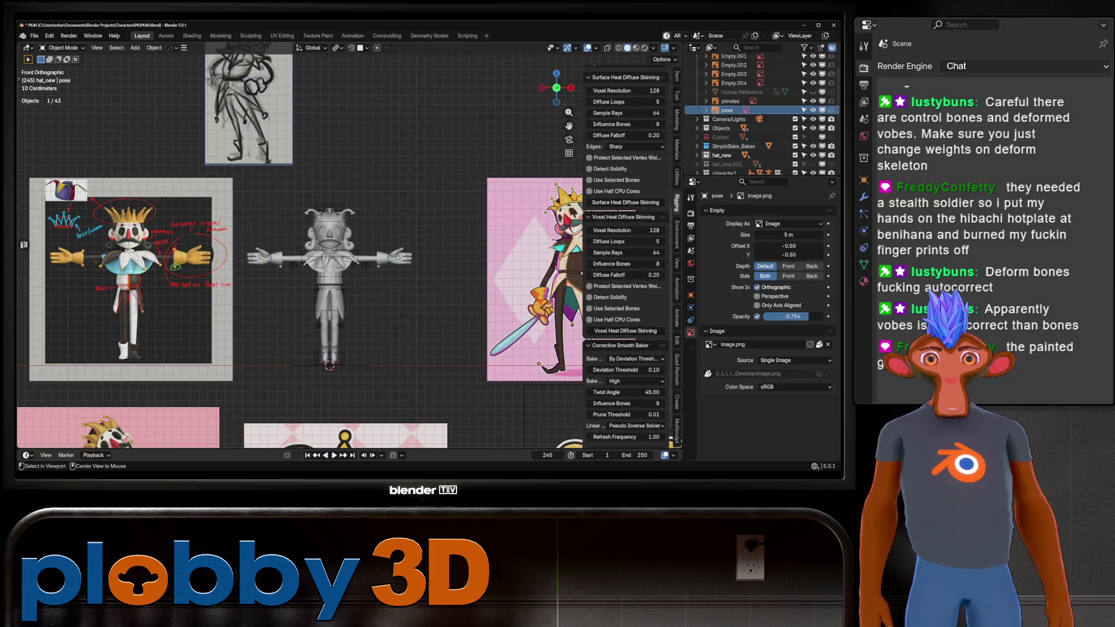
{"action": "scroll", "coordinate": [761, 116], "scroll_direction": "up", "scroll_amount": 3}
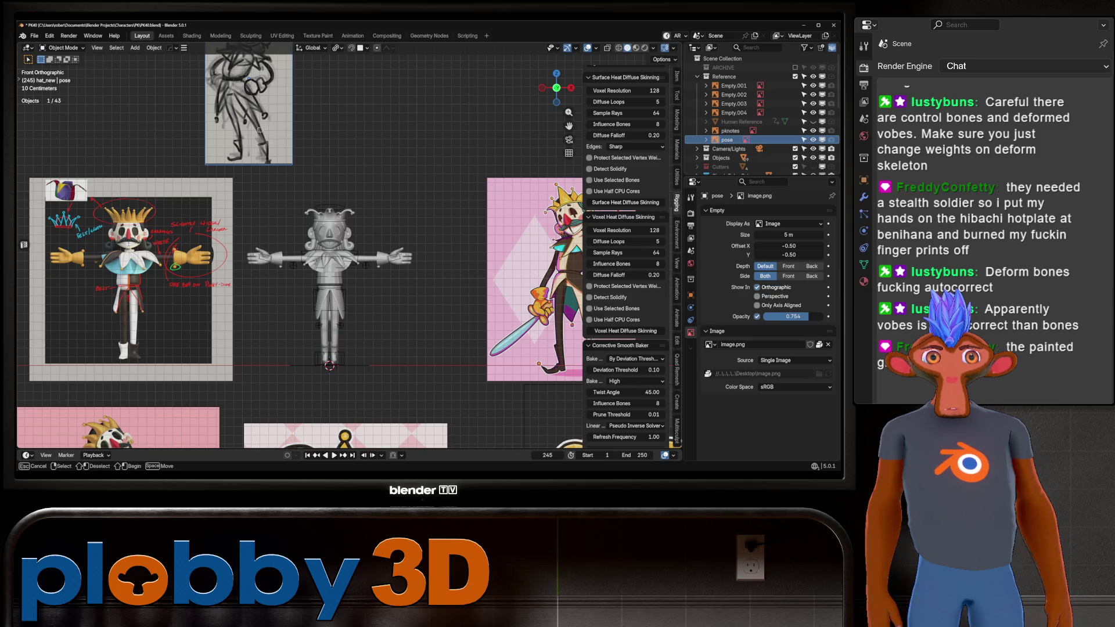
{"action": "scroll", "coordinate": [761, 116], "scroll_direction": "down", "scroll_amount": 3}
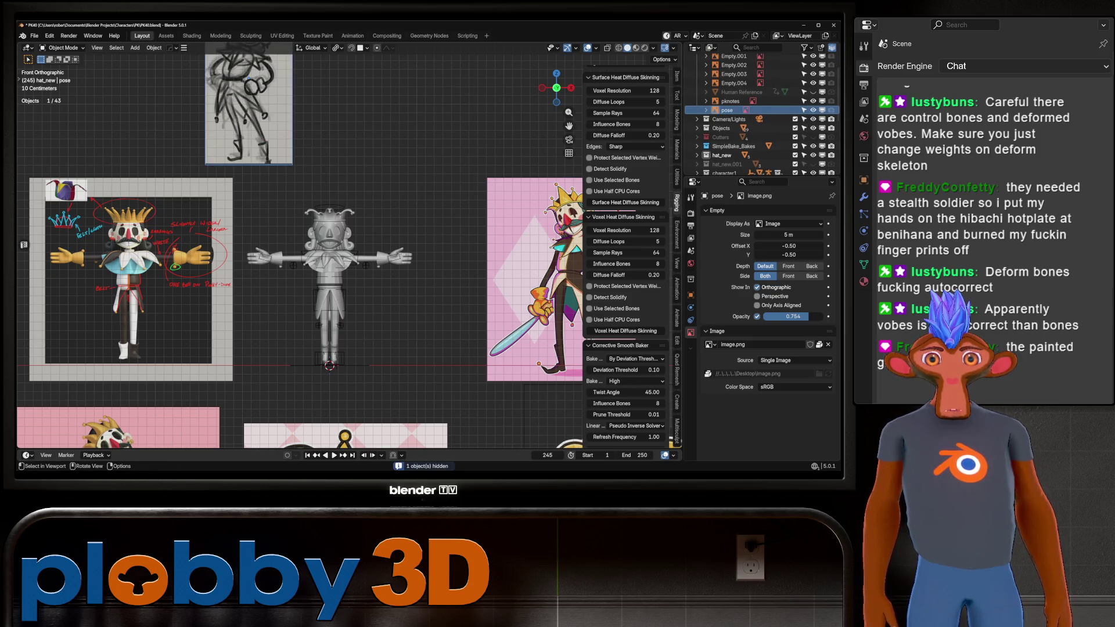
{"action": "middle_click_drag", "start_coordinate": [349, 261], "coordinate": [298, 284], "text": "shift"}
{"action": "scroll", "coordinate": [624, 261], "scroll_direction": "up", "scroll_amount": 2}
{"action": "scroll", "coordinate": [624, 232], "scroll_direction": "up", "scroll_amount": 8}
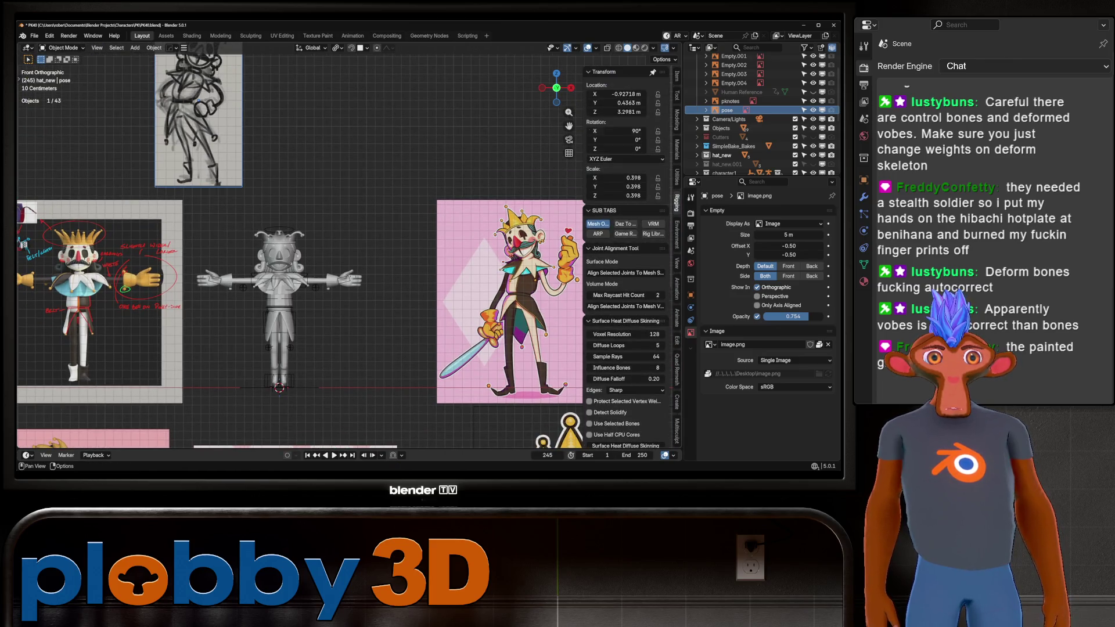
{"action": "left_click_drag", "start_coordinate": [624, 94], "coordinate": [625, 111]}
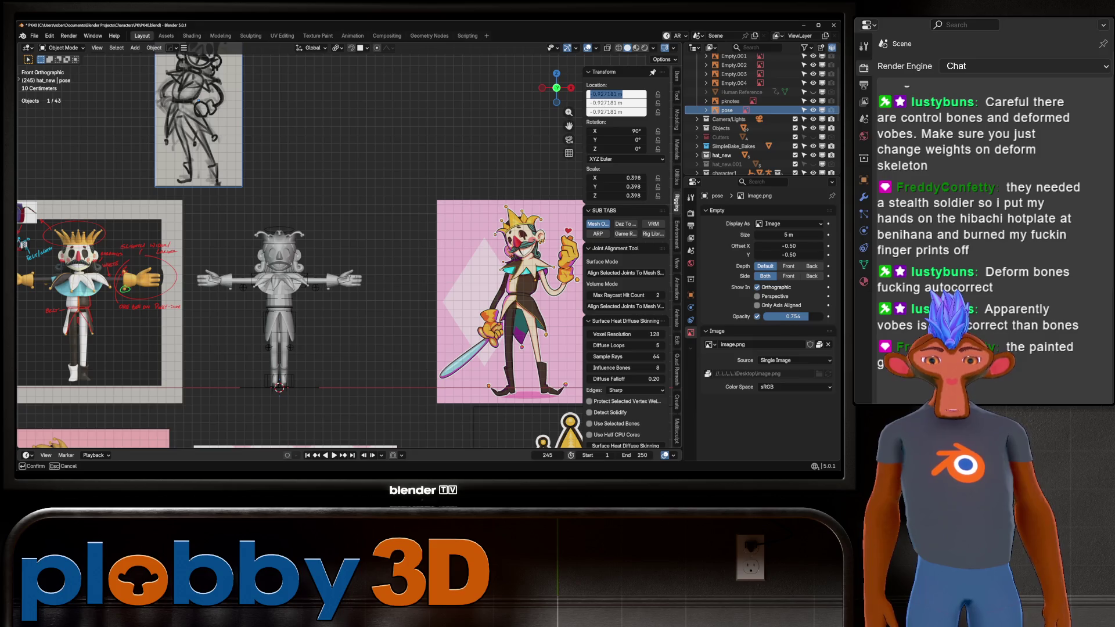
{"action": "type", "text": "0"}
{"action": "key", "text": "Return"}
Lift the pose sketch along Z to 0.94681 m and compare it with the model in X-ray
{"action": "middle_click_drag", "start_coordinate": [279, 290], "coordinate": [319, 249], "text": "shift"}
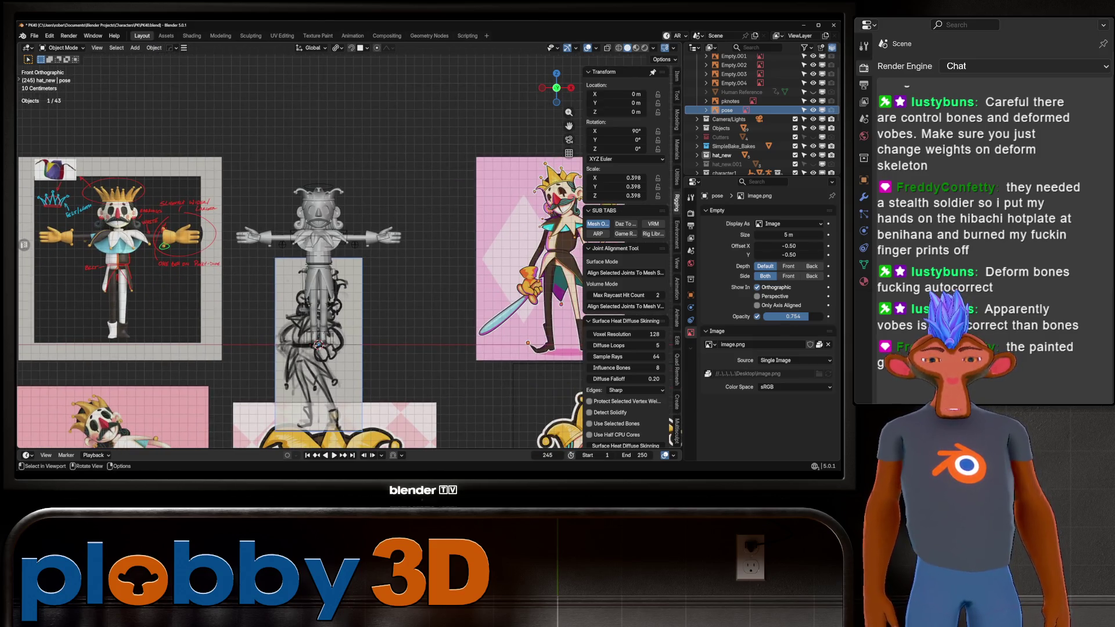
{"action": "key", "text": "g"}
{"action": "key", "text": "z"}
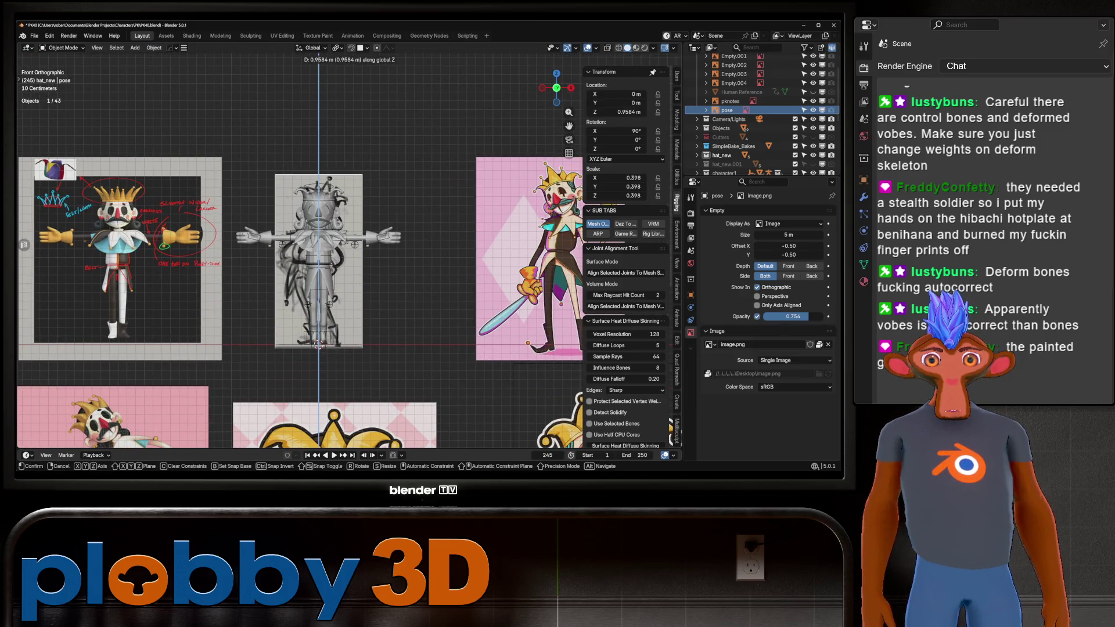
{"action": "key", "text": "Return"}
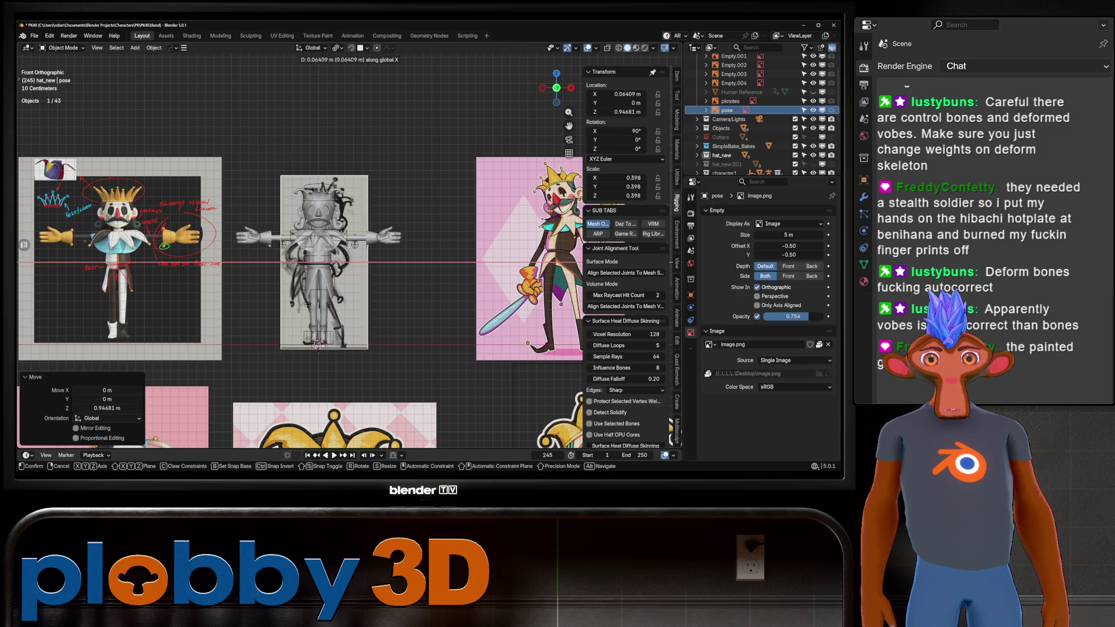
{"action": "key", "text": "alt+z"}
{"action": "key", "text": "KP_Decimal"}
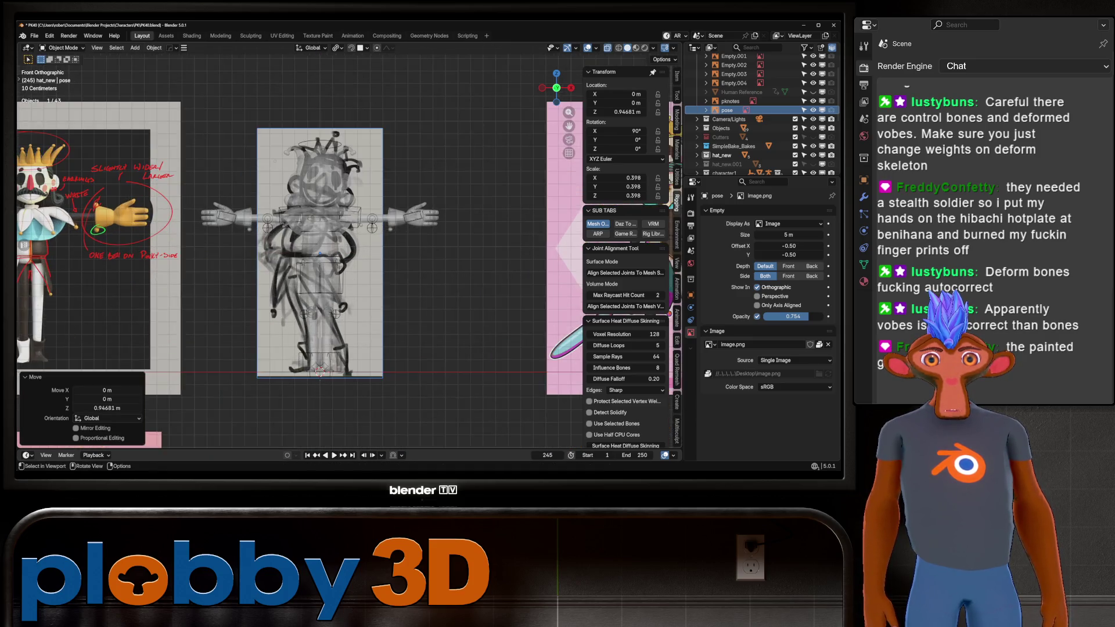
{"action": "key", "text": "g"}
{"action": "key", "text": "x"}
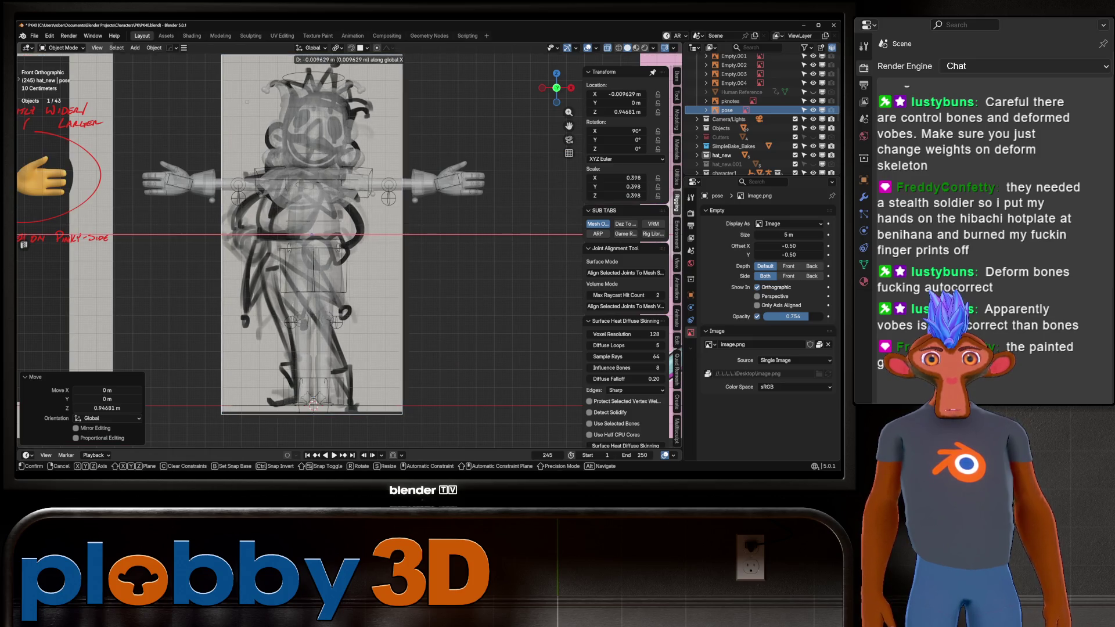
{"action": "key", "text": "Escape"}
{"action": "key", "text": "alt+z"}
{"action": "scroll", "coordinate": [363, 284], "scroll_direction": "down", "scroll_amount": 3}
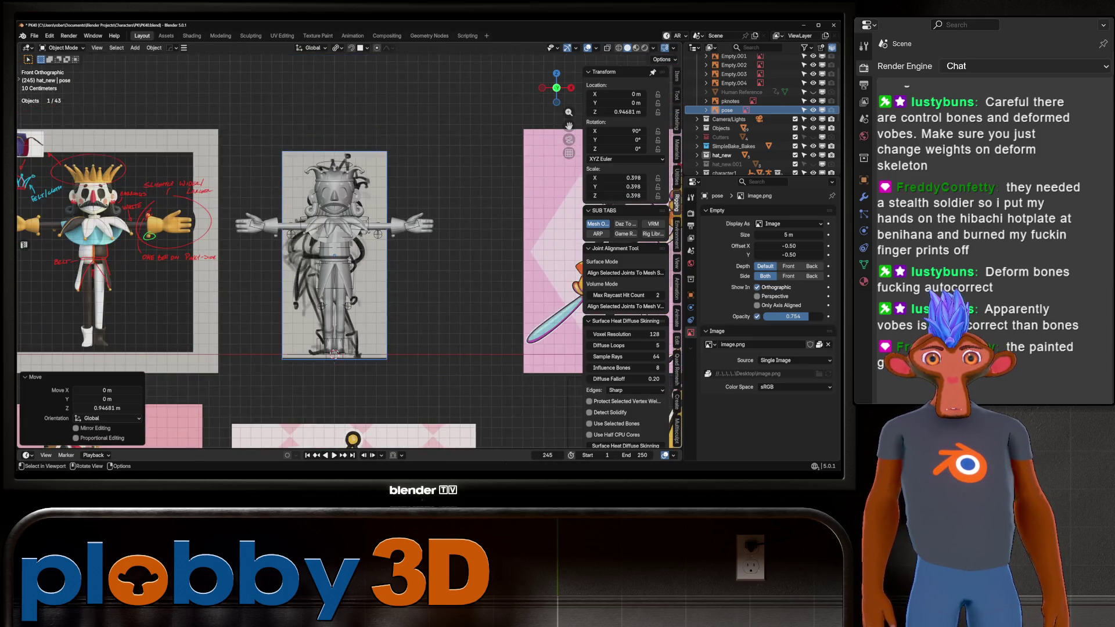
Duplicate the pose sketch and slide the annotated reference image further left along X
{"action": "key", "text": "shift+d"}
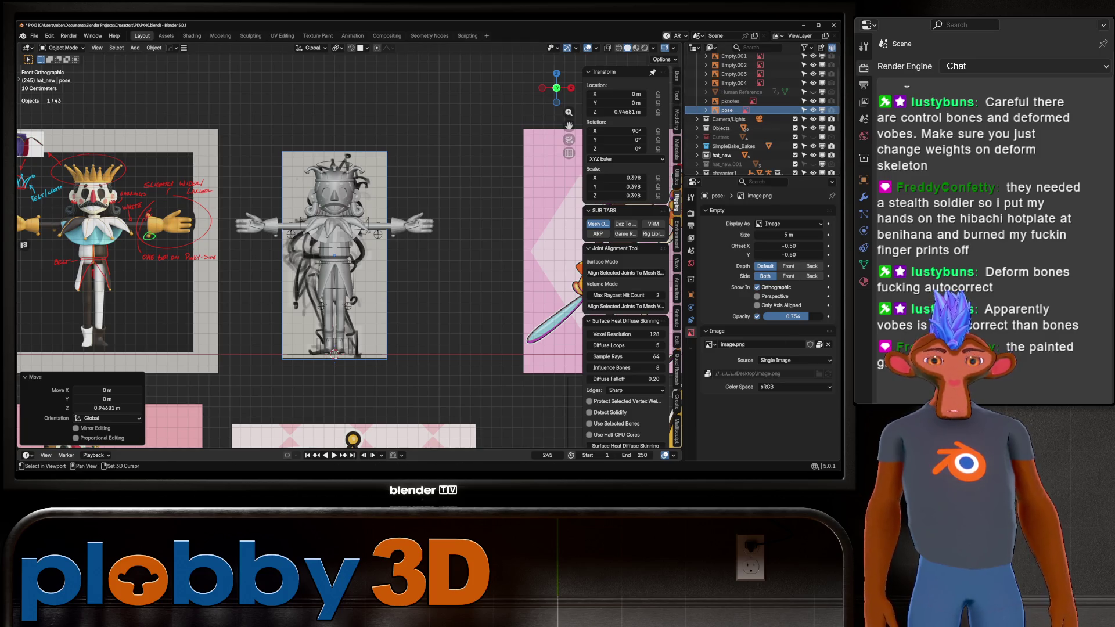
{"action": "key", "text": "Escape"}
{"action": "scroll", "coordinate": [481, 201], "scroll_direction": "down", "scroll_amount": 2}
{"action": "left_click", "coordinate": [273, 233]}
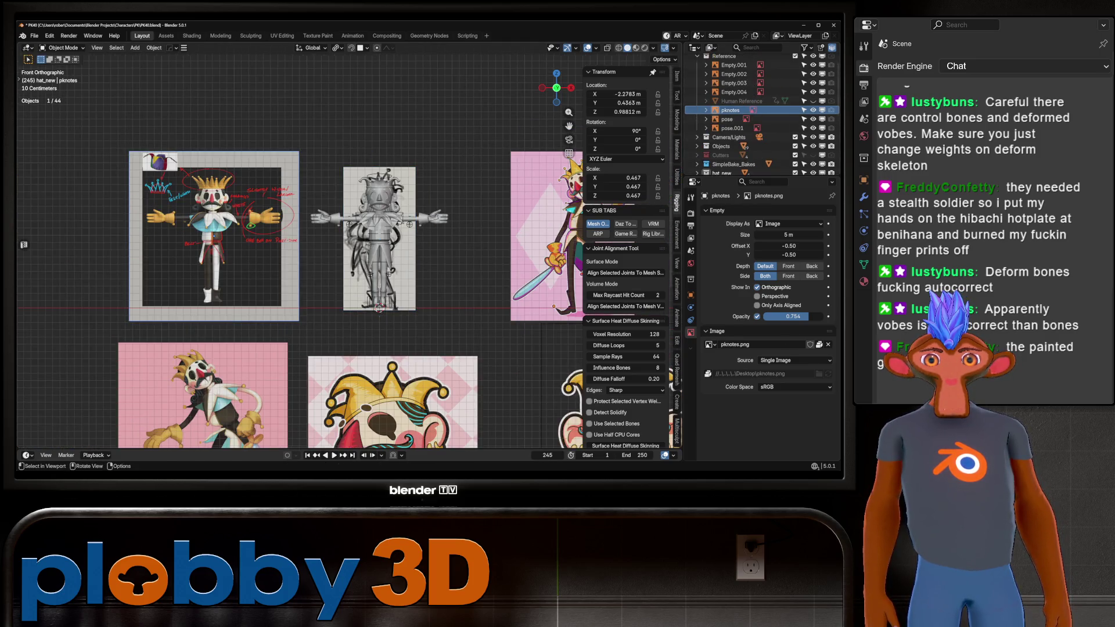
{"action": "key", "text": "g"}
{"action": "key", "text": "x"}
{"action": "left_click", "coordinate": [23, 232]}
Move the sketch copy pose.001 left along X to -1.8872 m
{"action": "scroll", "coordinate": [755, 116], "scroll_direction": "up", "scroll_amount": 1}
{"action": "left_click", "coordinate": [732, 127]}
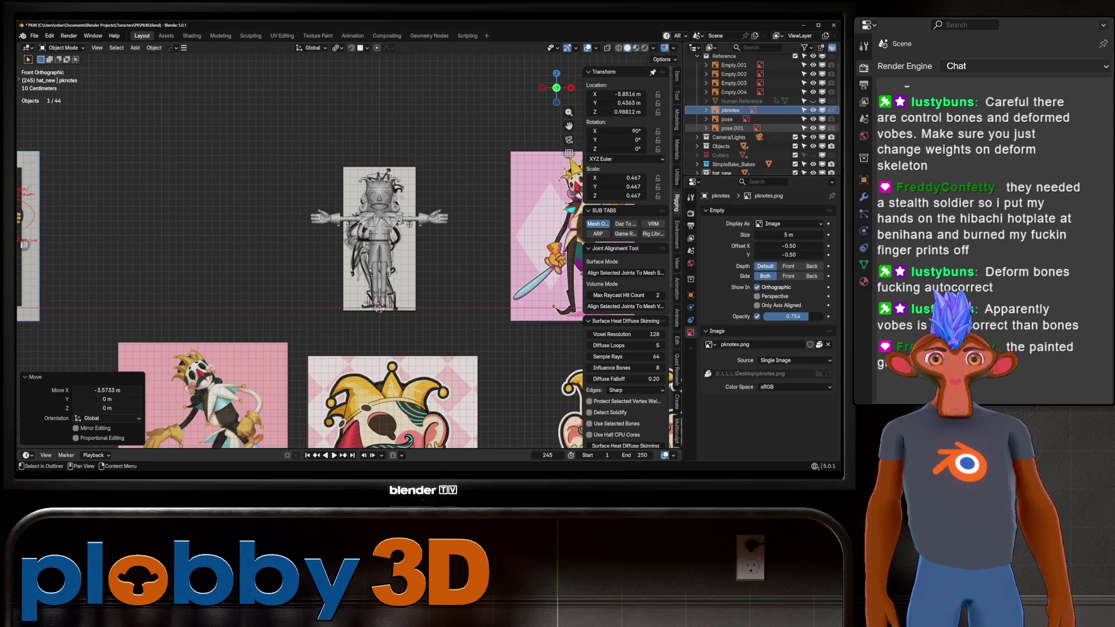
{"action": "key", "text": "g"}
{"action": "key", "text": "x"}
{"action": "left_click", "coordinate": [24, 245]}
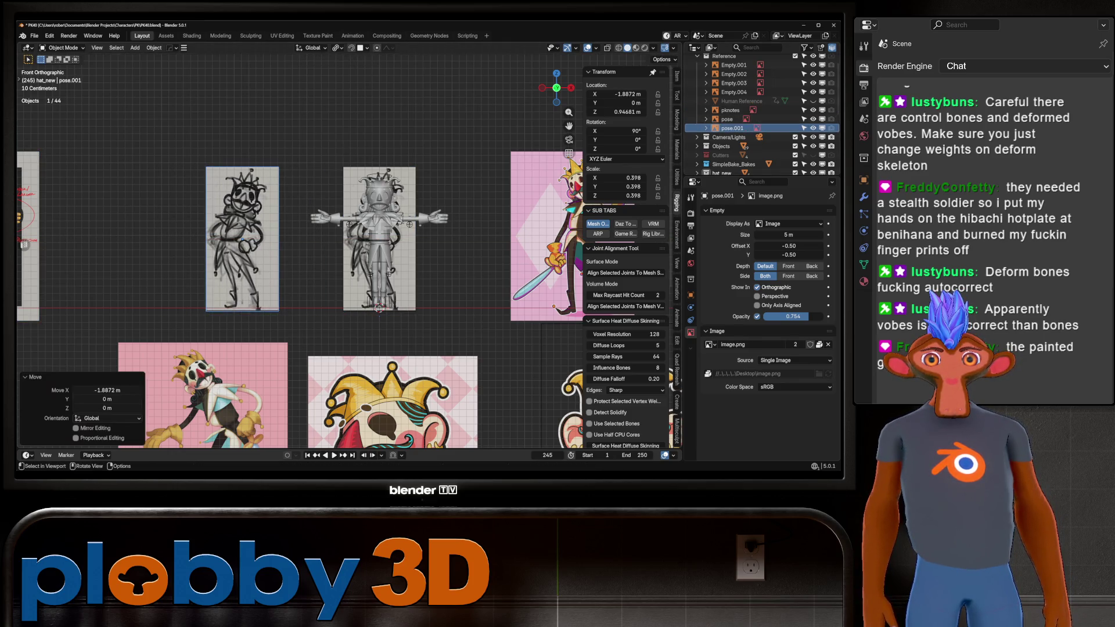
{"action": "scroll", "coordinate": [24, 245], "scroll_direction": "up", "scroll_amount": 2}
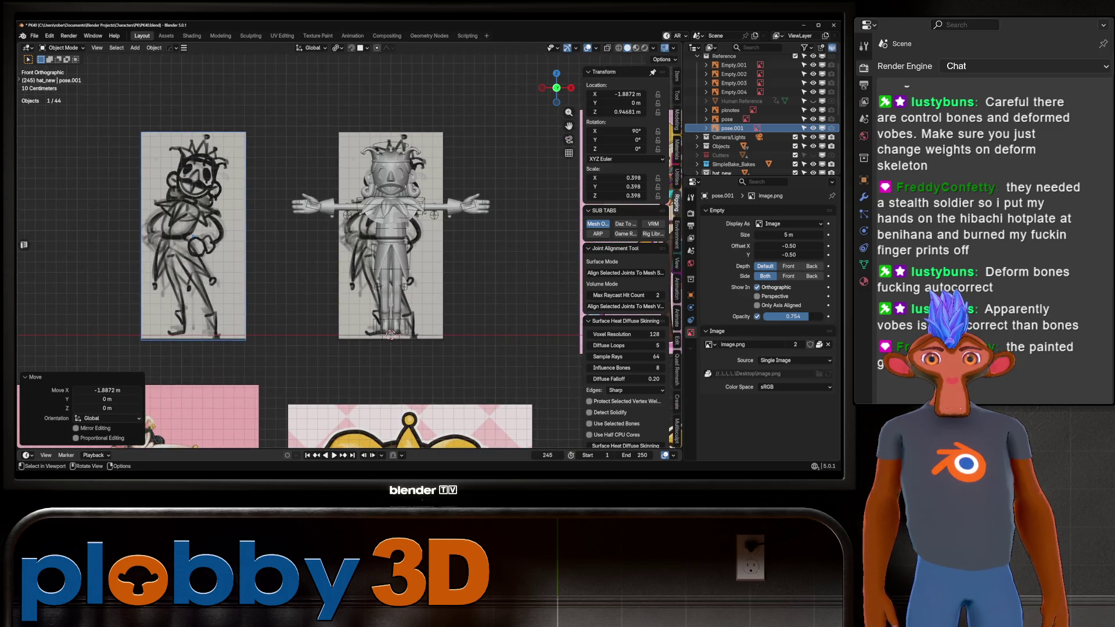